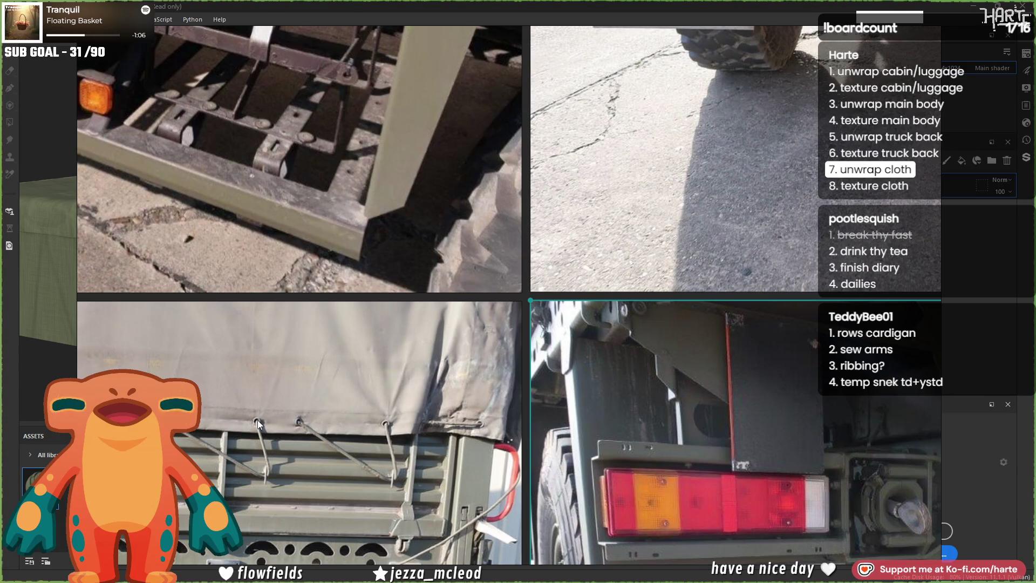
- Dismiss the truck reference photos and switch to 3ds Max to inspect the cloth model
key(alt+Tab)
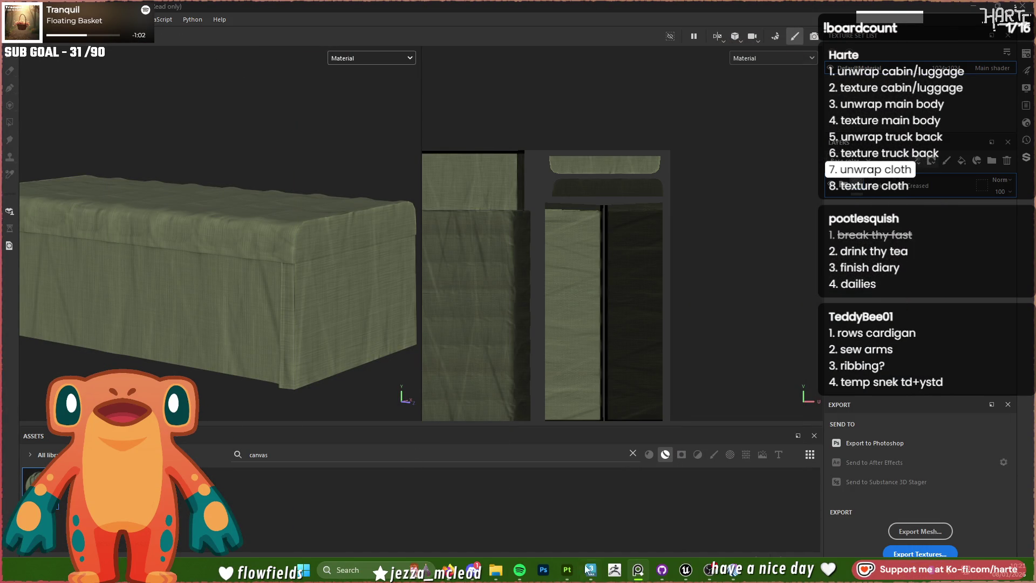
click(590, 570)
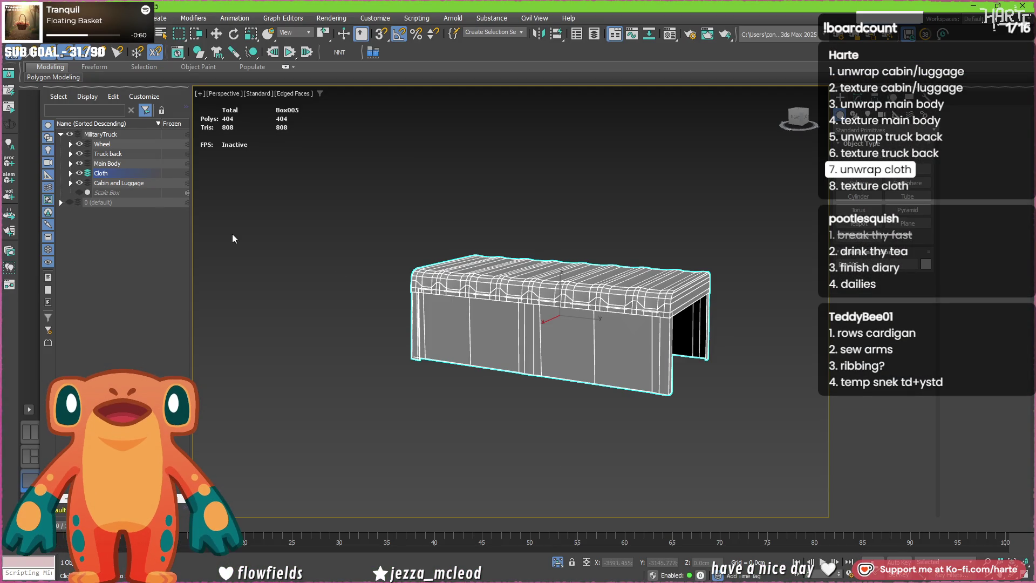
- Unhide the whole truck around the cloth (Alt+Q) and select the cab door for inspection
mouse_move(252, 231)
alt+middle_down()
mouse_move(276, 253)
mouse_move(565, 331)
alt+middle_up()
key(alt+q)
scroll(565, 330, up, 3)
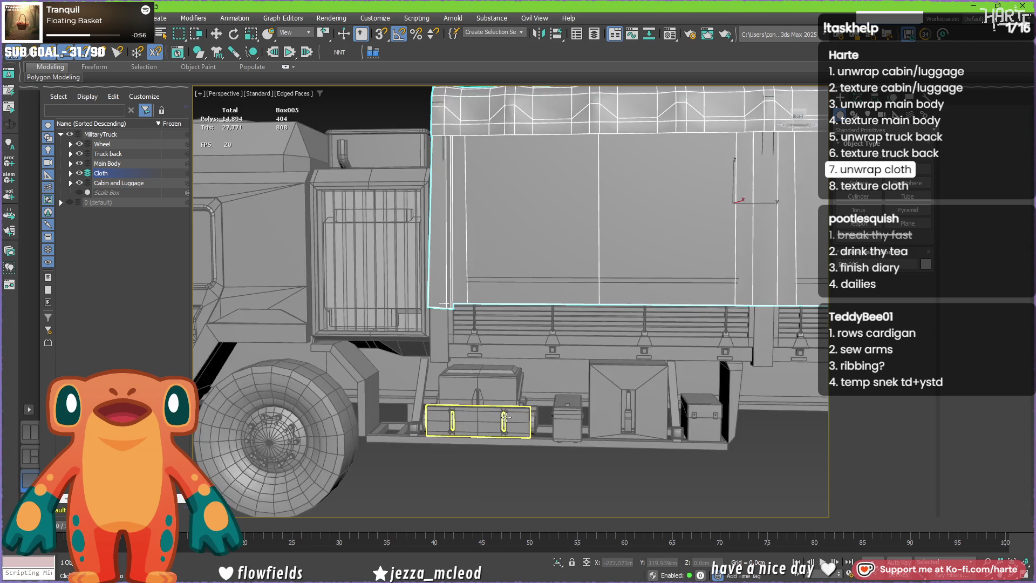
scroll(583, 372, up, 2)
scroll(607, 421, up, 2)
scroll(629, 460, up, 2)
scroll(629, 459, down, 5)
mouse_move(629, 459)
alt+middle_down()
mouse_move(493, 460)
mouse_move(410, 306)
alt+middle_up()
scroll(492, 459, up, 3)
scroll(492, 459, up, 3)
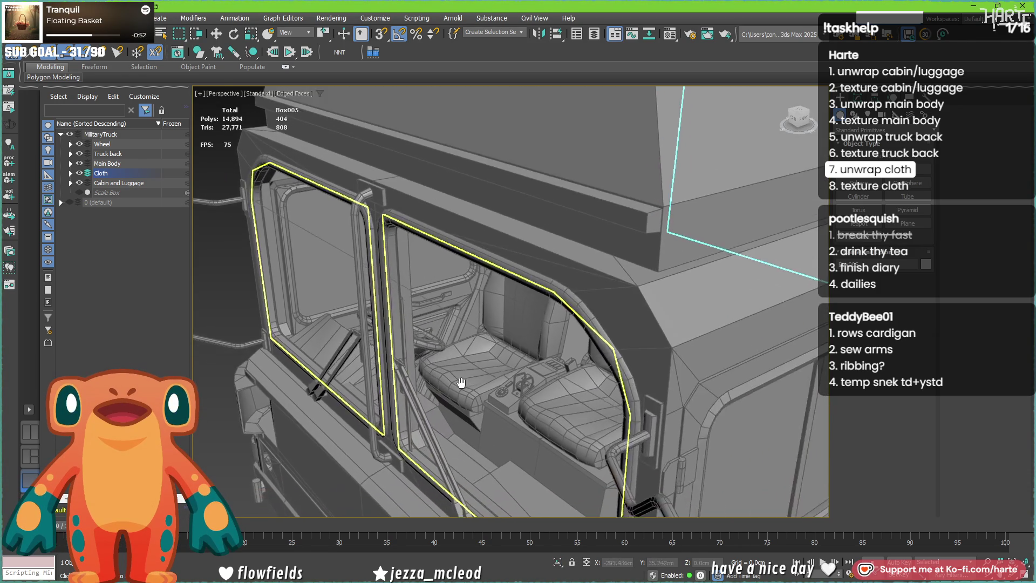
scroll(422, 368, down, 3)
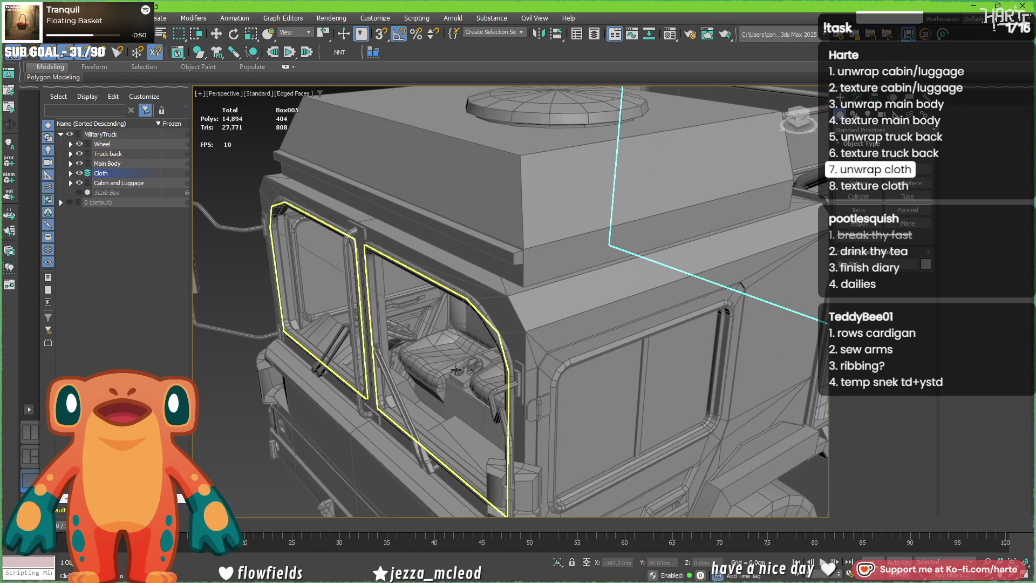
click(542, 419)
scroll(504, 270, up, 2)
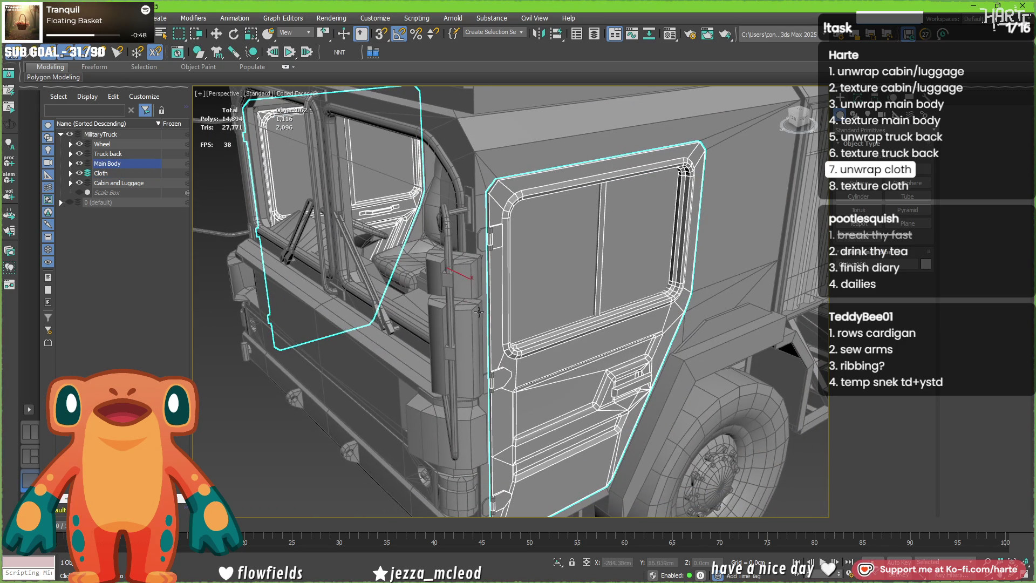
scroll(472, 297, down, 2)
scroll(443, 318, down, 2)
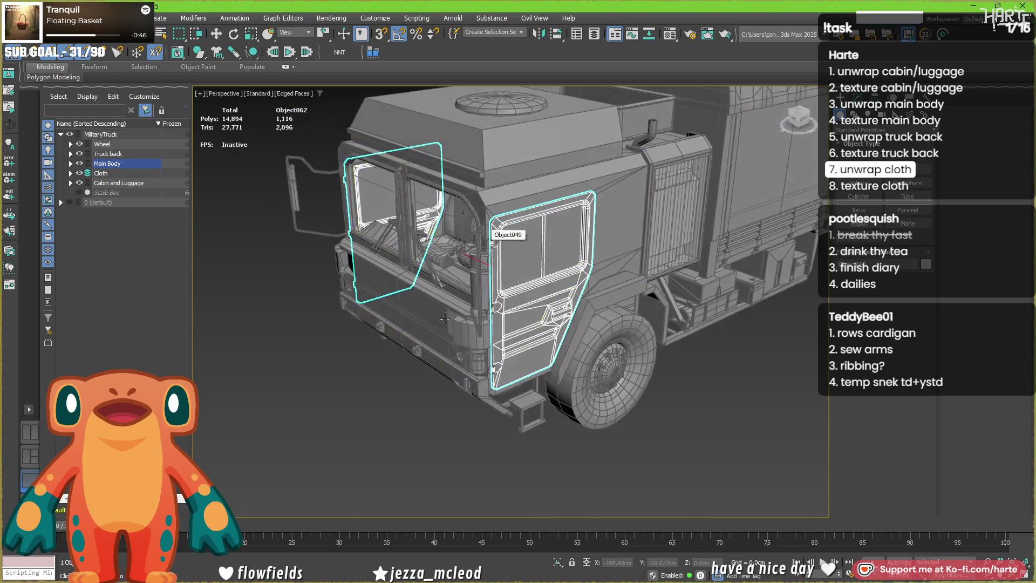
- Look over the truck from side, low and rear three-quarter views, then return to Substance Painter
alt+middle_drag(442, 318, 538, 319)
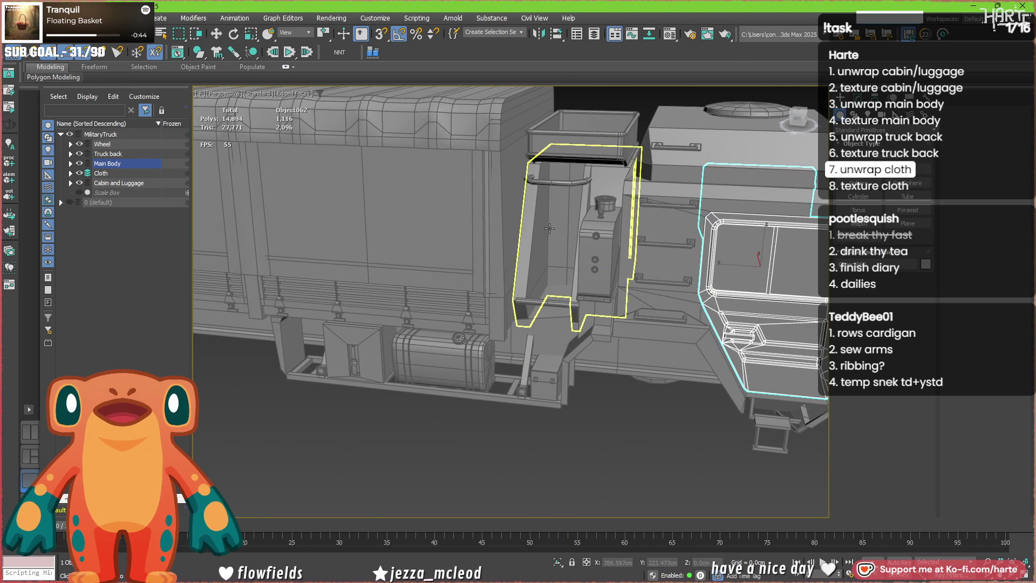
alt+middle_drag(550, 269, 562, 278)
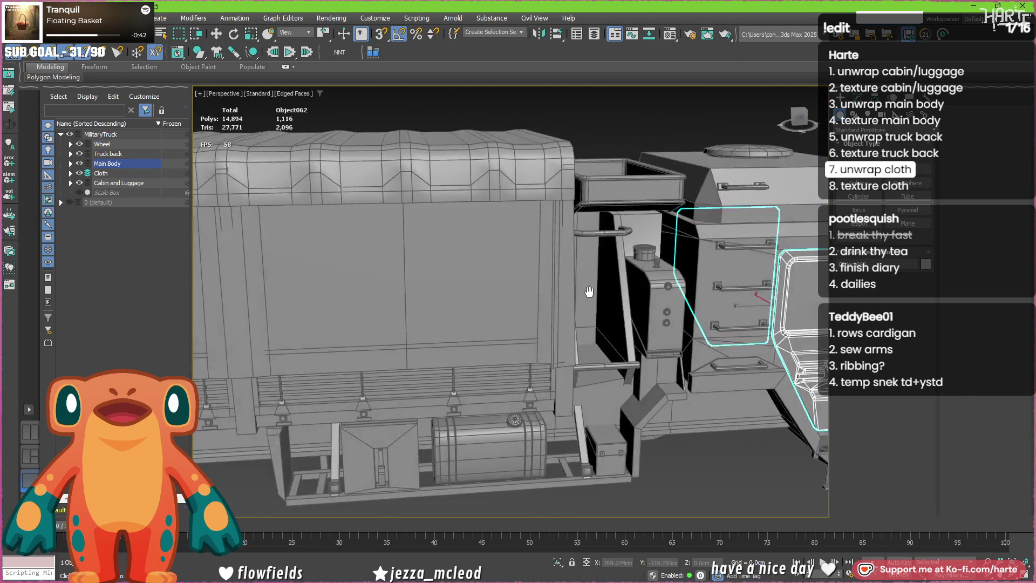
scroll(563, 278, down, 2)
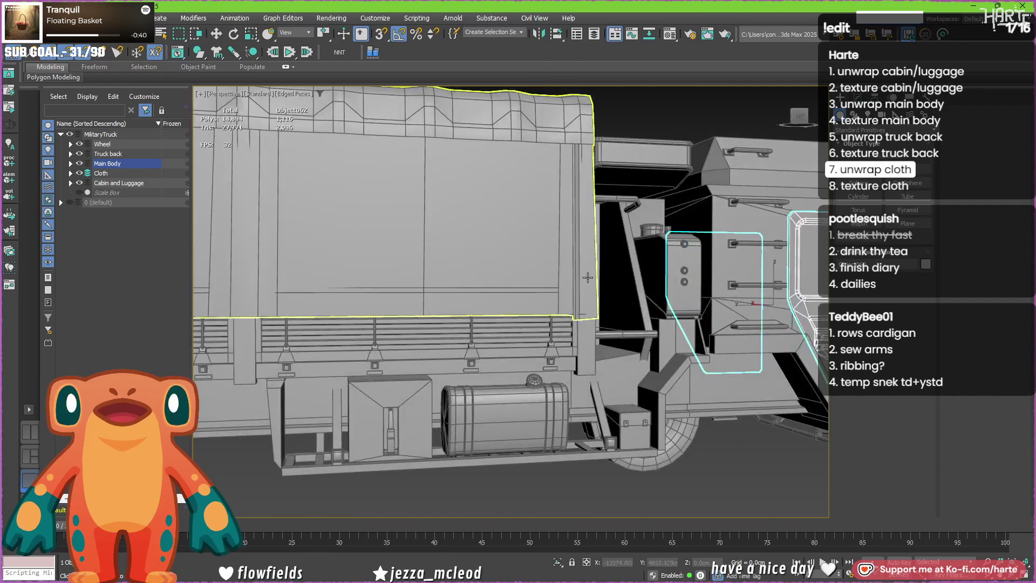
scroll(562, 278, down, 1)
mouse_move(562, 278)
alt+middle_down()
mouse_move(490, 315)
mouse_move(547, 353)
alt+middle_up()
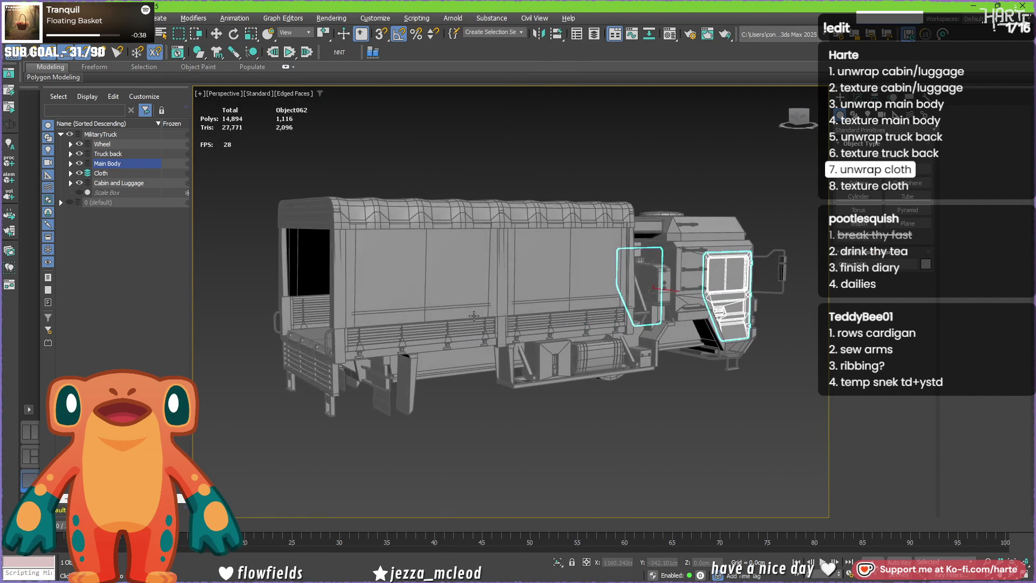
scroll(548, 353, up, 5)
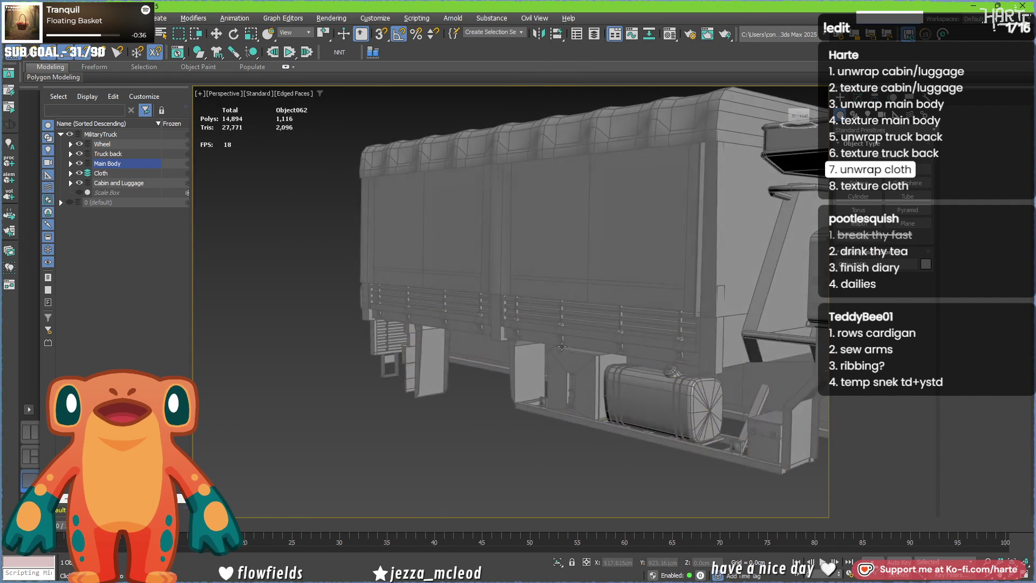
scroll(587, 339, up, 3)
scroll(585, 337, down, 3)
scroll(585, 336, down, 2)
mouse_move(585, 336)
middle_down()
mouse_move(648, 348)
mouse_move(521, 365)
mouse_move(324, 356)
middle_up()
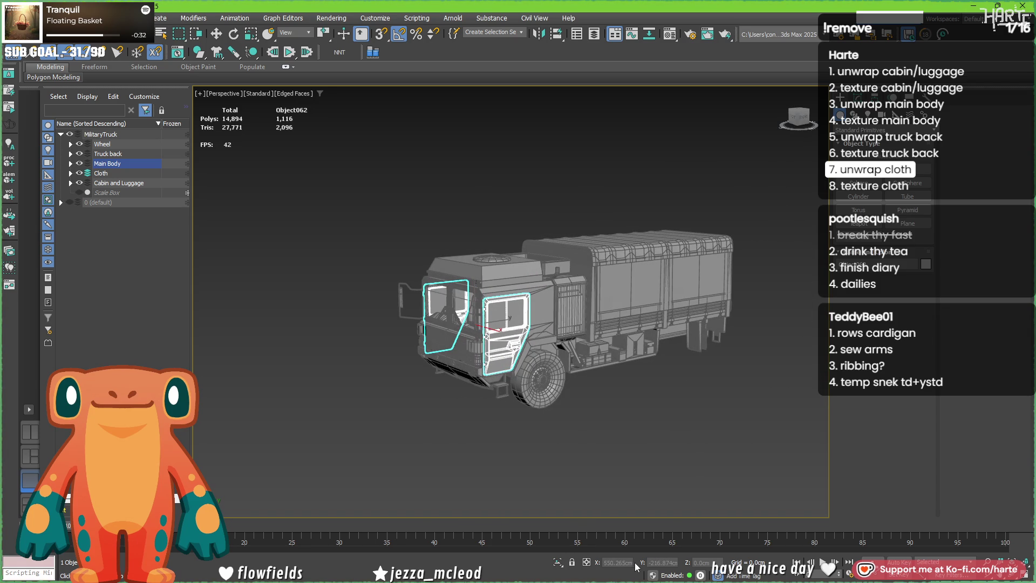
click(565, 570)
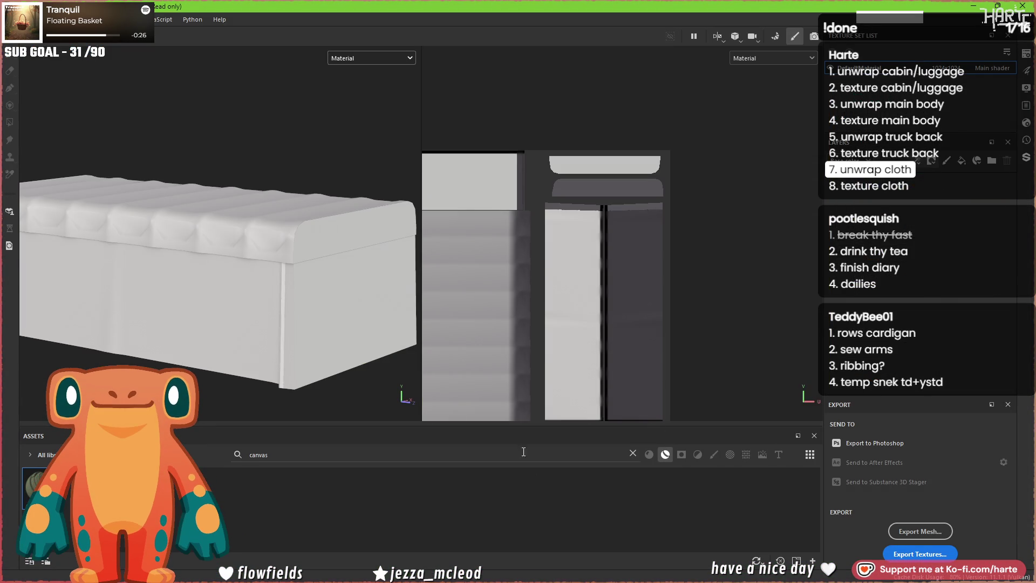
- Show all materials in the Assets panel and apply Fabric Ripstop to the cloth
click(648, 455)
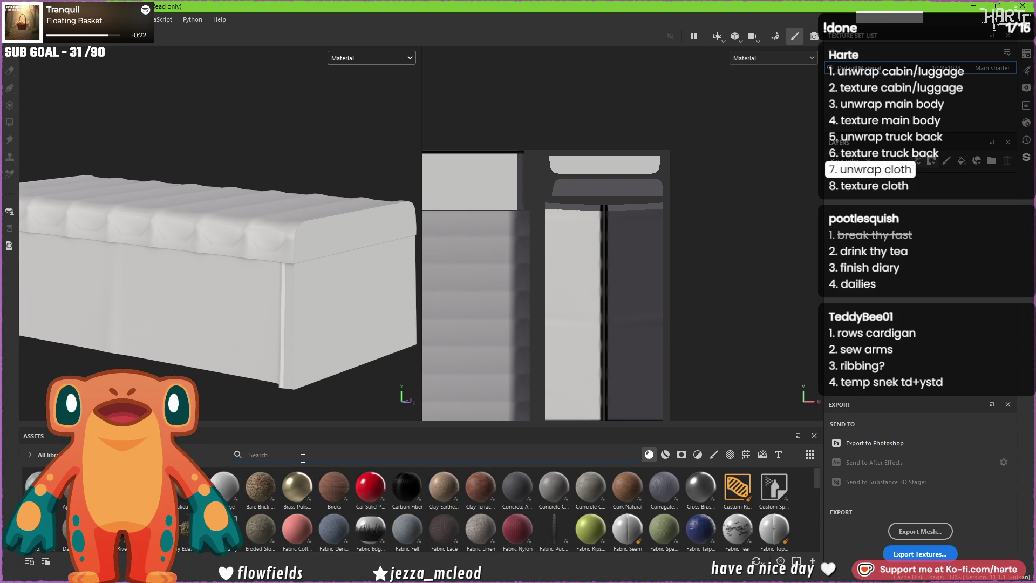
text(fabric)
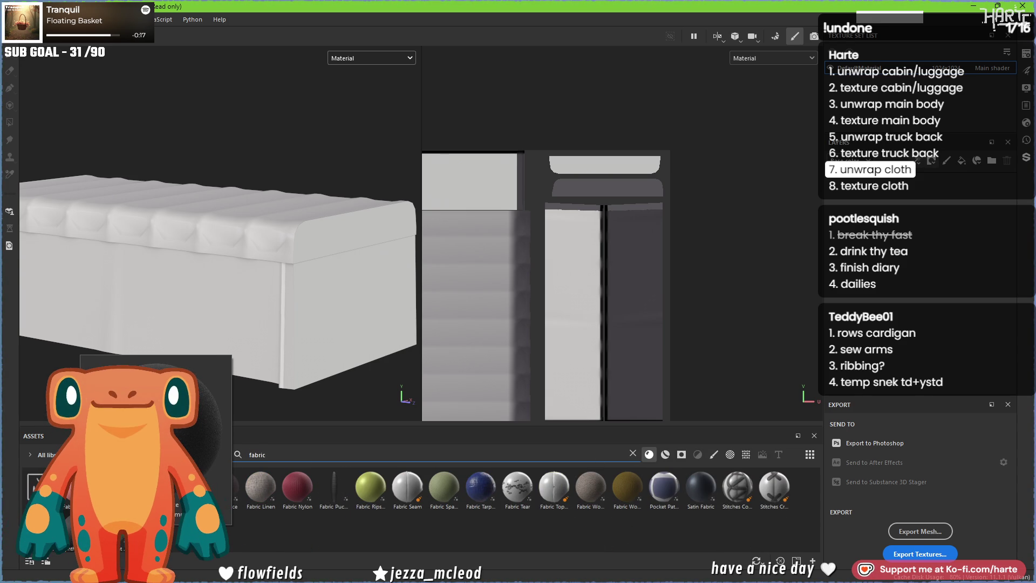
mouse_move(371, 487)
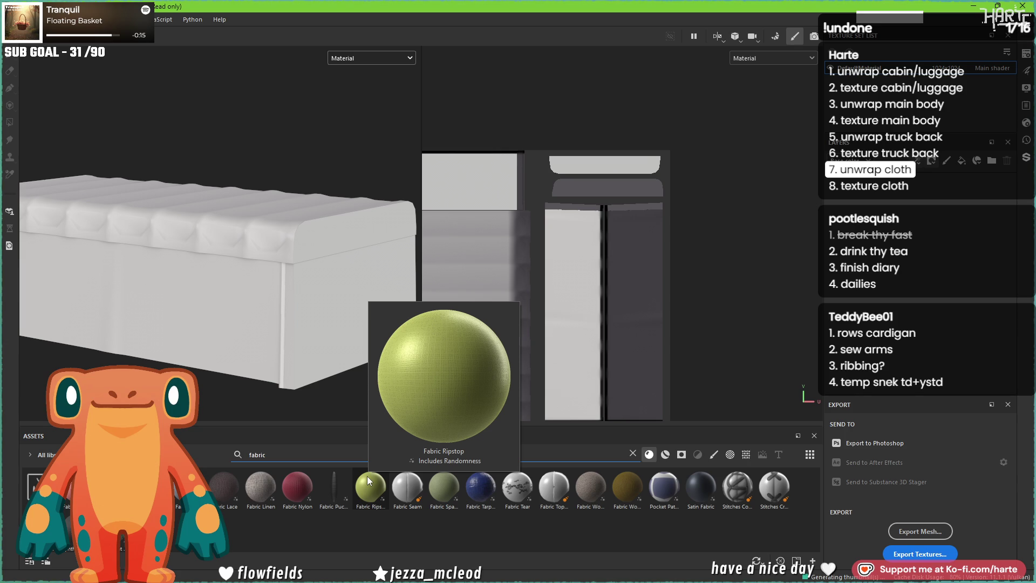
mouse_move(368, 481)
mouse_down()
mouse_move(291, 314)
mouse_move(297, 294)
mouse_move(257, 248)
mouse_up()
scroll(298, 298, up, 2)
scroll(296, 297, up, 2)
scroll(302, 292, up, 2)
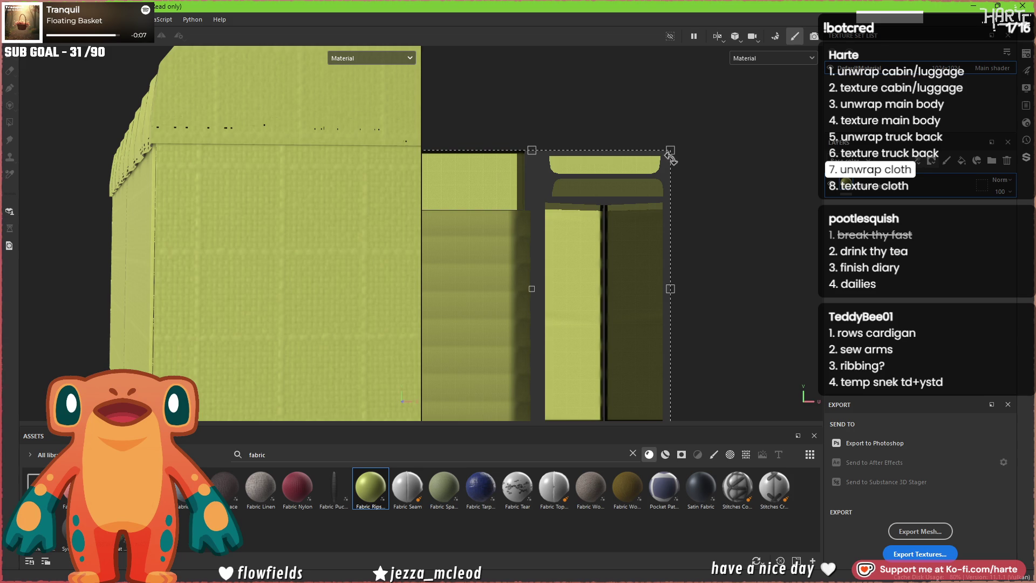
drag(502, 379, 481, 394)
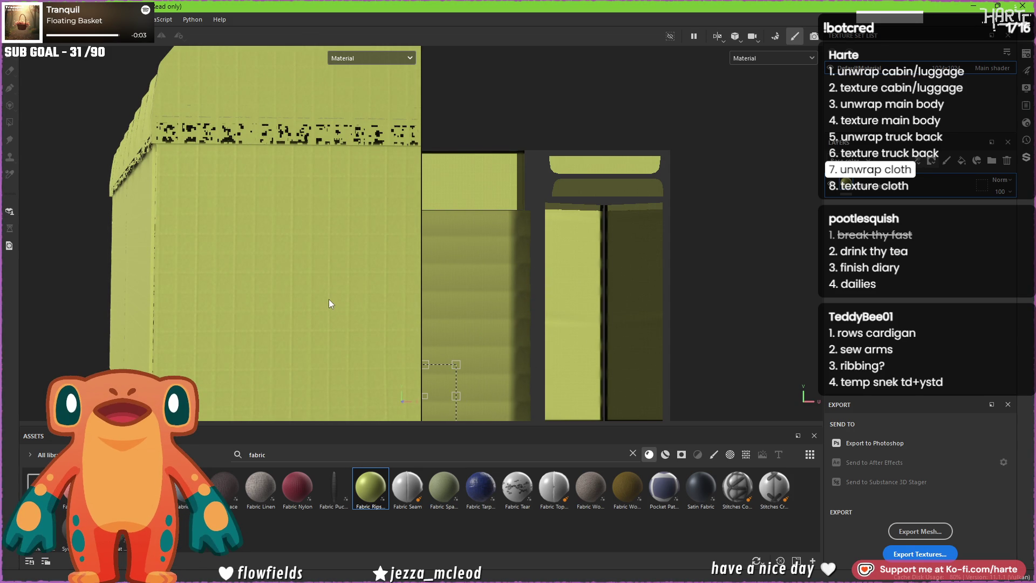
mouse_move(325, 296)
alt+mouse_down()
mouse_move(347, 288)
mouse_move(233, 207)
alt+mouse_up()
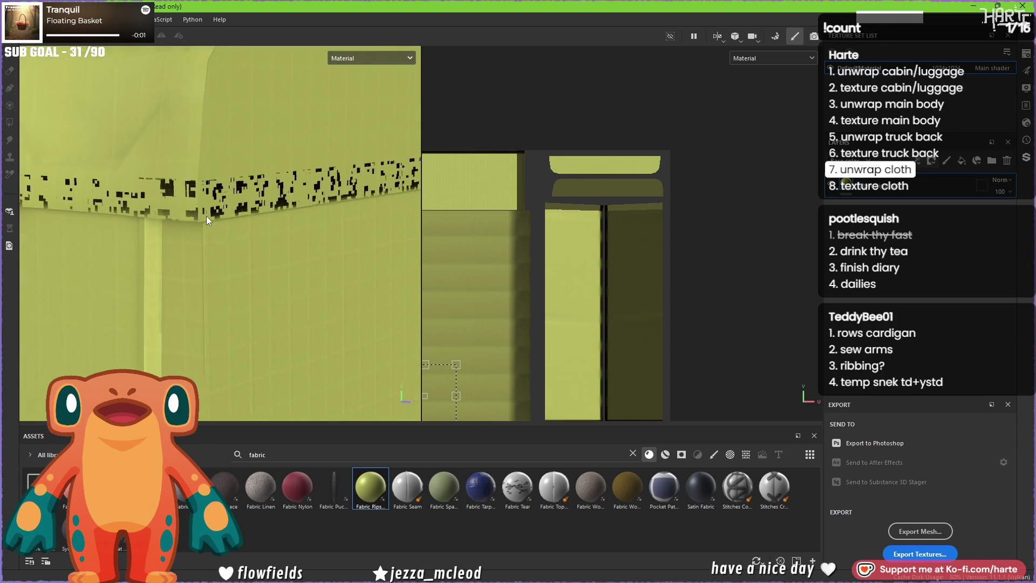
scroll(502, 336, up, 2)
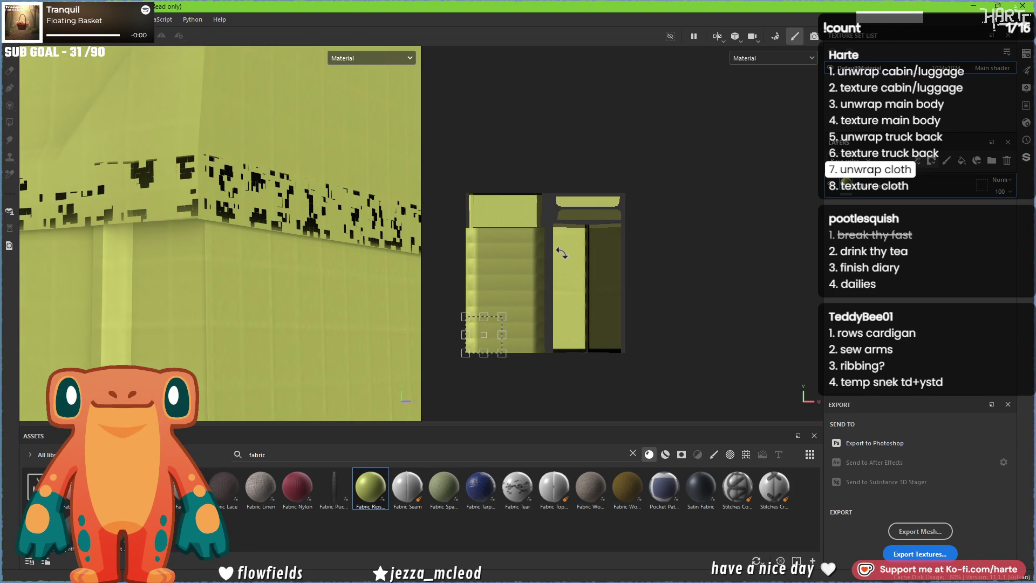
scroll(608, 338, up, 2)
scroll(623, 348, up, 2)
scroll(628, 357, up, 2)
scroll(628, 358, down, 2)
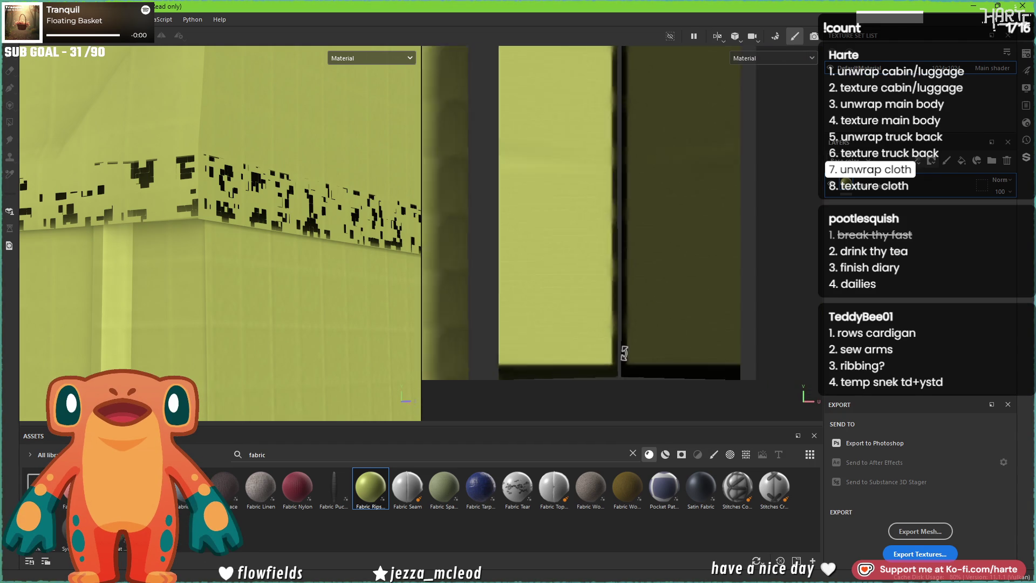
scroll(628, 358, down, 2)
scroll(568, 283, up, 2)
scroll(193, 247, down, 2)
scroll(199, 252, down, 2)
scroll(187, 254, up, 2)
scroll(175, 255, up, 2)
scroll(175, 256, down, 2)
scroll(180, 249, down, 2)
scroll(184, 244, down, 2)
scroll(189, 246, down, 1)
mouse_move(397, 241)
alt+mouse_down()
mouse_move(215, 285)
mouse_move(228, 262)
alt+mouse_up()
scroll(296, 270, down, 1)
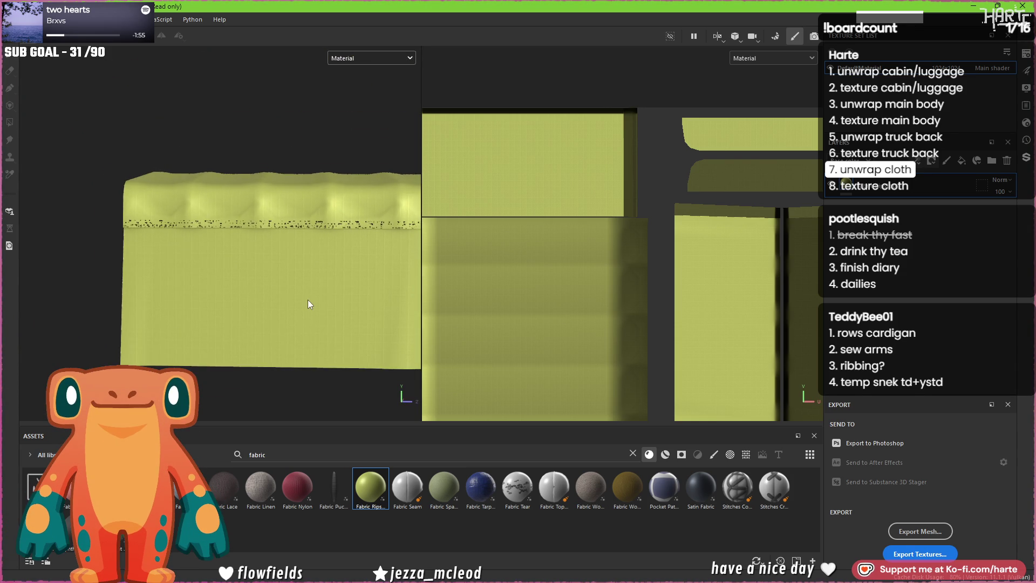
scroll(343, 267, up, 2)
scroll(359, 317, up, 1)
alt+drag(323, 330, 381, 310)
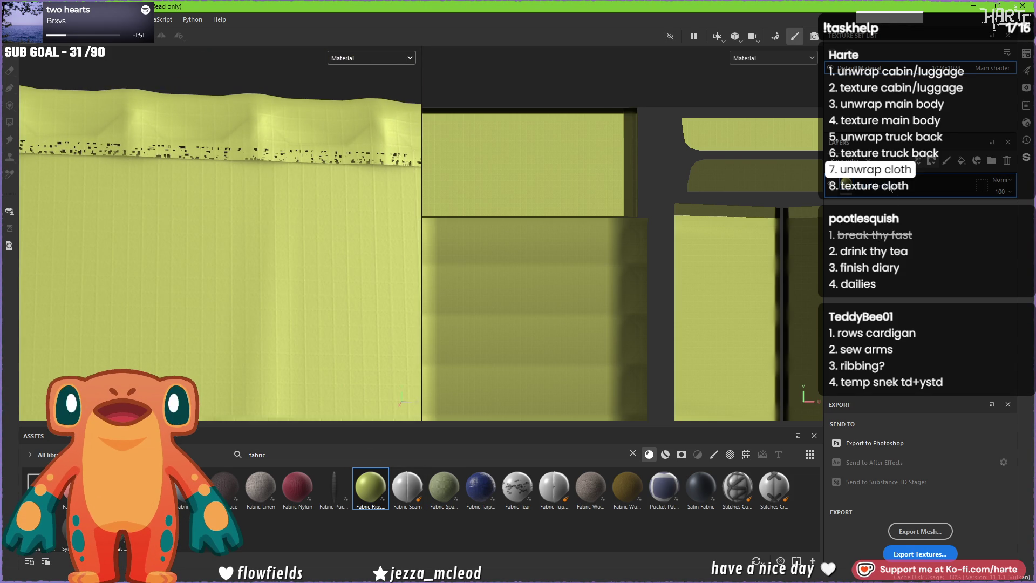
key(Delete)
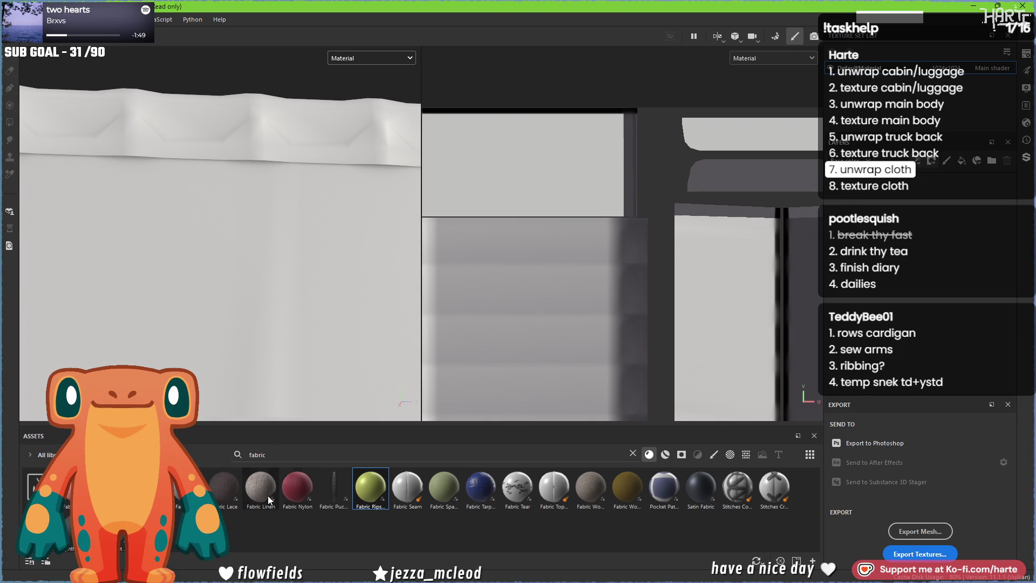
- Apply Fabric Tarpaulin to the cloth and enlarge its creased pattern with the UV transform gizmo
mouse_move(480, 487)
mouse_move(478, 494)
mouse_down()
mouse_move(274, 232)
mouse_move(312, 293)
mouse_up()
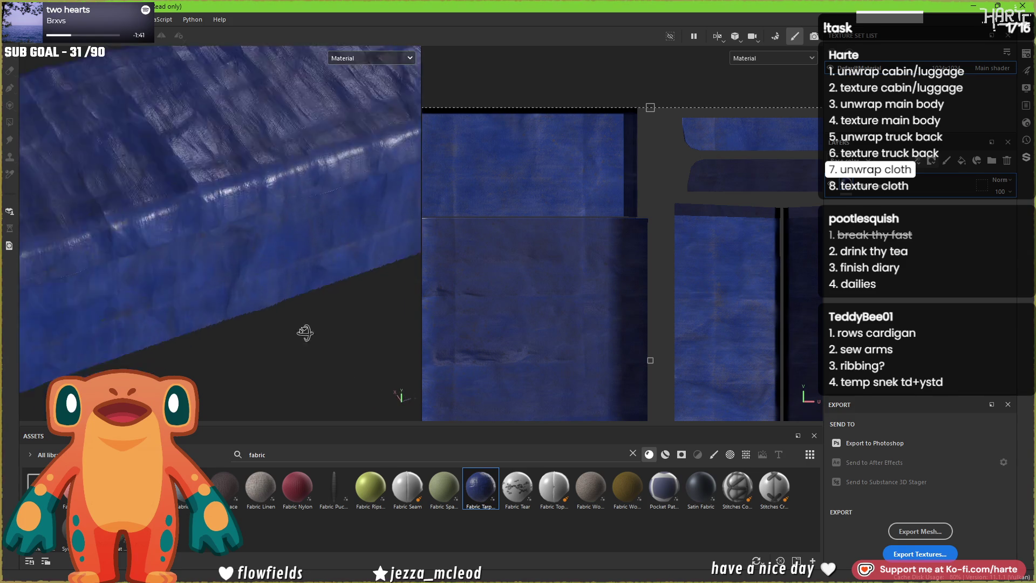
mouse_move(311, 292)
alt+mouse_down()
mouse_move(305, 245)
mouse_move(304, 297)
alt+mouse_up()
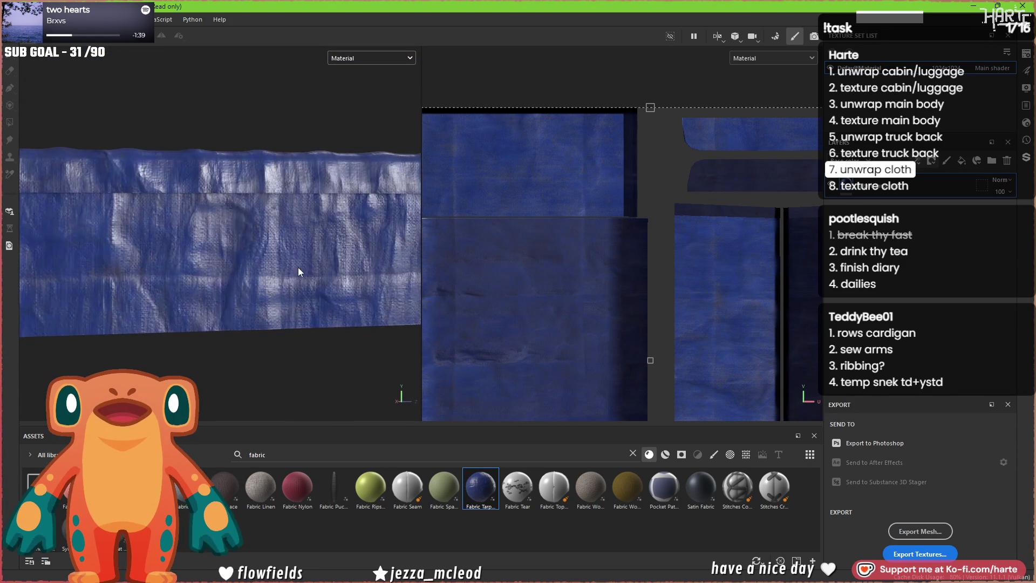
scroll(304, 296, up, 2)
scroll(304, 297, up, 3)
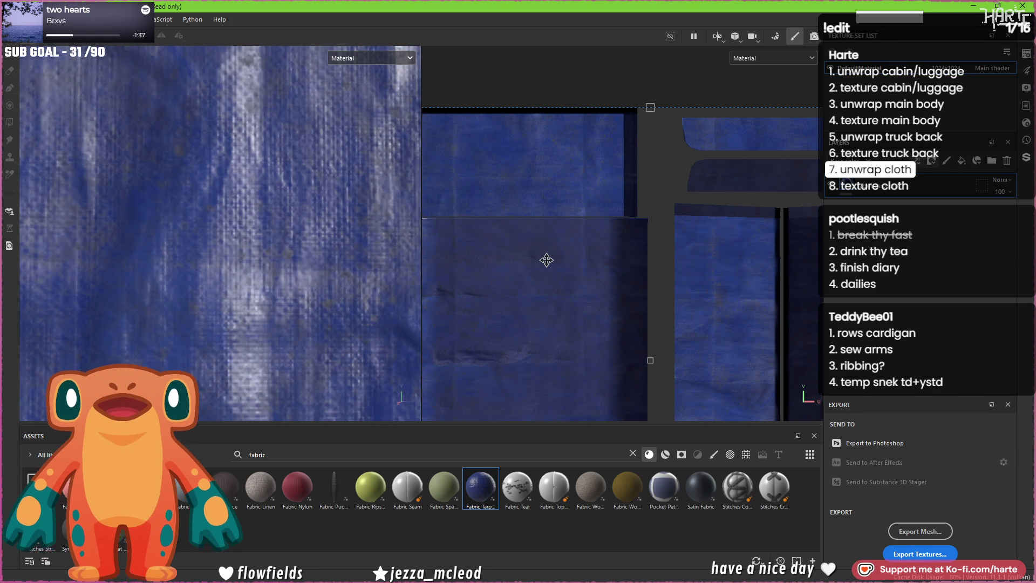
scroll(431, 256, down, 5)
drag(682, 208, 615, 267)
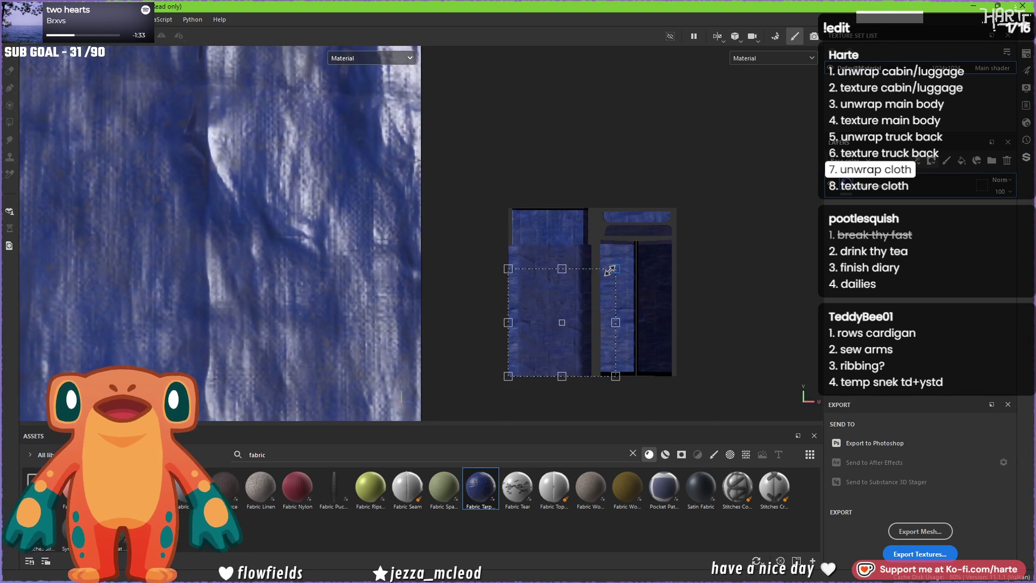
scroll(262, 272, down, 3)
mouse_move(262, 275)
alt+mouse_down()
mouse_move(316, 333)
mouse_move(273, 275)
mouse_move(436, 265)
alt+mouse_up()
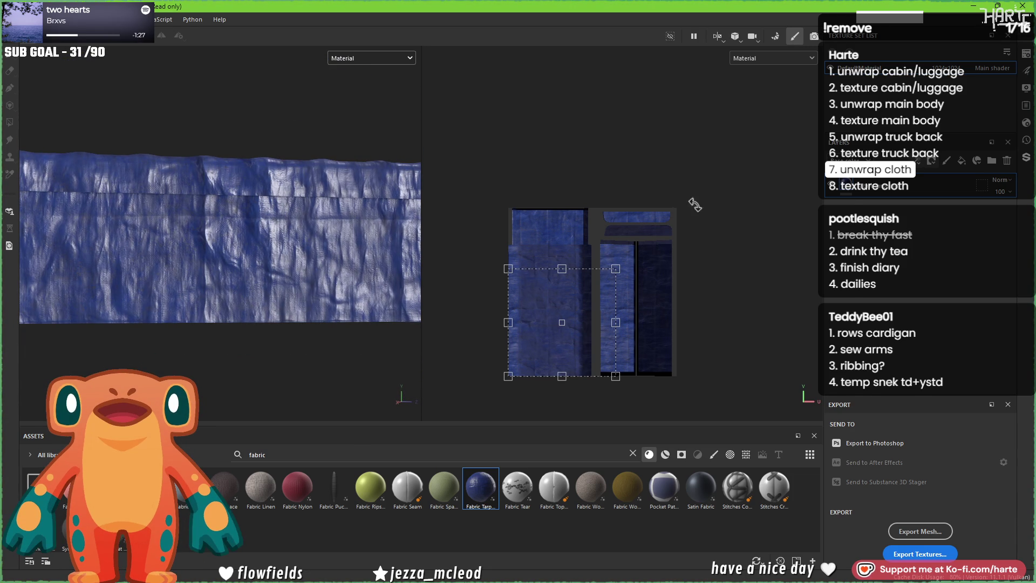
scroll(709, 380, down, 3)
- Lower the tarpaulin's Fibers Intensity to 0.43 and reduce its Folds and Wrinkles intensity
click(709, 378)
scroll(709, 375, down, 2)
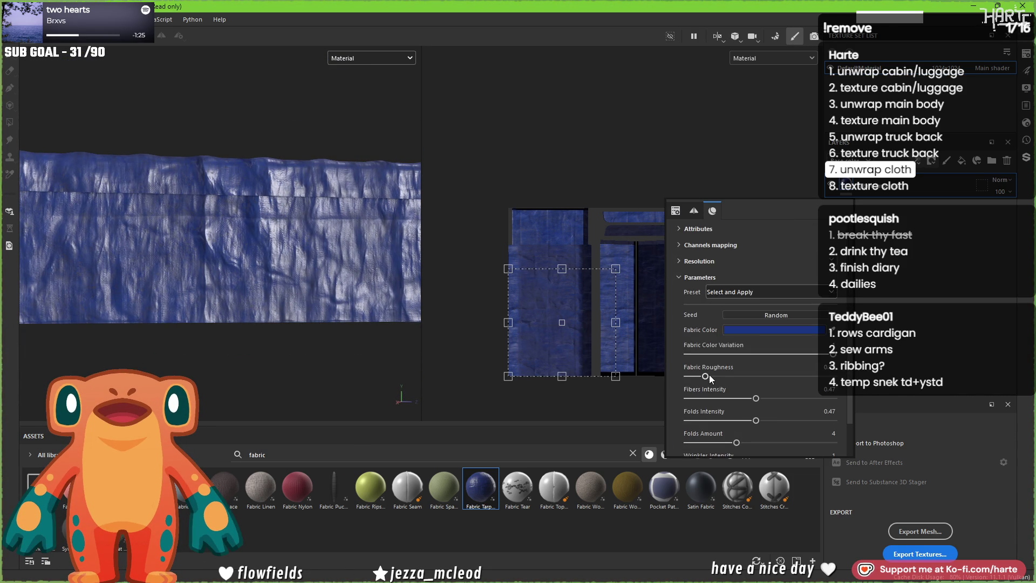
scroll(709, 375, down, 2)
drag(755, 332, 751, 334)
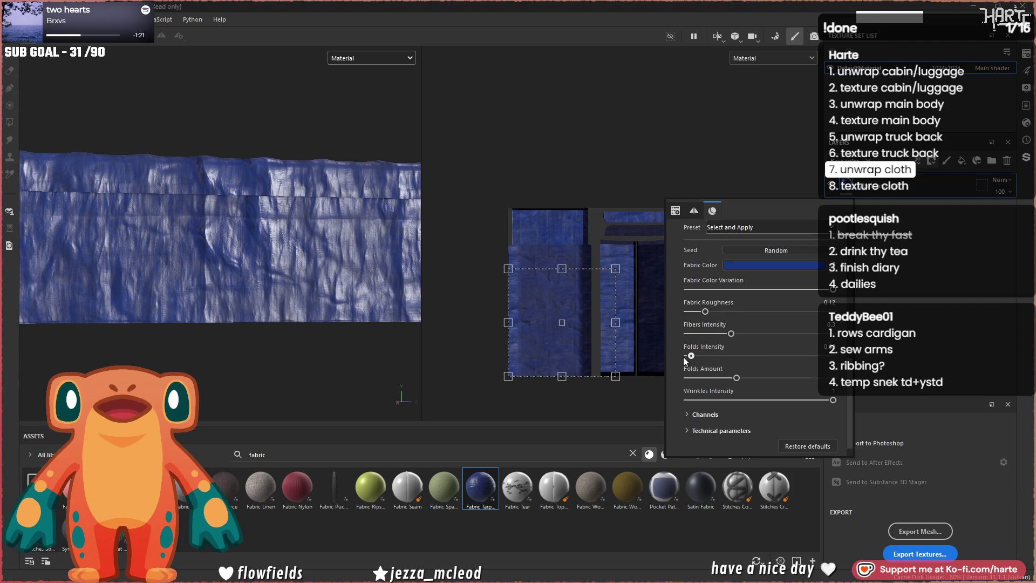
drag(755, 355, 703, 362)
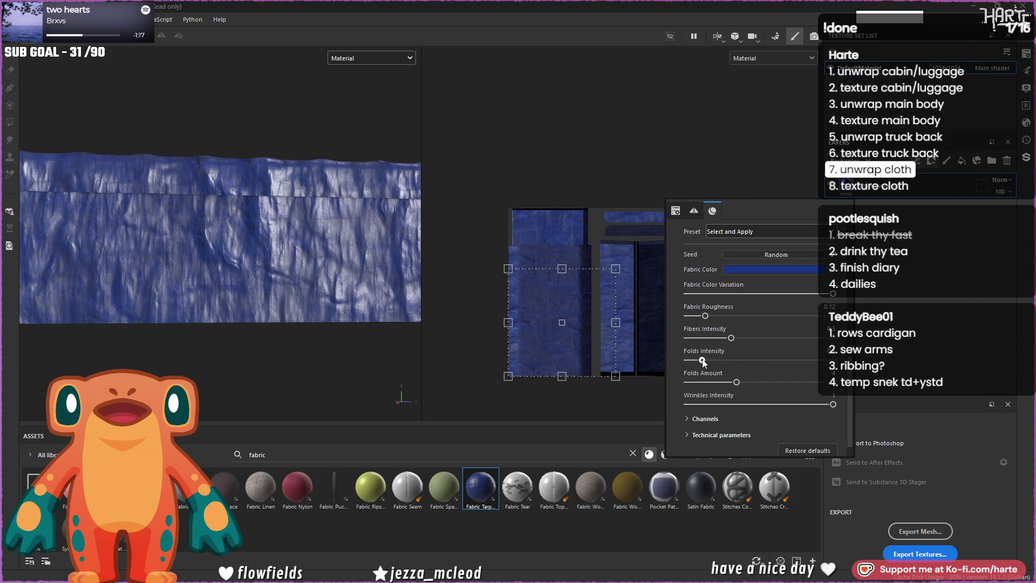
drag(704, 405, 703, 406)
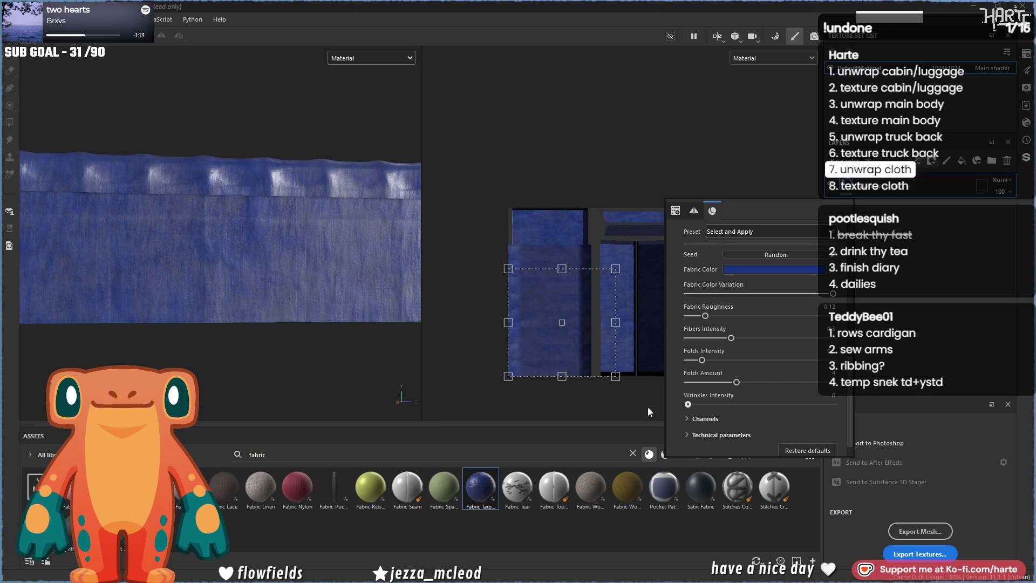
mouse_move(216, 286)
alt+mouse_down()
mouse_move(370, 344)
mouse_move(348, 363)
mouse_move(331, 307)
mouse_move(334, 319)
alt+mouse_up()
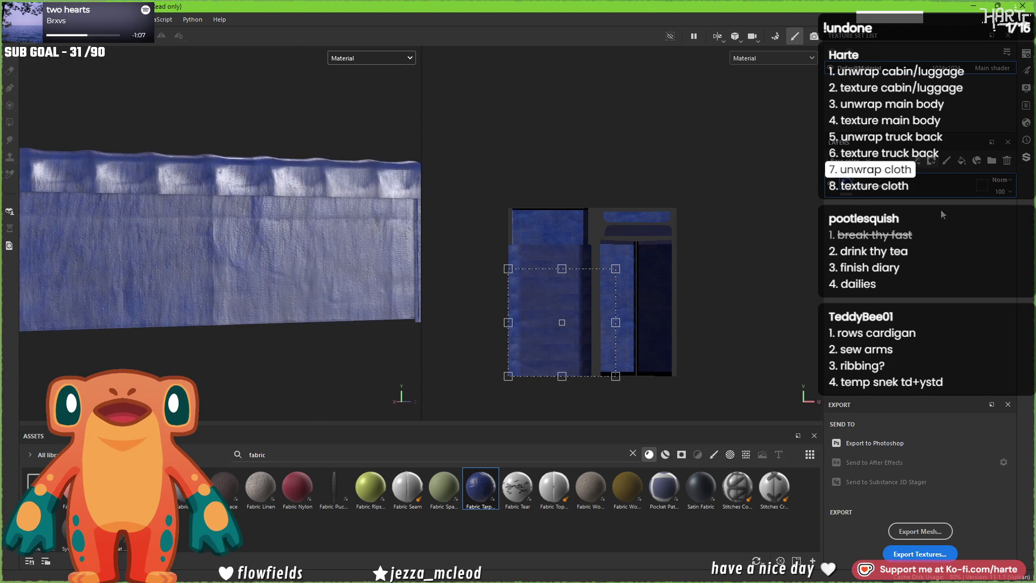
- Raise Fabric Roughness to 0.36 and switch the fabric colour from blue to green
click(928, 214)
scroll(671, 320, down, 1)
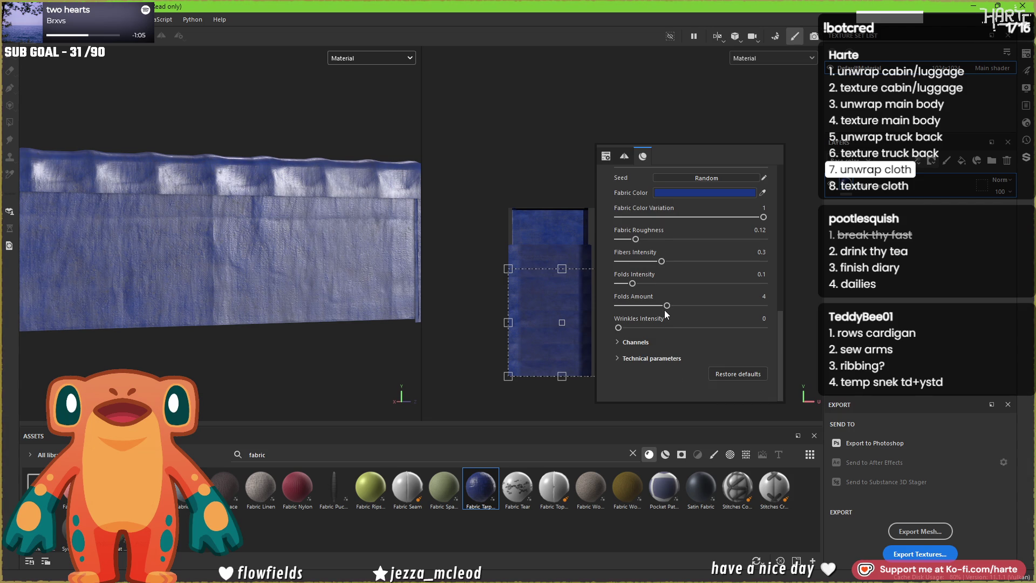
click(670, 237)
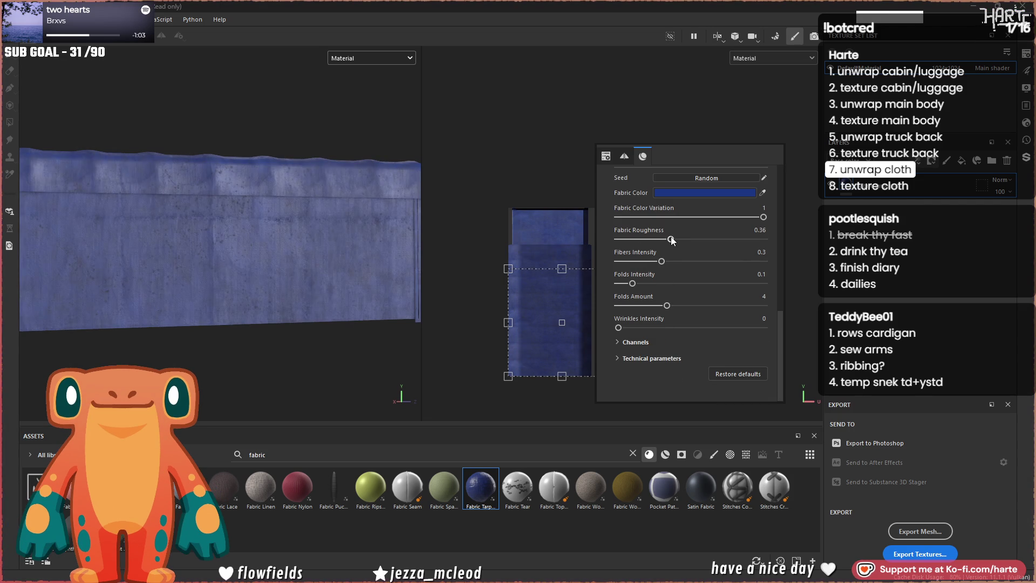
alt+drag(290, 291, 328, 269)
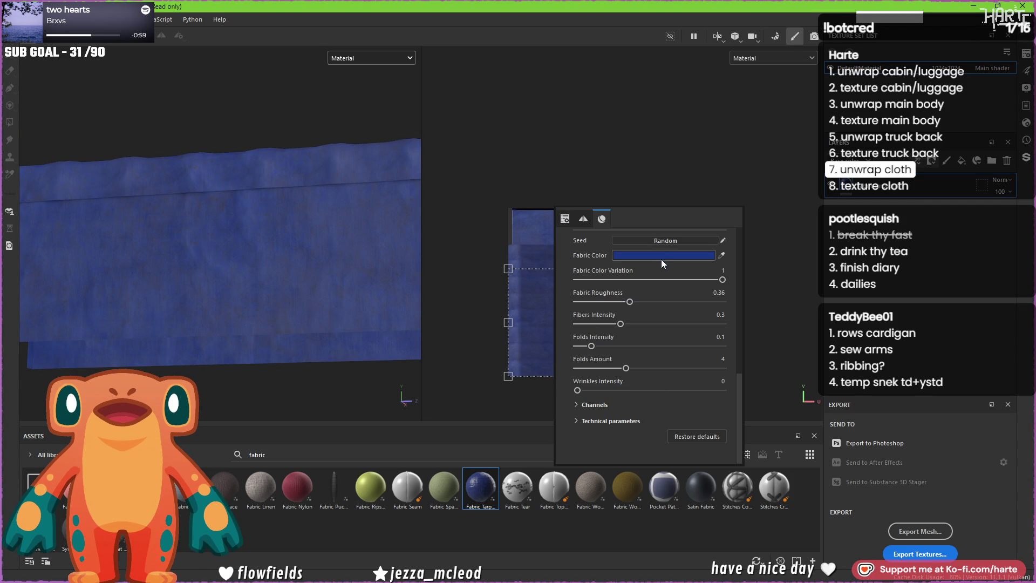
click(662, 259)
click(833, 370)
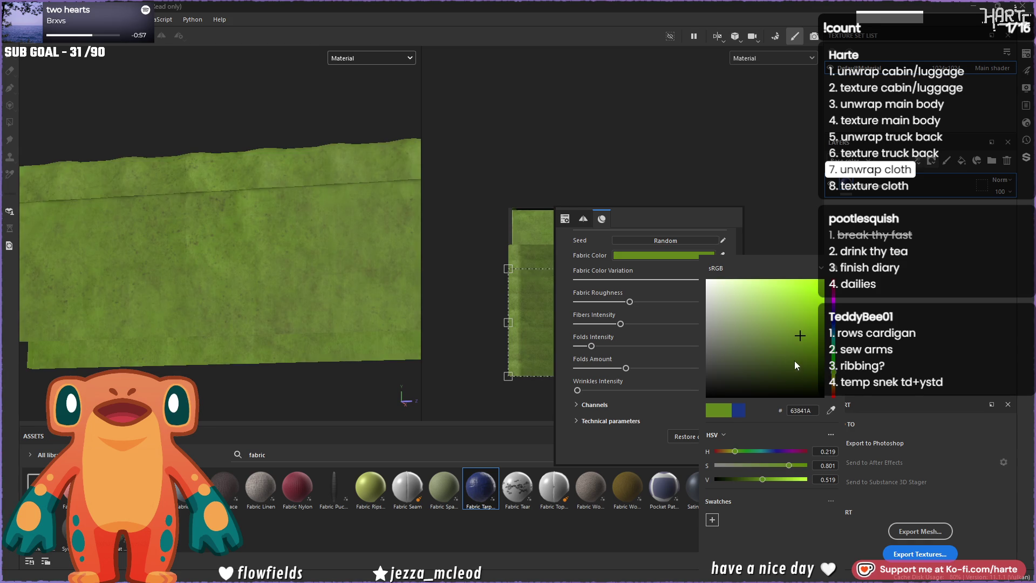
- Desaturate and shift the fabric colour to a muted greyish olive, then view the tarp as a box
mouse_move(767, 342)
mouse_down()
mouse_move(728, 342)
mouse_move(736, 349)
mouse_up()
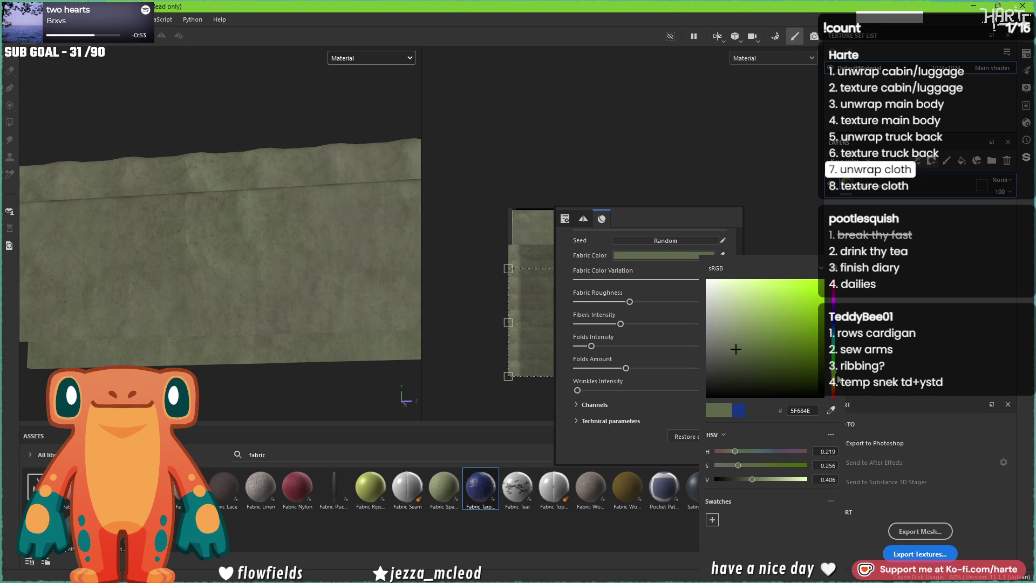
drag(832, 371, 832, 375)
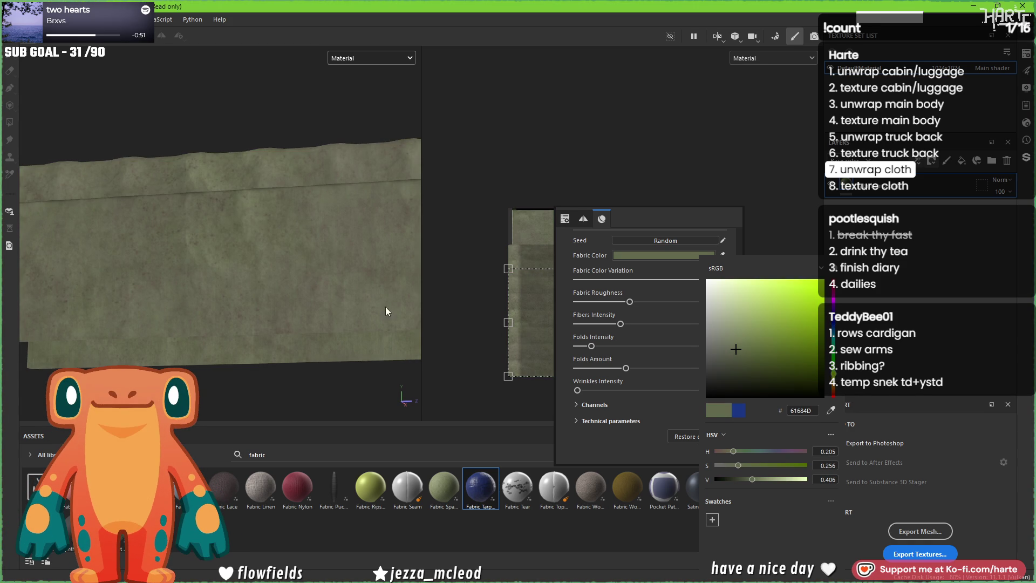
click(289, 274)
mouse_move(291, 274)
alt+mouse_down()
mouse_move(305, 325)
mouse_move(346, 303)
mouse_move(247, 303)
mouse_move(555, 268)
alt+mouse_up()
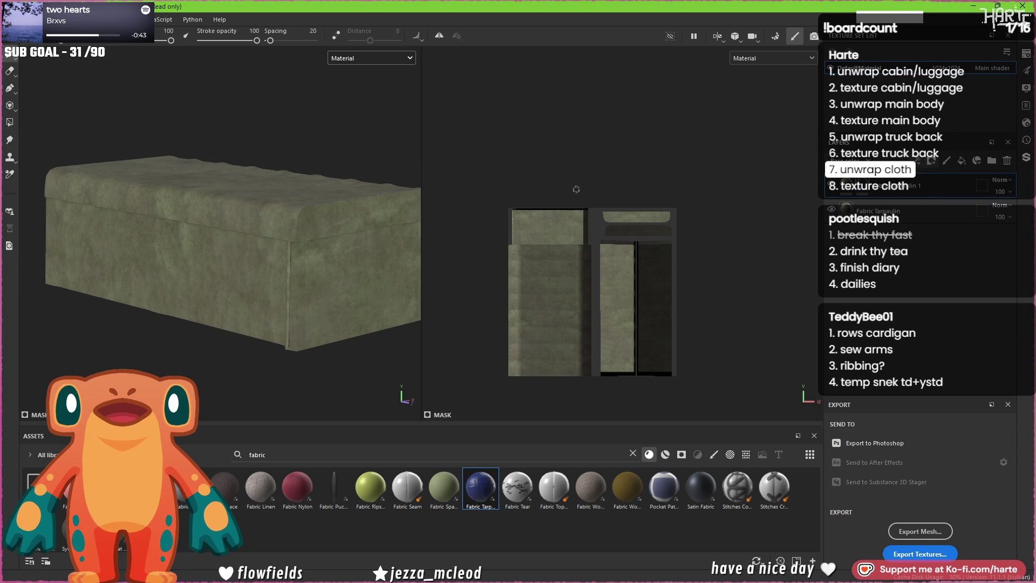
- Darken the fill layer's olive fabric colour
click(890, 211)
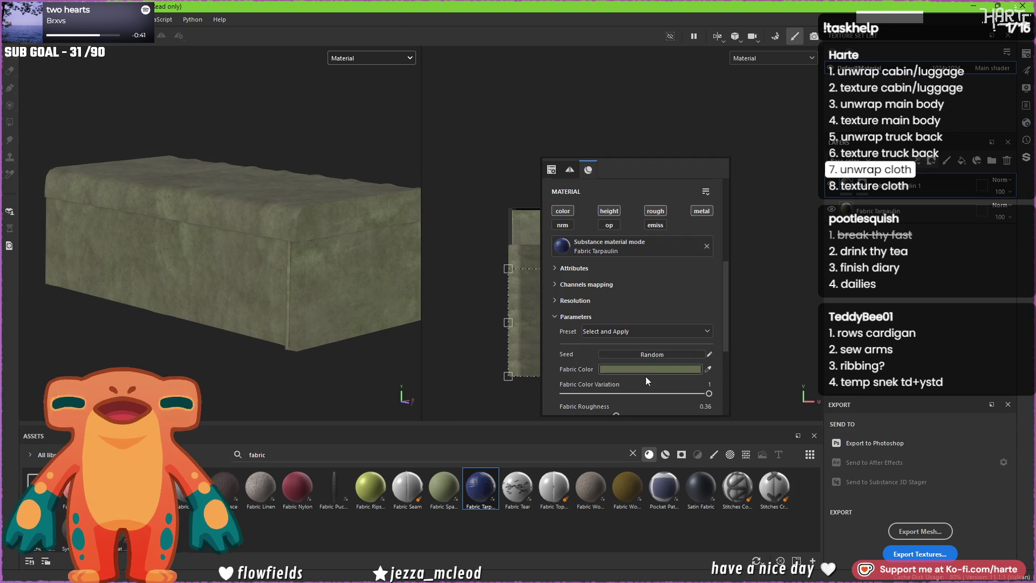
click(658, 372)
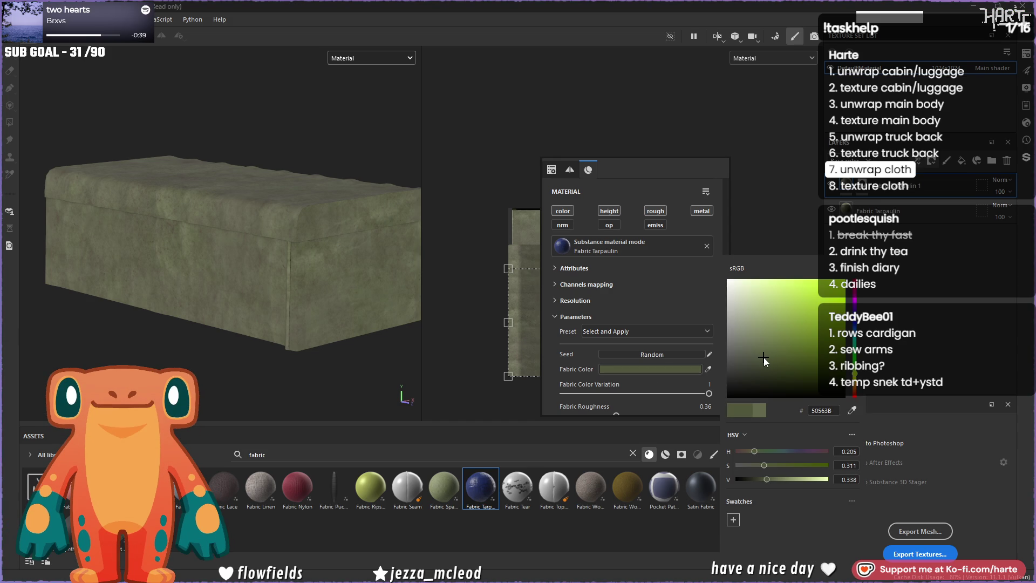
drag(764, 360, 775, 372)
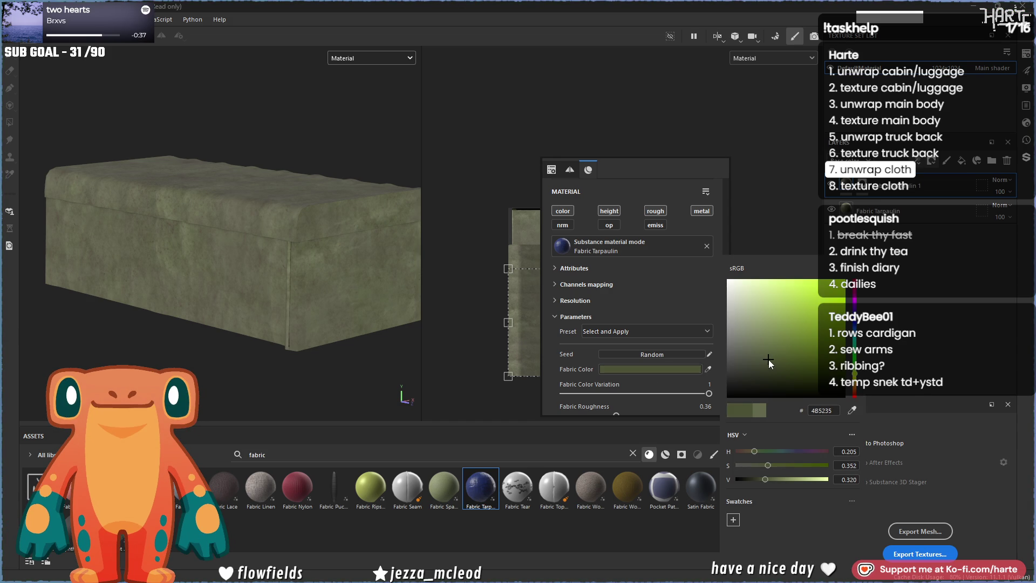
click(750, 214)
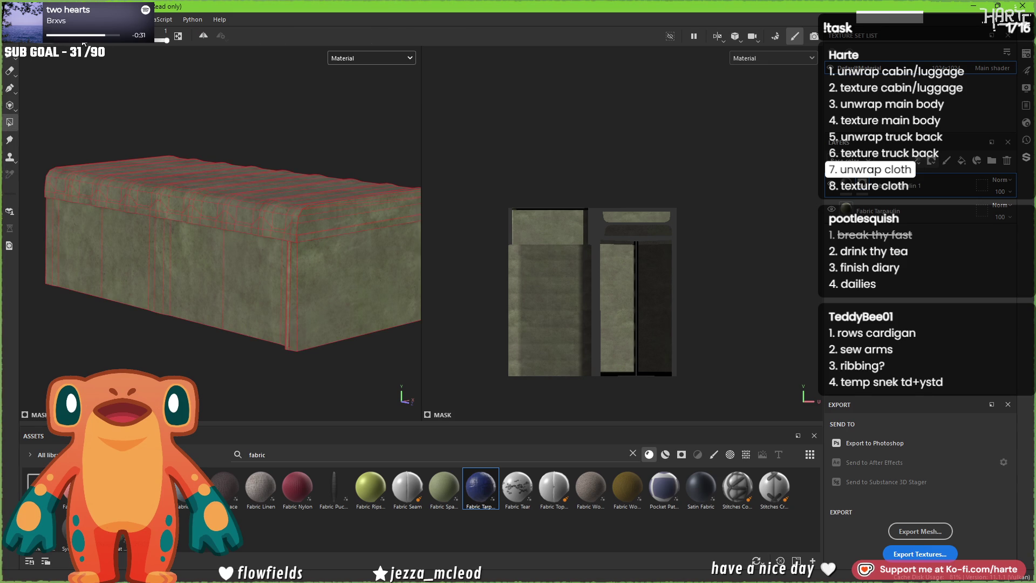
- Mask the tarp's top face with Polygon Fill and give the fabric a lighter green
click(180, 200)
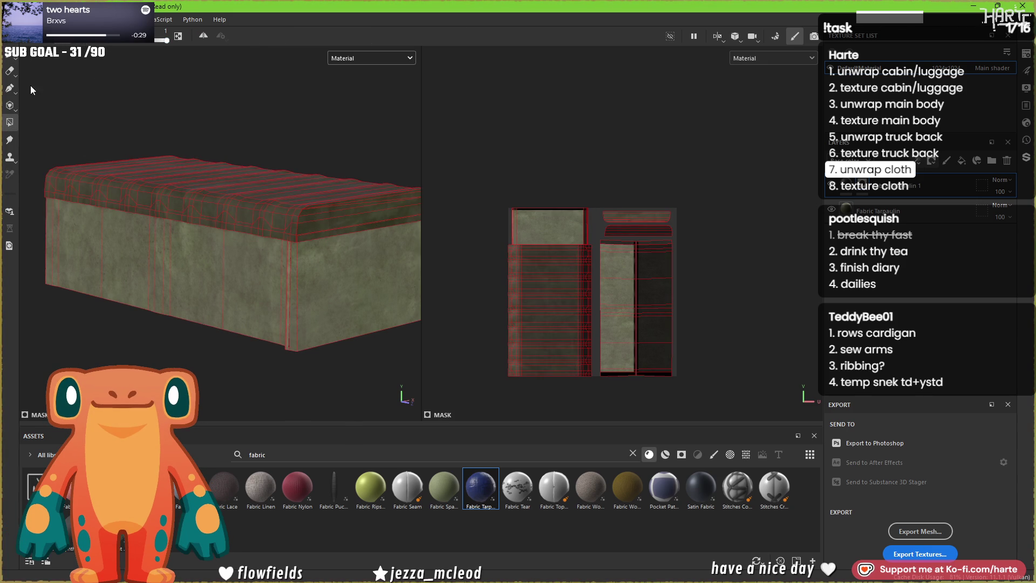
key(1)
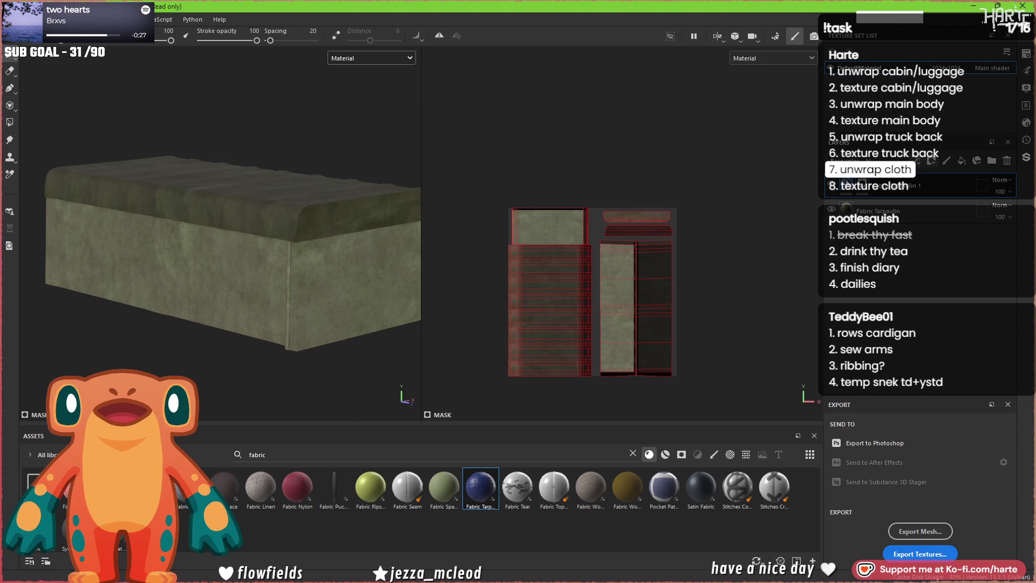
click(883, 211)
click(754, 378)
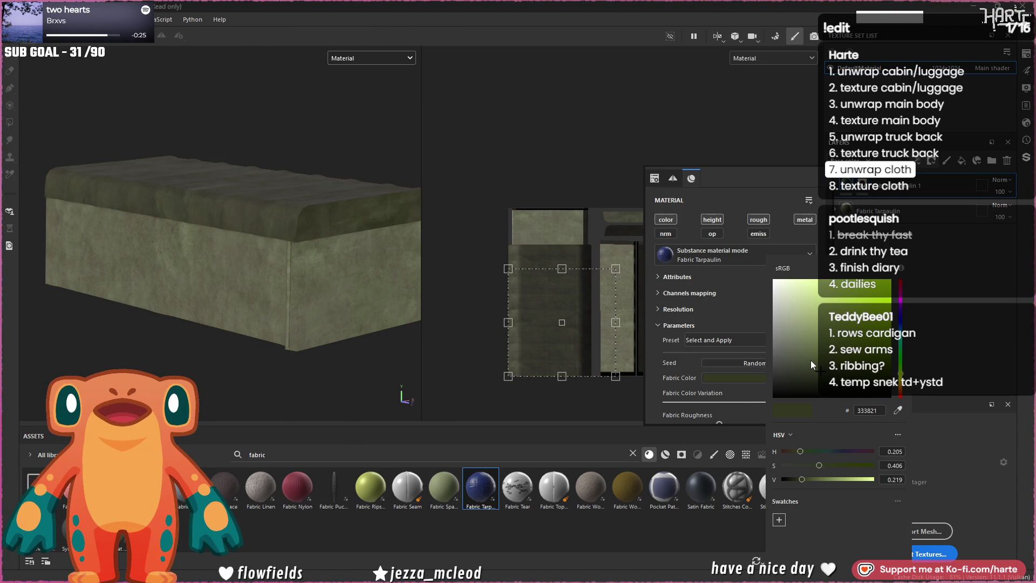
click(810, 362)
click(227, 258)
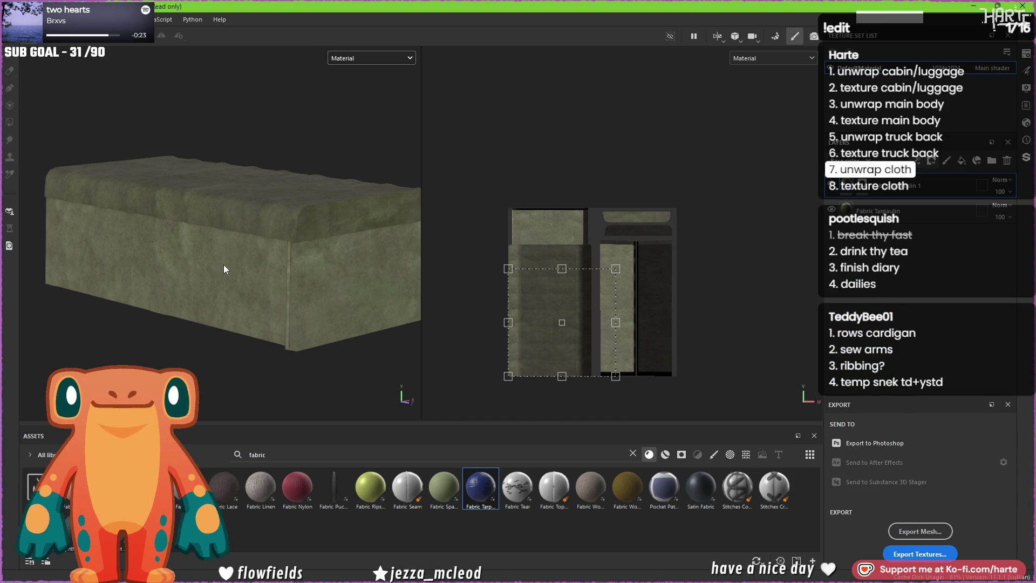
- Inspect the two-tone tarp under rotated lighting, then switch to 3ds Max
mouse_move(258, 220)
alt+mouse_down()
mouse_move(274, 295)
mouse_move(247, 327)
mouse_move(342, 256)
alt+mouse_up()
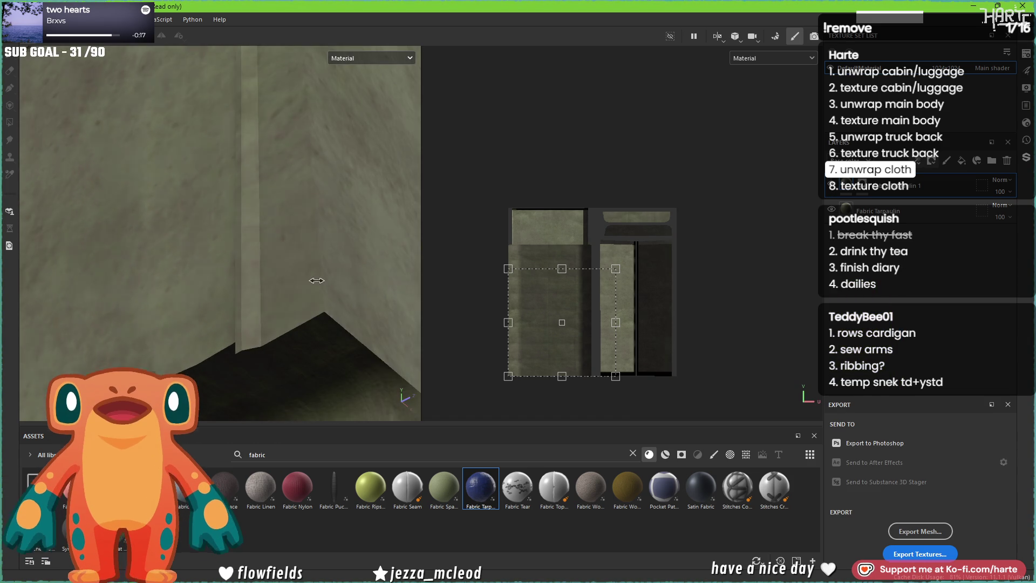
alt+drag(342, 256, 317, 279)
shift+right_drag(316, 280, 291, 287)
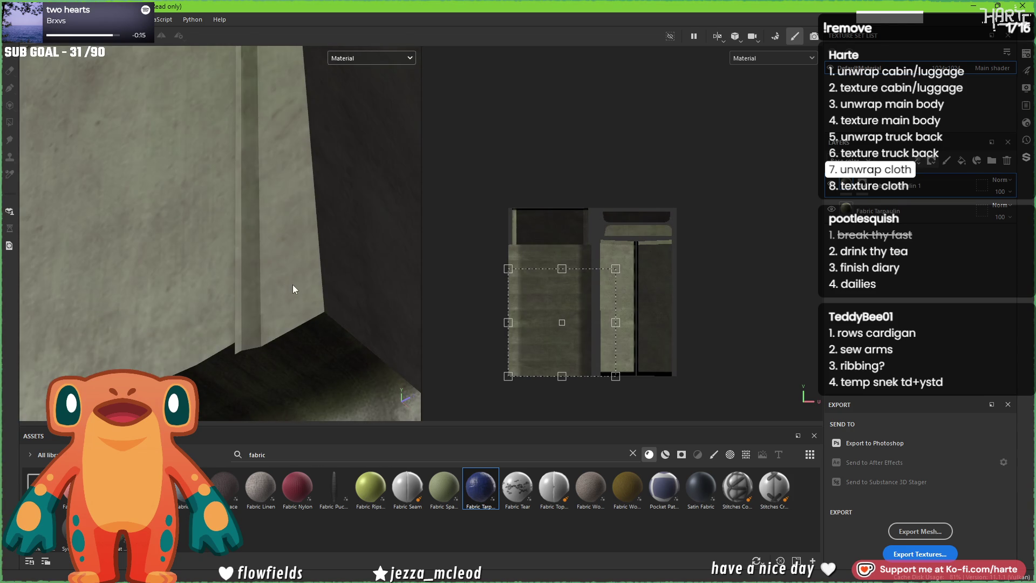
click(590, 574)
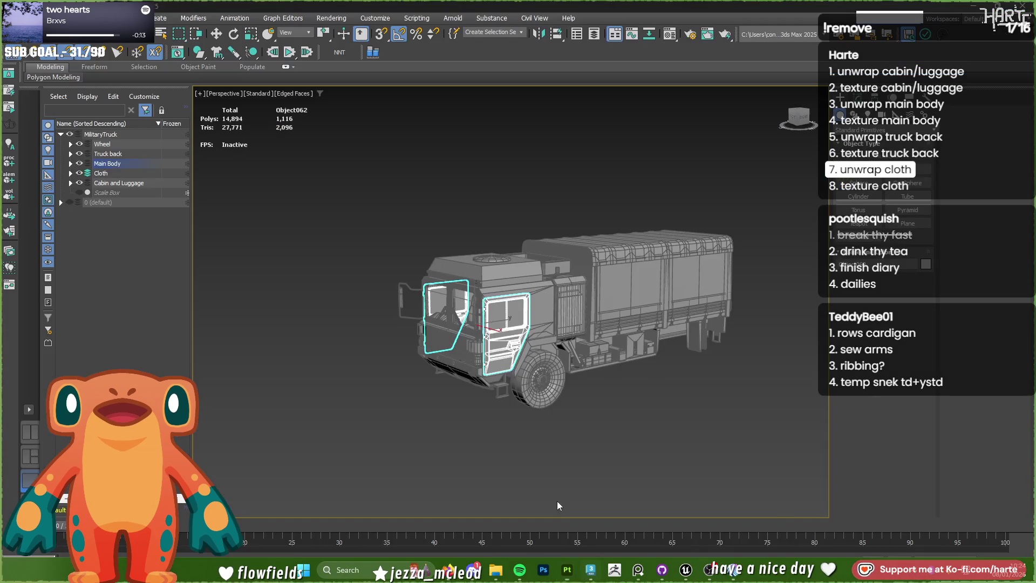
scroll(570, 337, up, 5)
- Select the cloth tarp Box005, open its Unwrap UVW and dismiss the topology warning
click(569, 348)
scroll(568, 355, up, 2)
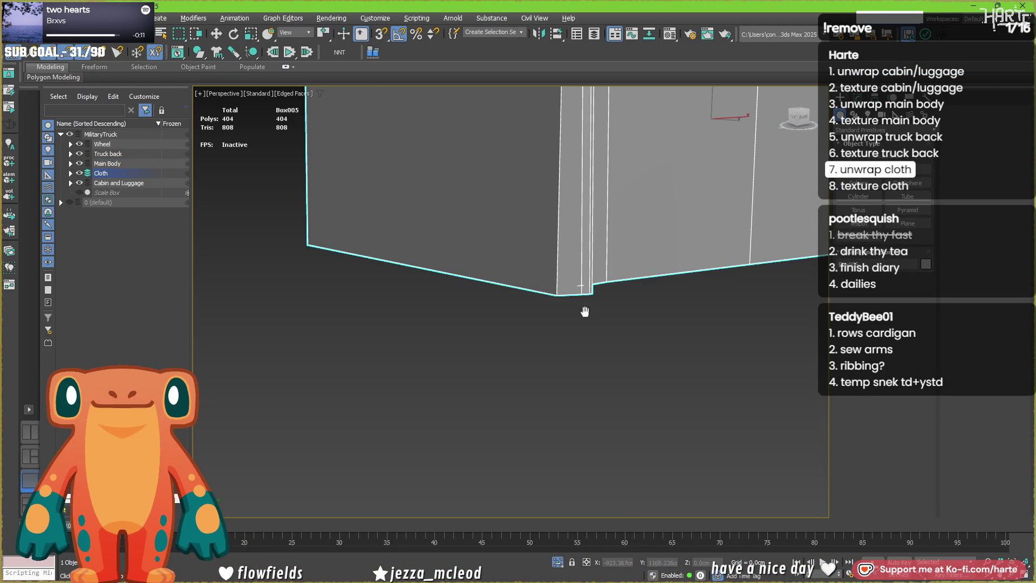
scroll(568, 355, up, 2)
middle_drag(568, 356, 582, 242)
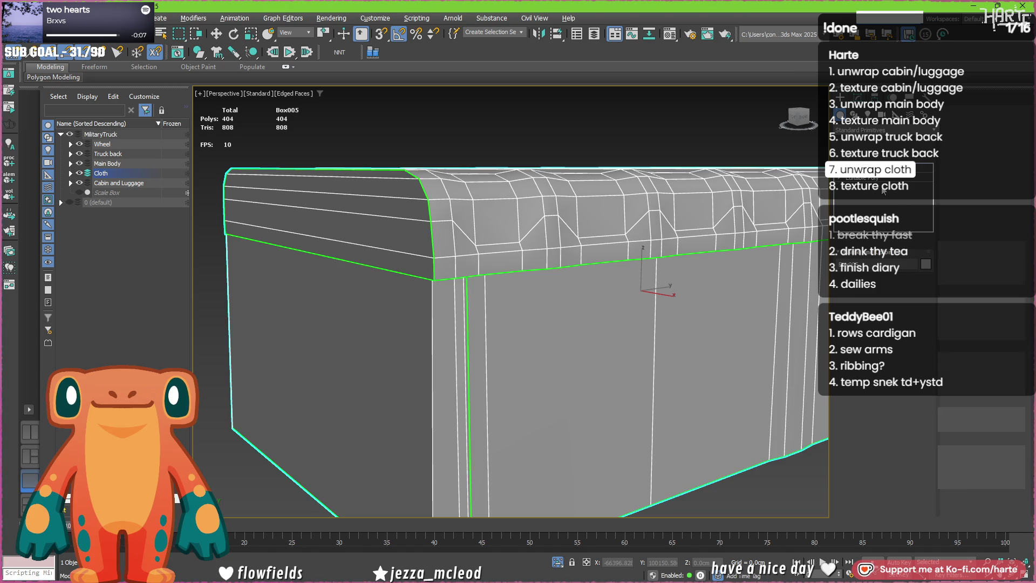
click(863, 101)
click(887, 182)
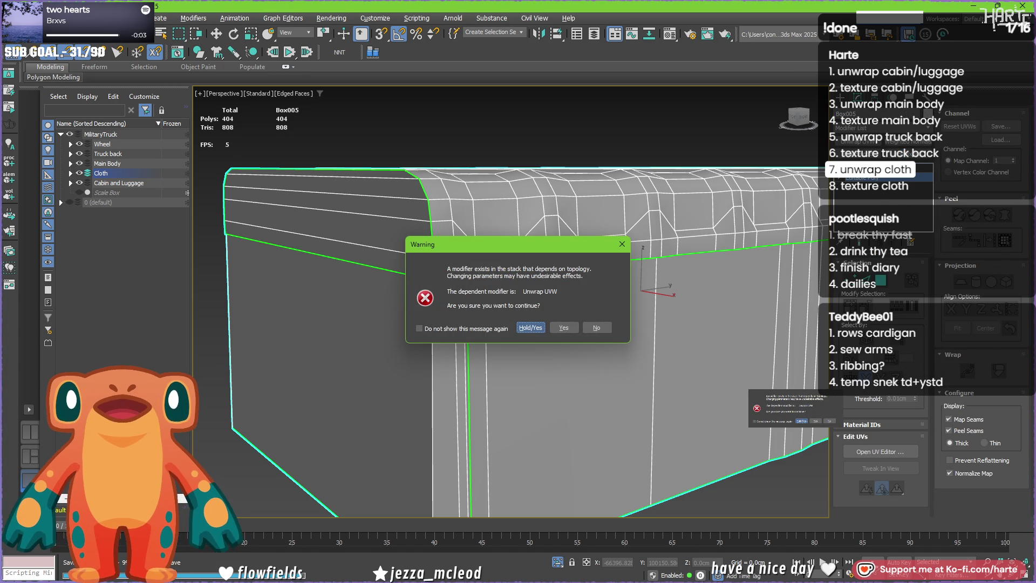
key(Return)
key(ctrl+z)
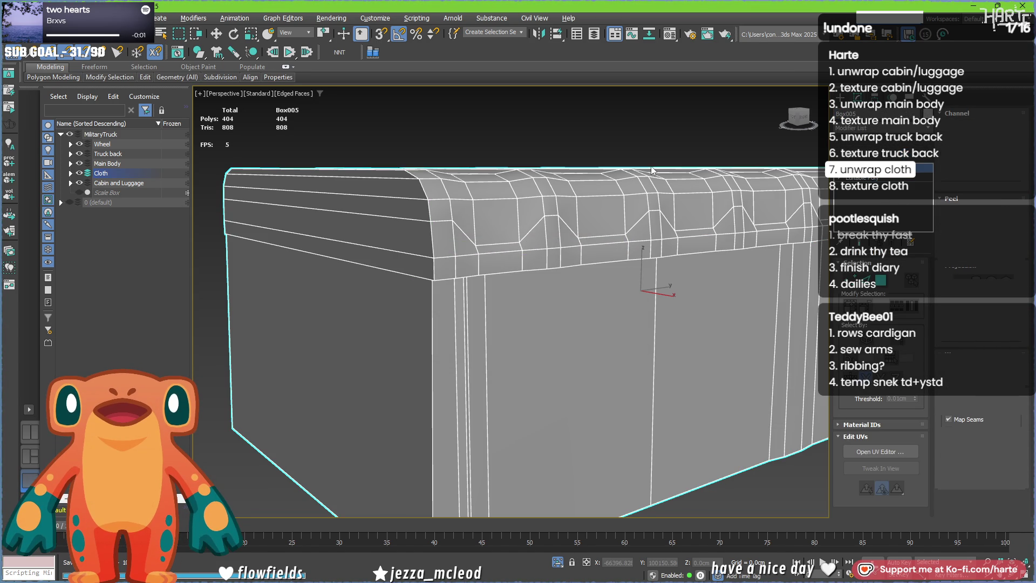
key(ctrl+y)
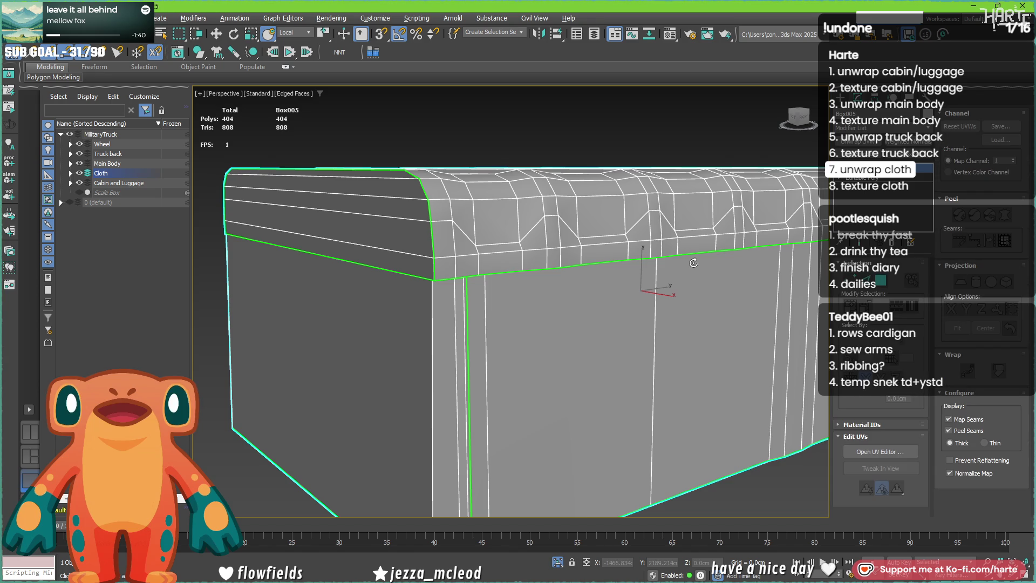
- Collapse the tarp via the quad menu, add a Weighted Normals modifier and view it in Default Shading
right_click(694, 263)
click(839, 415)
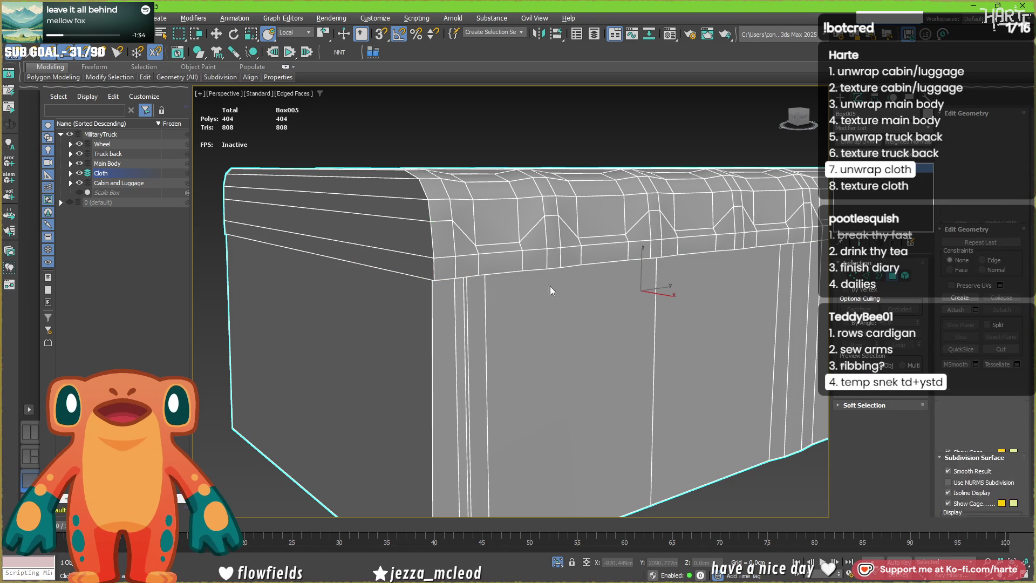
key(4)
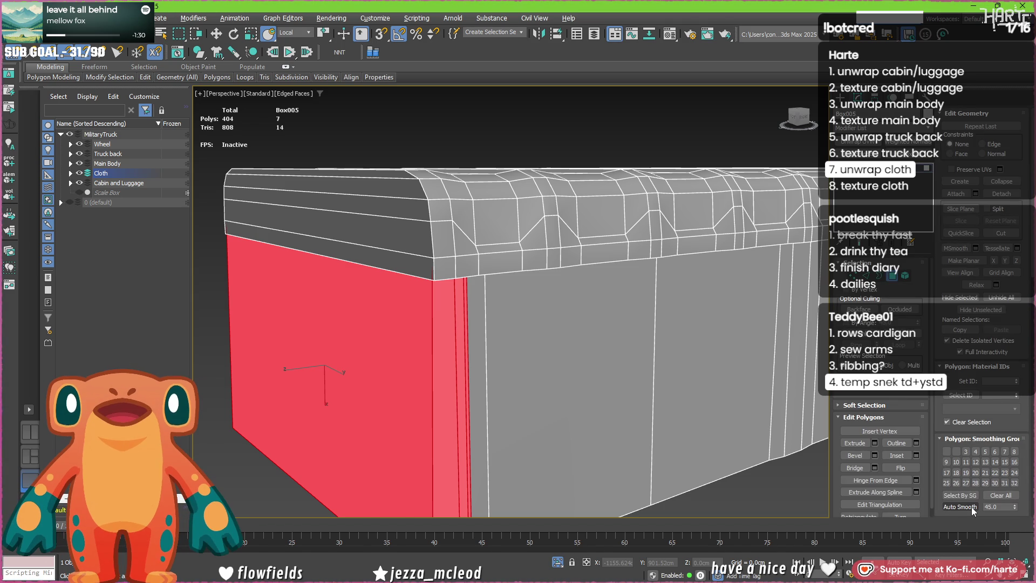
key(4)
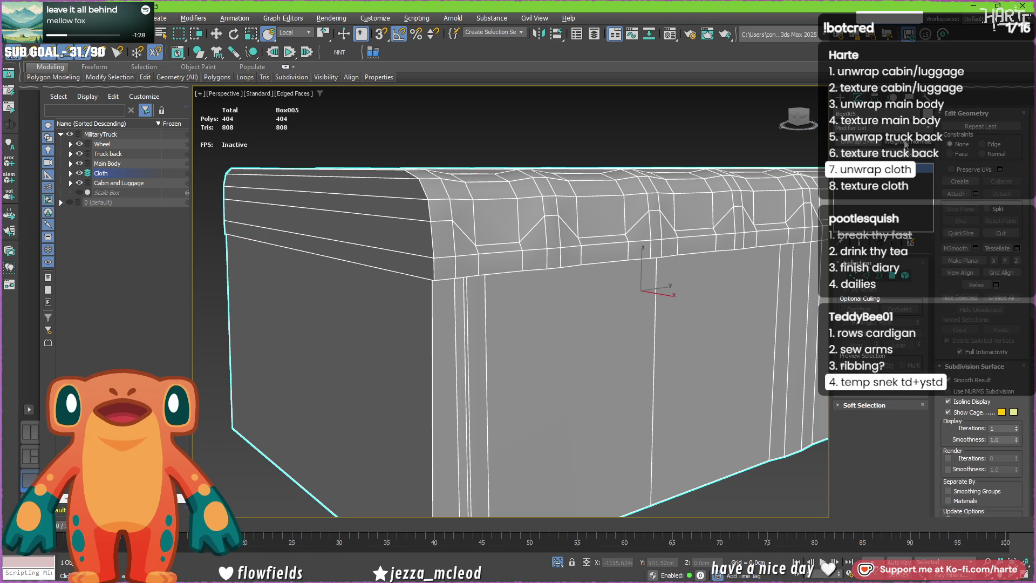
mouse_move(435, 347)
alt+middle_down()
mouse_move(515, 334)
mouse_move(511, 318)
alt+middle_up()
key(F4)
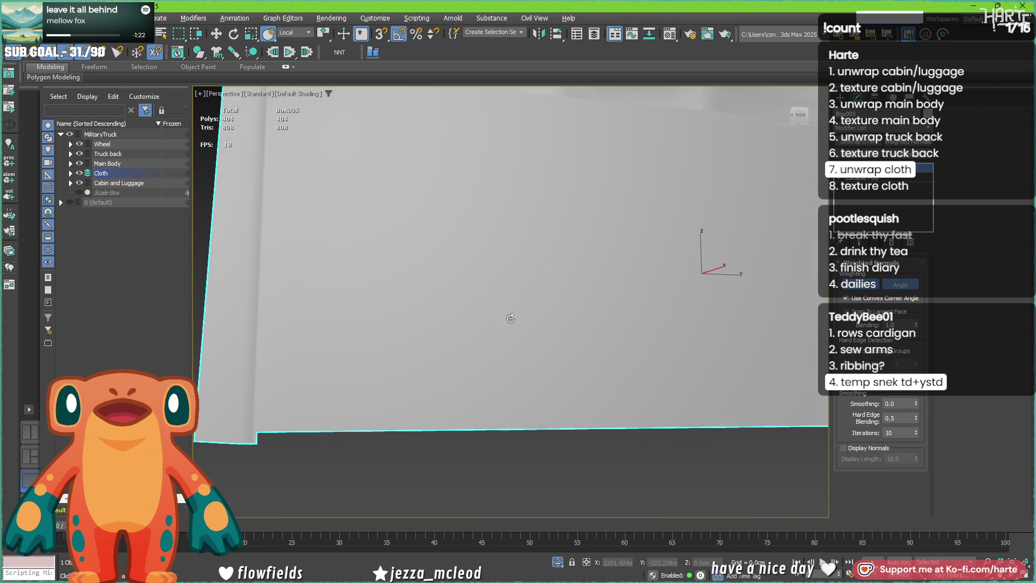
- Convert the cloth object to an Editable Poly
middle_drag(388, 342, 547, 399)
right_click(698, 177)
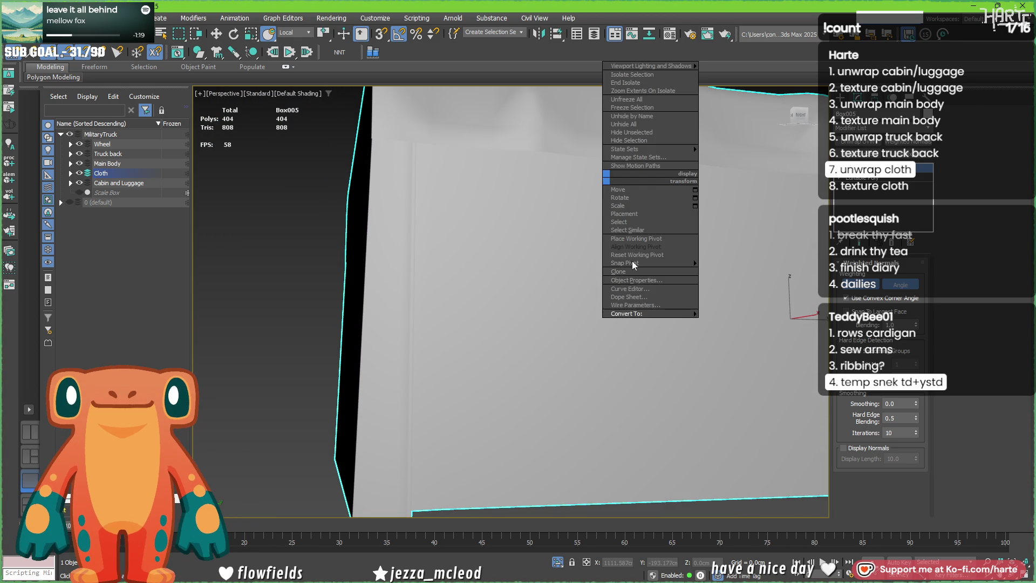
click(713, 322)
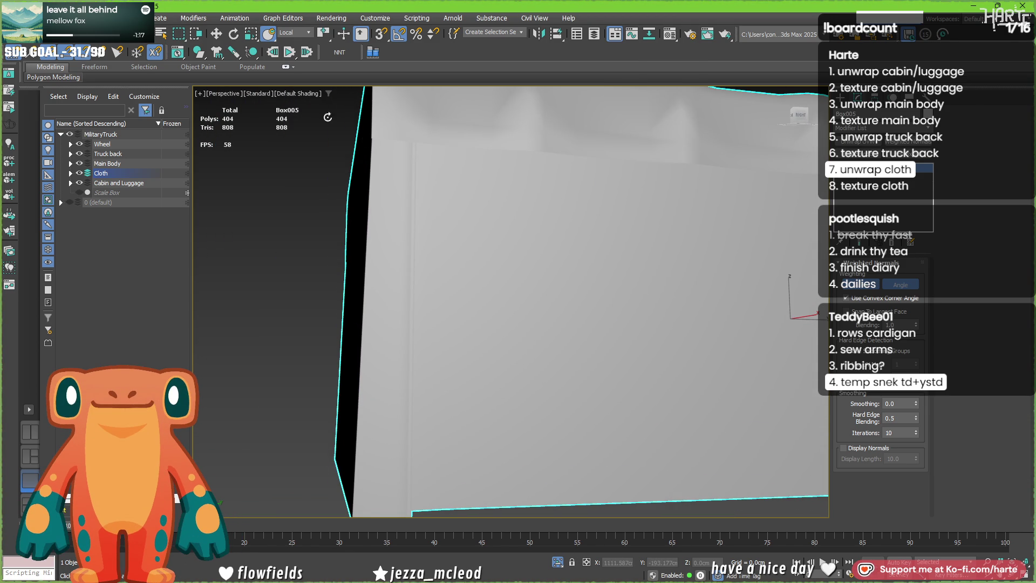
- Export the cloth as FBX, overwriting MilitaryTruck_Cloth.fbx, and return to Substance Painter
click(14, 17)
mouse_move(24, 201)
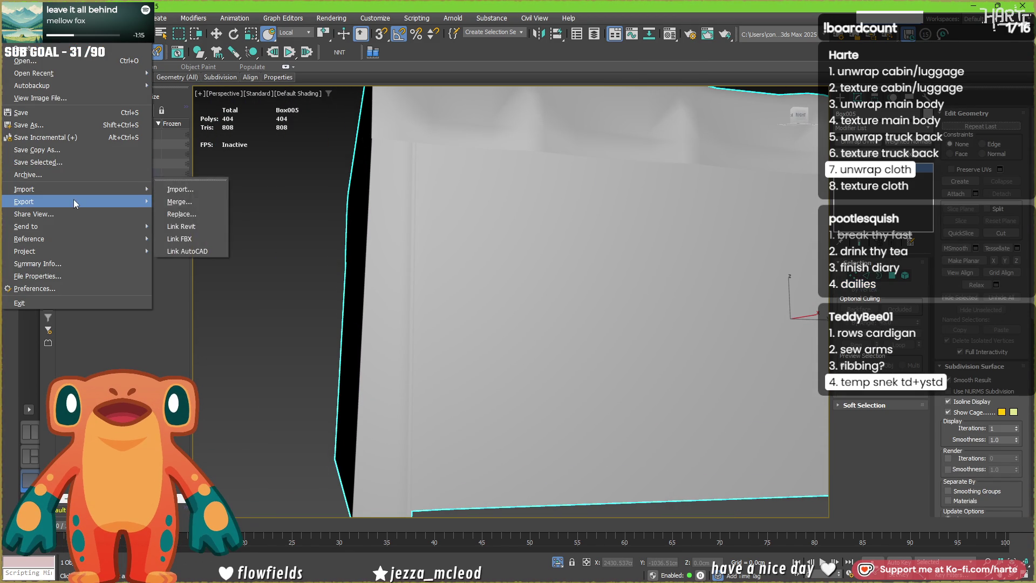
click(321, 207)
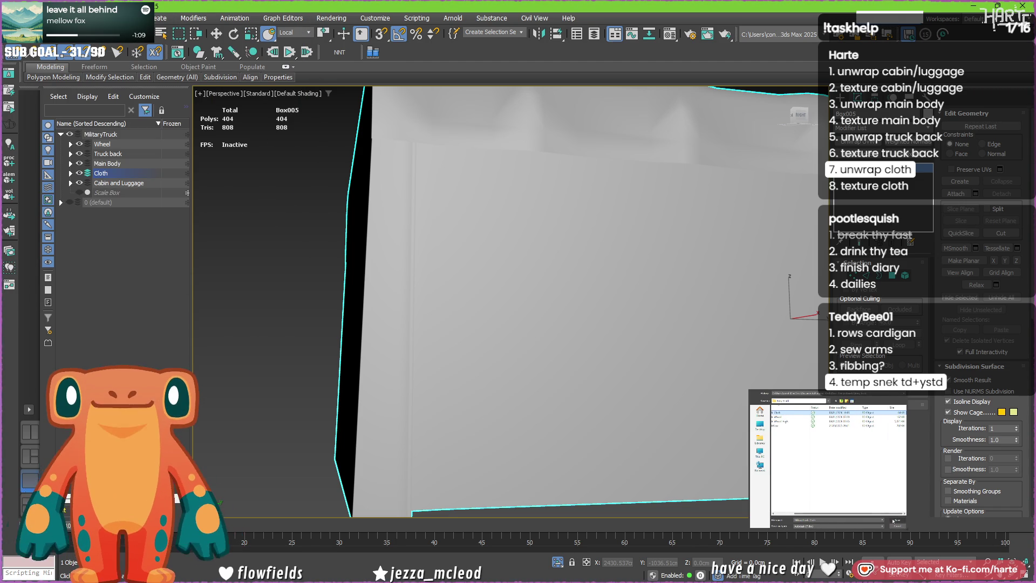
key(Return)
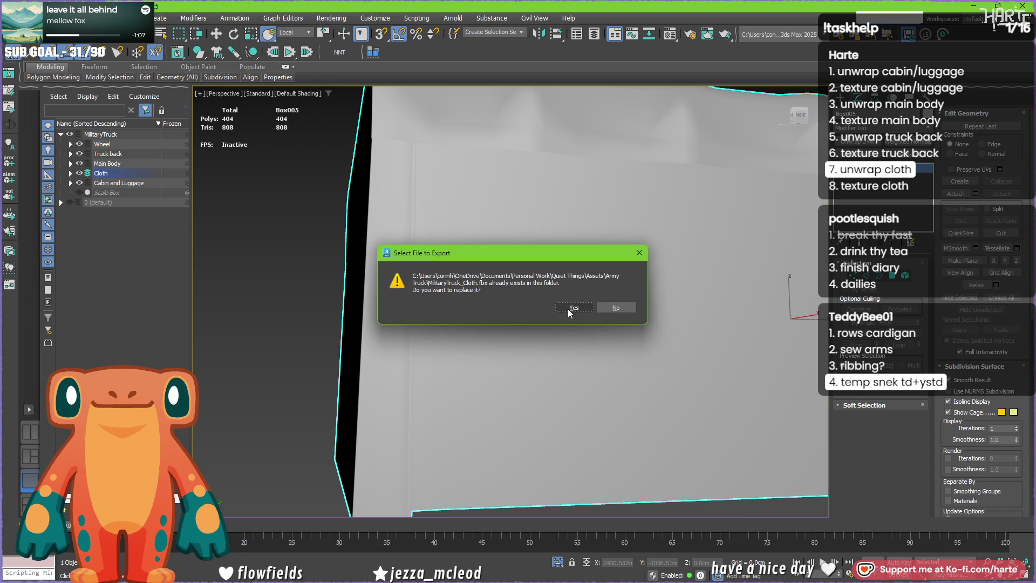
click(571, 307)
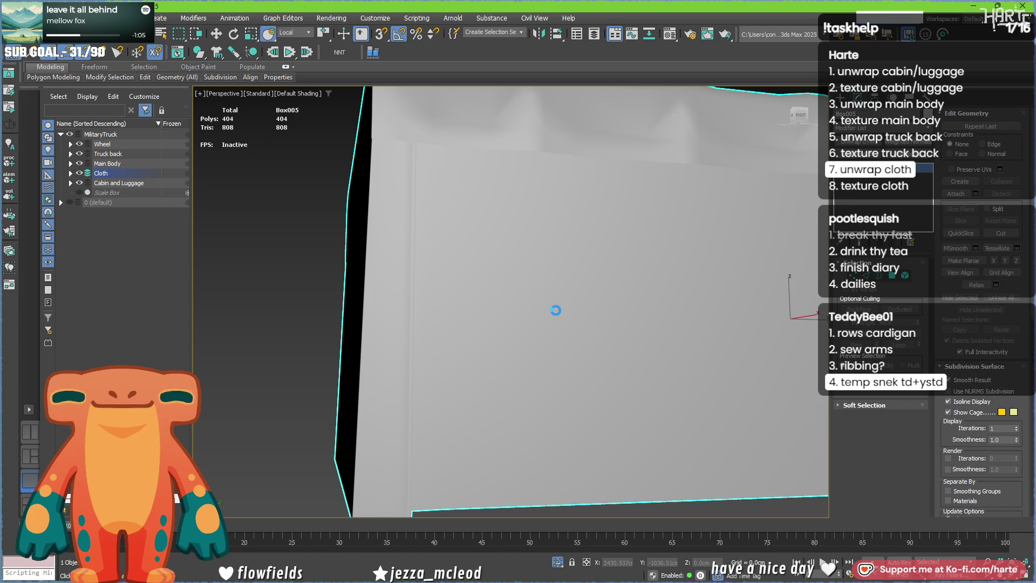
key(Return)
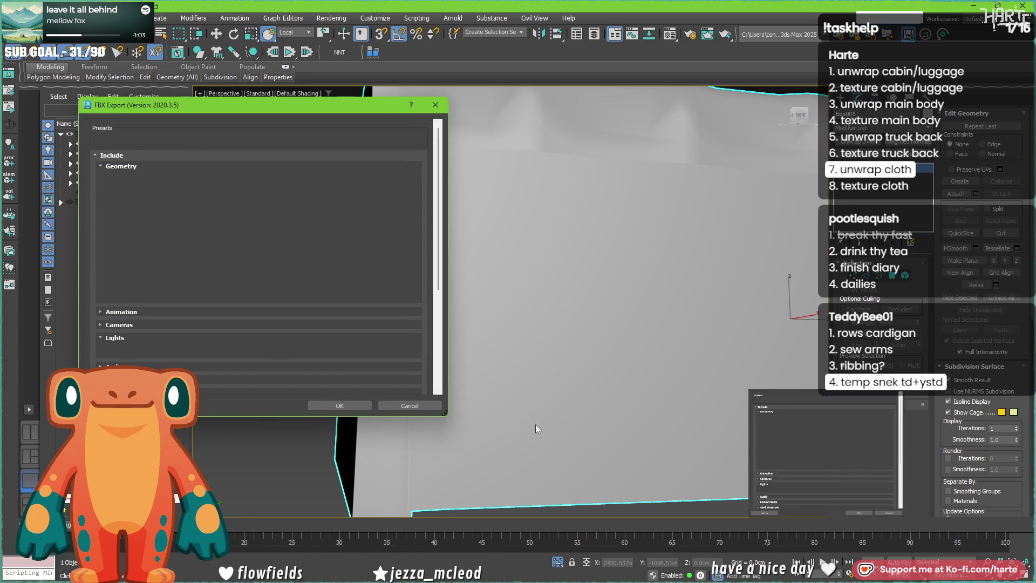
key(Return)
click(565, 571)
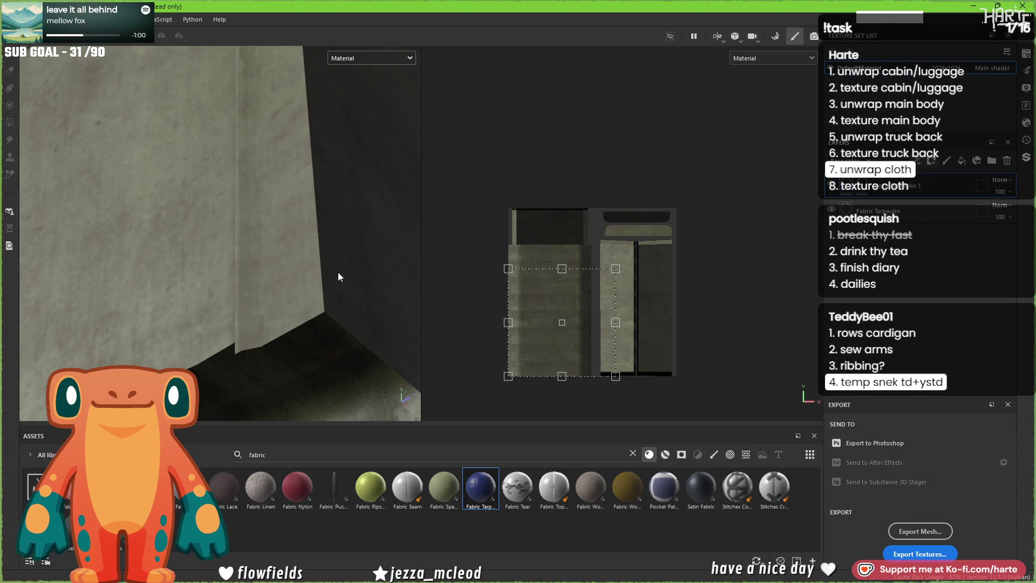
- Check the olive tarp from several angles and lighting, then reopen the Fabric Tarpaulin parameters
mouse_move(338, 276)
alt+mouse_down()
mouse_move(318, 295)
mouse_move(311, 258)
mouse_move(316, 310)
mouse_move(300, 291)
mouse_move(269, 297)
mouse_move(270, 328)
alt+mouse_up()
shift+right_drag(270, 328, 335, 333)
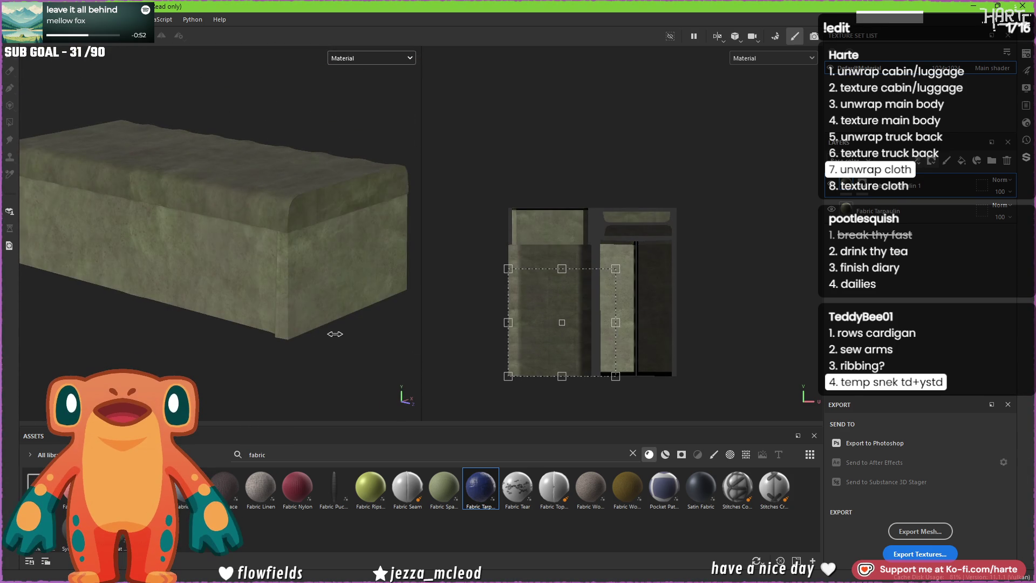
mouse_move(318, 309)
alt+mouse_down()
mouse_move(313, 334)
mouse_move(299, 325)
mouse_move(313, 336)
mouse_move(298, 330)
alt+mouse_up()
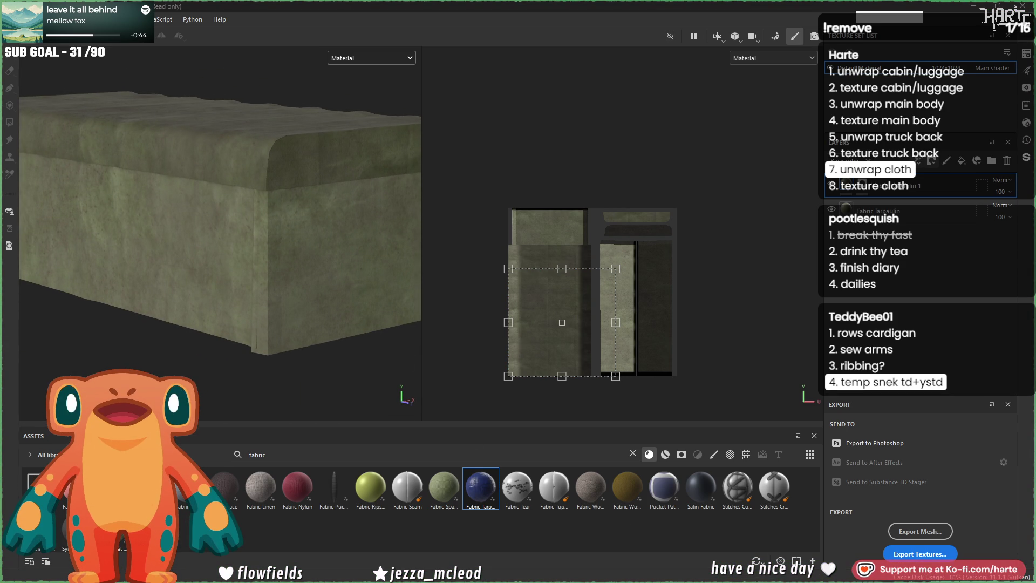
alt+drag(249, 328, 302, 335)
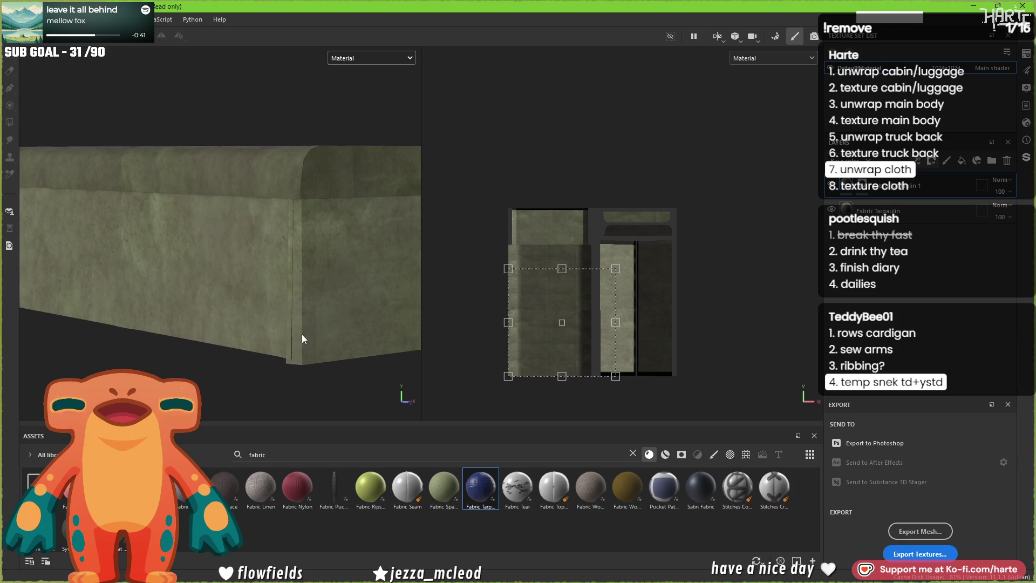
click(846, 211)
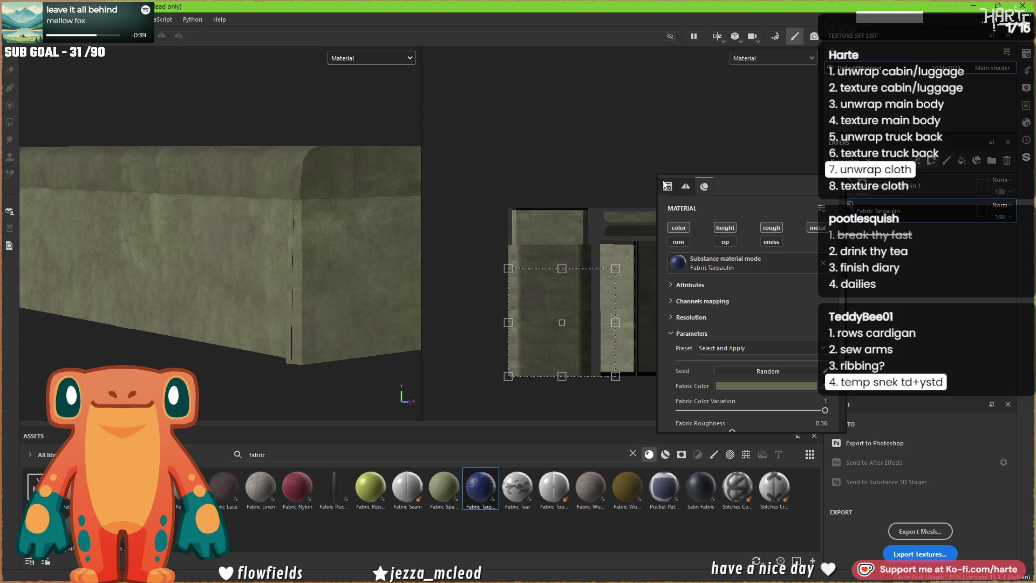
- Shift the Fabric Color to a yellower, greyer and lighter olive in the colour picker
click(775, 386)
drag(997, 380, 998, 382)
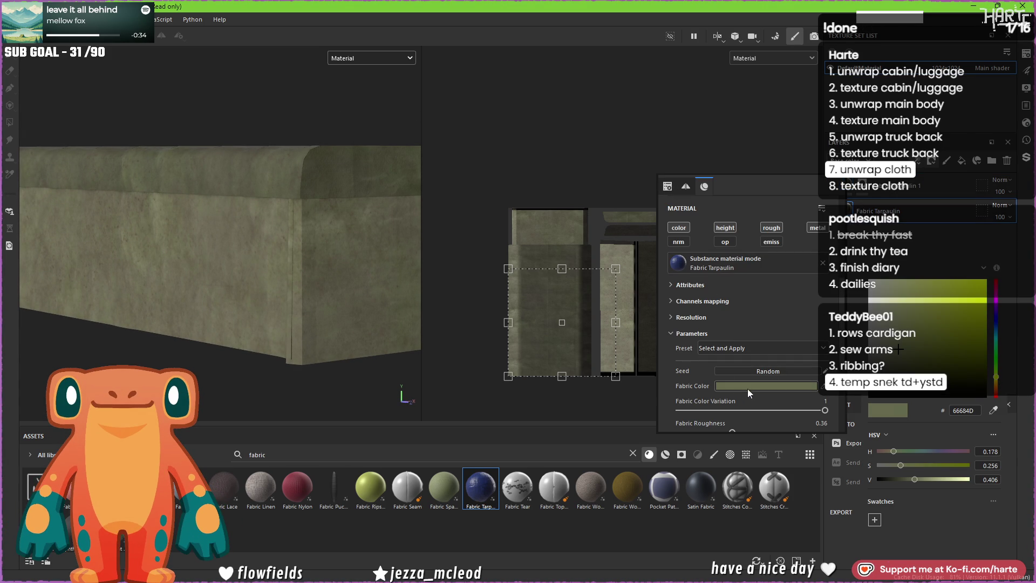
drag(898, 350, 889, 354)
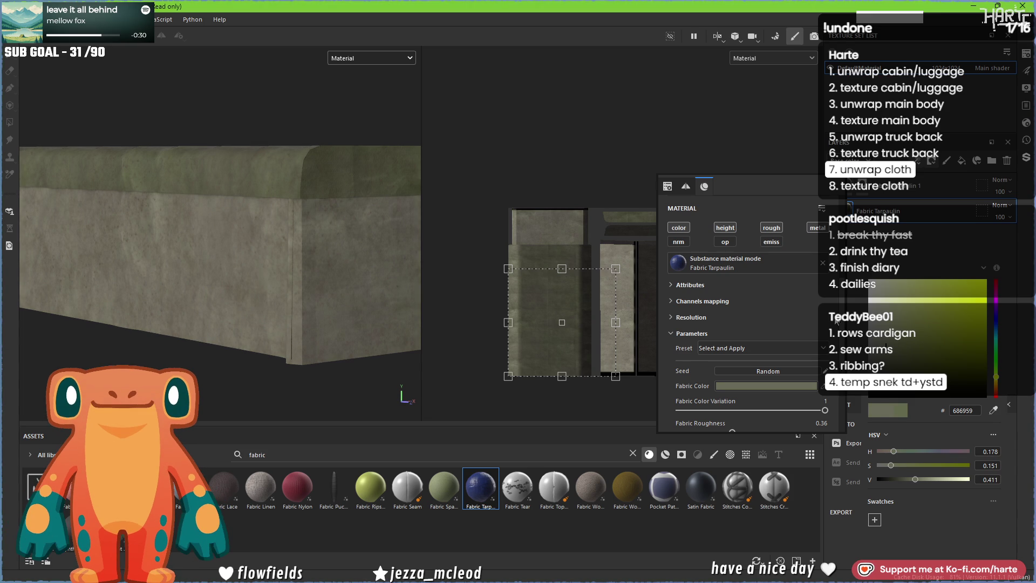
click(746, 145)
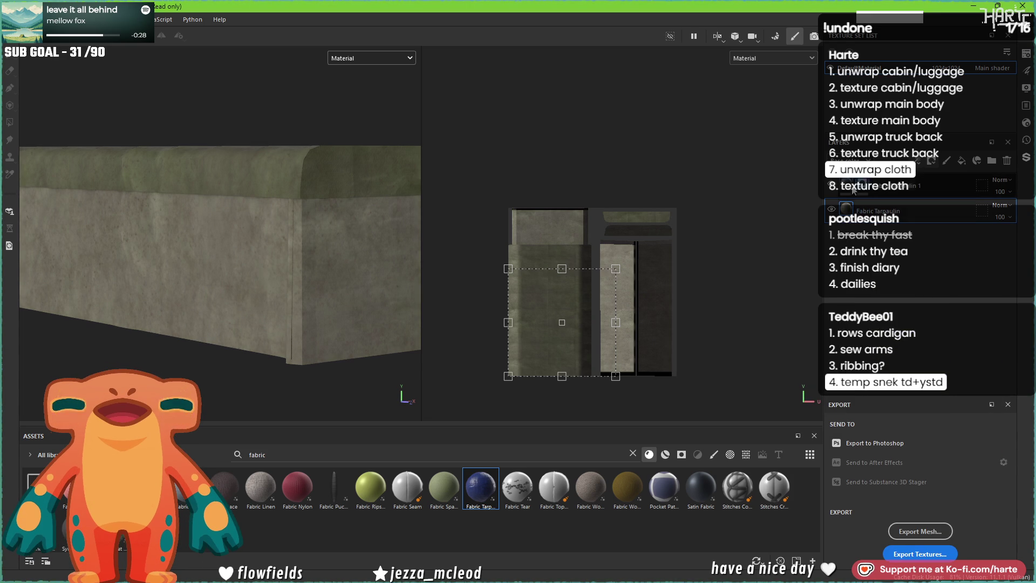
click(754, 354)
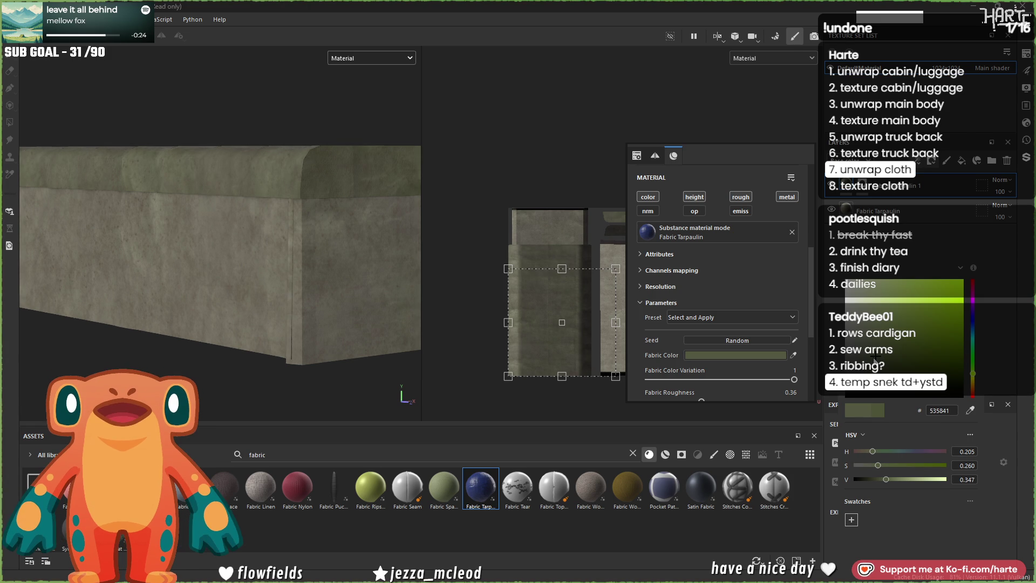
click(505, 115)
alt+drag(211, 289, 236, 244)
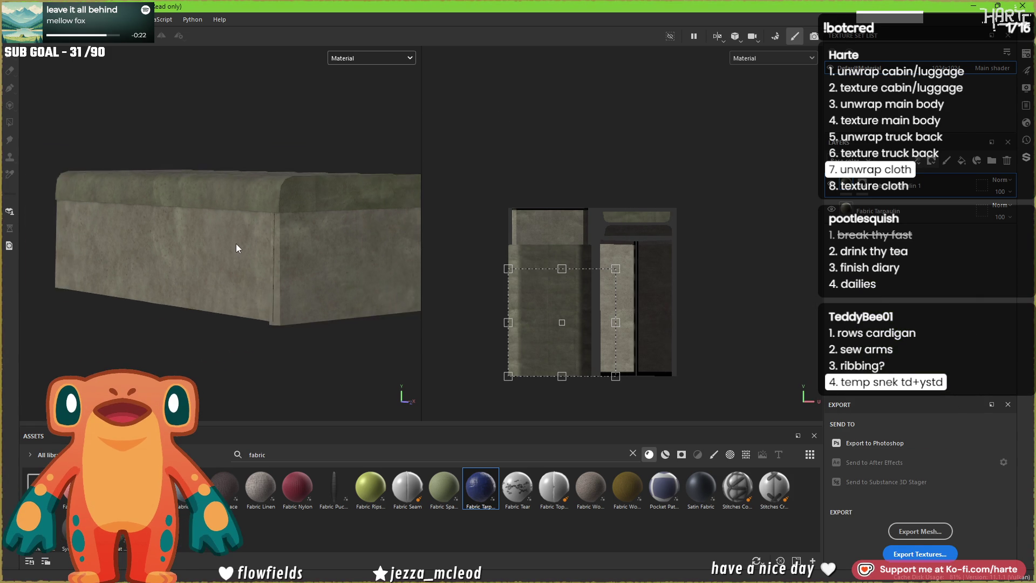
scroll(238, 245, up, 1)
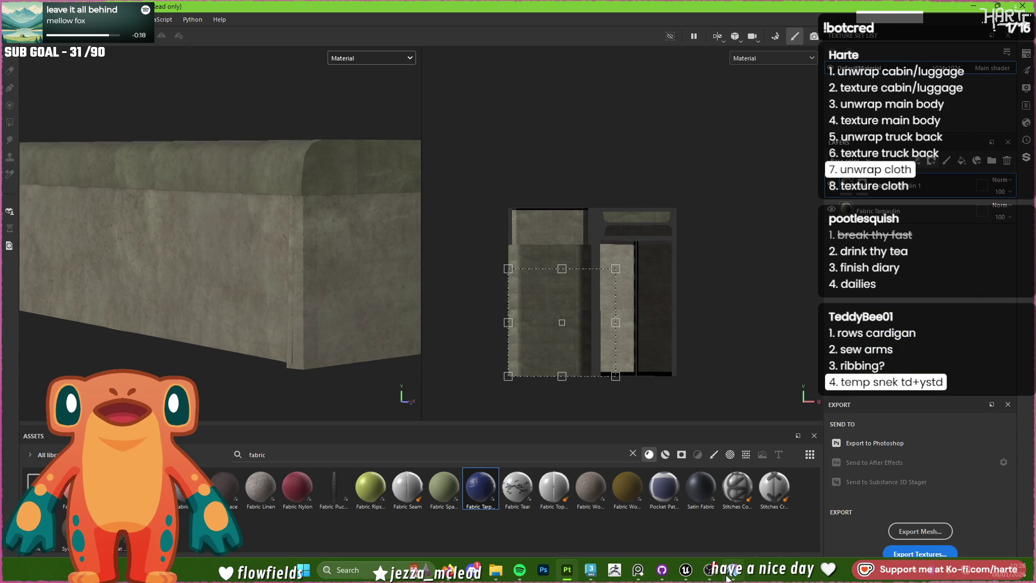
- Switch over to Unreal Engine from the taskbar
click(685, 570)
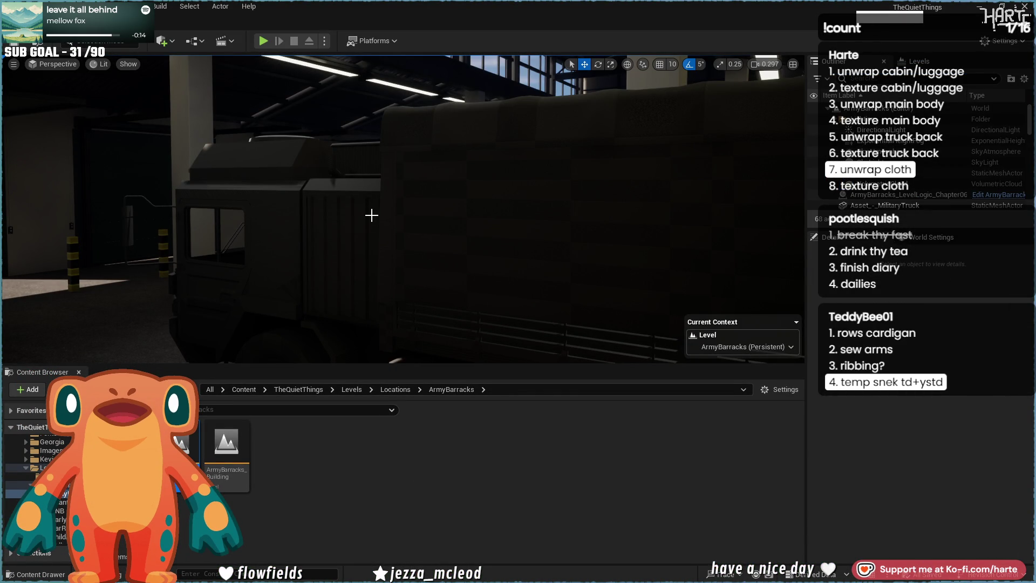
- Select the placed truck to review its Static Mesh and Materials details, then Alt-Tab back to Painter
right_drag(371, 214, 372, 215)
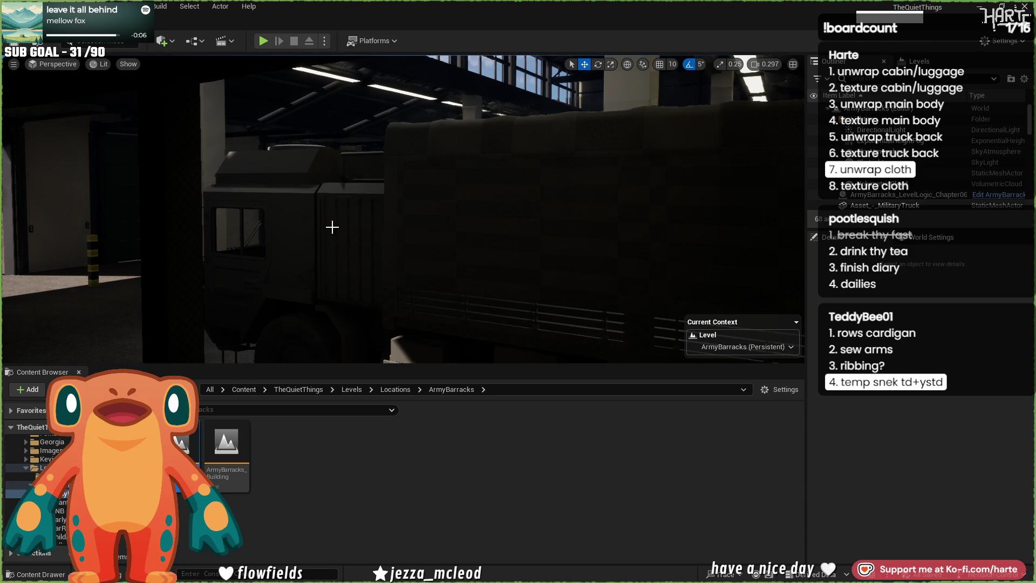
right_click(375, 215)
click(303, 453)
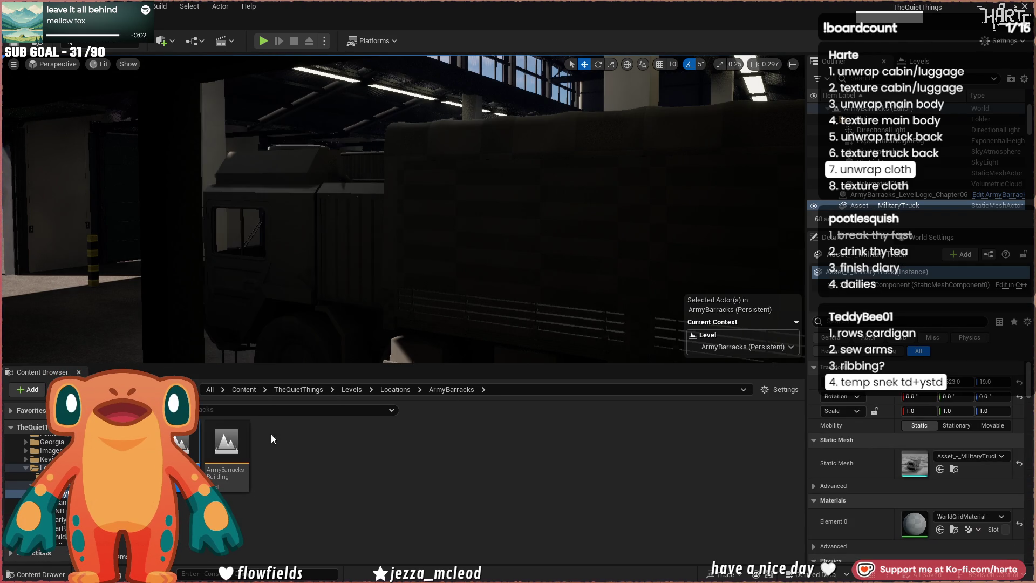
key(alt+Tab)
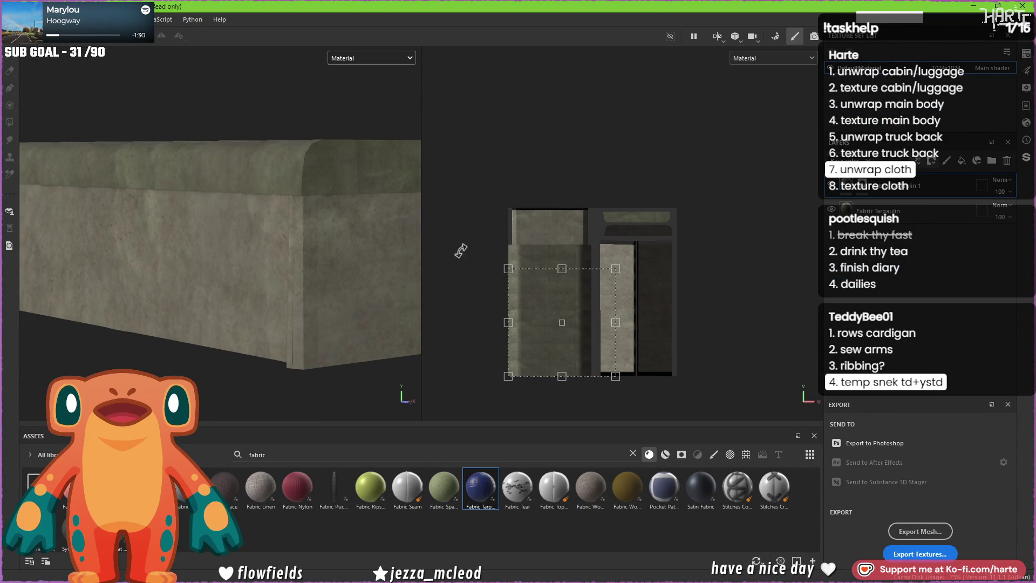
scroll(278, 240, down, 2)
- Orbit the cloth to inspect the recoloured tarp from its end face and an angle
mouse_move(278, 239)
alt+mouse_down()
mouse_move(106, 300)
mouse_move(380, 267)
mouse_move(371, 301)
alt+mouse_up()
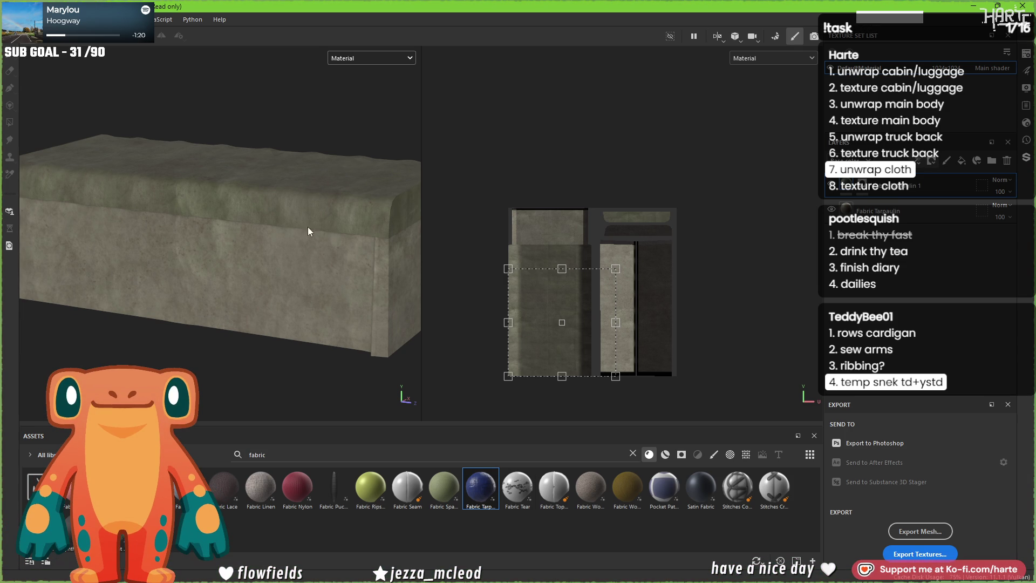
mouse_move(101, 274)
alt+mouse_down()
mouse_move(264, 313)
mouse_move(294, 272)
mouse_move(437, 235)
alt+mouse_up()
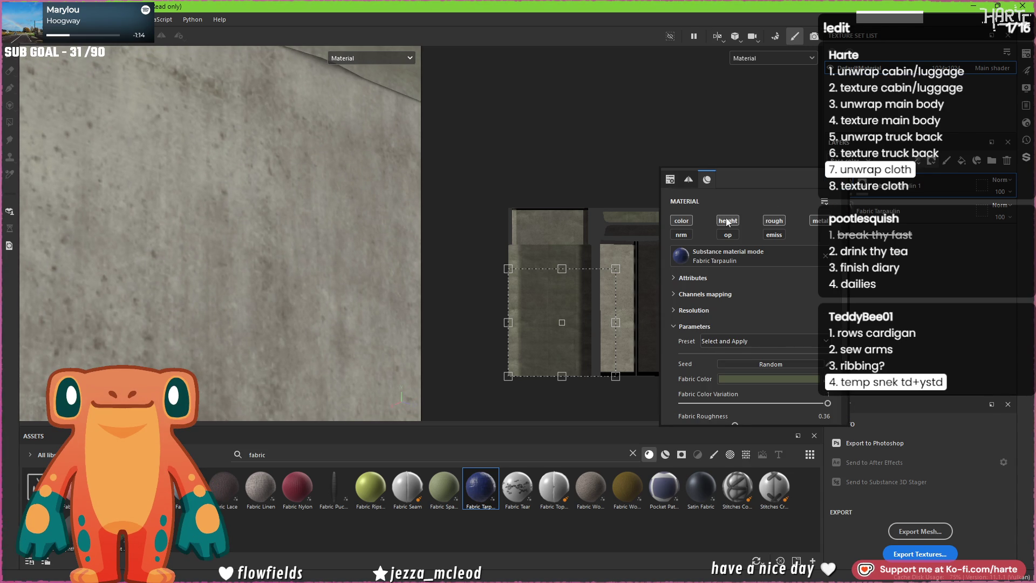
scroll(704, 320, down, 3)
scroll(703, 321, down, 3)
scroll(700, 325, down, 2)
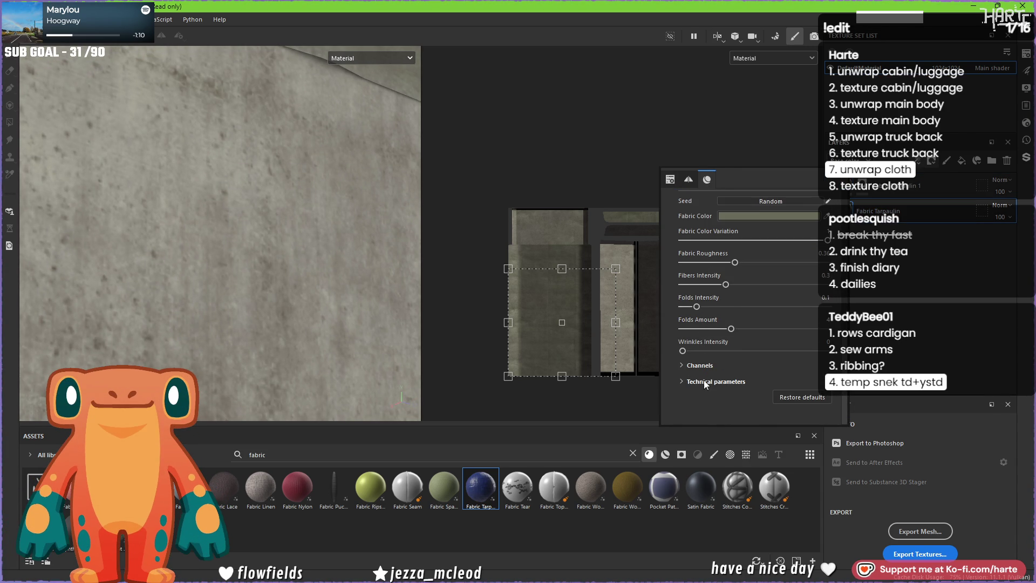
scroll(701, 375, up, 2)
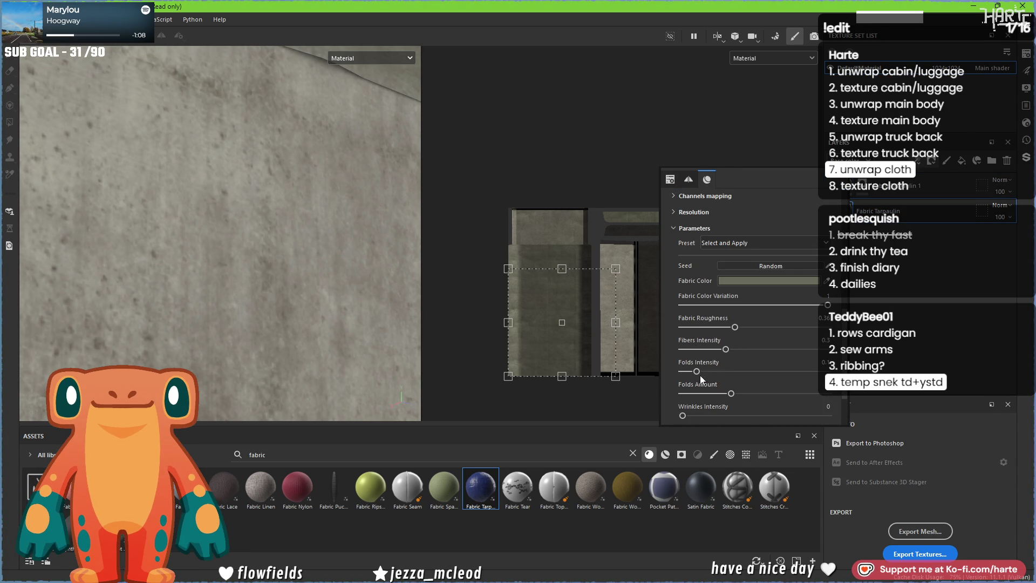
- Try the Clean Blue Tarp preset, then settle on the Used Khaki Tarp preset
click(744, 243)
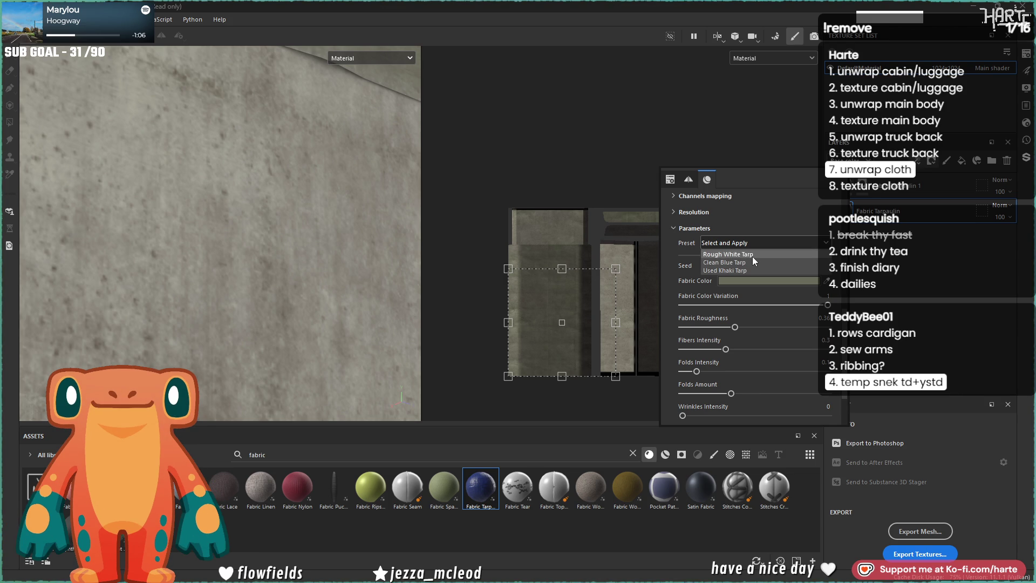
click(753, 261)
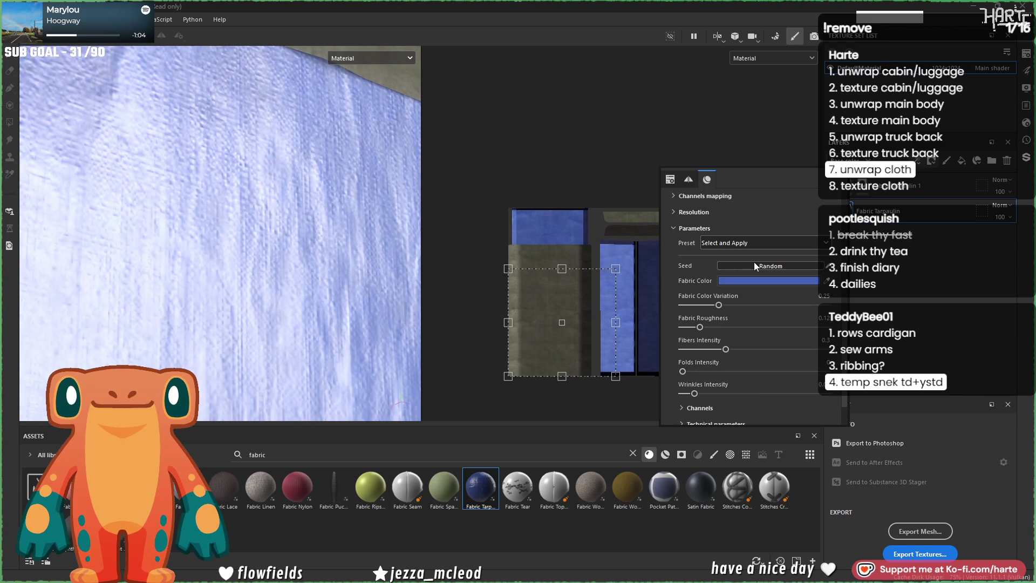
click(745, 243)
click(734, 273)
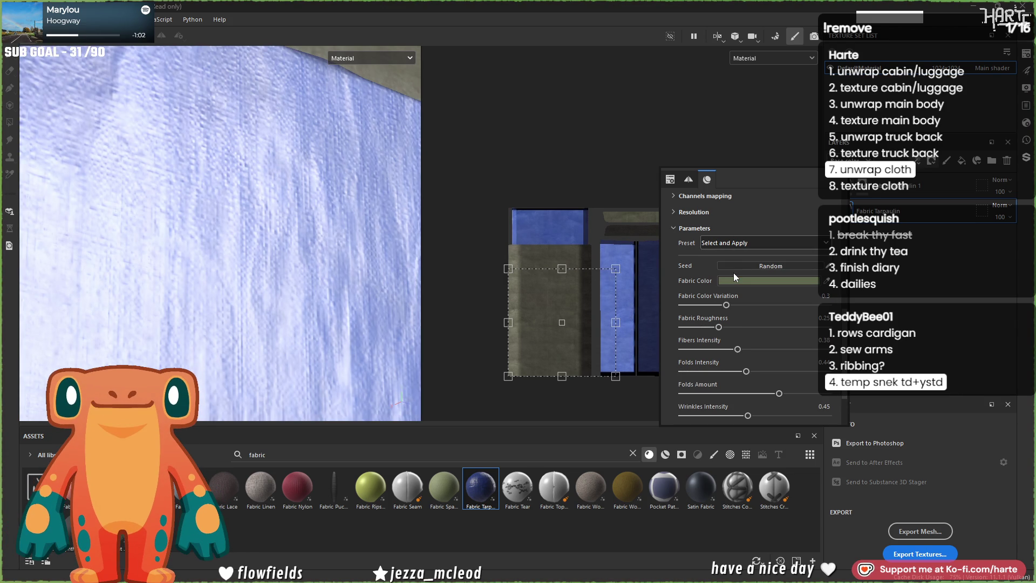
scroll(202, 254, down, 2)
mouse_move(202, 254)
alt+mouse_down()
mouse_move(274, 284)
mouse_move(253, 275)
alt+mouse_up()
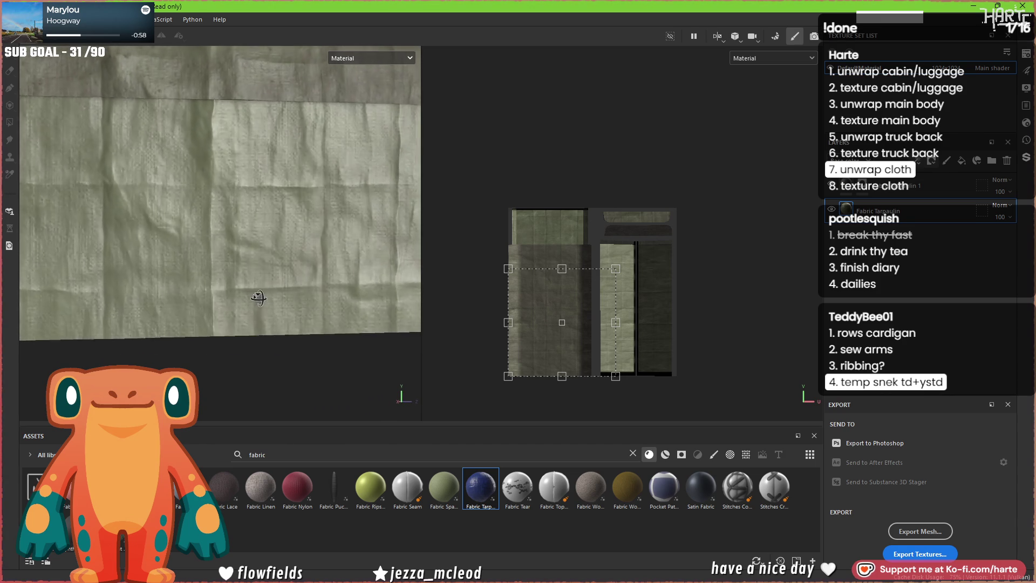
- Lower Folds Intensity to almost nothing, Folds Amount to 3 and Wrinkles Intensity to 0.08
click(846, 209)
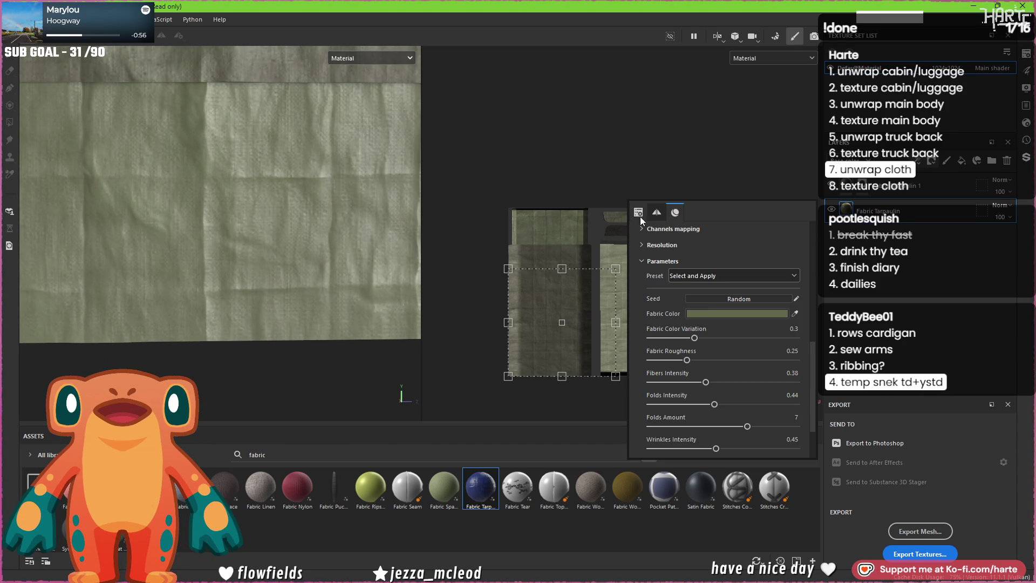
click(655, 403)
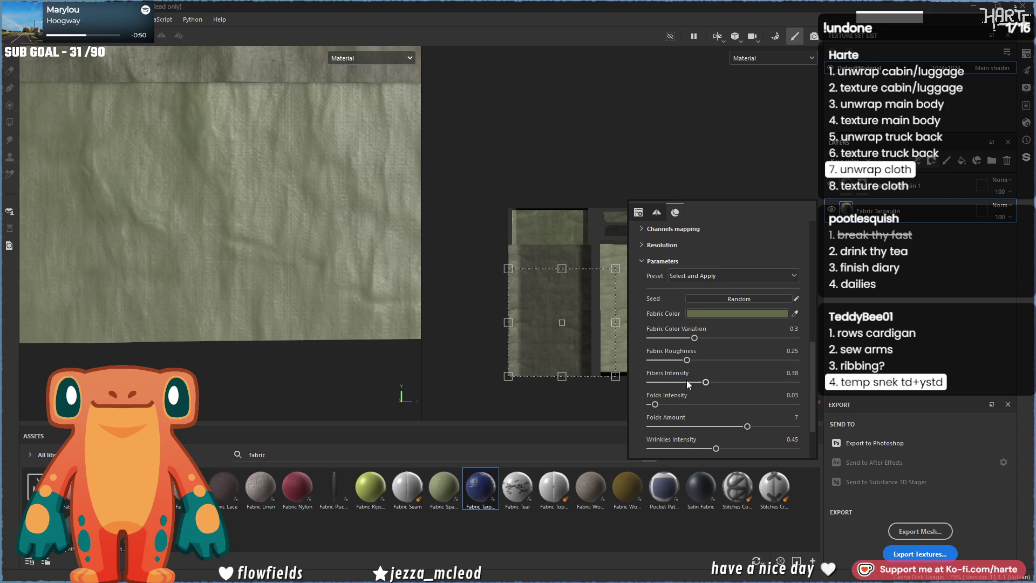
click(684, 427)
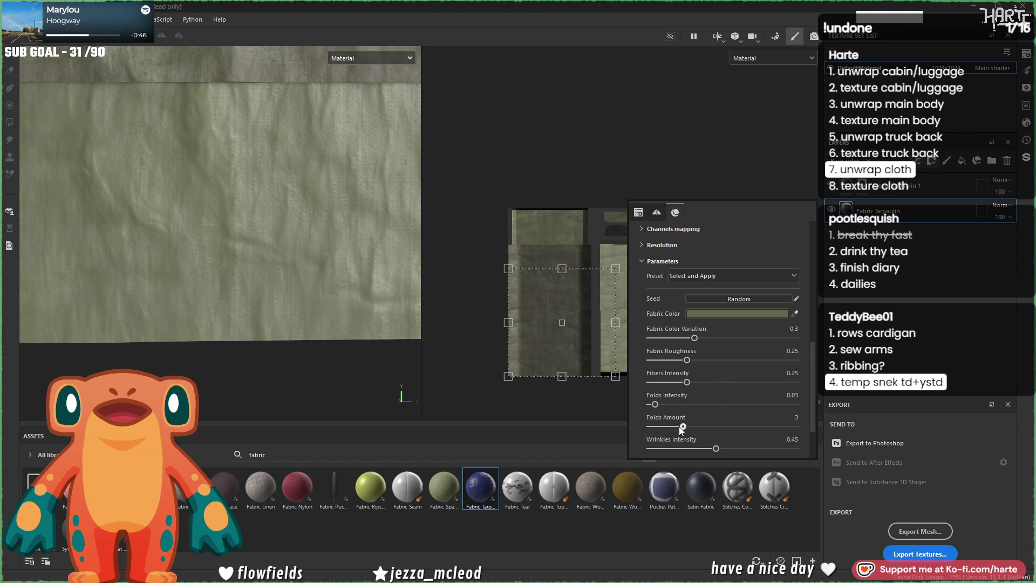
drag(673, 448, 662, 450)
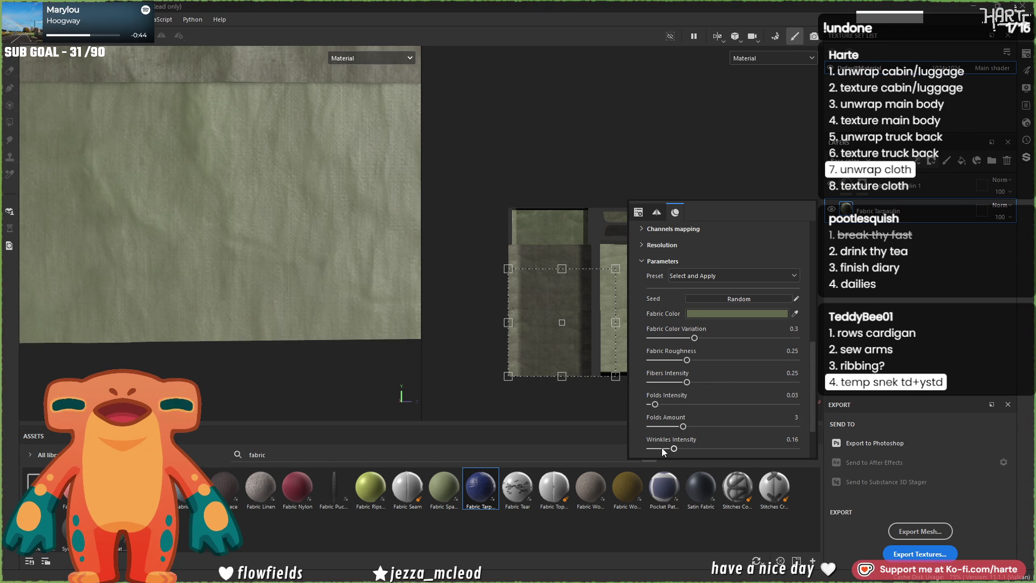
mouse_move(243, 285)
alt+mouse_down()
mouse_move(231, 231)
mouse_move(308, 273)
mouse_move(228, 301)
mouse_move(177, 279)
mouse_move(807, 201)
alt+mouse_up()
- Shift the Fabric Color to a lighter, less saturated grey-olive (6A6A5A)
click(846, 208)
click(646, 268)
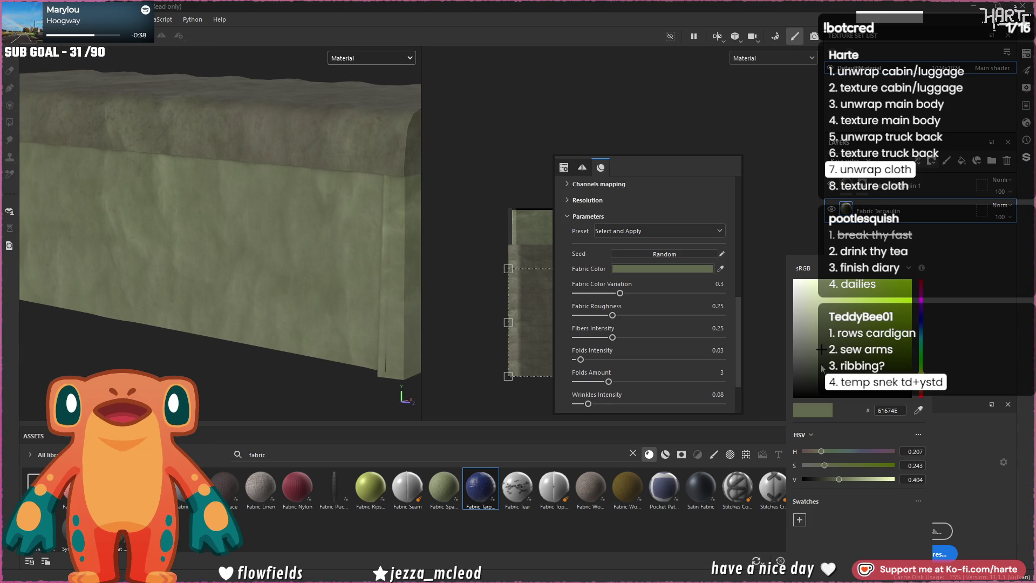
drag(921, 304, 920, 302)
drag(821, 347, 811, 348)
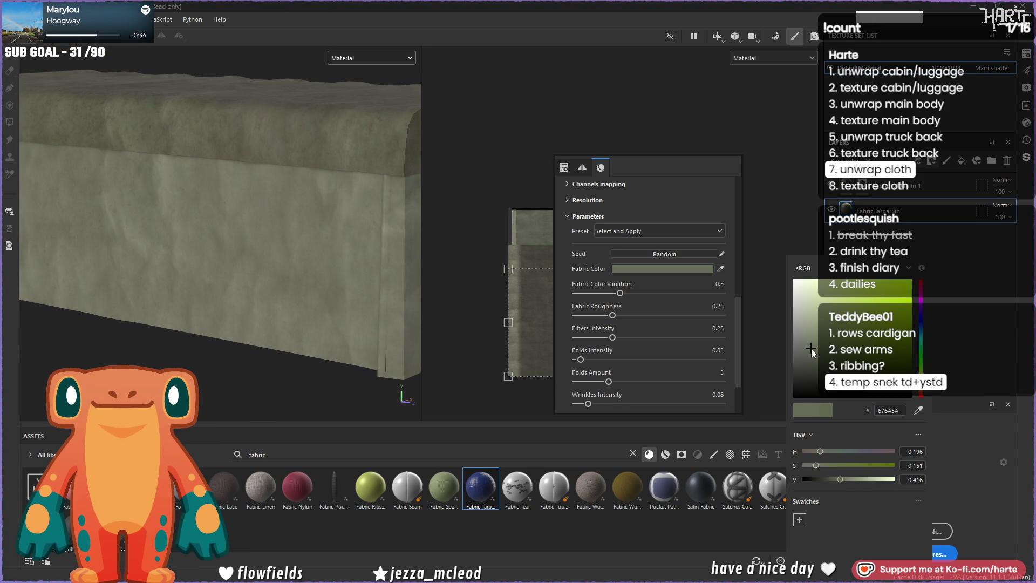
click(920, 298)
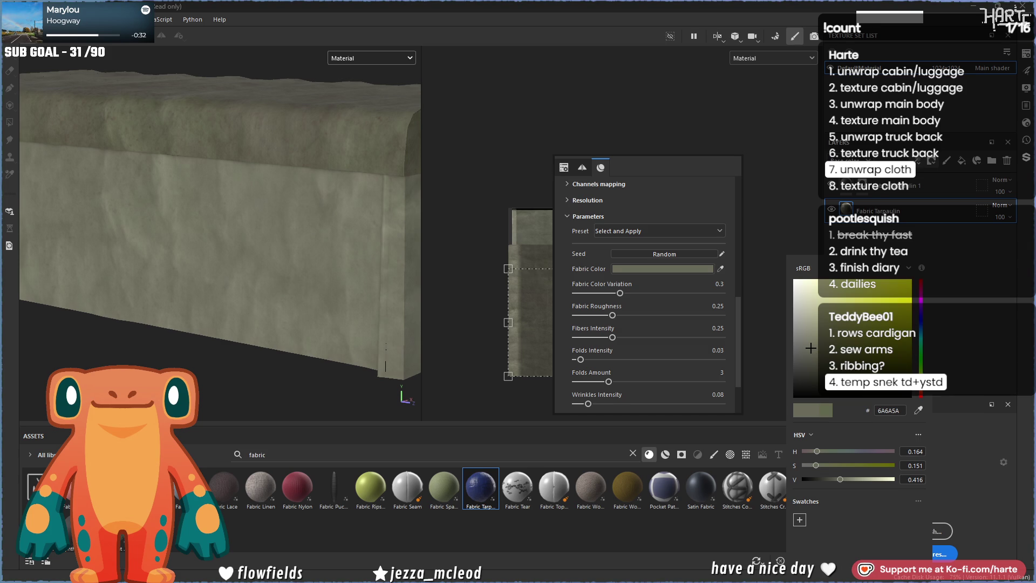
click(371, 212)
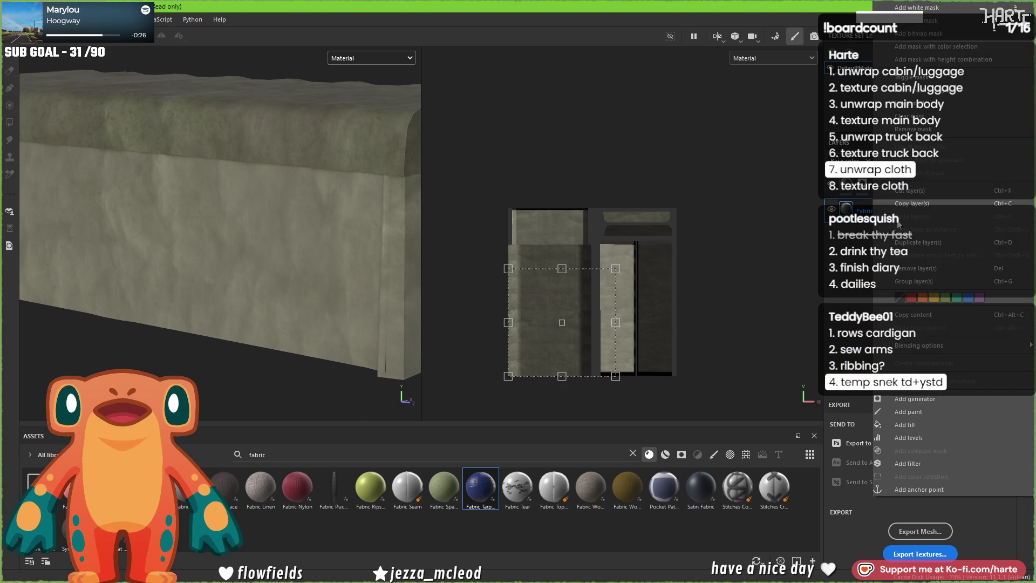
- Duplicate the tarpaulin fabric layer and view only the Base color channel up close
key(ctrl+d)
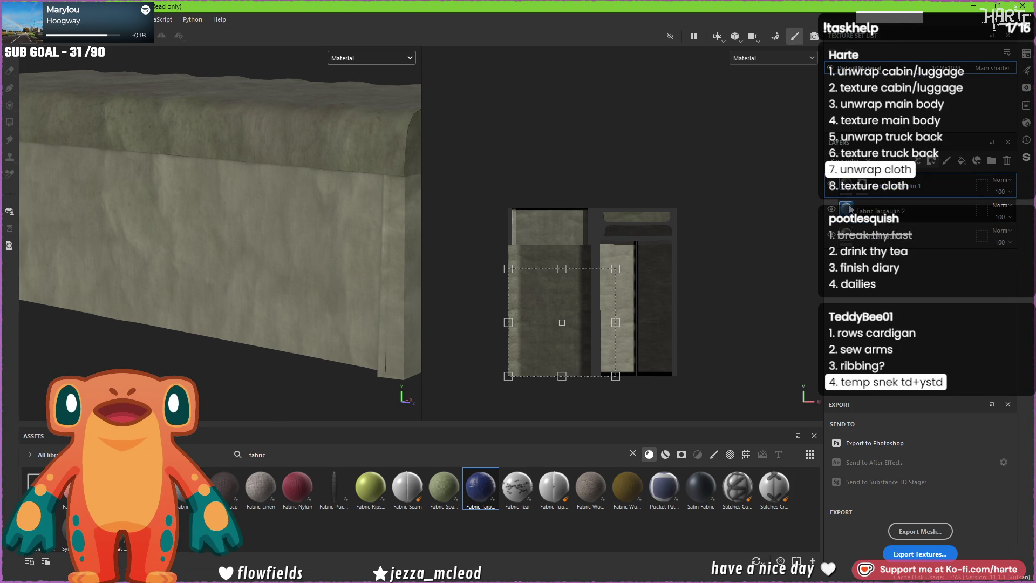
key(c)
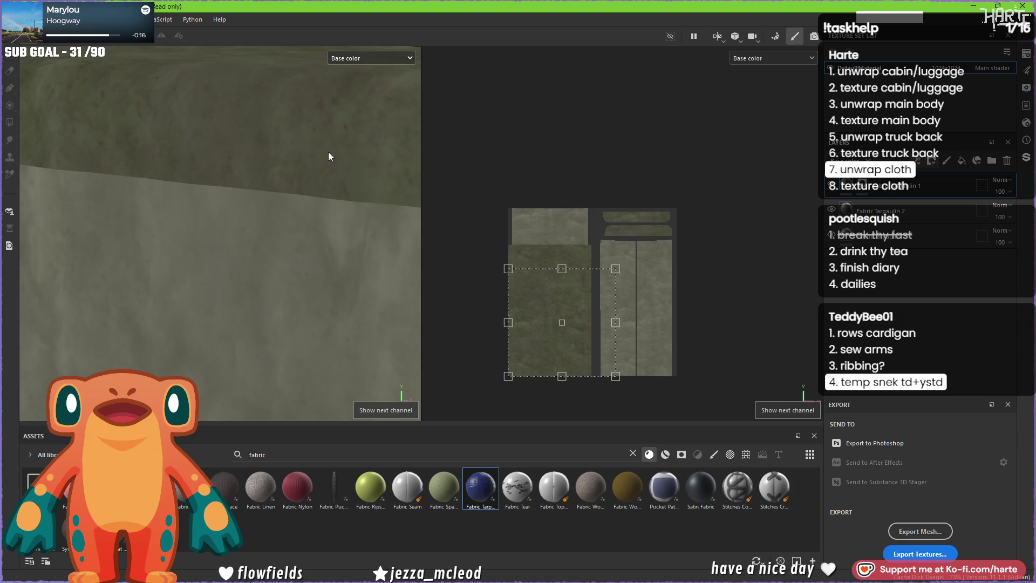
mouse_move(323, 149)
alt+mouse_down()
mouse_move(374, 229)
mouse_move(93, 275)
mouse_move(216, 268)
alt+mouse_up()
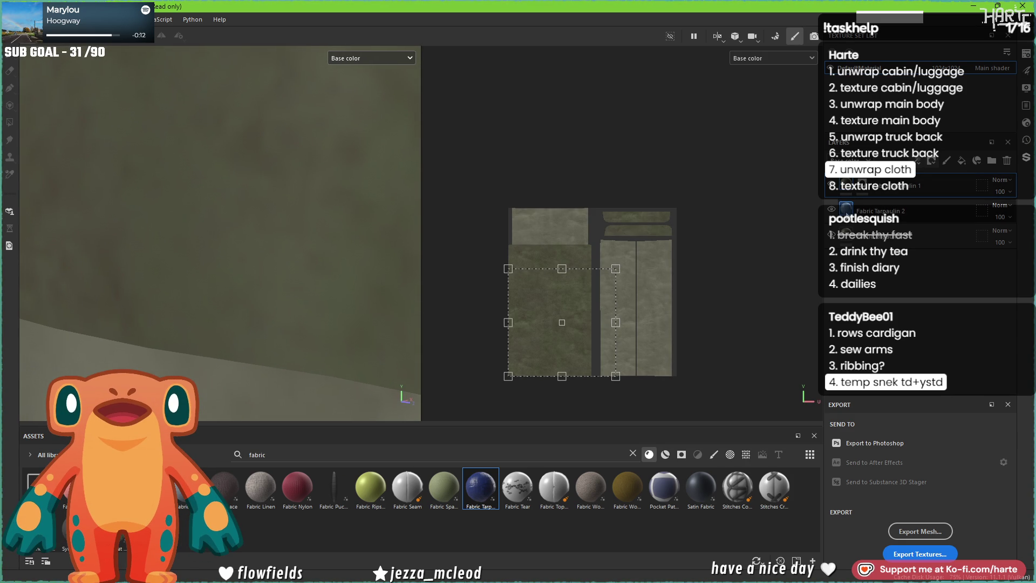
- Give the copied layer a darker green Fabric Color, lightened slightly
click(847, 209)
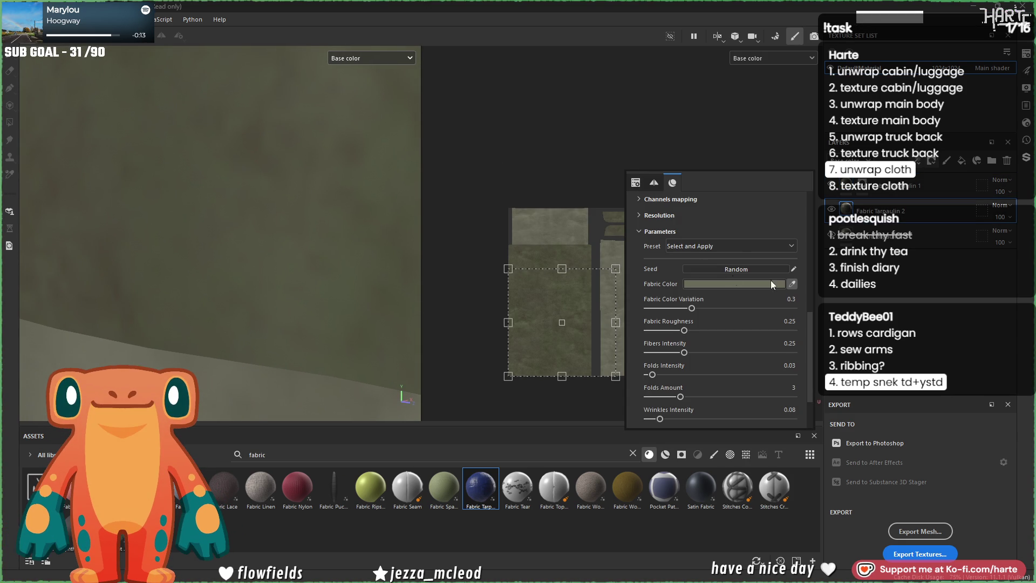
click(235, 284)
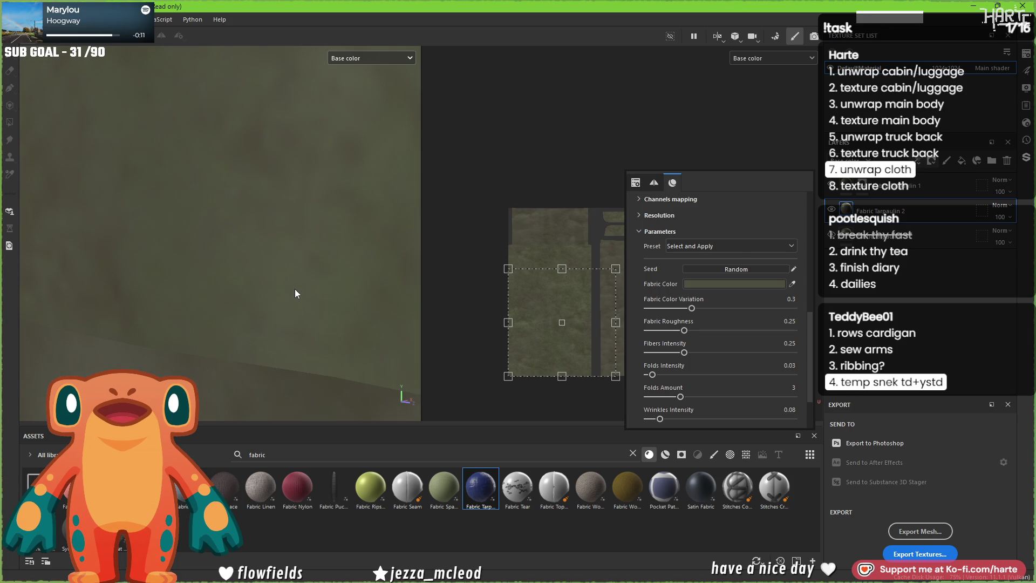
scroll(248, 245, down, 5)
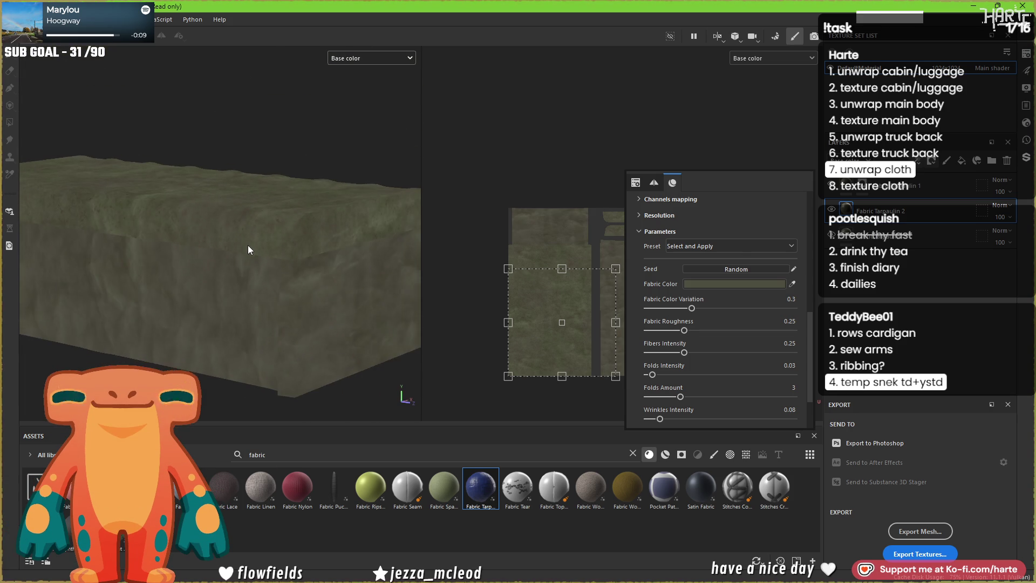
scroll(234, 281, up, 3)
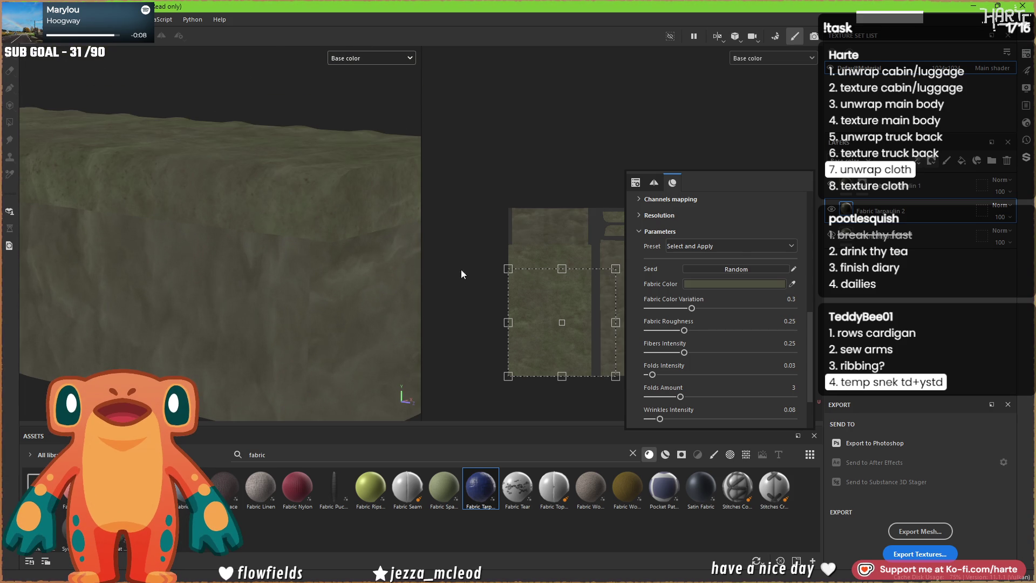
click(745, 284)
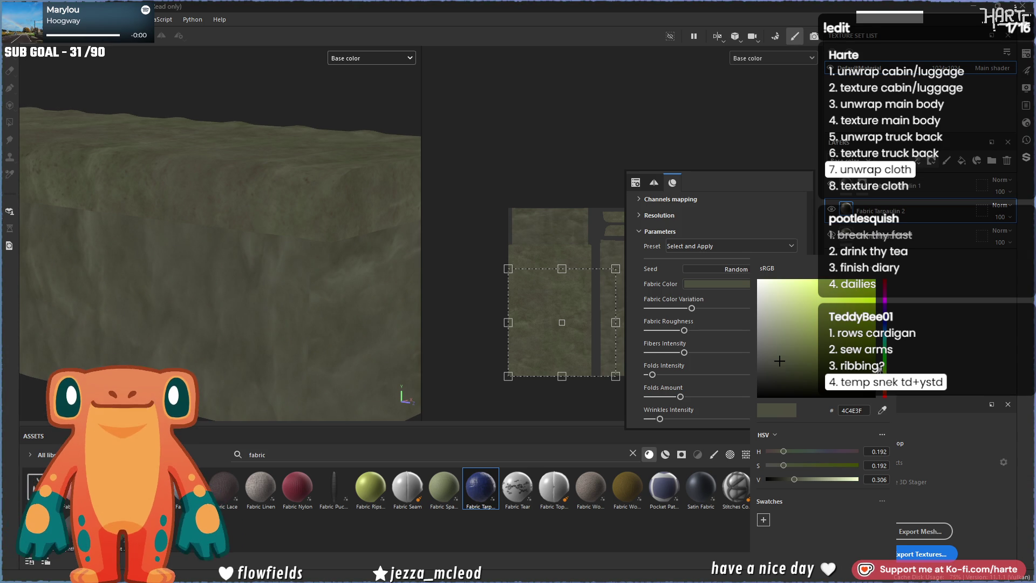
click(873, 192)
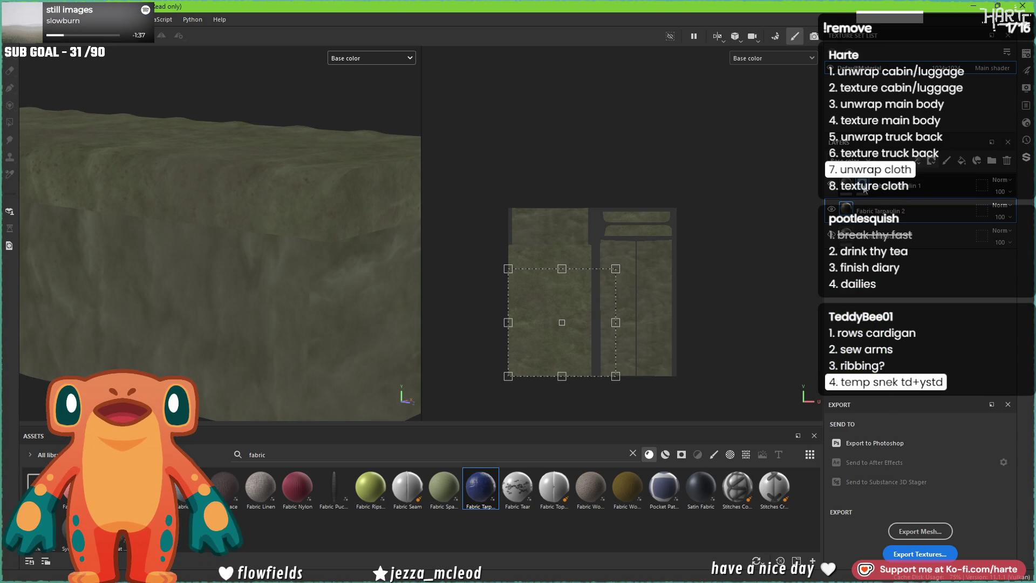
- Select the Fabric Tarpaulin 2 layer and delete it from the stack
right_click(865, 190)
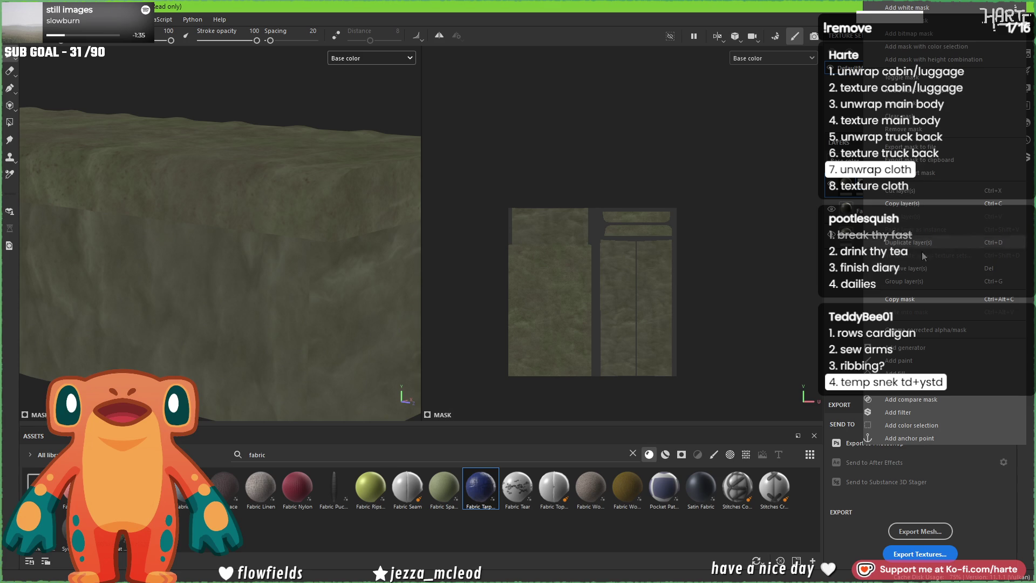
click(927, 297)
click(883, 209)
click(1006, 161)
scroll(286, 187, down, 3)
- Move the fabric fill projection up-right then down-right across the cloth UVs with the transform tool
alt+drag(282, 221, 429, 261)
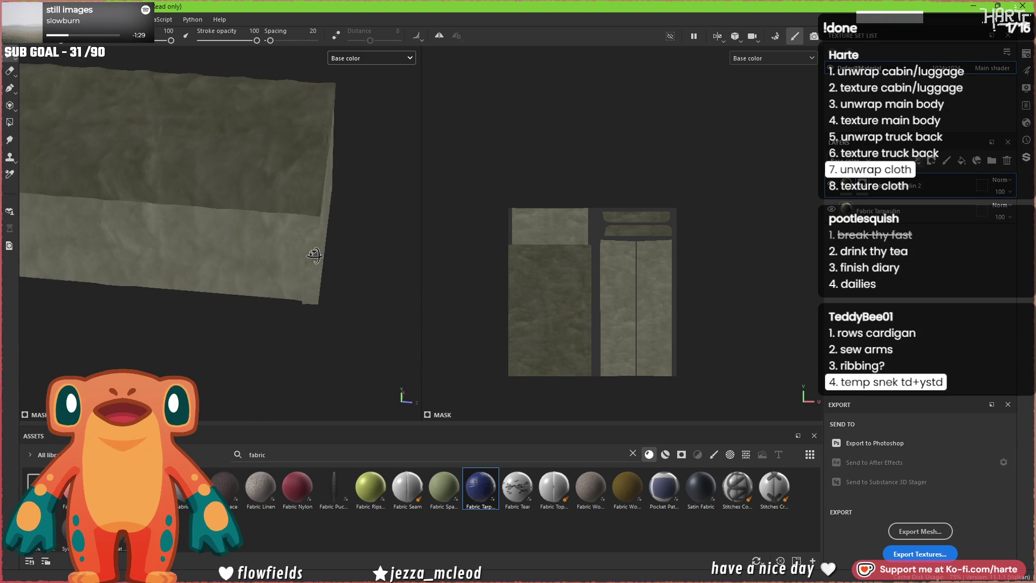
key(t)
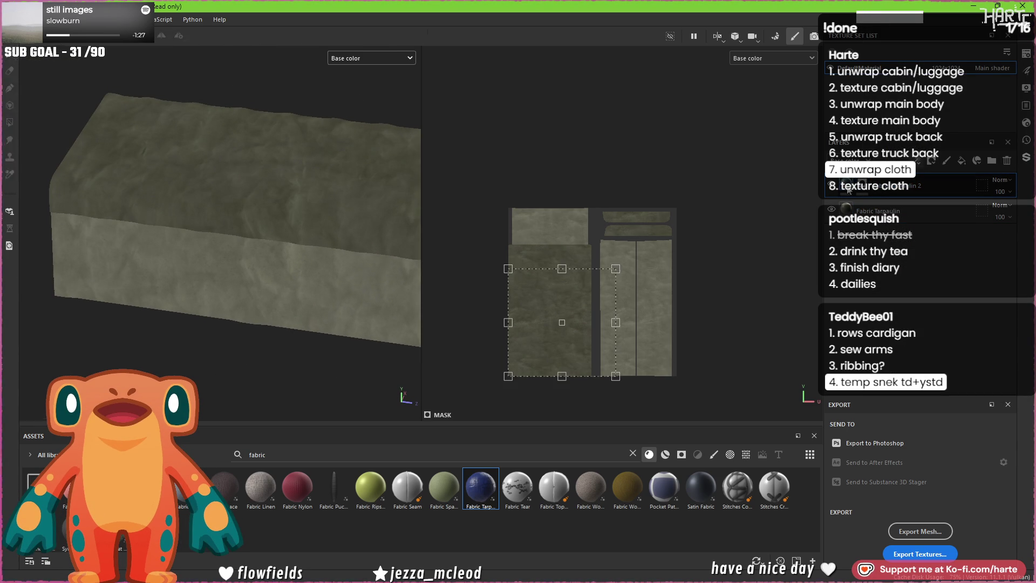
mouse_move(586, 311)
mouse_down()
mouse_move(597, 281)
mouse_move(629, 266)
mouse_up()
mouse_move(284, 293)
alt+mouse_down()
mouse_move(202, 297)
mouse_move(266, 232)
mouse_move(289, 289)
mouse_move(317, 294)
mouse_move(348, 279)
alt+mouse_up()
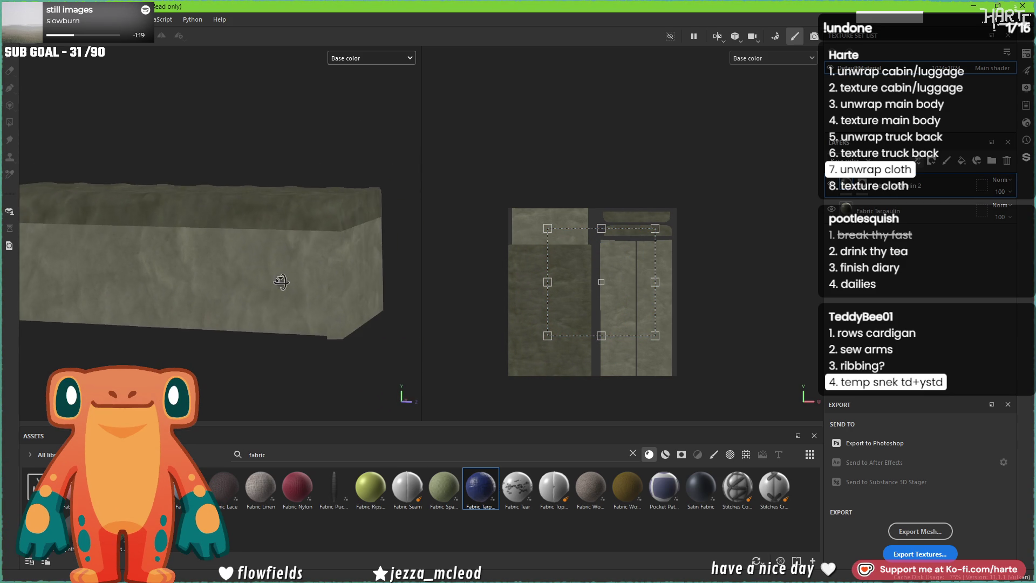
drag(592, 296, 595, 305)
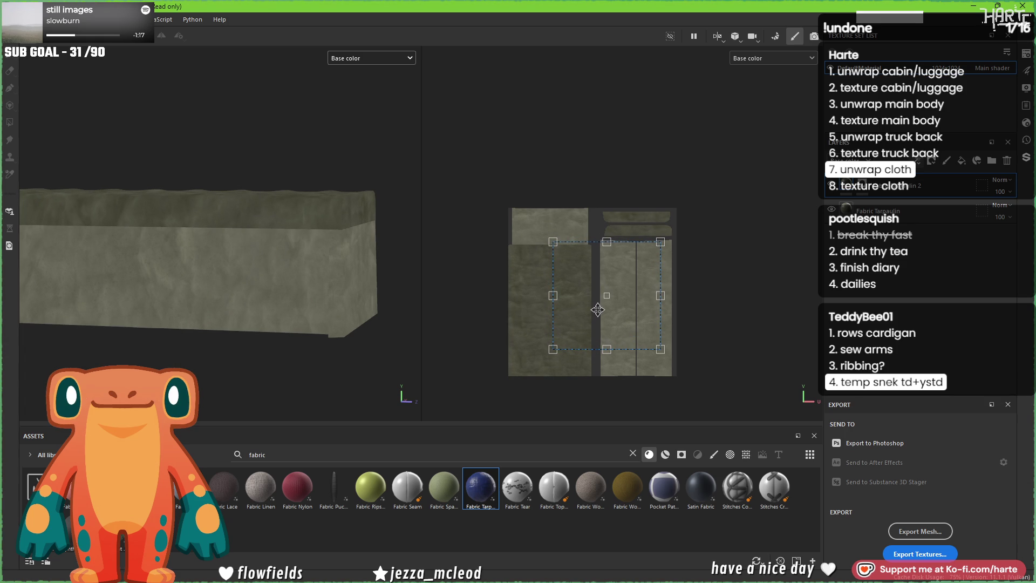
mouse_move(248, 305)
alt+mouse_down()
mouse_move(211, 309)
mouse_move(226, 273)
alt+mouse_up()
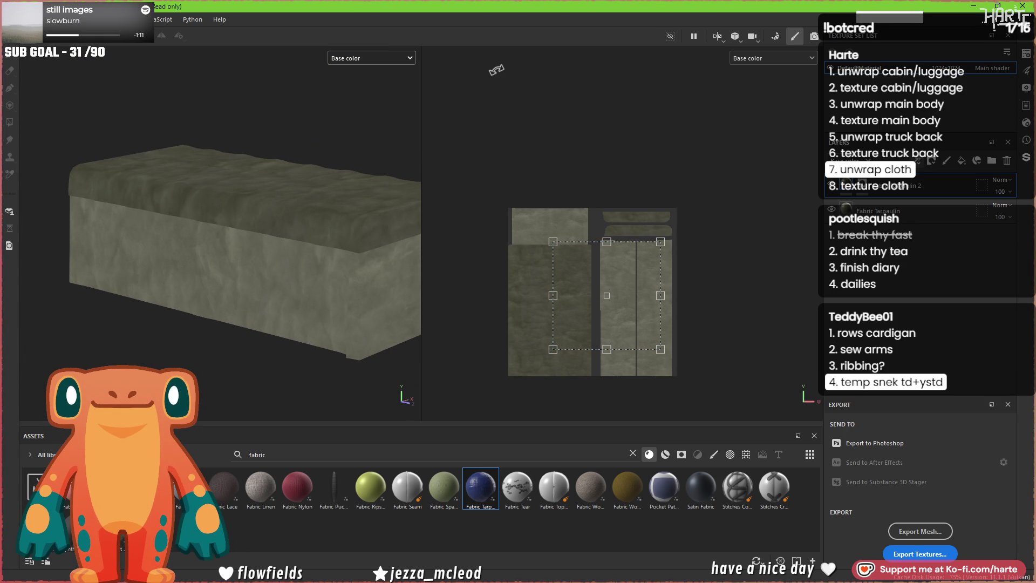
- Return to full Material view and bring the fabric layer's properties back up
key(m)
mouse_move(358, 221)
alt+mouse_down()
mouse_move(375, 301)
mouse_move(414, 231)
alt+mouse_up()
click(859, 209)
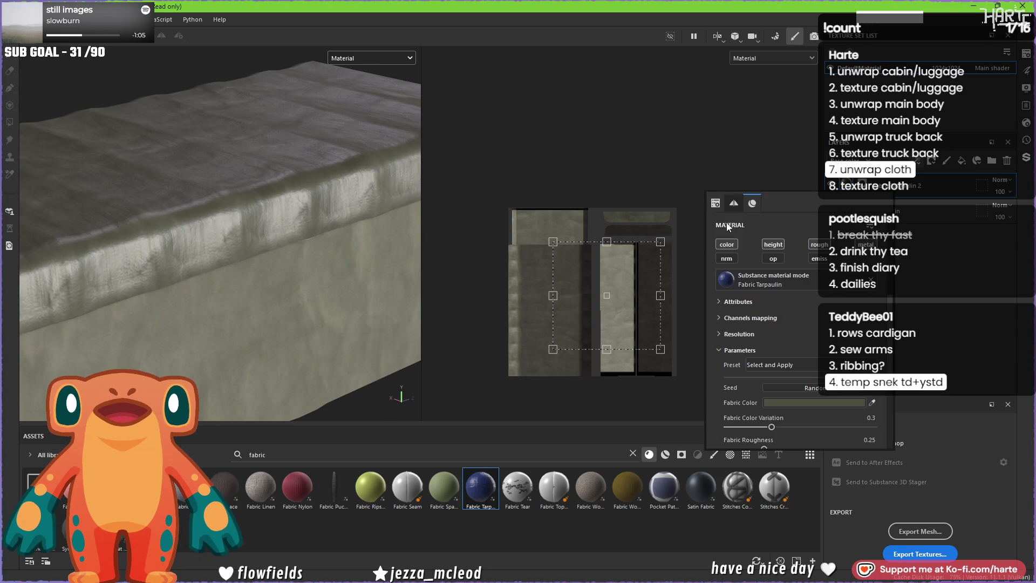
scroll(775, 398, down, 1)
- Raise Fabric Roughness to 0.49 and inspect the cloth under rotated environment lighting
click(797, 417)
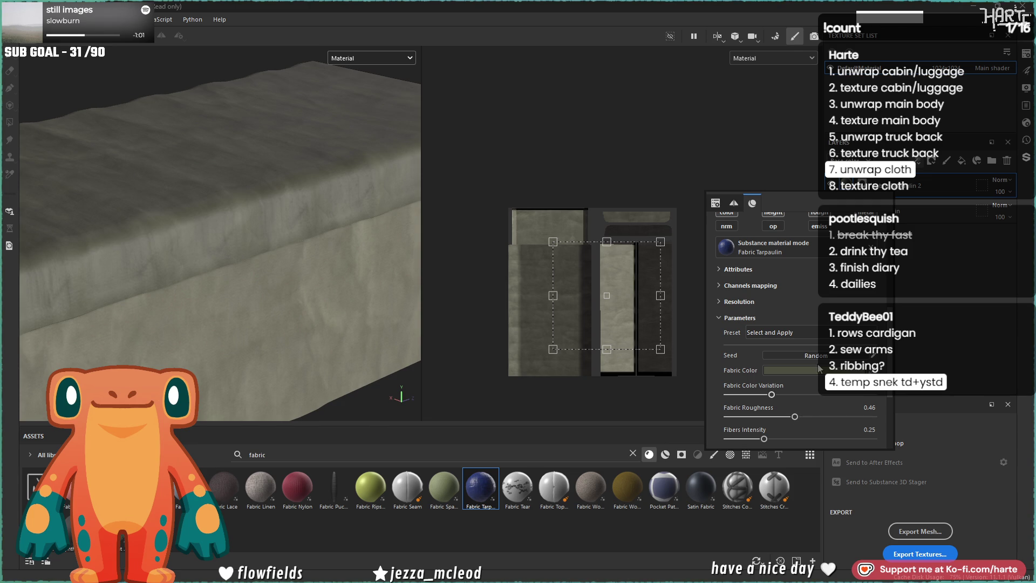
key(ctrl+z)
click(800, 416)
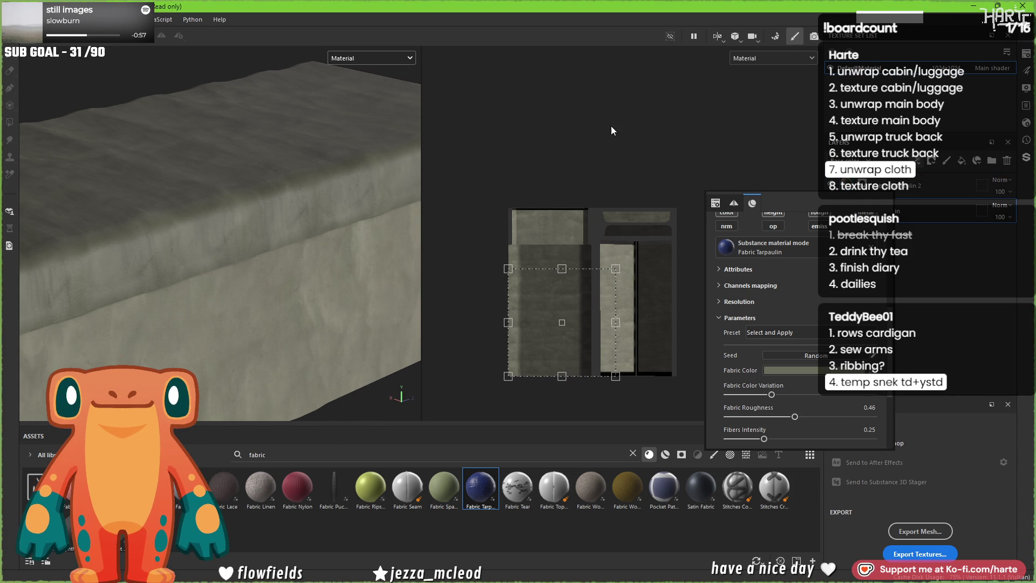
mouse_move(188, 228)
alt+mouse_down()
mouse_move(318, 258)
mouse_move(342, 290)
alt+mouse_up()
scroll(318, 257, down, 3)
shift+right_drag(342, 290, 353, 293)
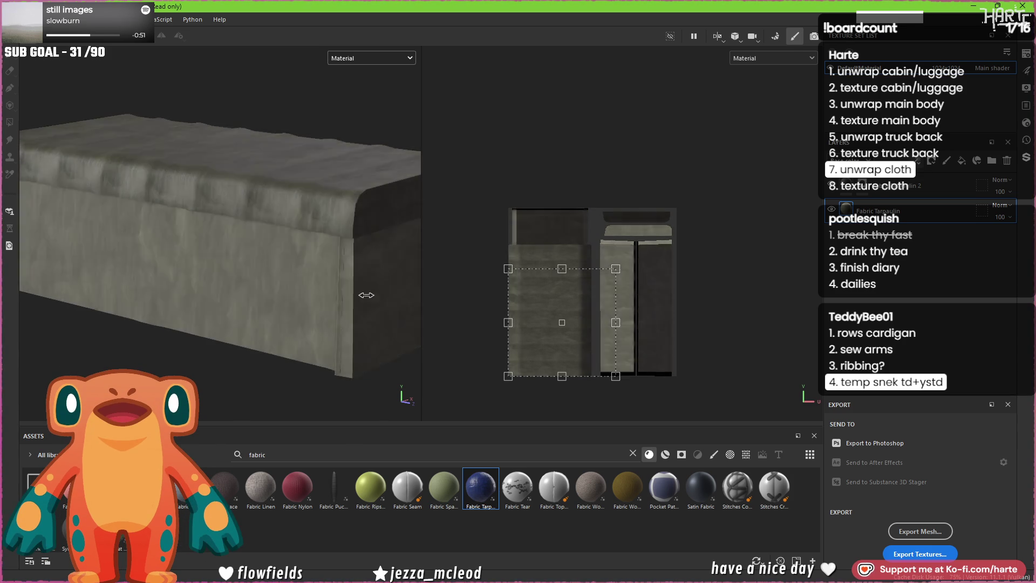
shift+right_drag(354, 293, 336, 287)
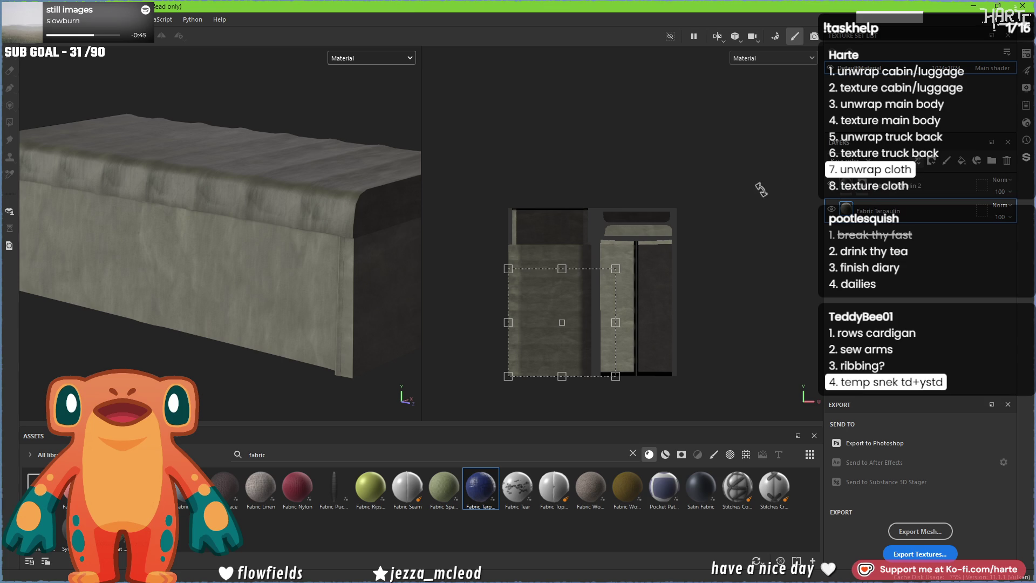
drag(387, 243, 361, 242)
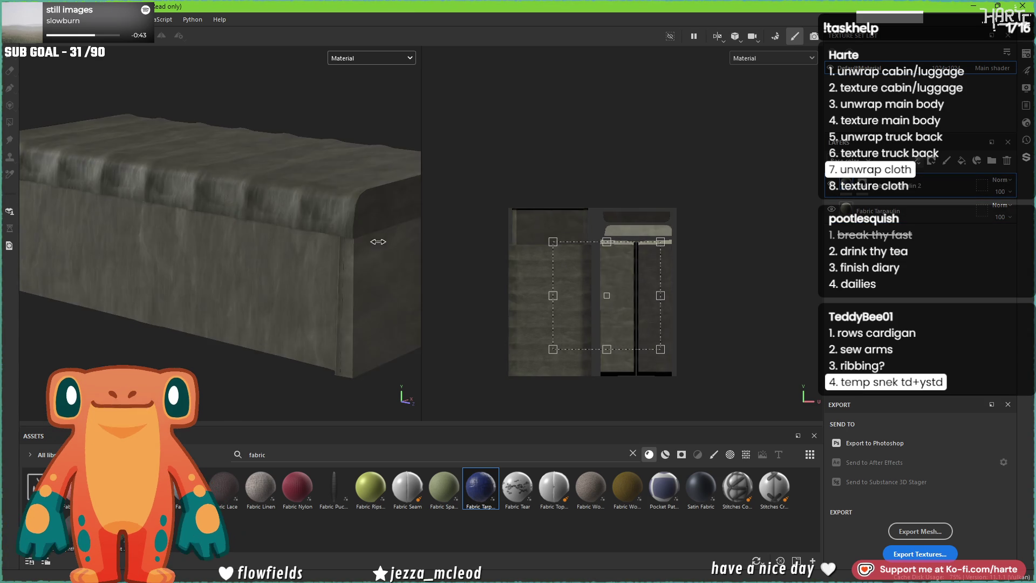
- Raise Fabric Roughness further to 0.62
click(625, 241)
drag(704, 455, 724, 455)
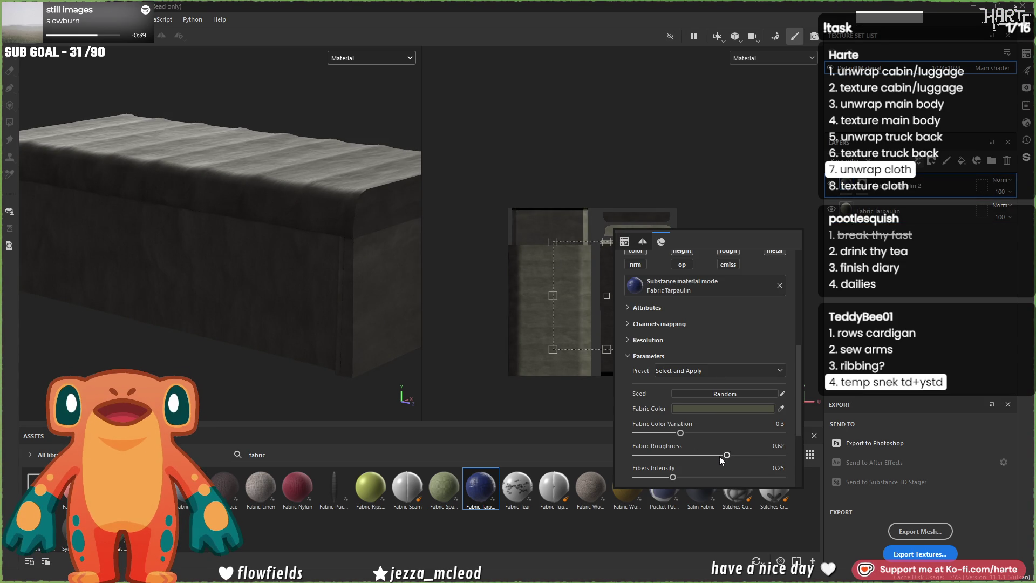
click(846, 207)
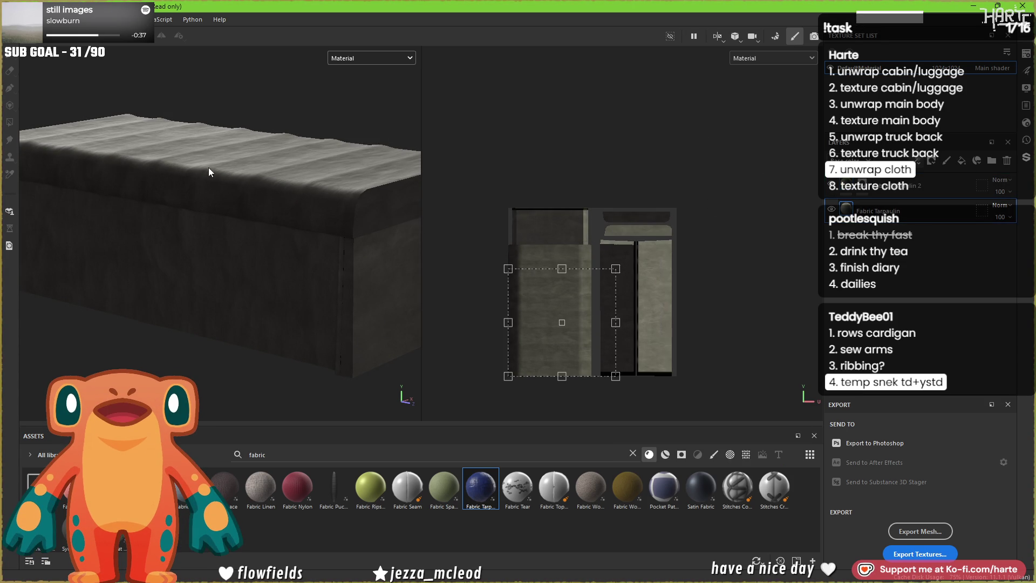
click(735, 423)
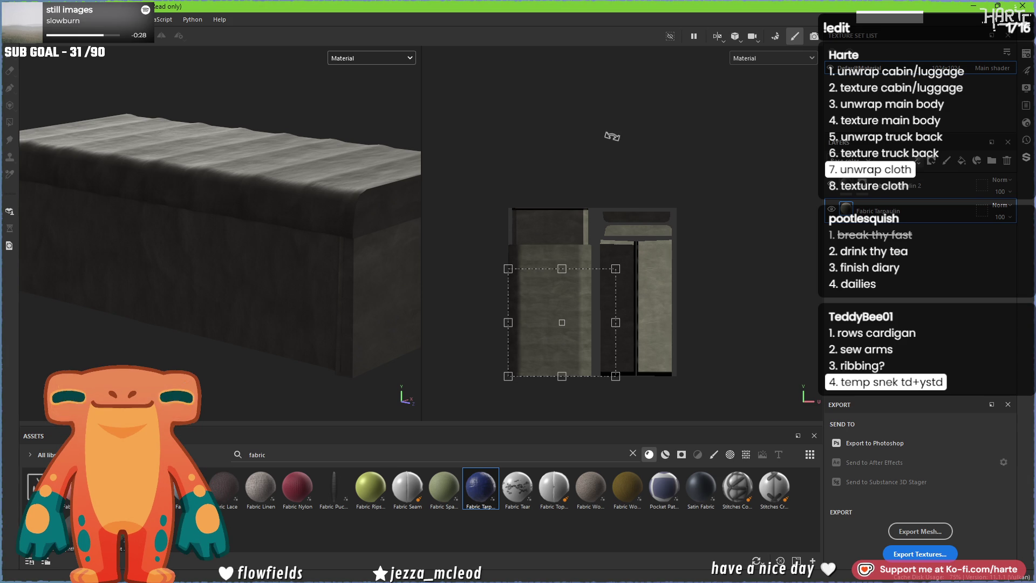
- Face the cloth front-on and switch the Assets shelf to another asset type
click(319, 140)
click(276, 159)
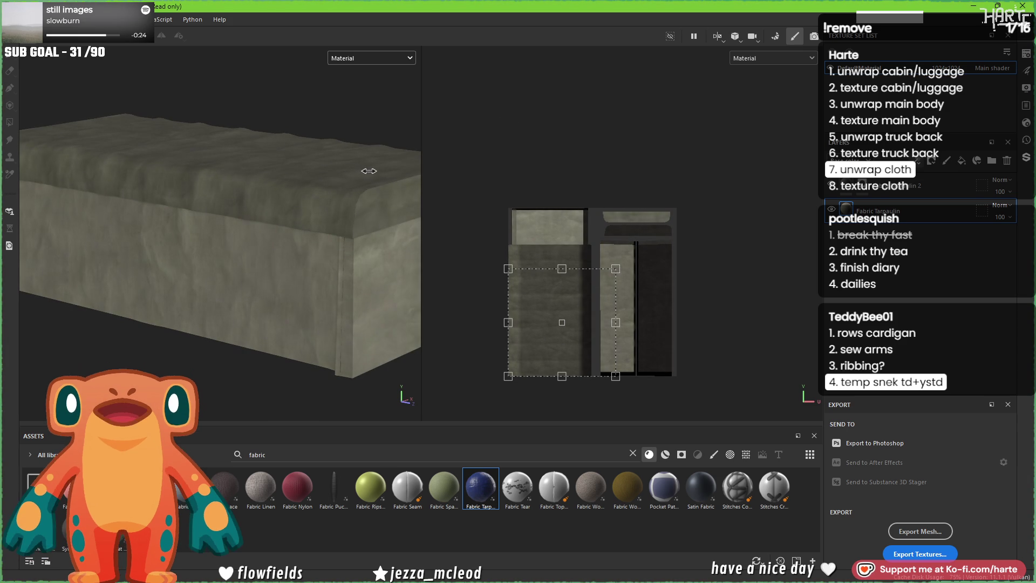
scroll(343, 224, up, 2)
alt+drag(343, 226, 261, 215)
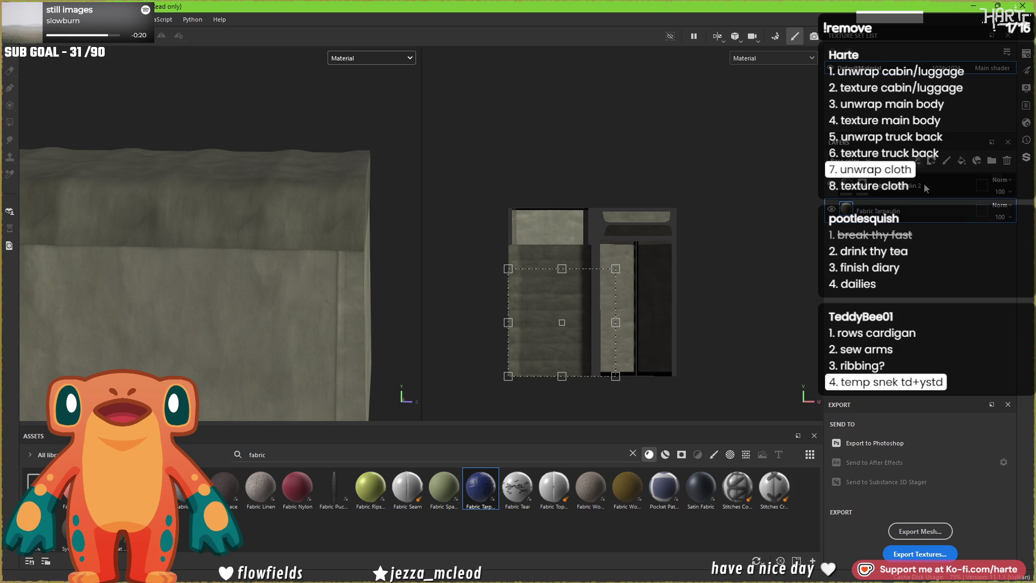
click(677, 457)
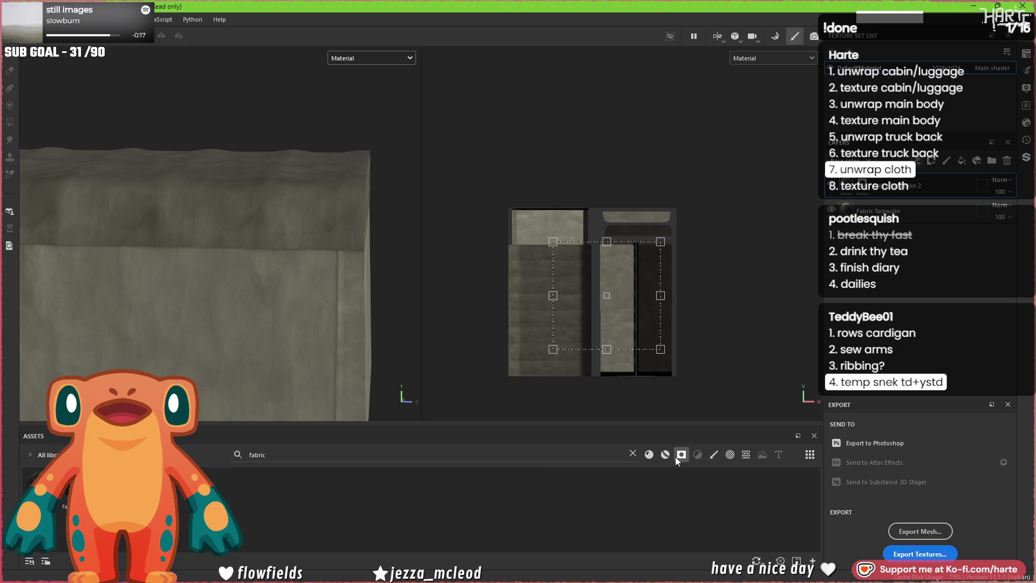
- Apply the Sand Cavity smart material to the cloth and bring up its dirt mask generator
click(633, 454)
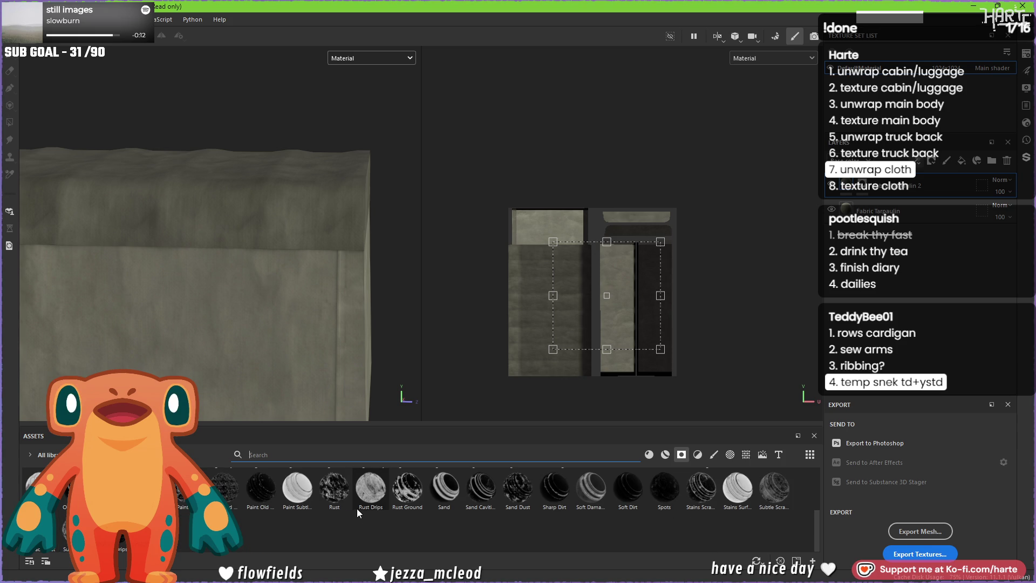
scroll(357, 508, down, 5)
drag(486, 490, 259, 296)
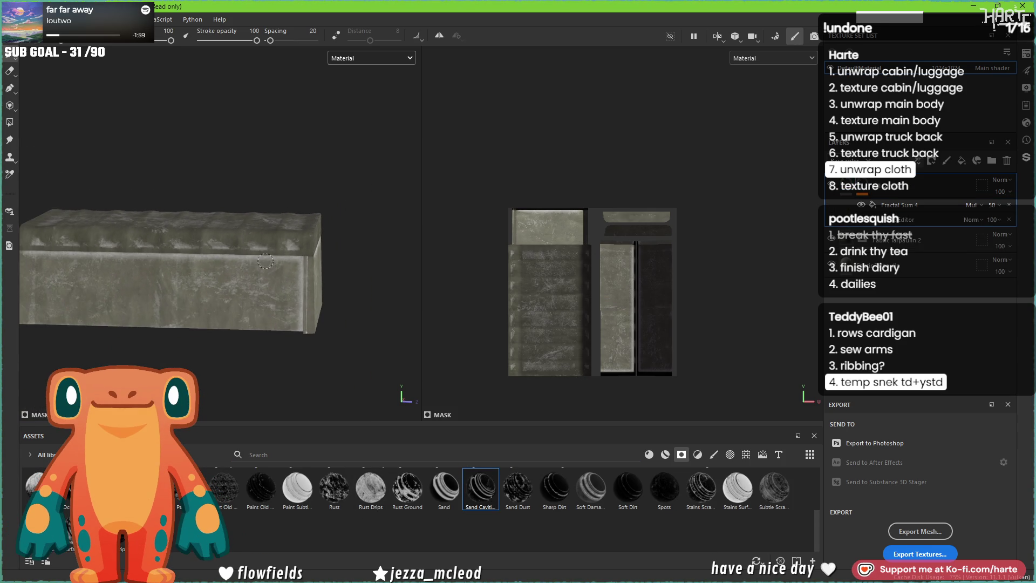
scroll(340, 268, up, 3)
alt+drag(371, 280, 349, 259)
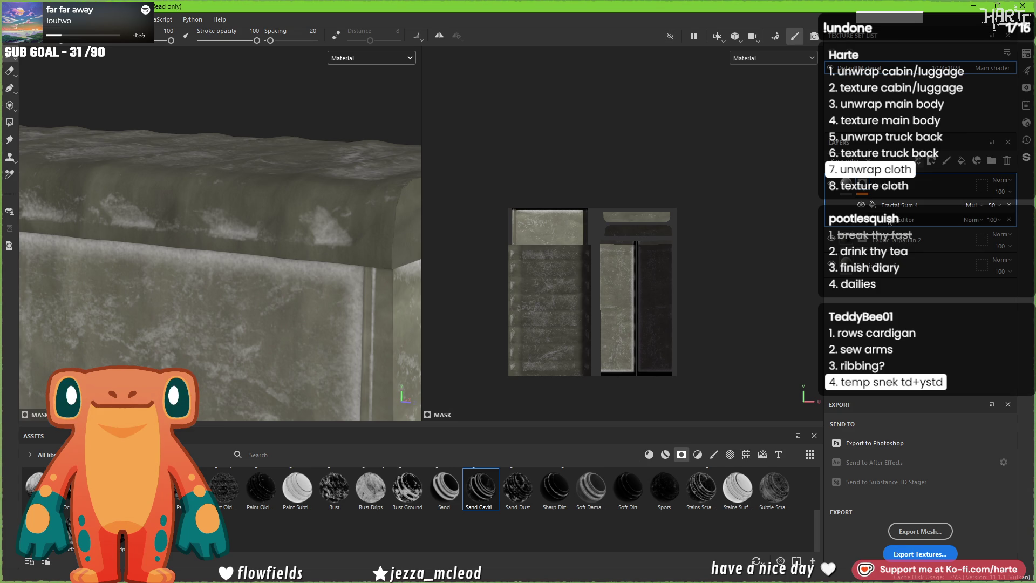
right_click(567, 200)
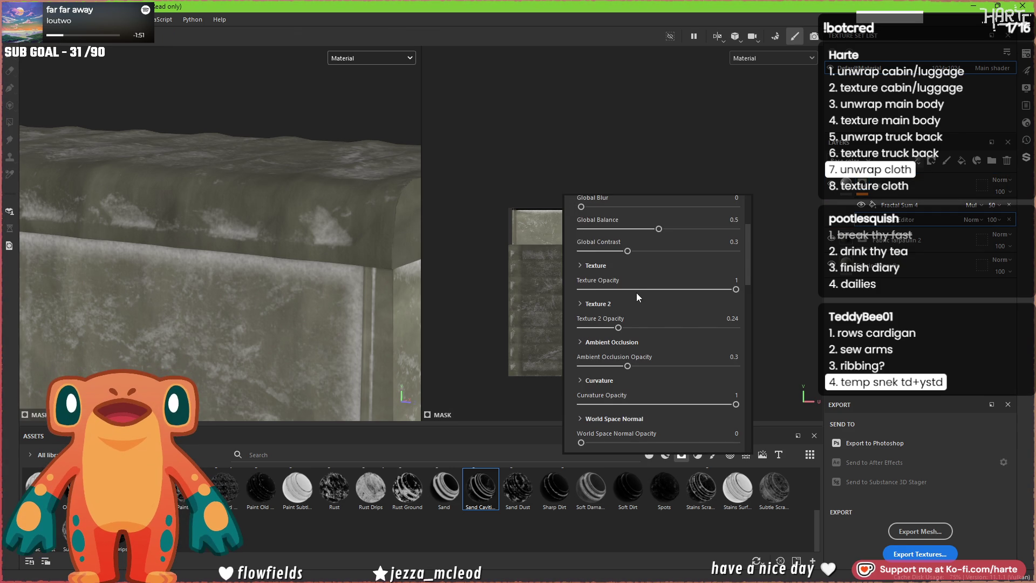
scroll(636, 297, up, 3)
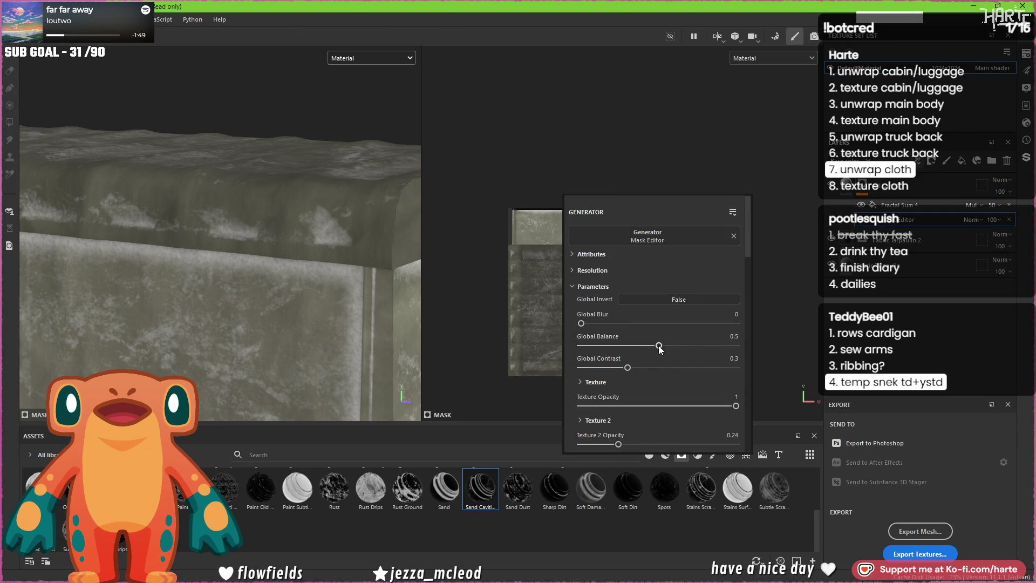
- Raise Global Balance to 0.73, soften blur and contrast, and increase Texture 2 contribution and opacity
drag(660, 347, 695, 347)
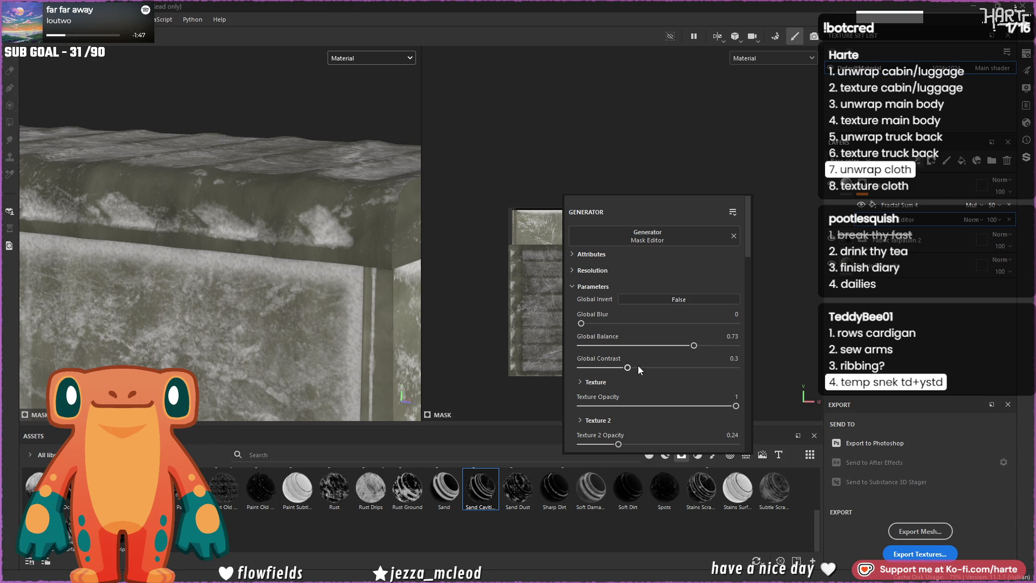
drag(582, 324, 588, 324)
mouse_move(628, 368)
mouse_down()
mouse_move(582, 366)
mouse_move(600, 367)
mouse_up()
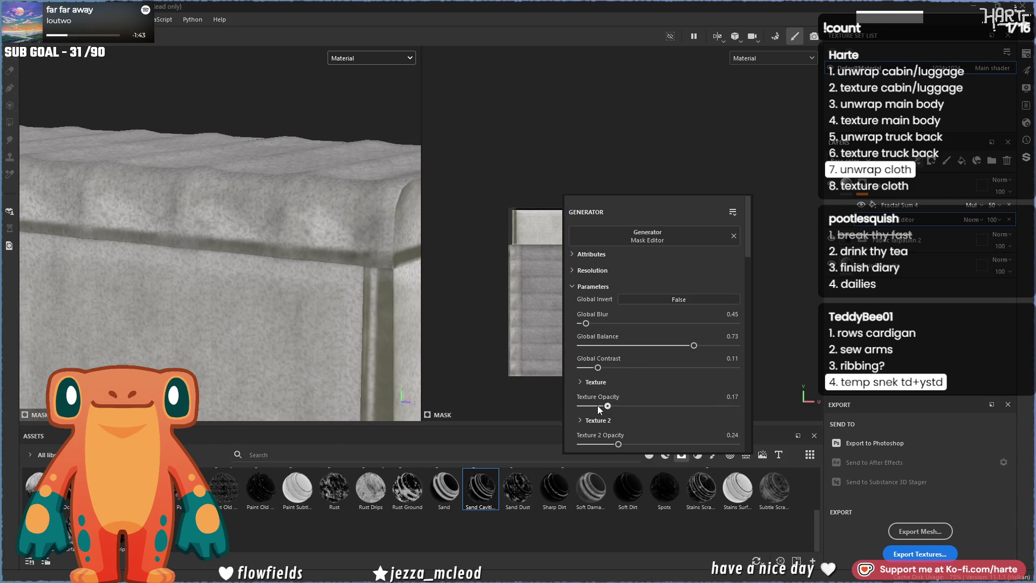
mouse_move(620, 444)
mouse_down()
mouse_move(631, 445)
mouse_move(611, 445)
mouse_up()
scroll(628, 389, down, 3)
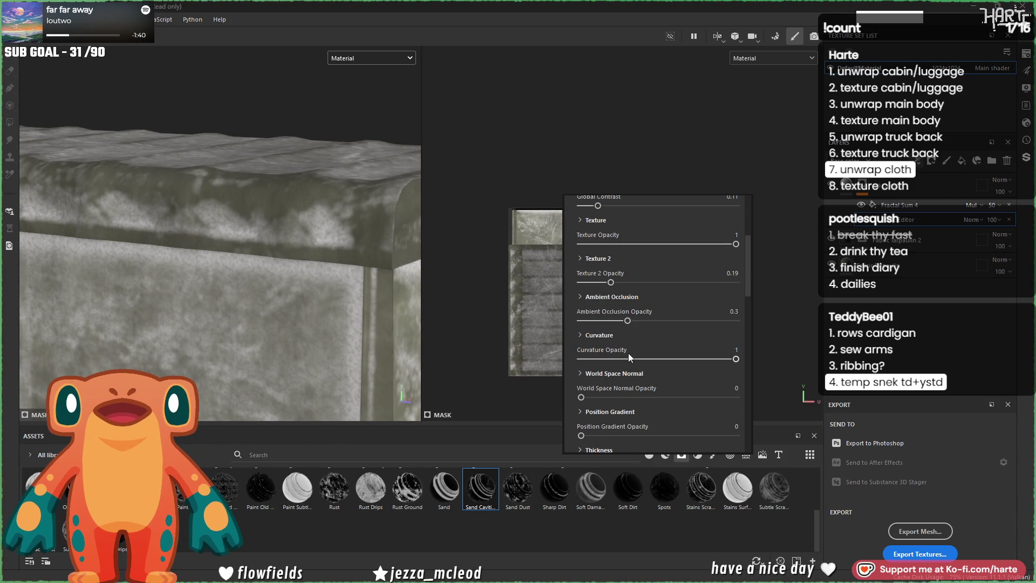
drag(612, 283, 646, 286)
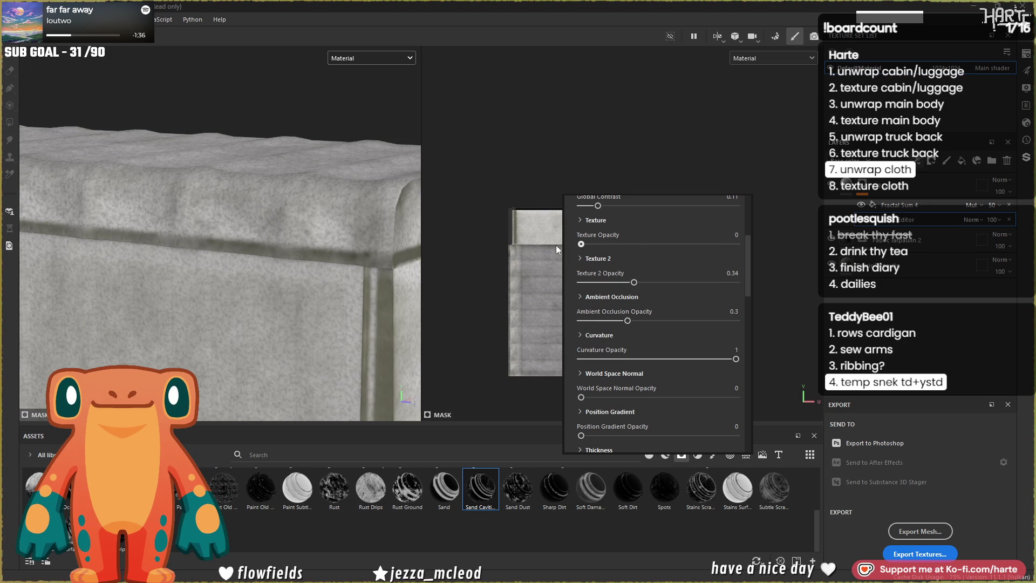
mouse_move(635, 282)
mouse_down()
mouse_move(655, 282)
mouse_move(629, 305)
mouse_up()
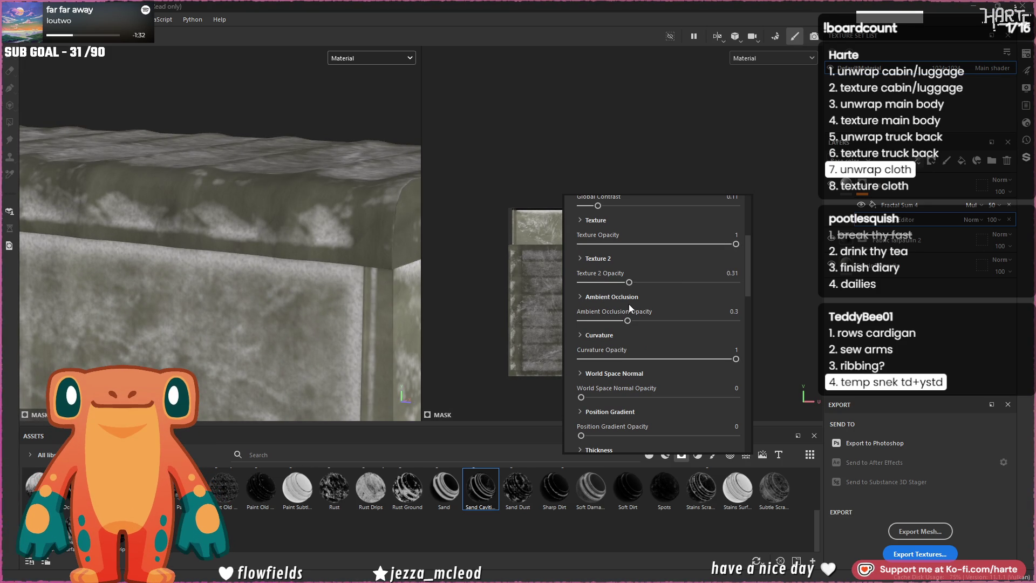
scroll(582, 311, up, 3)
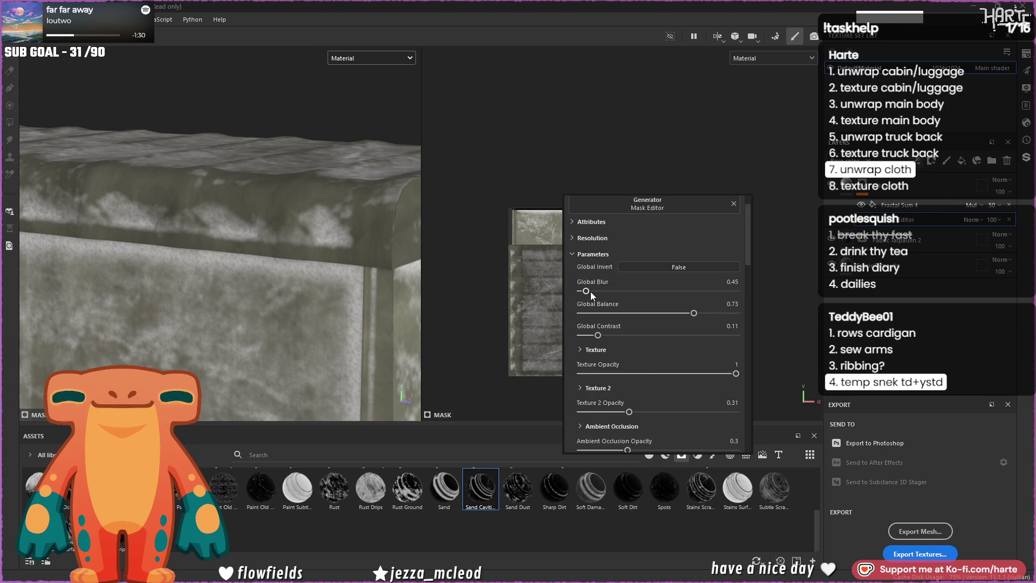
scroll(632, 344, down, 2)
scroll(640, 369, down, 2)
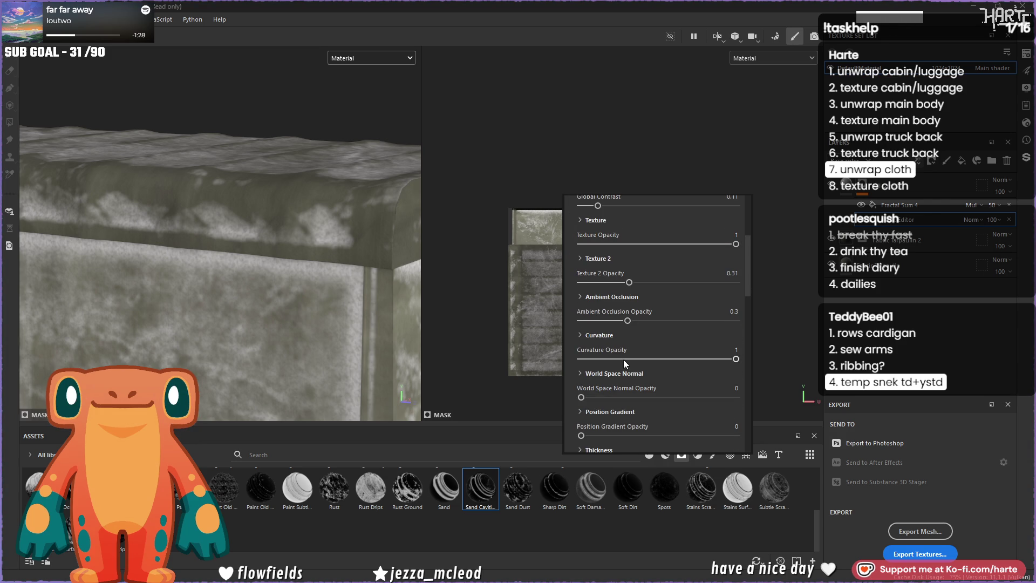
drag(624, 360, 586, 361)
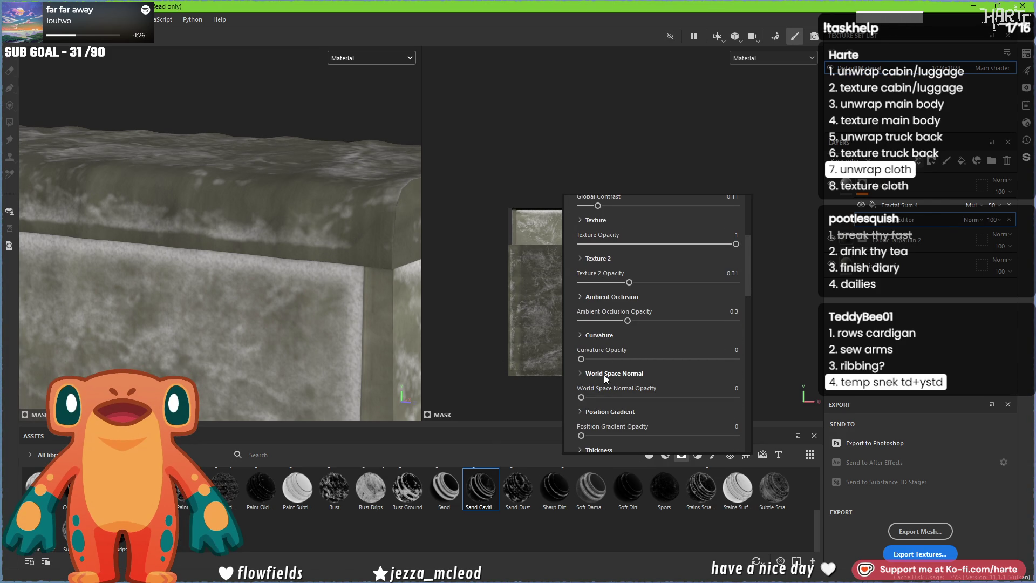
scroll(630, 311, down, 1)
- Balance ambient occlusion influence, push Texture 2 opacity to full, add curvature detail and lower thickness to 0.55
mouse_move(626, 289)
mouse_down()
mouse_move(737, 288)
mouse_move(658, 291)
mouse_up()
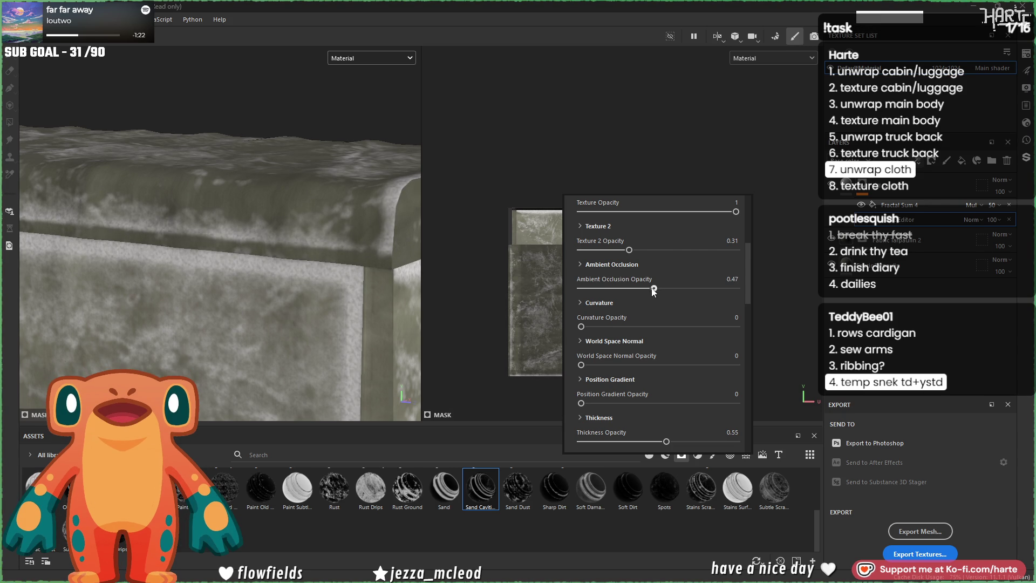
mouse_move(630, 250)
mouse_down()
mouse_move(736, 249)
mouse_move(616, 266)
mouse_up()
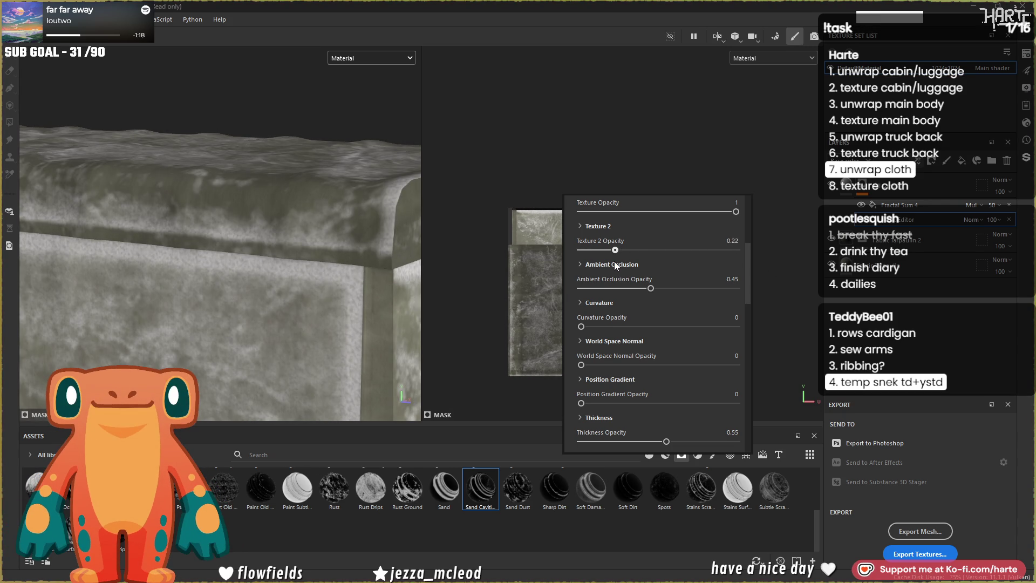
scroll(275, 254, down, 3)
scroll(276, 259, down, 2)
click(354, 309)
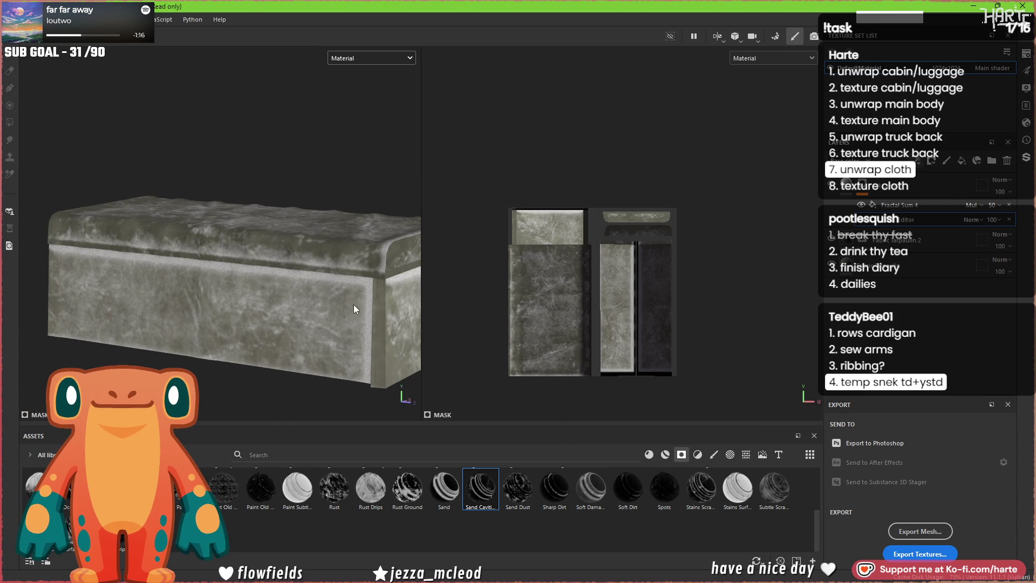
mouse_move(685, 323)
mouse_down()
mouse_move(631, 325)
mouse_move(641, 325)
mouse_up()
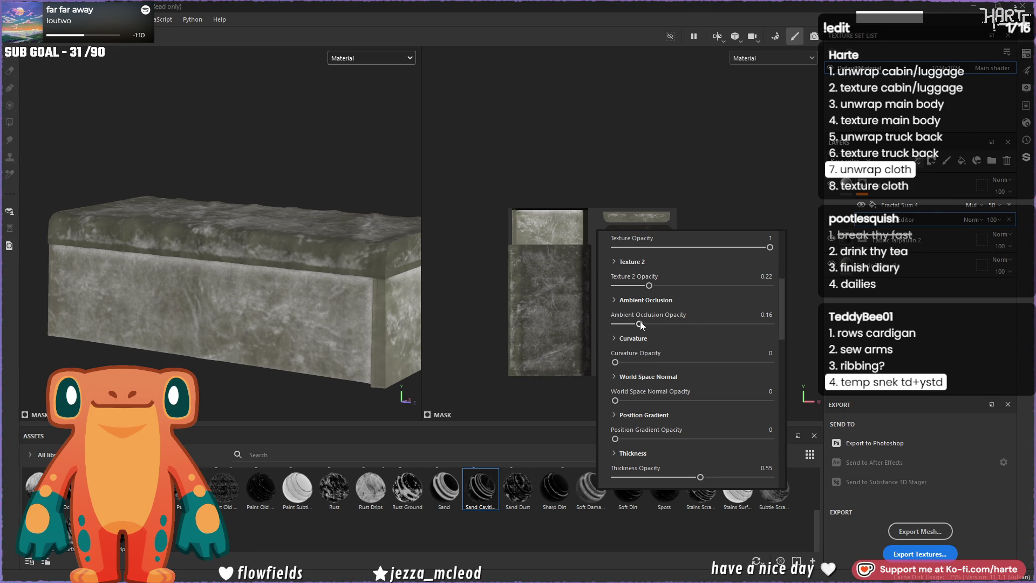
drag(616, 361, 764, 363)
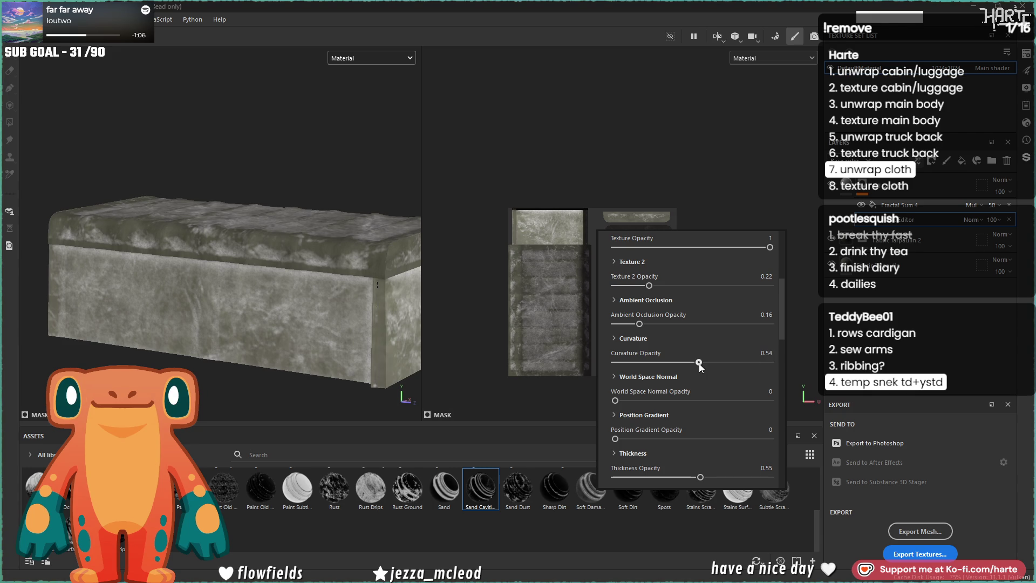
mouse_move(639, 324)
mouse_down()
mouse_move(613, 324)
mouse_move(650, 325)
mouse_move(596, 326)
mouse_move(613, 329)
mouse_up()
mouse_move(700, 477)
mouse_down()
mouse_move(617, 477)
mouse_move(701, 477)
mouse_up()
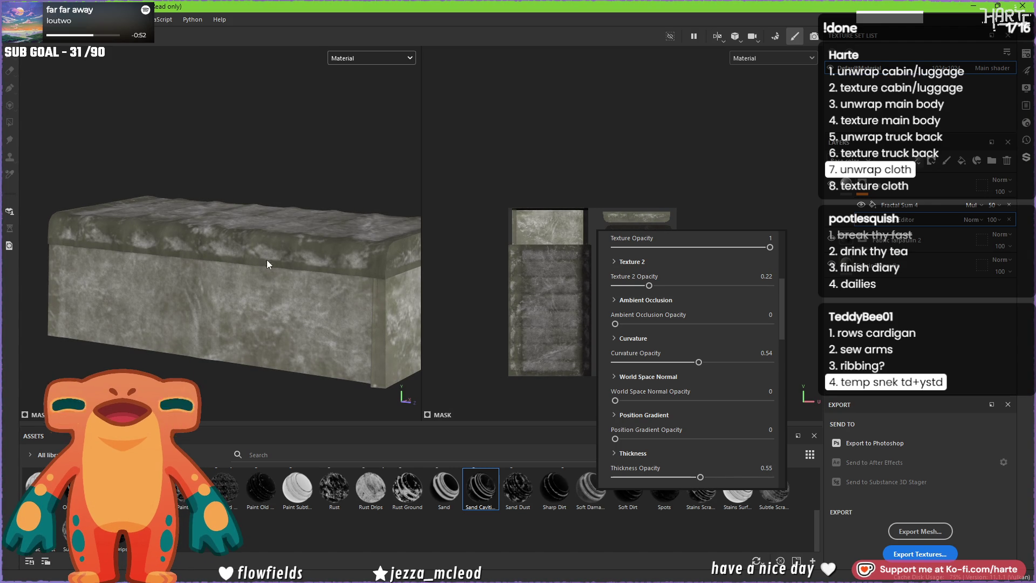
mouse_move(354, 309)
alt+mouse_down()
mouse_move(341, 392)
mouse_move(312, 250)
alt+mouse_up()
right_click(540, 197)
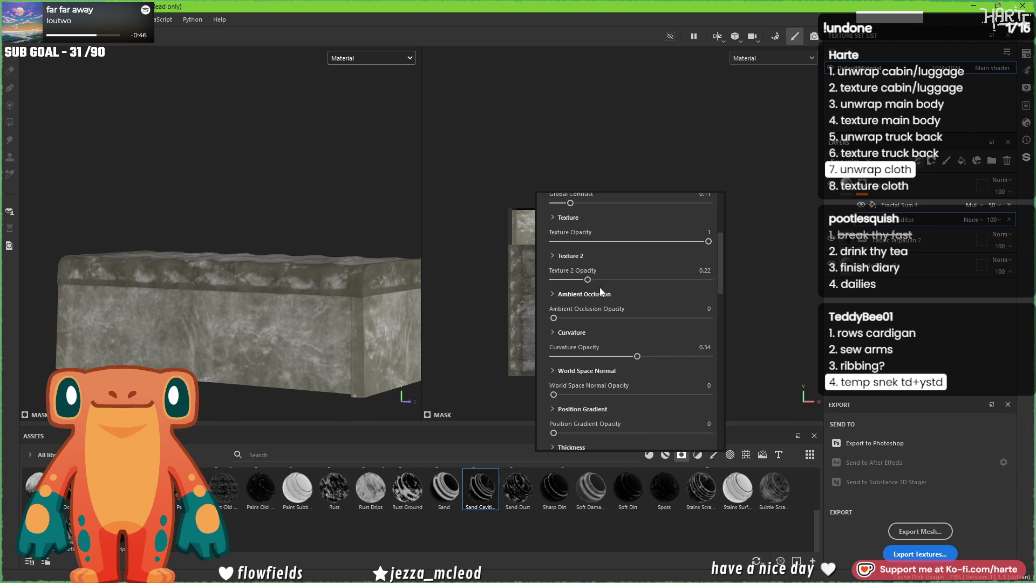
- Preview the mask without the first texture and switch off its contribution
drag(587, 240, 756, 242)
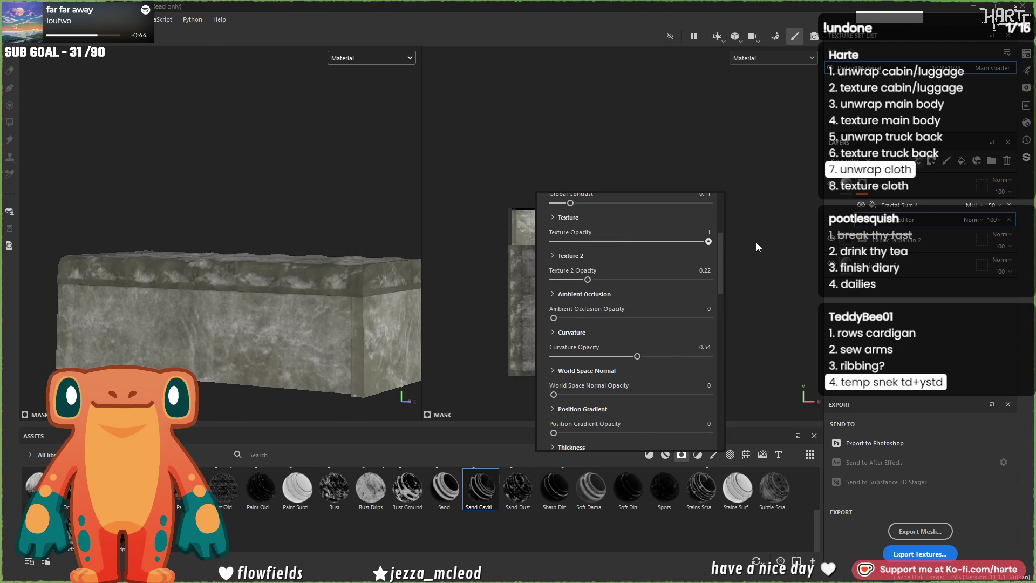
scroll(639, 243, up, 1)
mouse_move(570, 235)
mouse_down()
mouse_move(595, 235)
mouse_move(561, 239)
mouse_up()
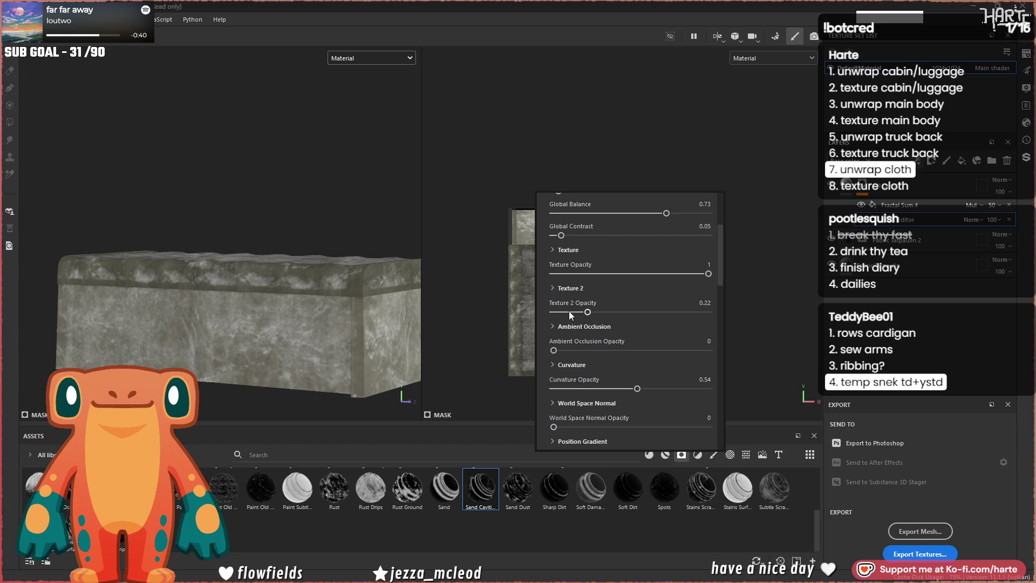
drag(570, 312, 607, 312)
click(554, 290)
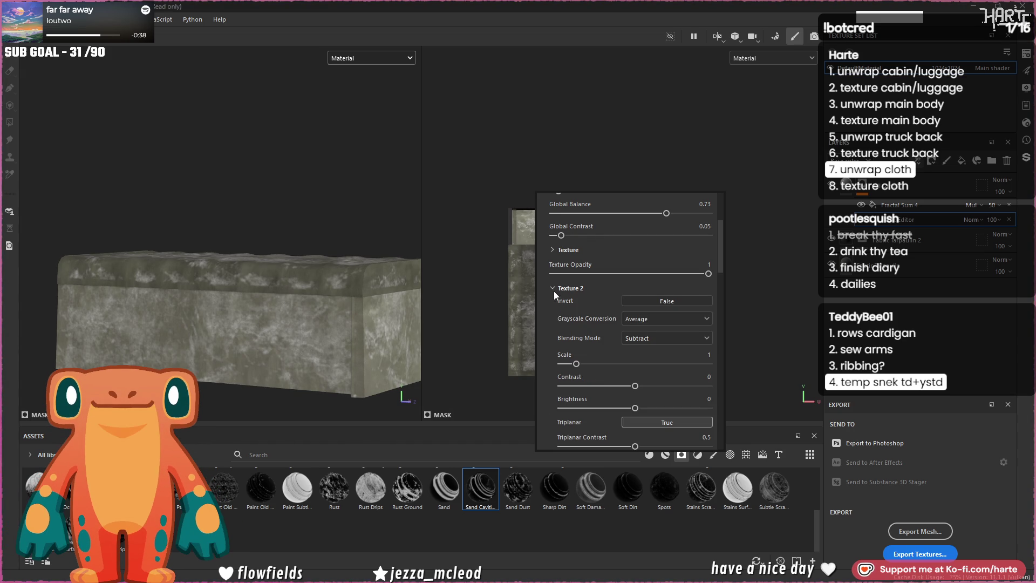
scroll(569, 378, down, 1)
scroll(569, 377, down, 2)
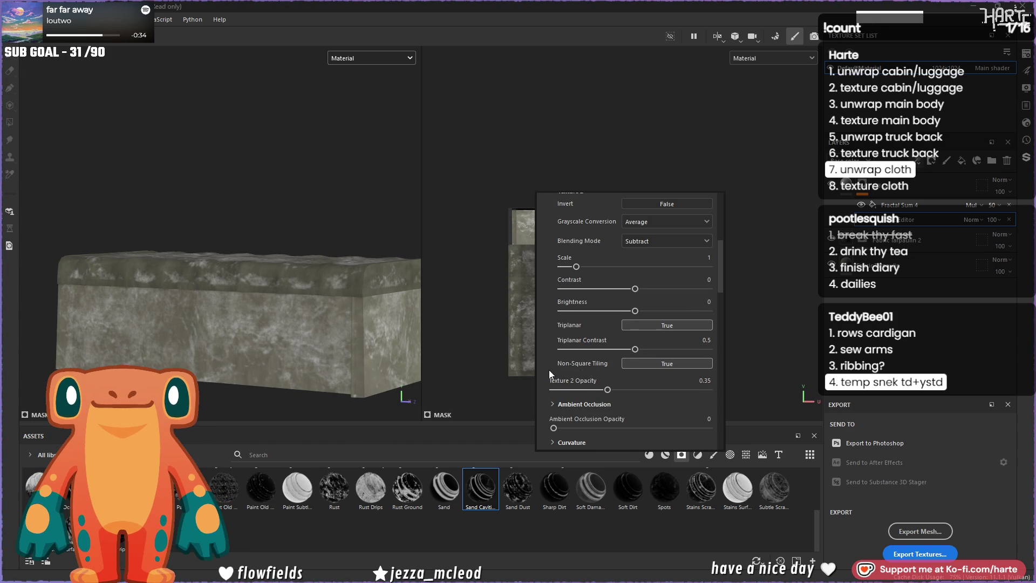
scroll(552, 368, down, 1)
scroll(557, 367, up, 5)
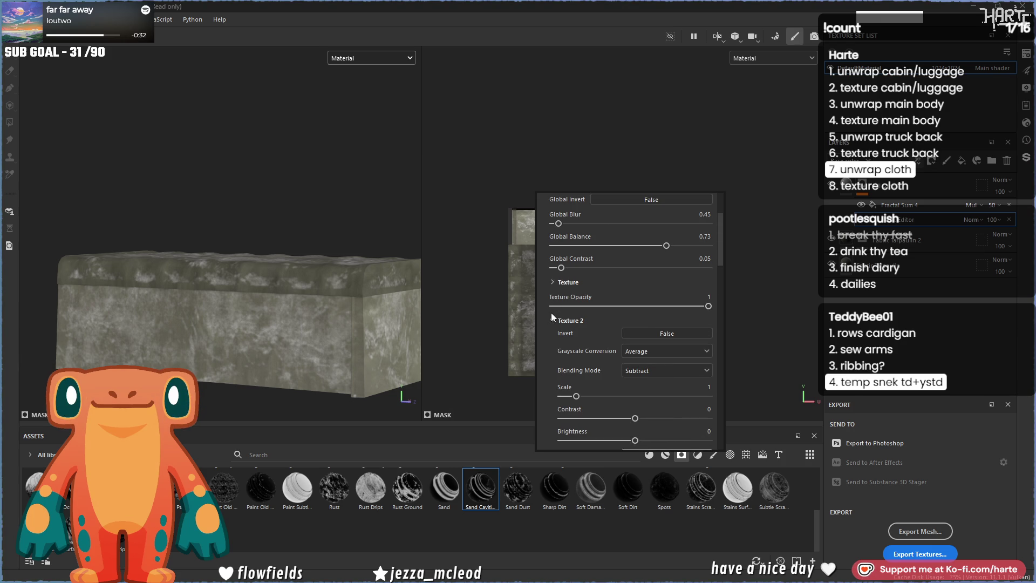
click(564, 305)
scroll(314, 307, up, 3)
scroll(316, 308, up, 2)
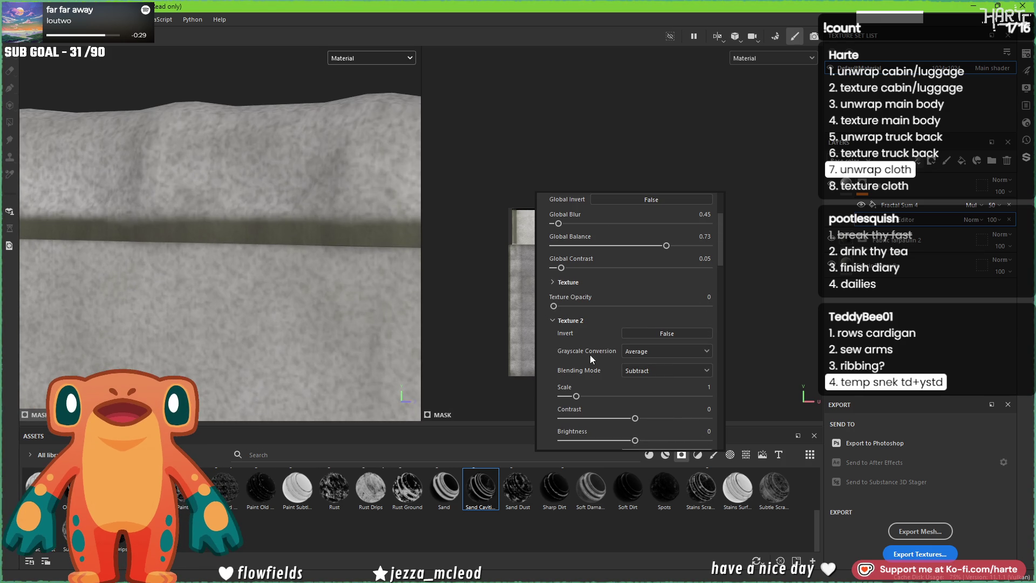
click(552, 320)
- Try Texture 2 opacity at full then back to zero, and select the grey noise layer for removal
drag(554, 344, 816, 359)
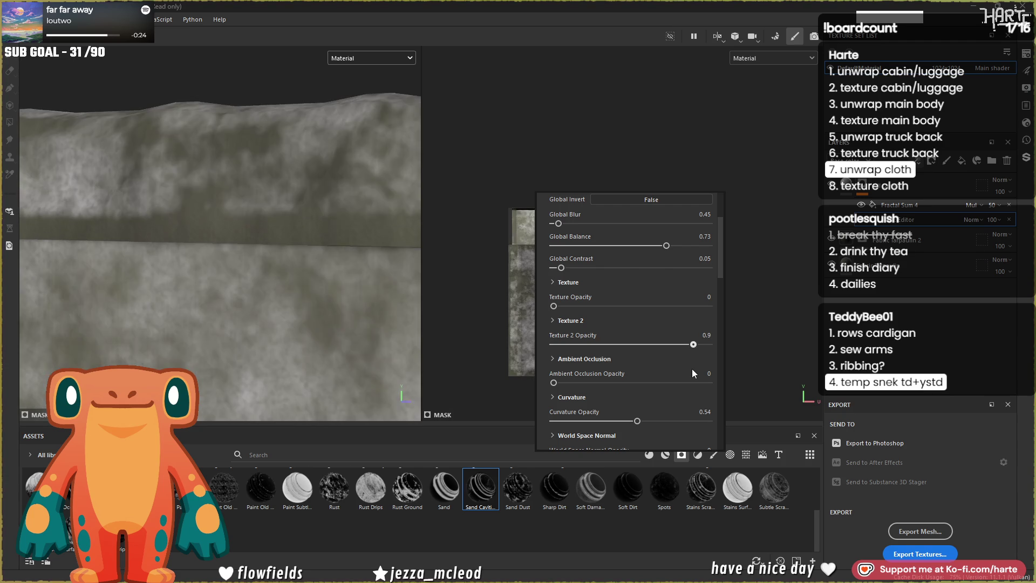
drag(709, 344, 441, 363)
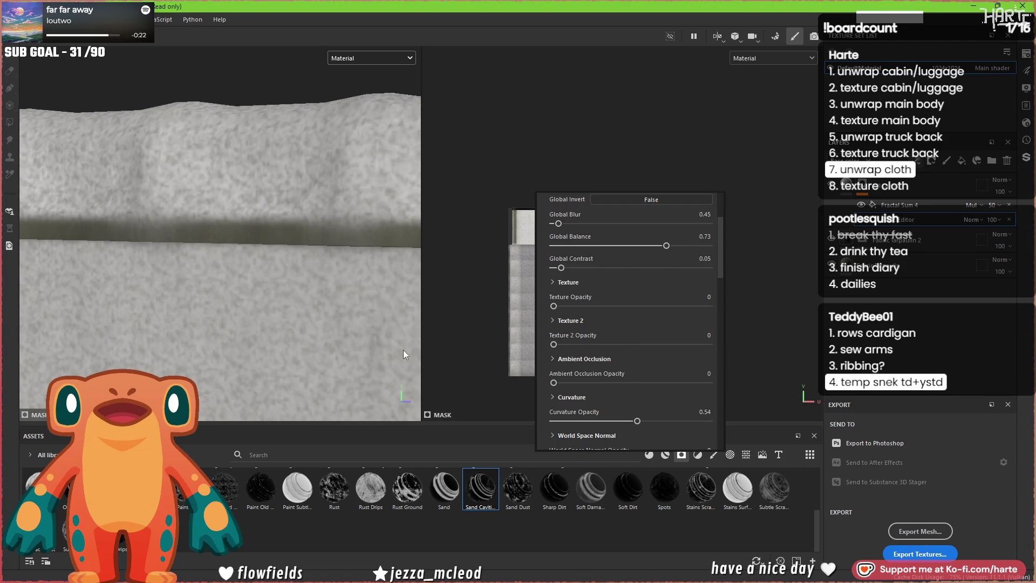
scroll(267, 294, down, 3)
alt+drag(267, 293, 355, 315)
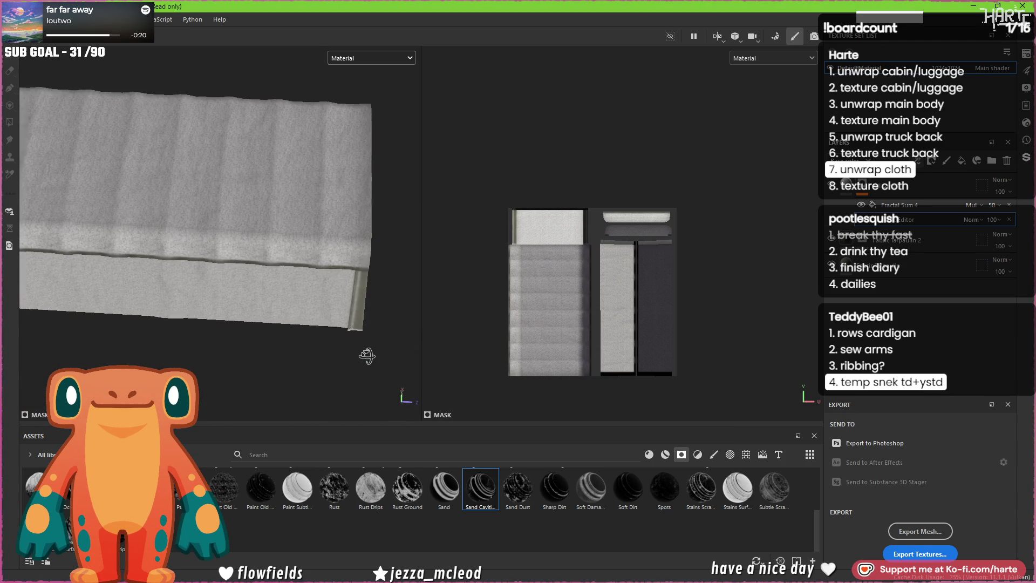
scroll(354, 315, up, 3)
scroll(335, 267, up, 2)
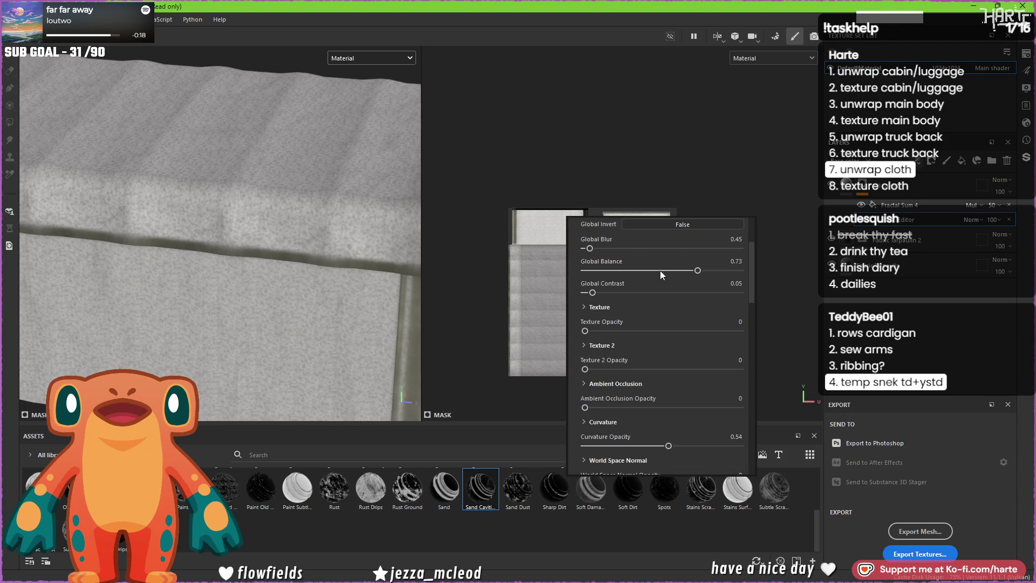
click(931, 186)
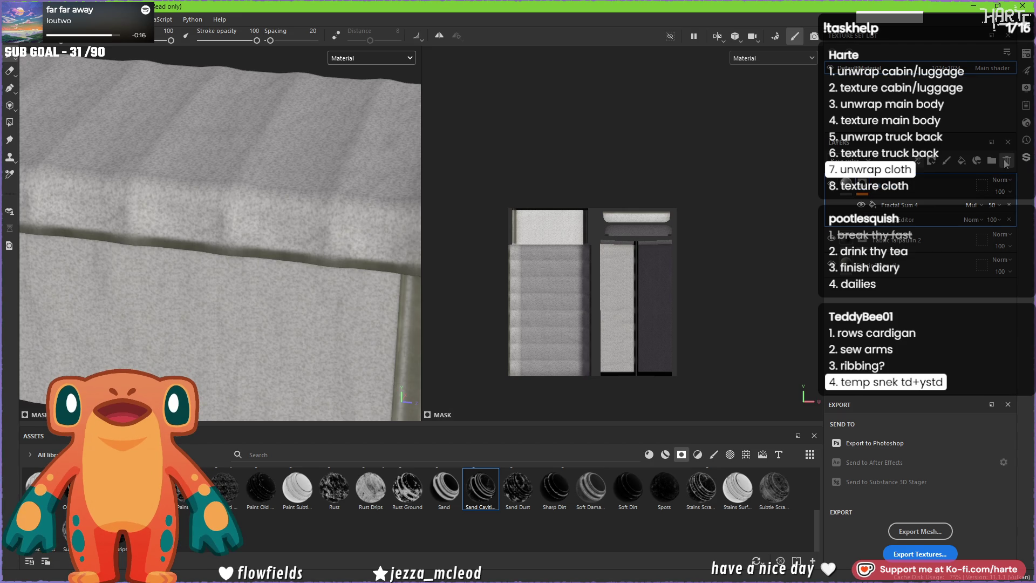
- Delete the grey noise layer and try the Dust Occlusion material on the tarp
click(1006, 161)
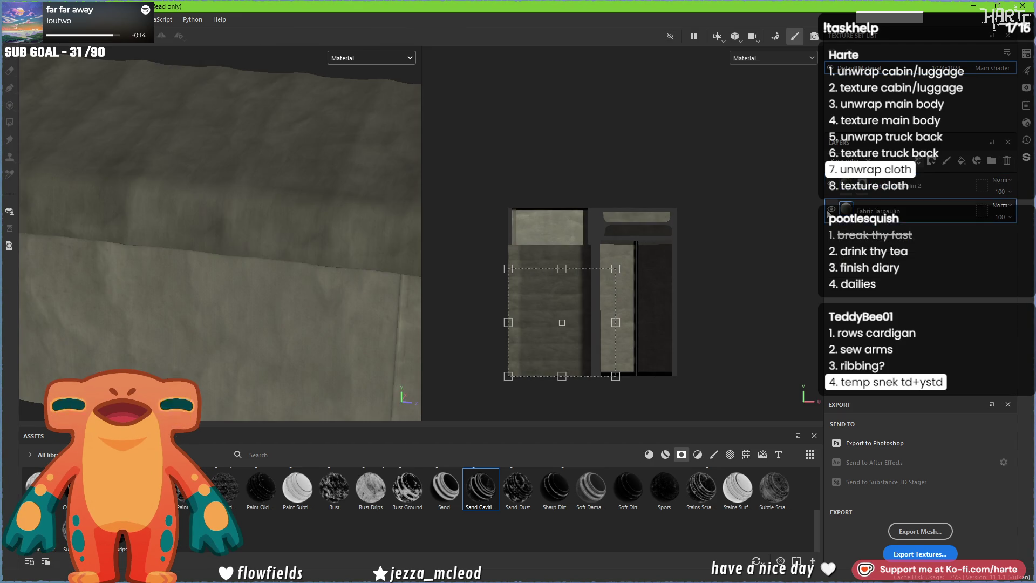
alt+drag(243, 273, 217, 273)
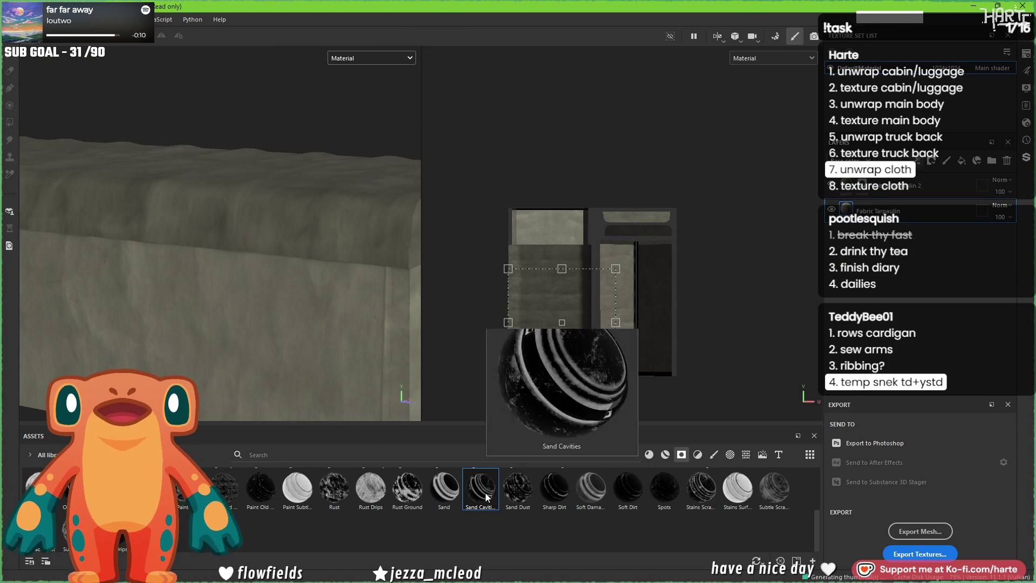
scroll(486, 497, up, 3)
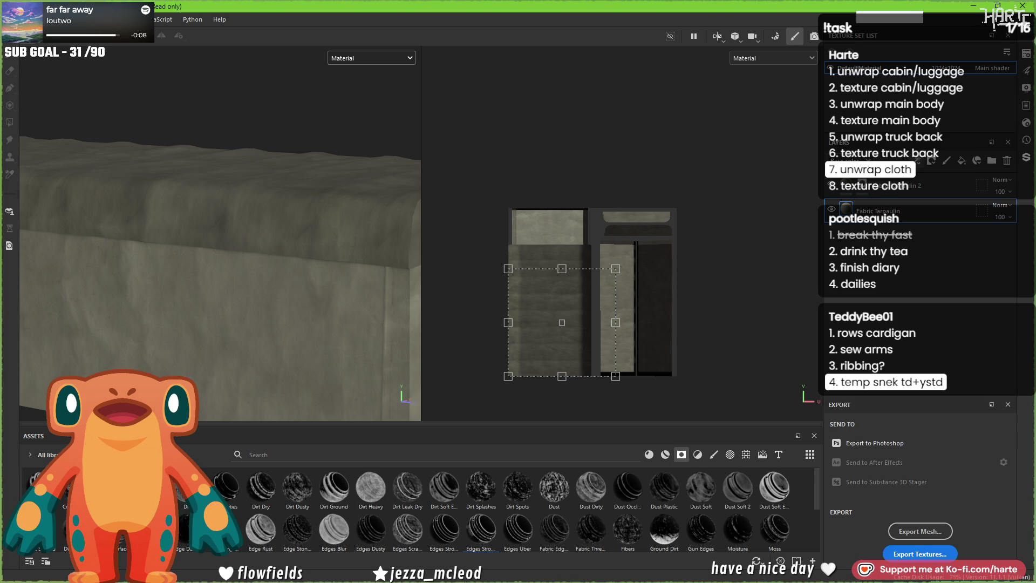
drag(628, 488, 307, 245)
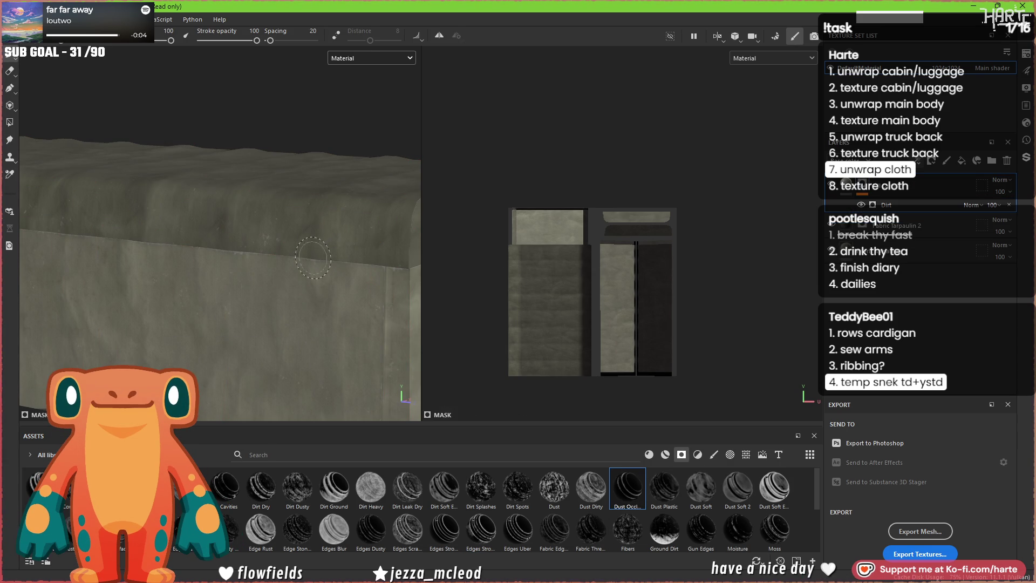
click(630, 187)
scroll(691, 276, down, 1)
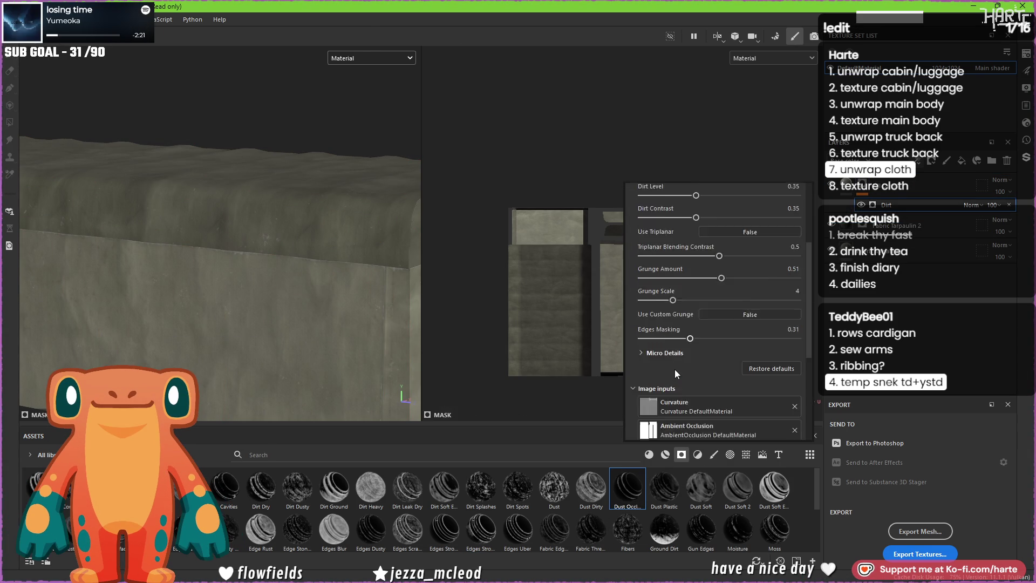
scroll(675, 369, down, 3)
scroll(662, 323, up, 4)
scroll(688, 284, up, 2)
- Delete the Dust Occlusion dirt layer and apply Dust Soft 2 instead
click(1007, 160)
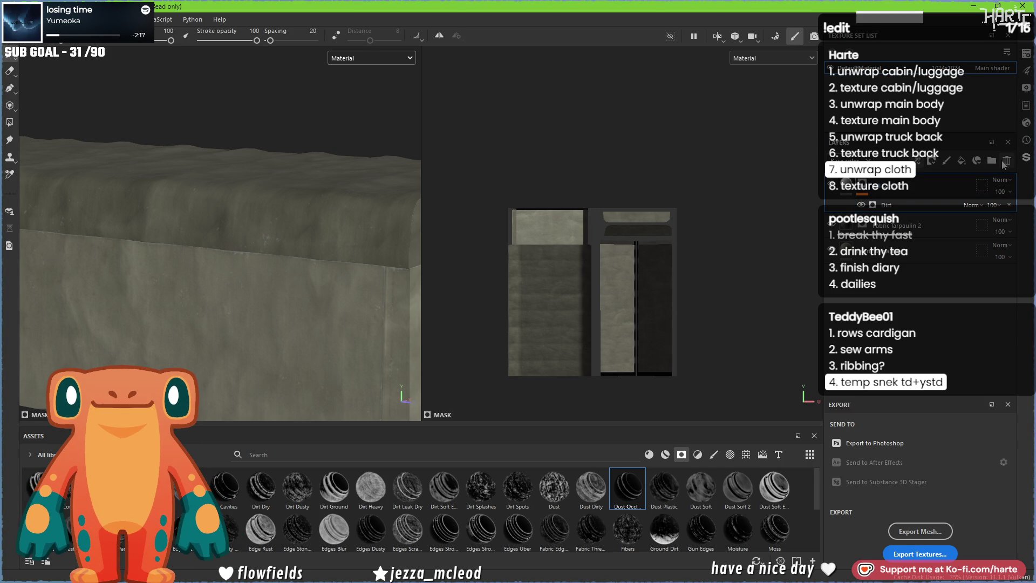
drag(738, 488, 271, 238)
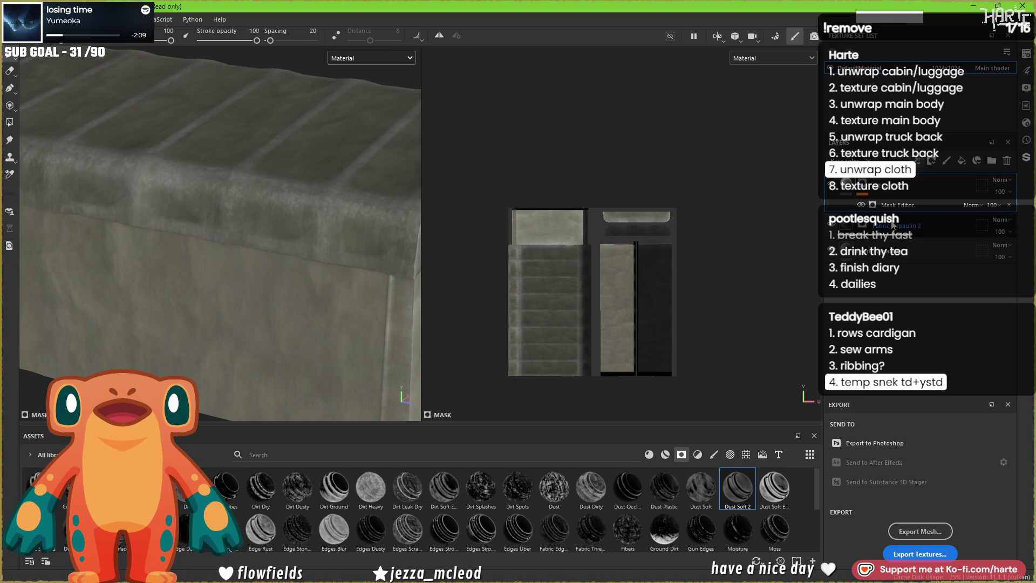
- Display the Mask channel in the viewport to see the dust mask on the tarp
click(377, 54)
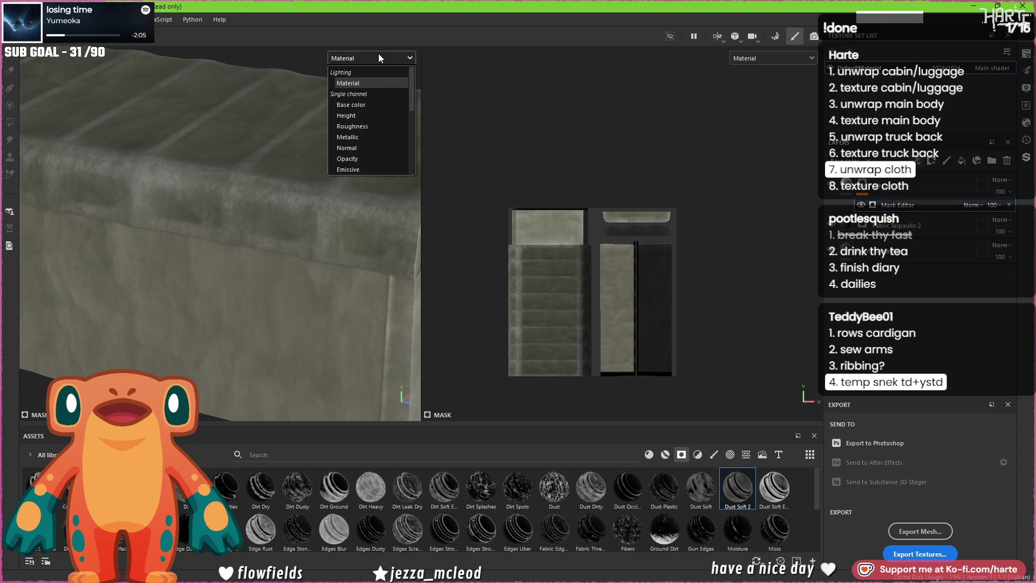
key(b)
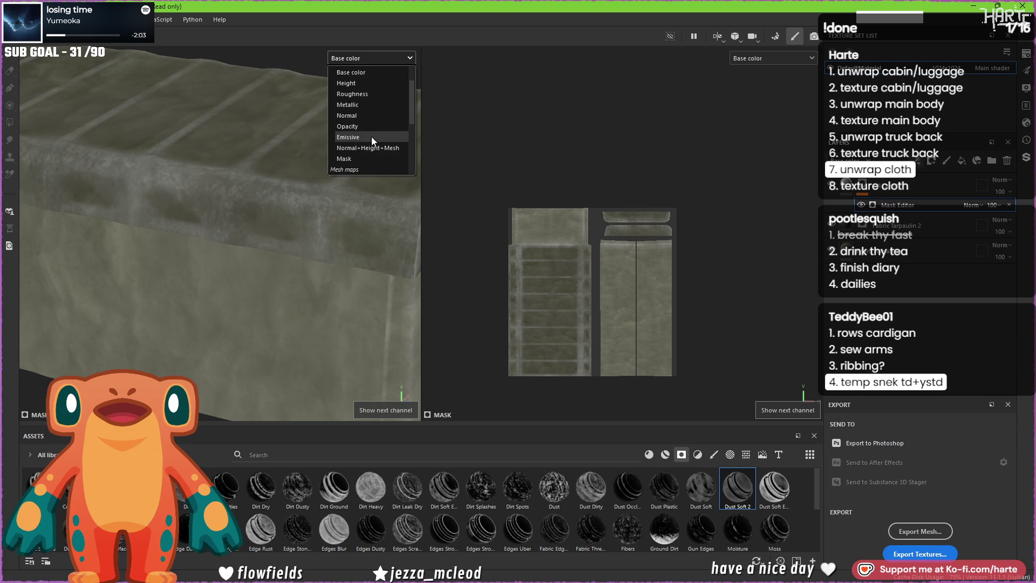
click(355, 158)
mouse_move(362, 227)
alt+mouse_down()
mouse_move(194, 267)
mouse_move(433, 238)
alt+mouse_up()
- Invert the dust mask generator and raise its Global Balance, Texture and Texture 2 (0.37) amounts
click(882, 205)
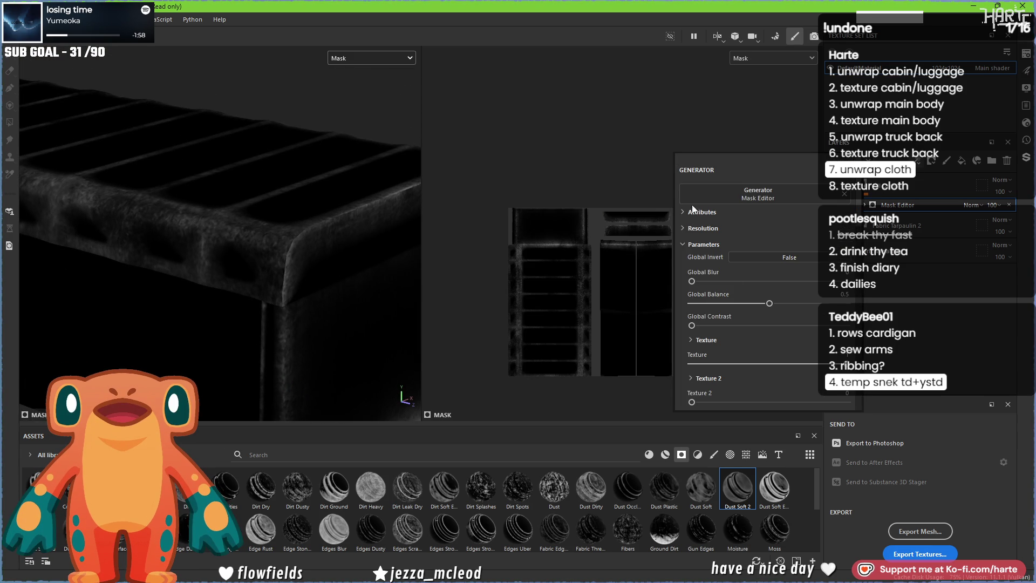
mouse_move(769, 303)
mouse_down()
mouse_move(836, 303)
mouse_move(826, 304)
mouse_up()
drag(758, 363, 789, 363)
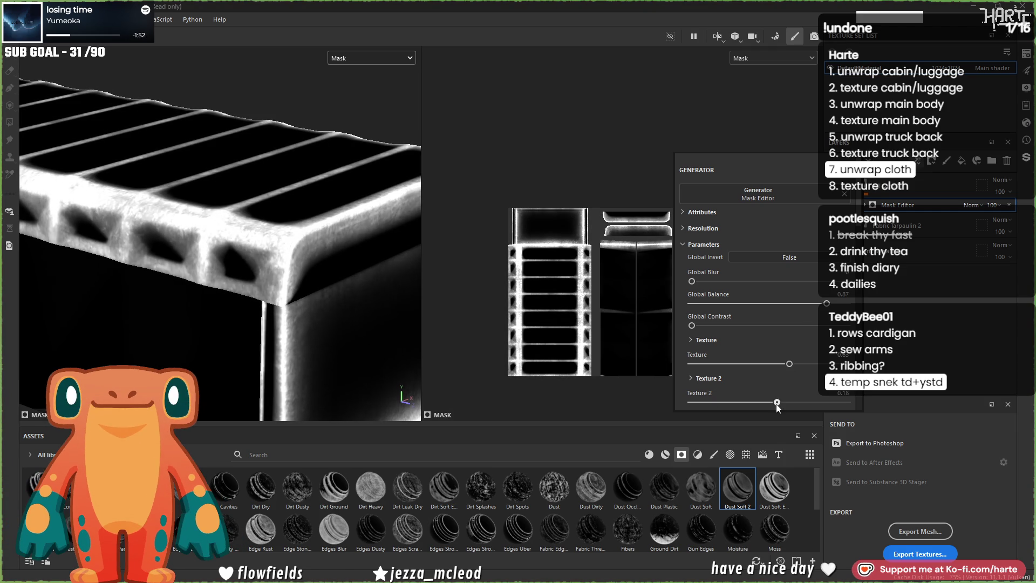
drag(708, 402, 729, 403)
scroll(745, 367, down, 2)
scroll(760, 329, up, 2)
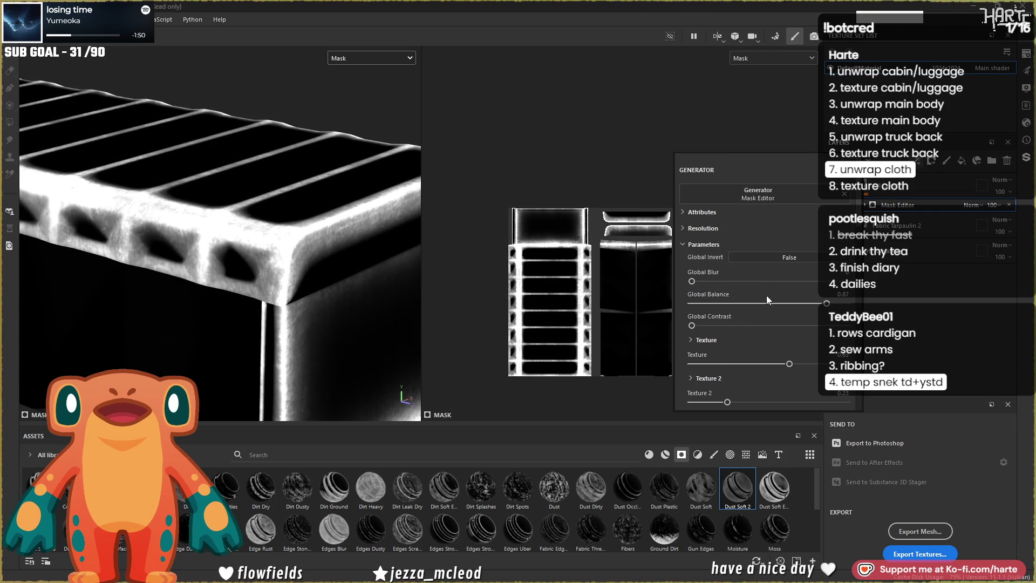
click(776, 258)
scroll(737, 344, down, 2)
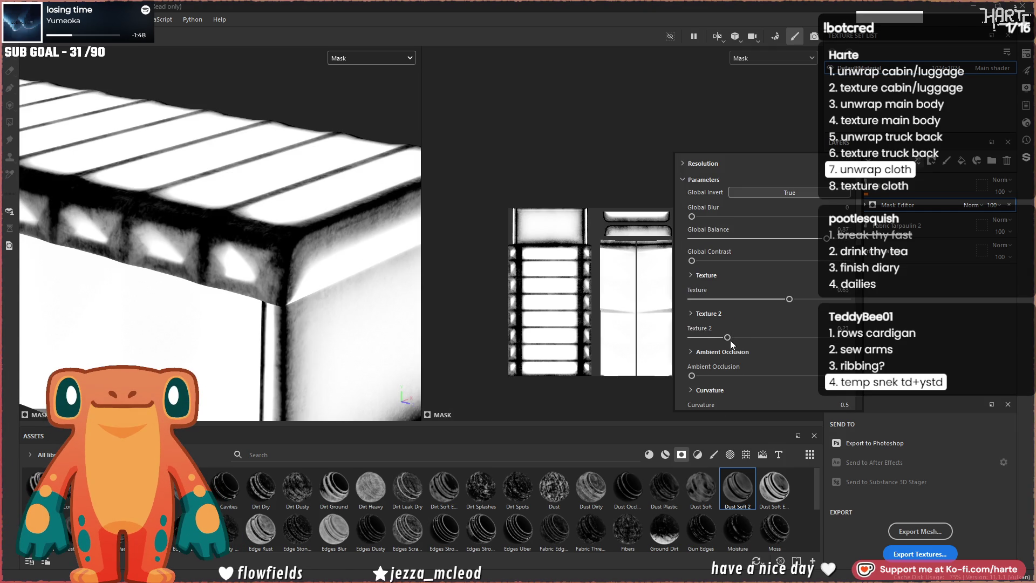
drag(730, 337, 749, 337)
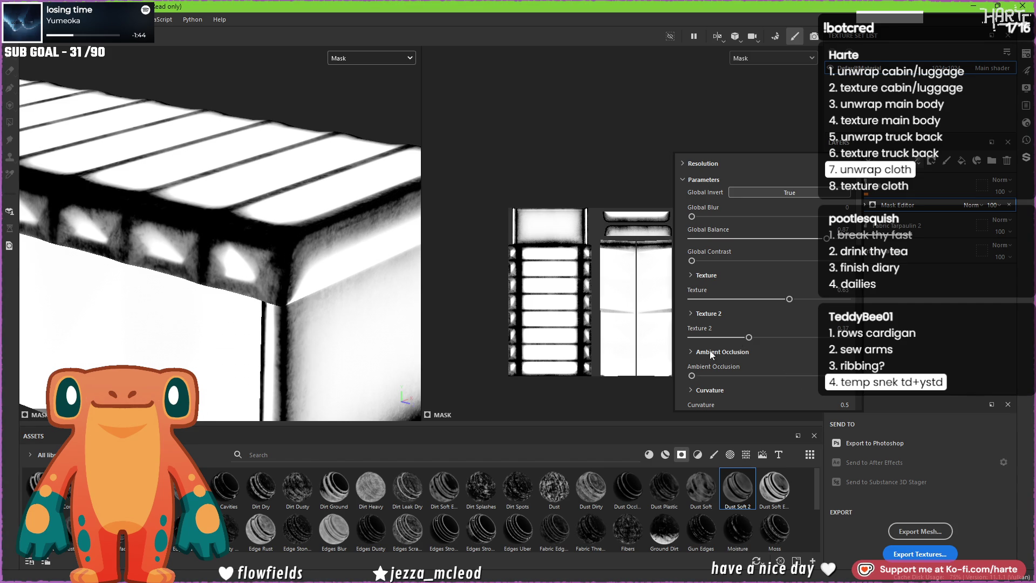
scroll(762, 334, down, 2)
mouse_move(705, 350)
mouse_down()
mouse_move(666, 356)
mouse_move(813, 357)
mouse_up()
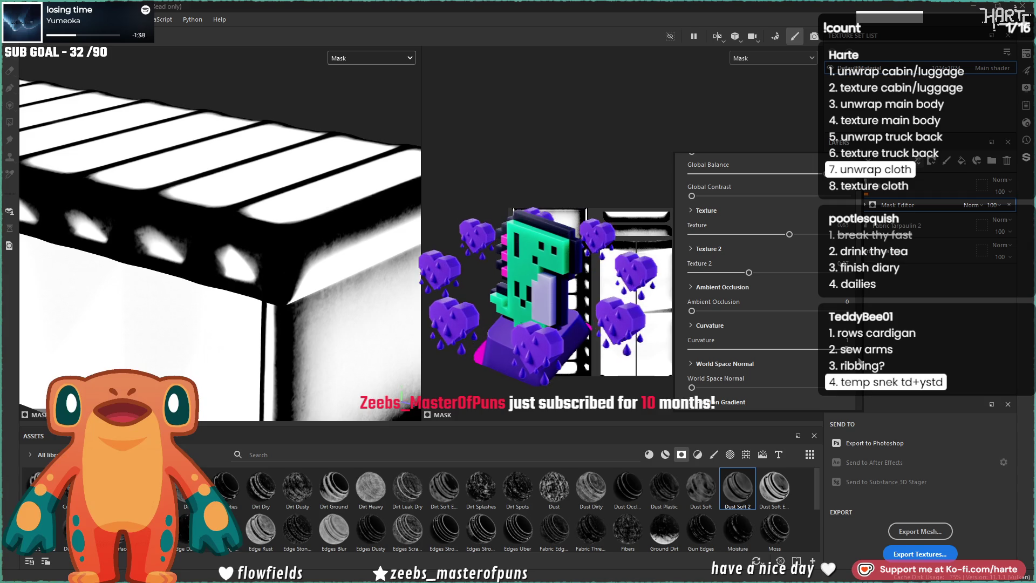
- Lower the generator's Curvature influence to soften the mask edges, then switch to 3ds Max
mouse_move(813, 356)
mouse_down()
mouse_move(751, 357)
mouse_move(807, 362)
mouse_up()
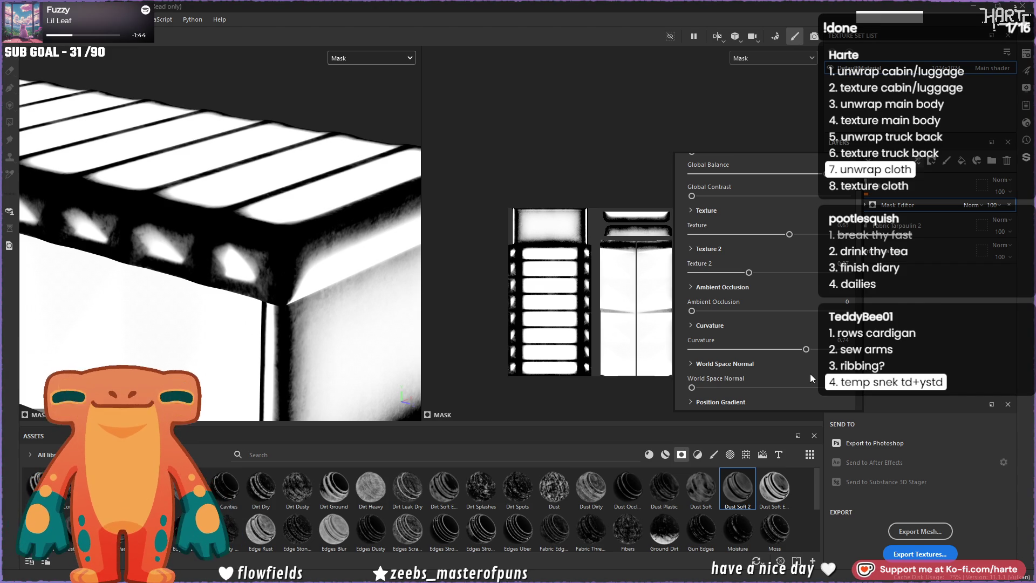
key(alt+Tab)
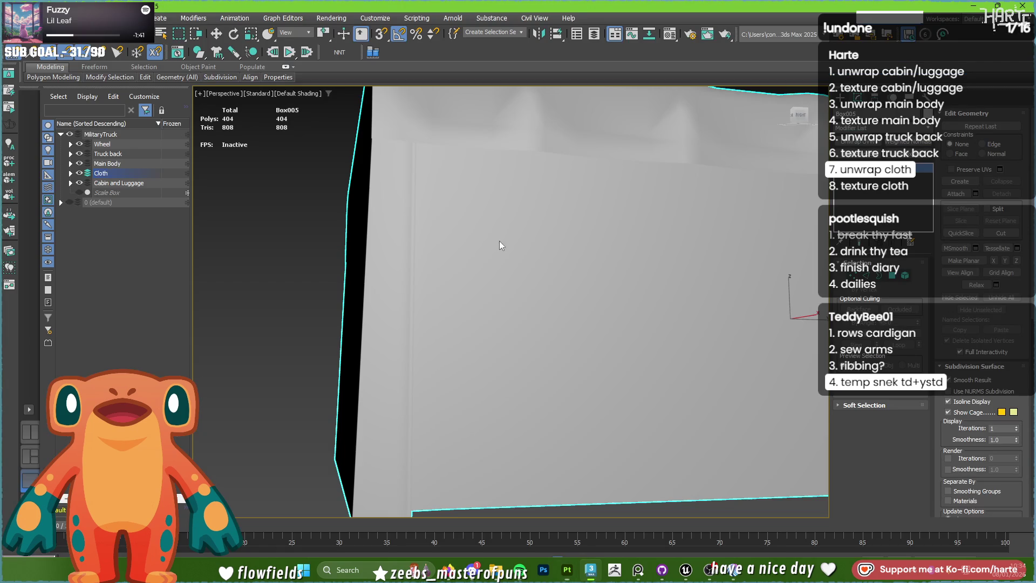
scroll(500, 245, down, 3)
scroll(514, 301, down, 5)
scroll(513, 301, down, 4)
alt+middle_drag(761, 374, 668, 416)
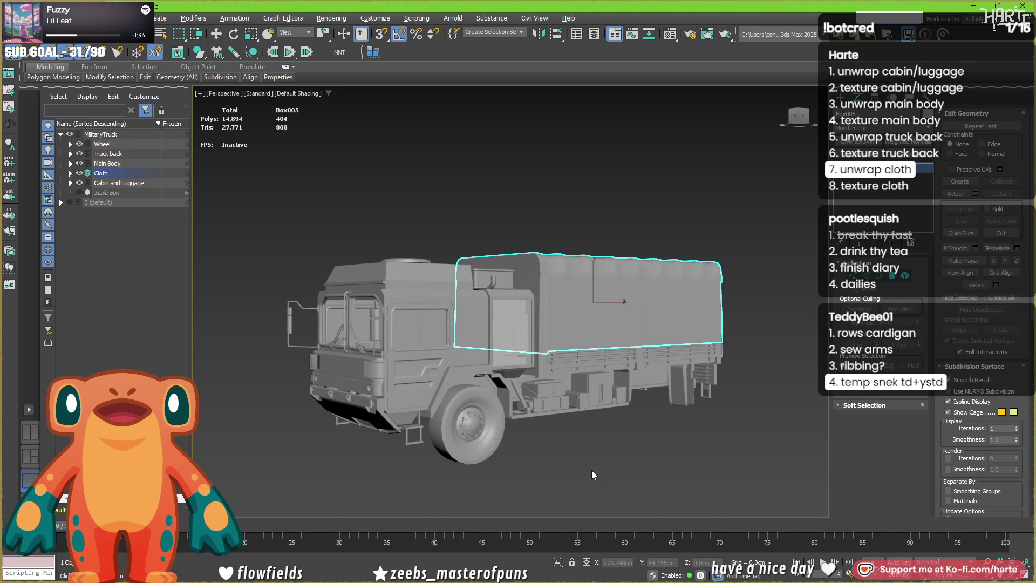
mouse_move(575, 444)
middle_down()
mouse_move(586, 430)
mouse_move(411, 452)
mouse_move(590, 395)
mouse_move(520, 428)
mouse_move(582, 439)
mouse_move(599, 478)
middle_up()
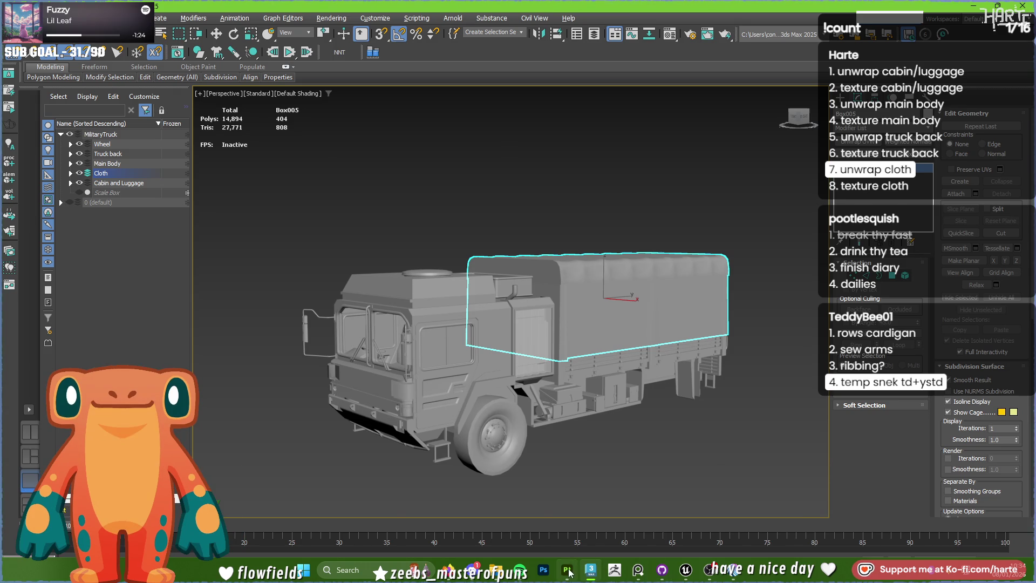
click(567, 571)
mouse_move(293, 286)
alt+mouse_down()
mouse_move(251, 296)
mouse_move(242, 315)
alt+mouse_up()
scroll(243, 315, up, 2)
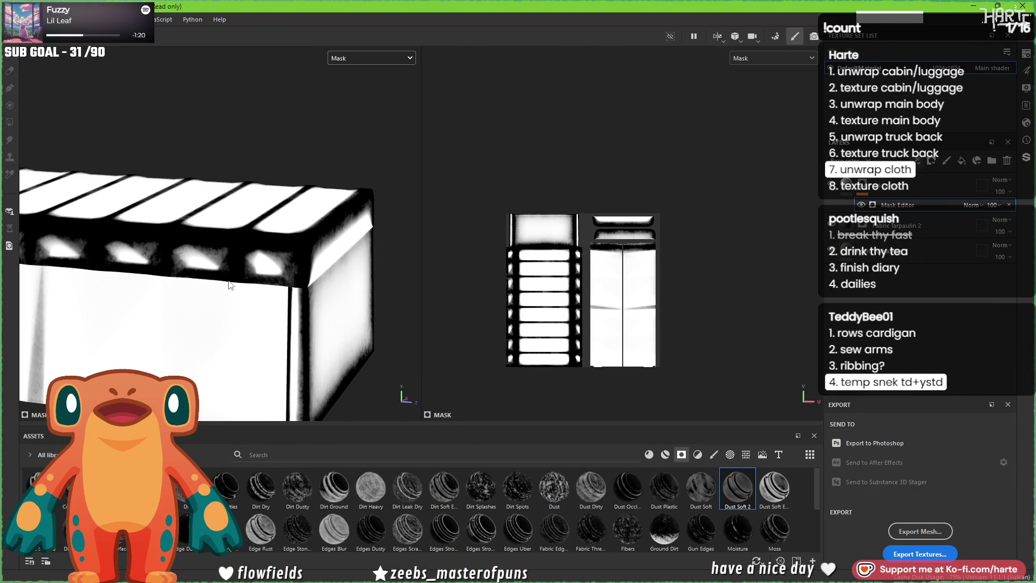
- Lower curvature, try ambient occlusion, clear World Space Normal and raise Position Gradient in the generator
click(882, 205)
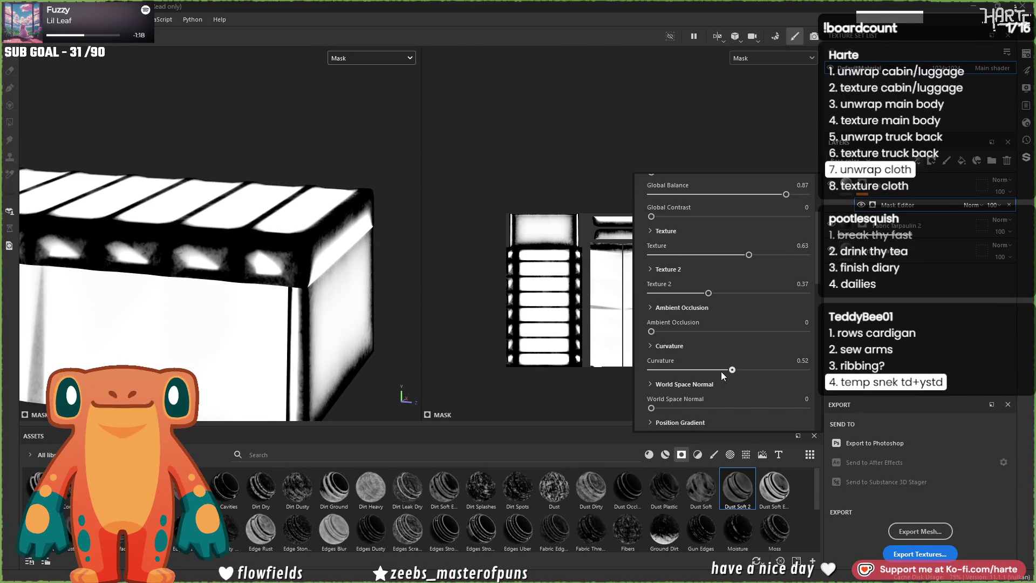
drag(723, 372, 727, 372)
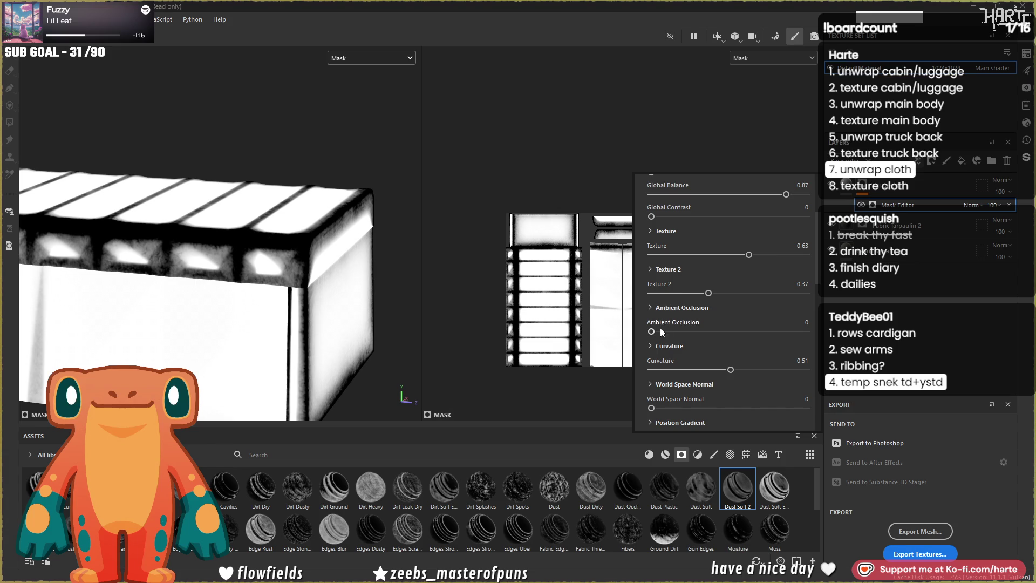
mouse_move(651, 332)
mouse_down()
mouse_move(675, 332)
mouse_move(652, 332)
mouse_up()
scroll(648, 366, down, 2)
scroll(648, 366, down, 1)
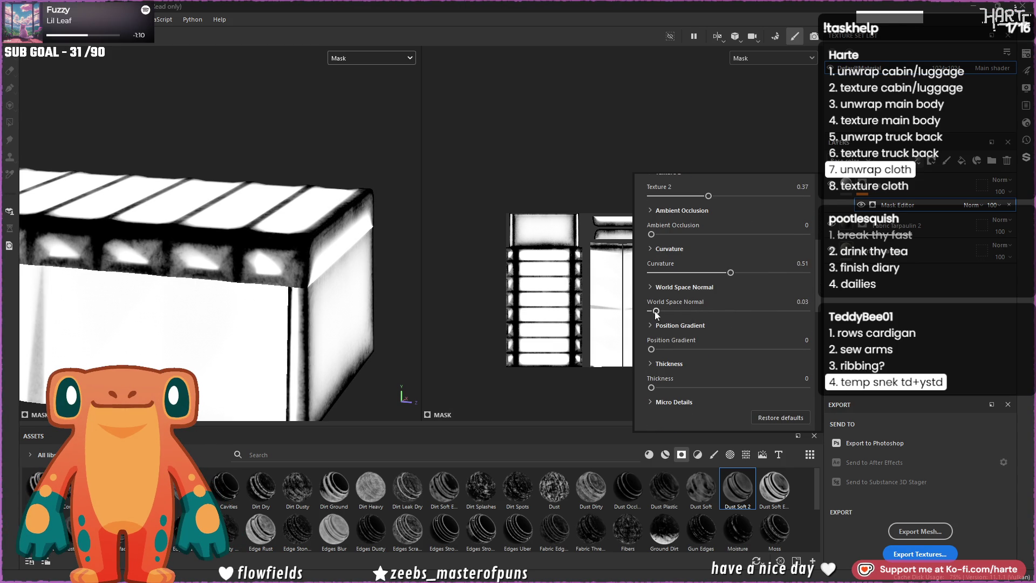
drag(654, 312, 650, 311)
drag(652, 349, 770, 359)
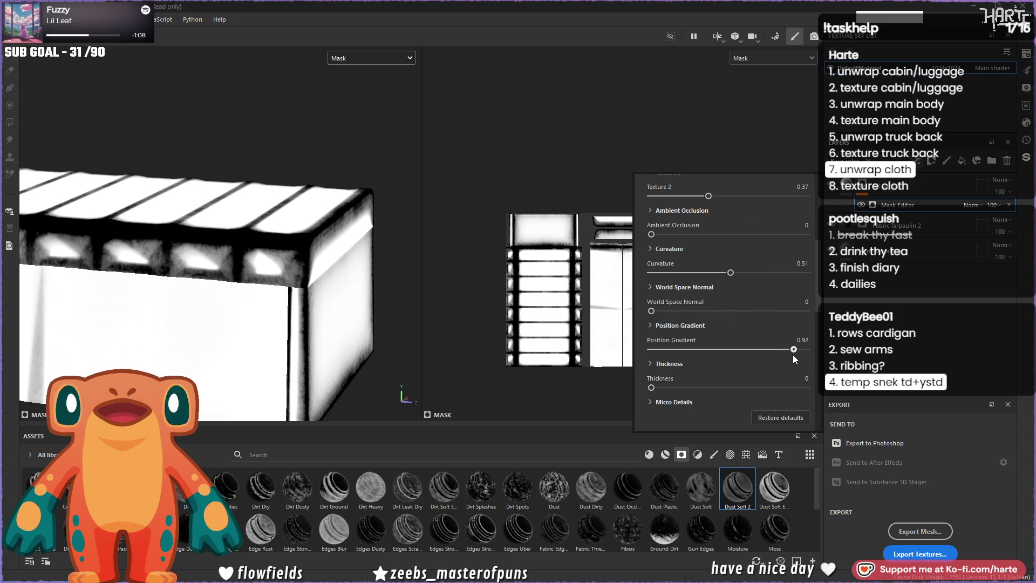
- Set World Space Normal's Top To Bottom to 0.37, undo it, and collapse that section
click(656, 286)
scroll(658, 324, down, 1)
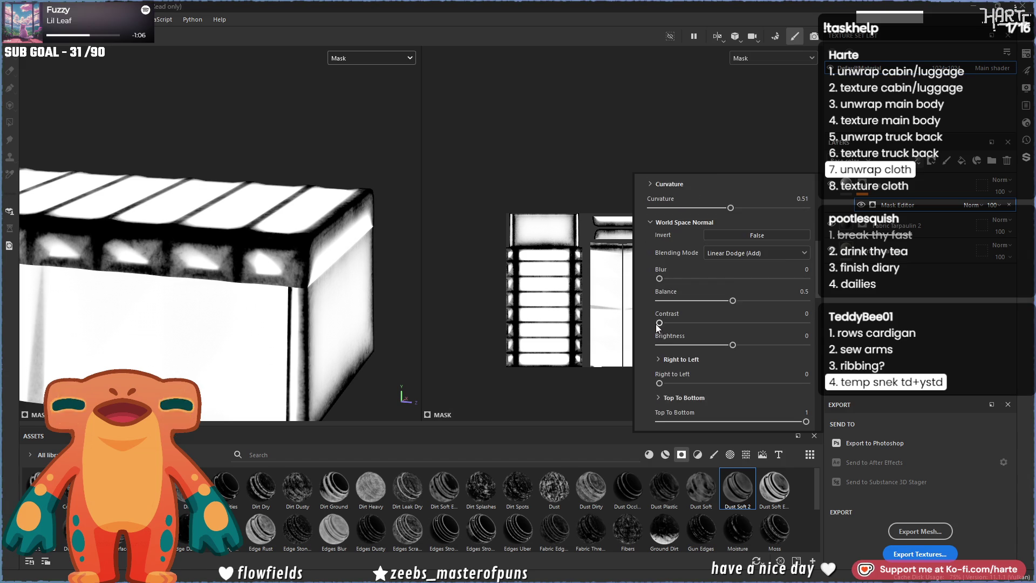
scroll(658, 325, down, 2)
drag(667, 324, 704, 325)
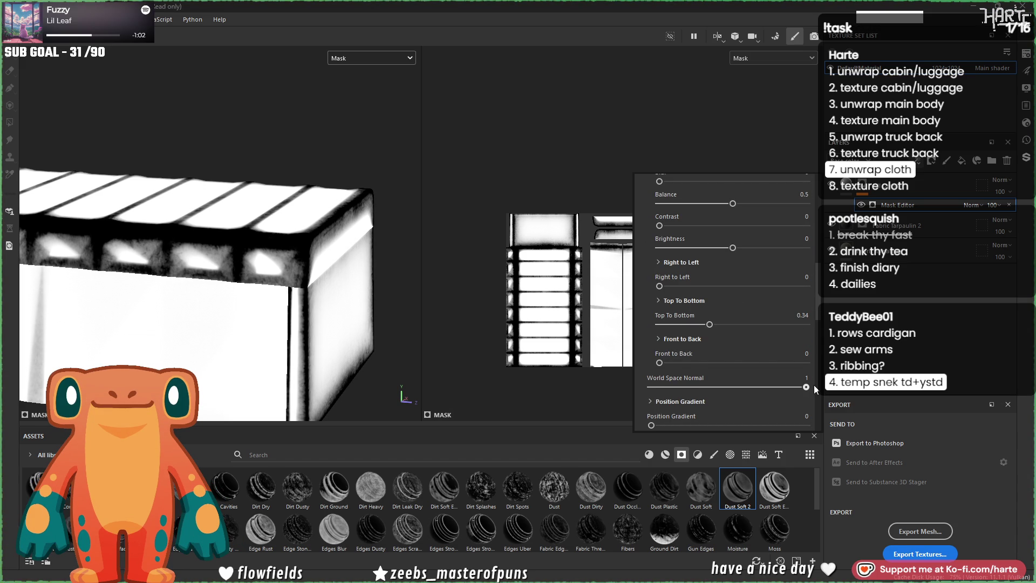
drag(709, 324, 714, 324)
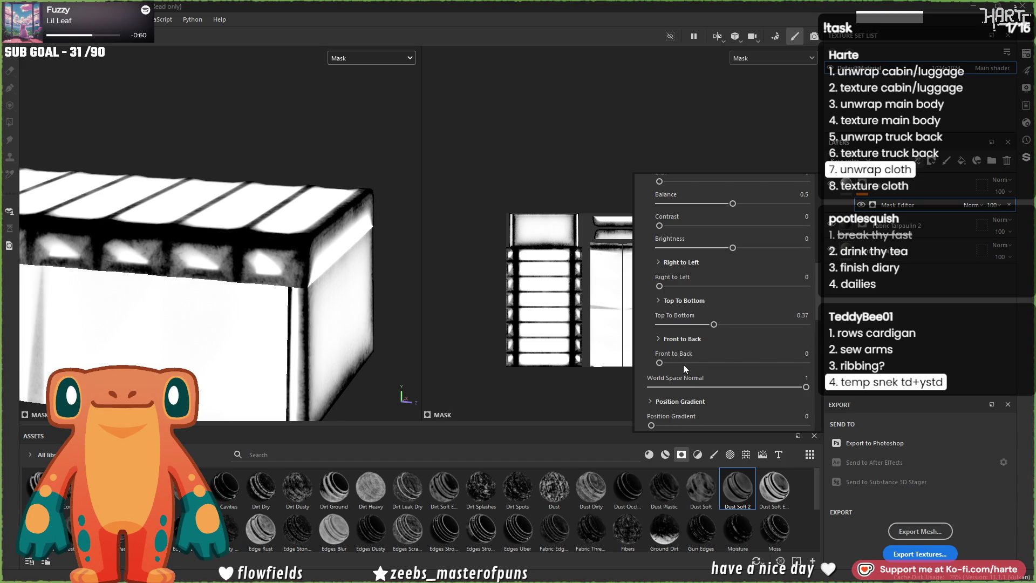
key(ctrl+z)
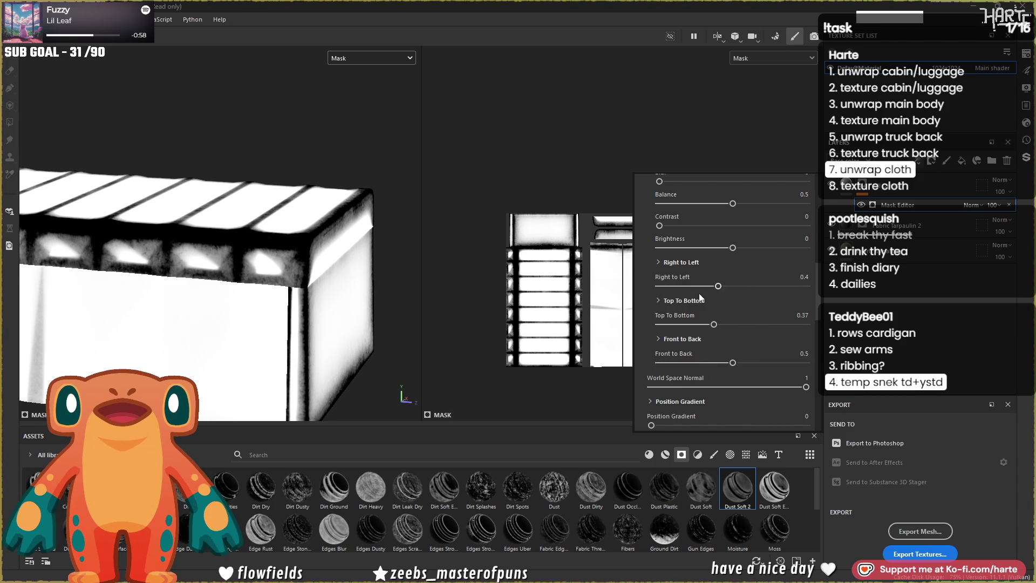
scroll(662, 307, up, 3)
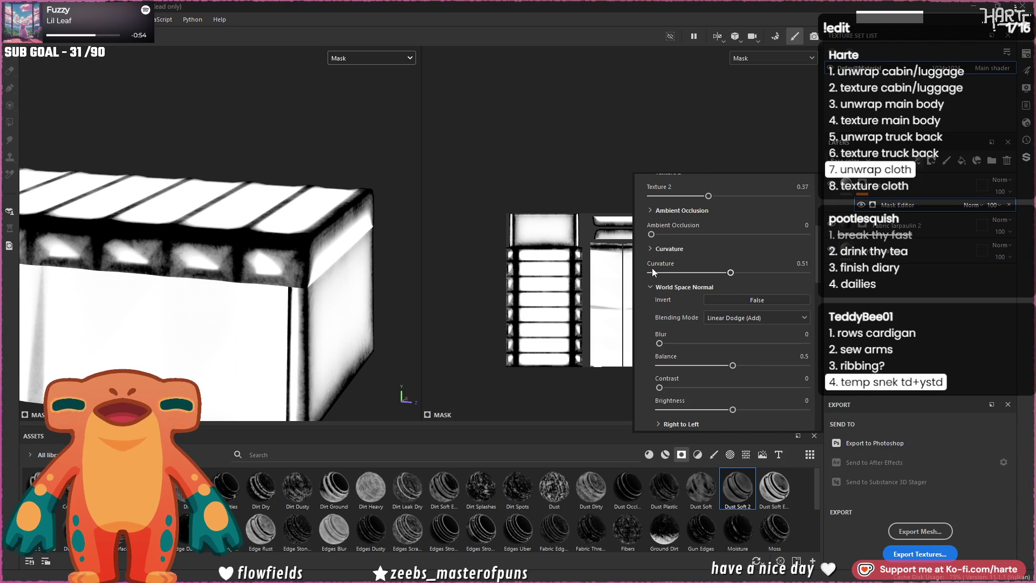
click(653, 286)
scroll(653, 306, up, 2)
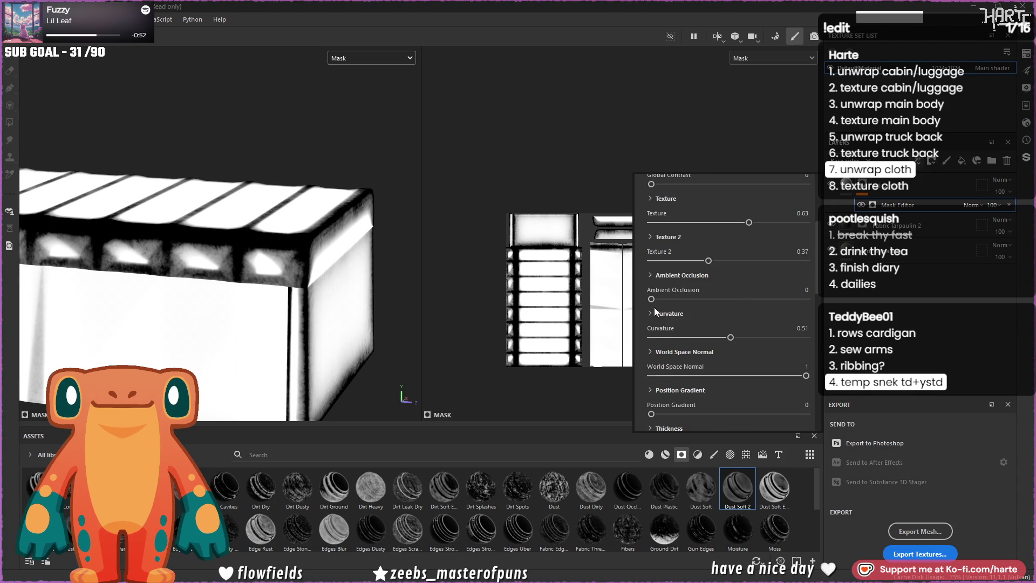
scroll(654, 307, up, 2)
scroll(321, 269, down, 3)
alt+drag(322, 270, 320, 326)
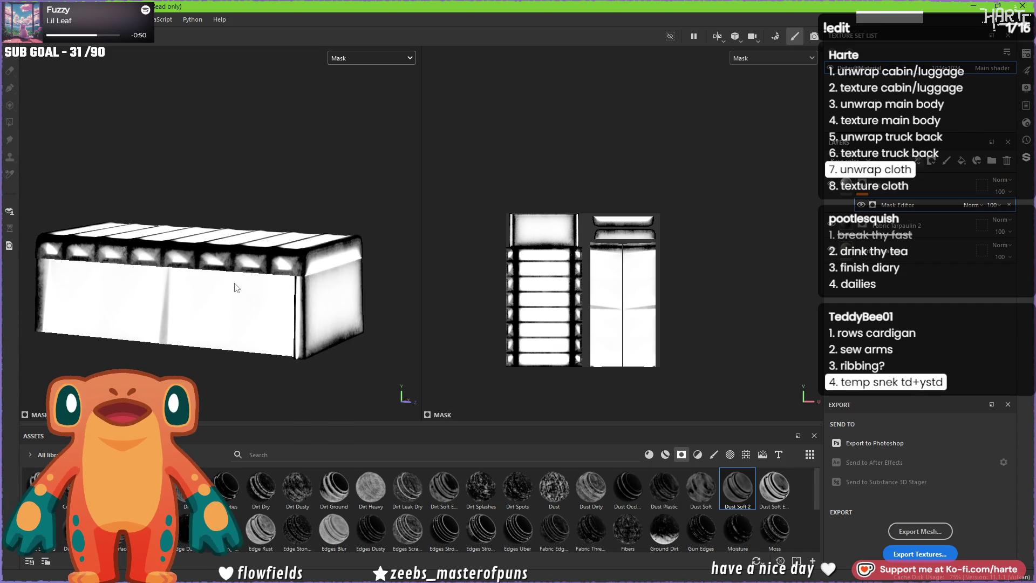
- Add a Paint effect to the mask and polygon-fill the tarp's side faces black
click(931, 161)
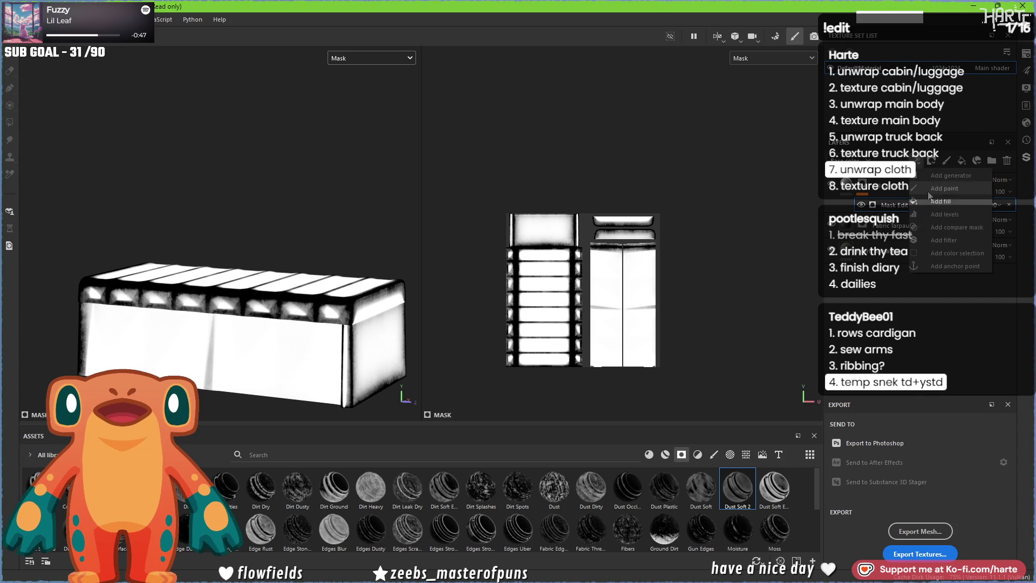
click(932, 191)
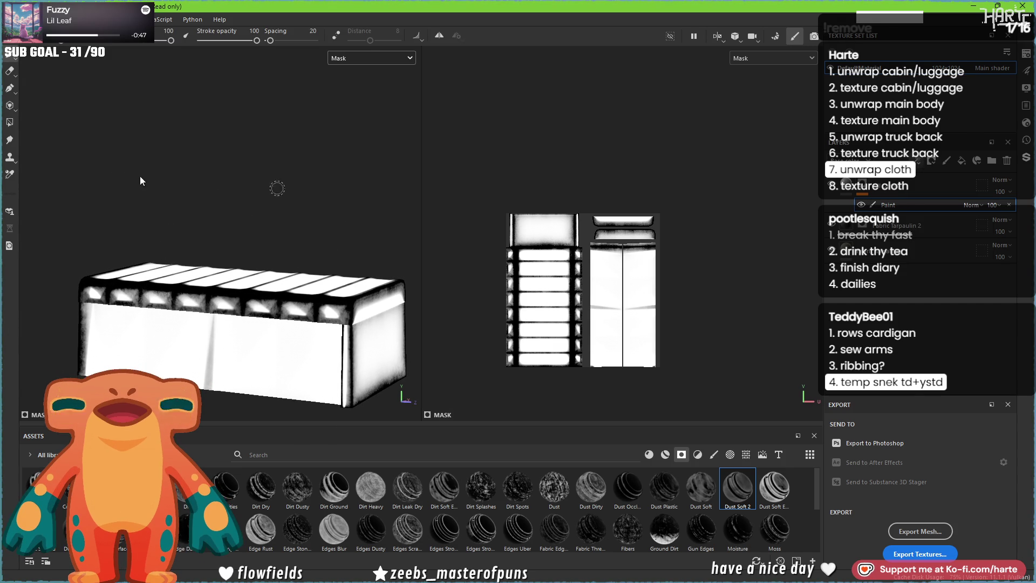
click(9, 123)
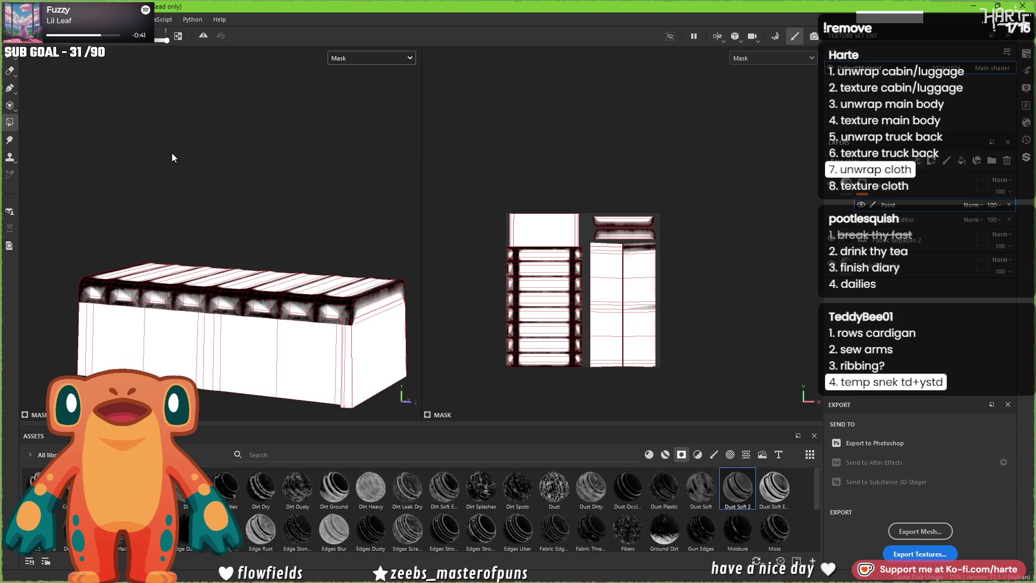
click(314, 392)
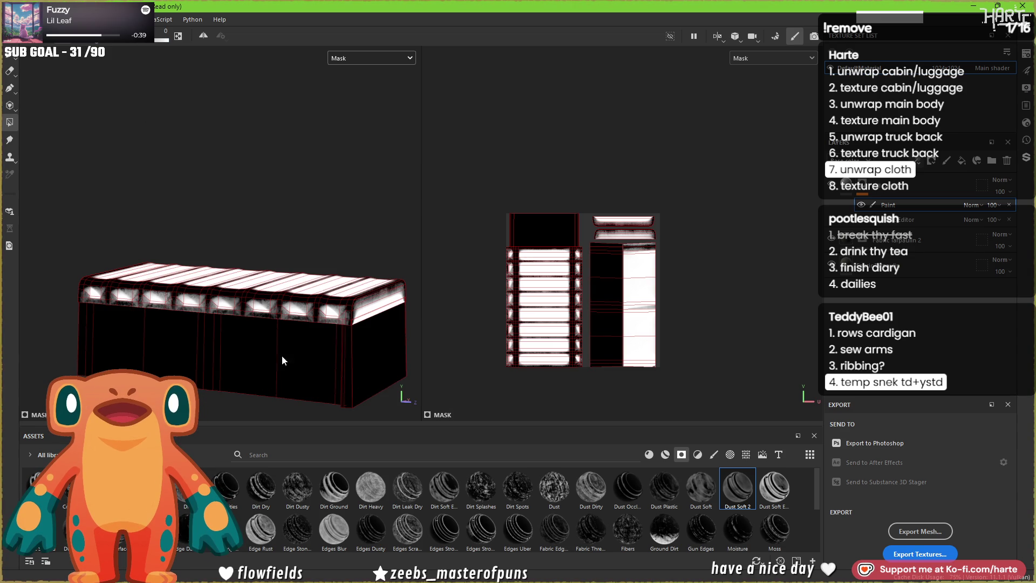
scroll(274, 362, up, 2)
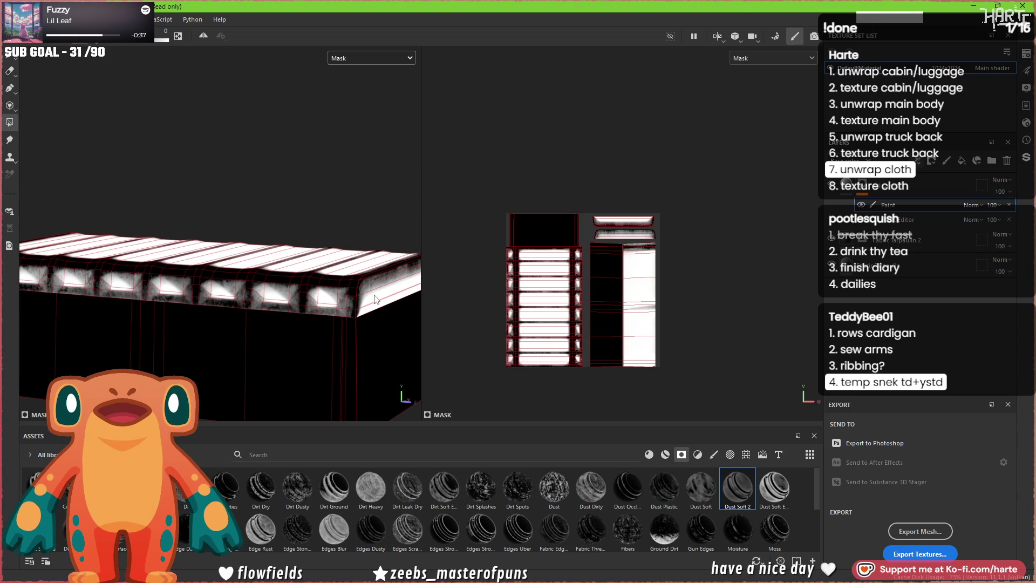
- Black out the tarp's top and remaining side faces, leaving only spots along the upper edge
mouse_move(375, 299)
alt+mouse_down()
mouse_move(170, 66)
mouse_move(125, 309)
alt+mouse_up()
alt+drag(126, 309, 288, 263)
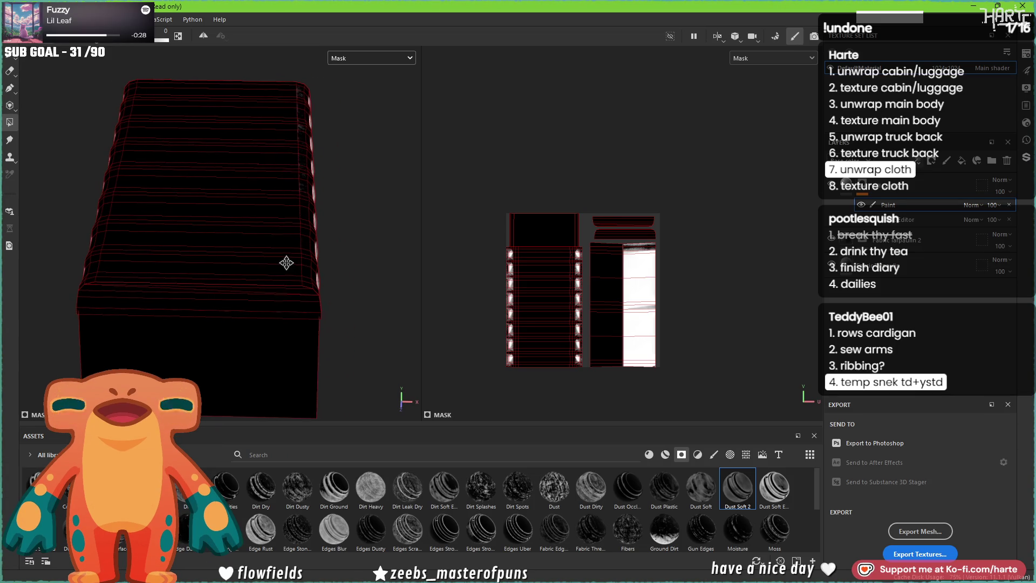
mouse_move(181, 47)
mouse_down()
mouse_move(299, 368)
mouse_move(243, 347)
mouse_move(143, 354)
mouse_move(207, 394)
mouse_up()
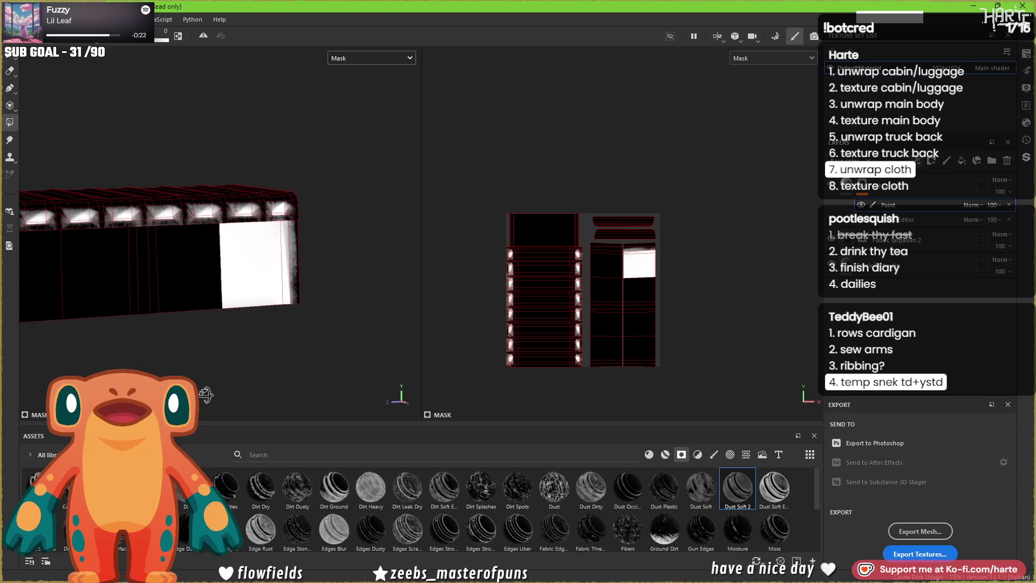
drag(170, 364, 341, 281)
mouse_move(259, 331)
alt+mouse_down()
mouse_move(328, 344)
mouse_move(421, 324)
mouse_move(320, 279)
alt+mouse_up()
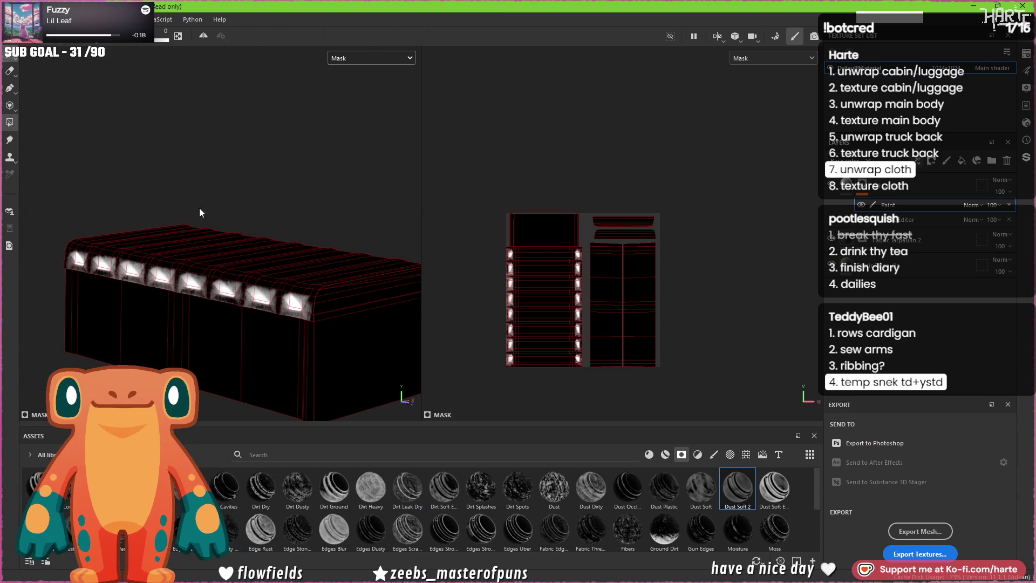
key(1)
scroll(300, 325, up, 5)
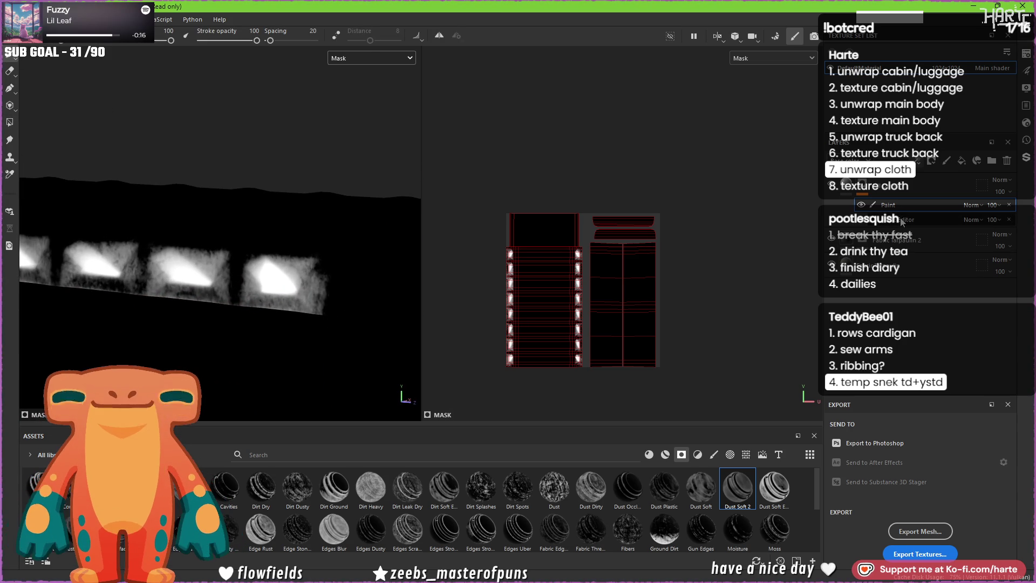
click(885, 223)
- Adjust the generator's Global Balance and set Texture to 0.59 and Texture 2 to 0.5
drag(661, 284, 748, 295)
mouse_move(677, 348)
mouse_down()
mouse_move(711, 352)
mouse_move(693, 353)
mouse_up()
drag(661, 385, 653, 386)
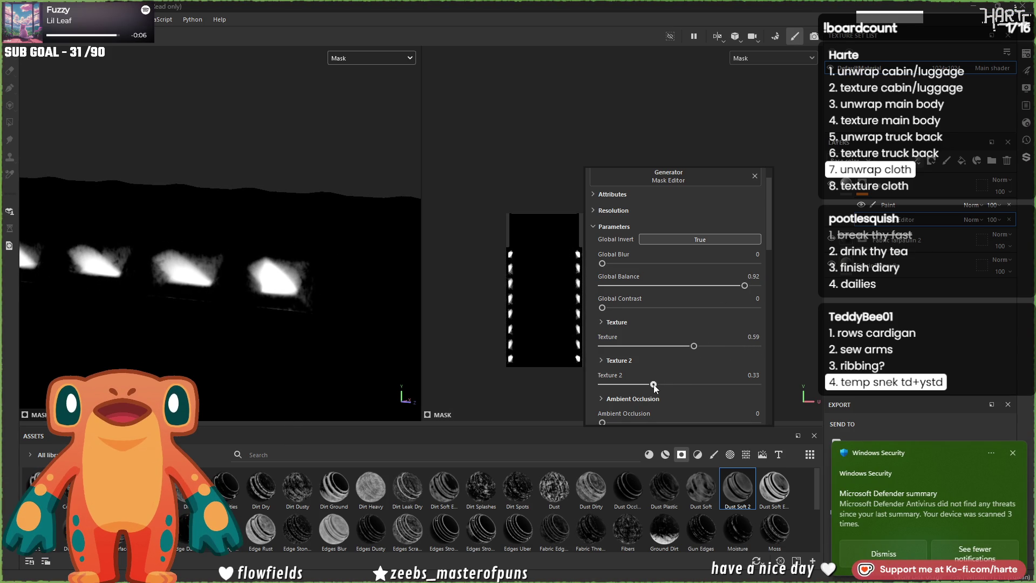
click(882, 548)
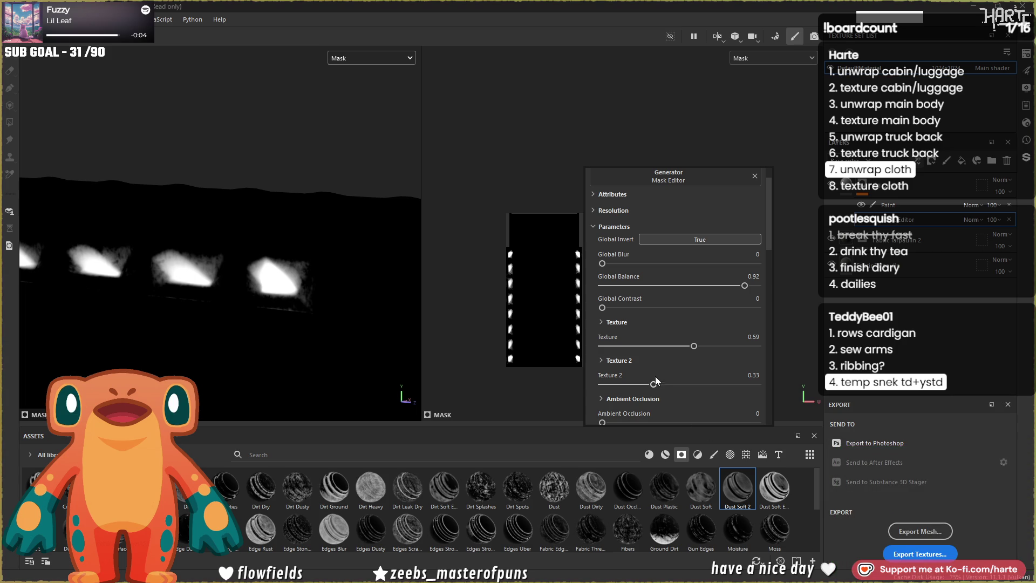
drag(655, 376, 679, 382)
scroll(629, 289, down, 2)
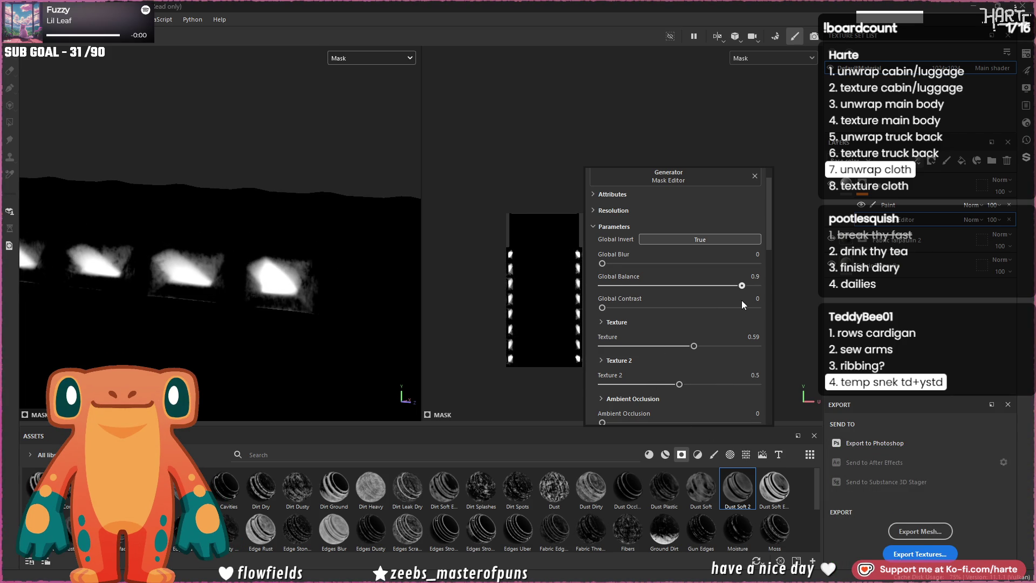
- Set Global Balance to 0.85 and Global Blur to 0.5 for smaller, softer edge spots
drag(743, 301, 737, 302)
drag(604, 265, 607, 267)
drag(737, 286, 748, 289)
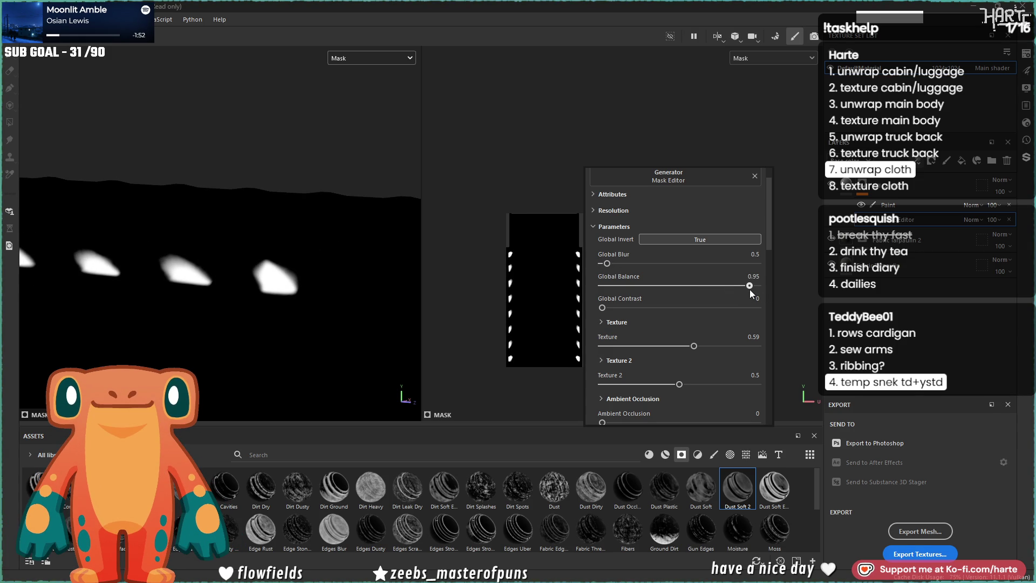
alt+drag(389, 267, 202, 283)
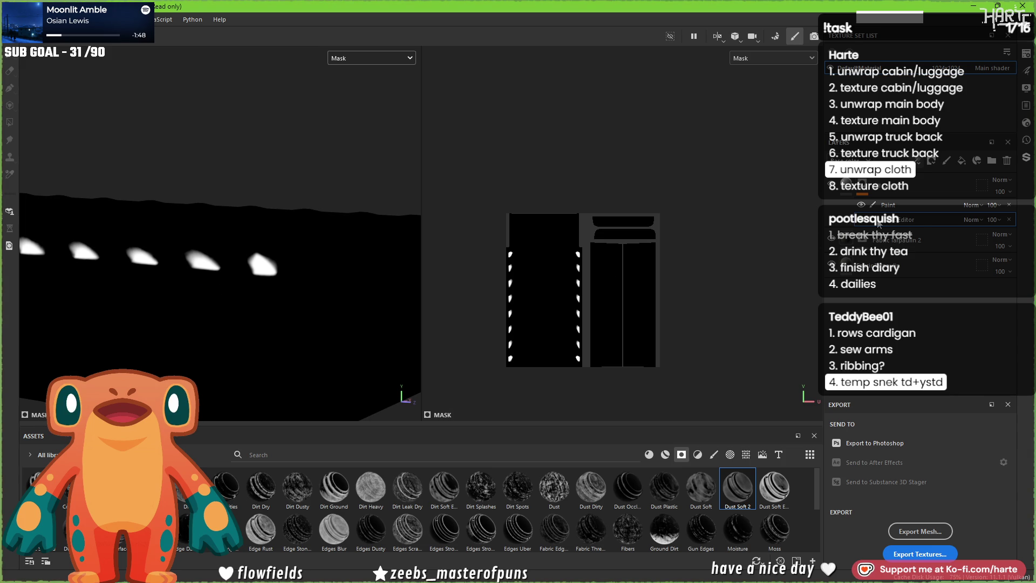
- Add a Clouds 2 fill to the mask with Balance 0.25 and Scale 8
click(923, 164)
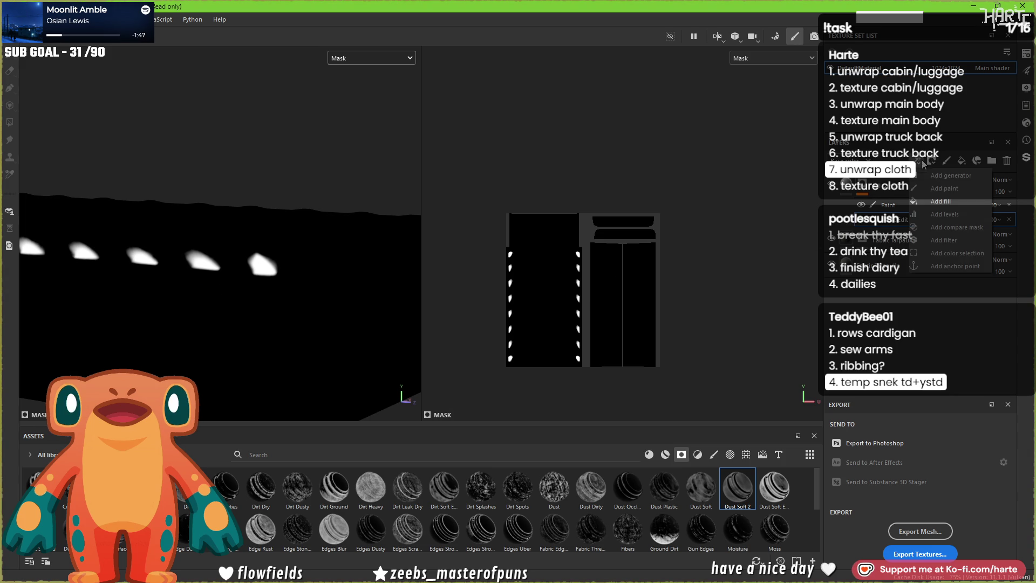
click(927, 203)
click(896, 224)
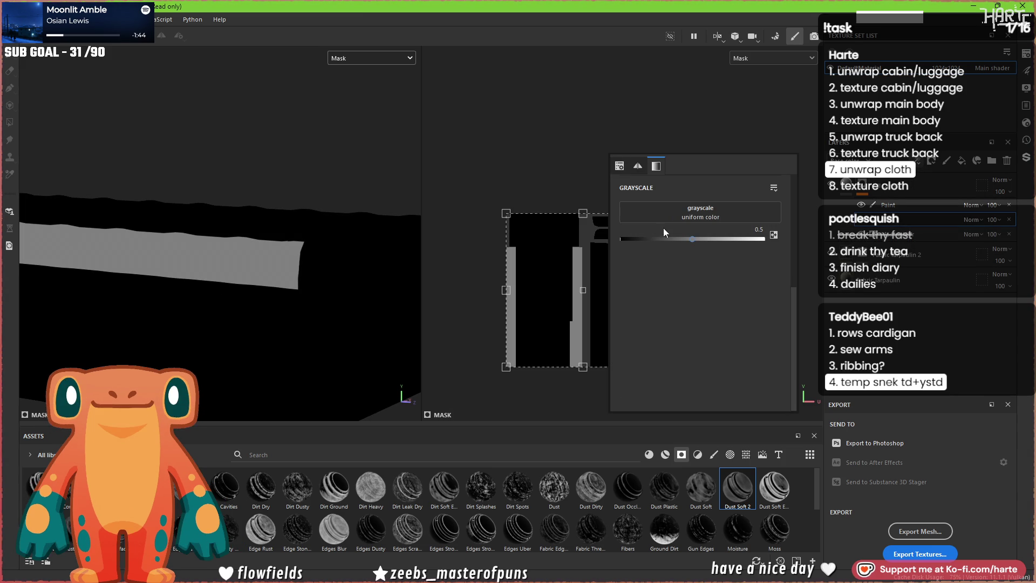
click(676, 211)
scroll(726, 290, down, 3)
scroll(756, 311, down, 2)
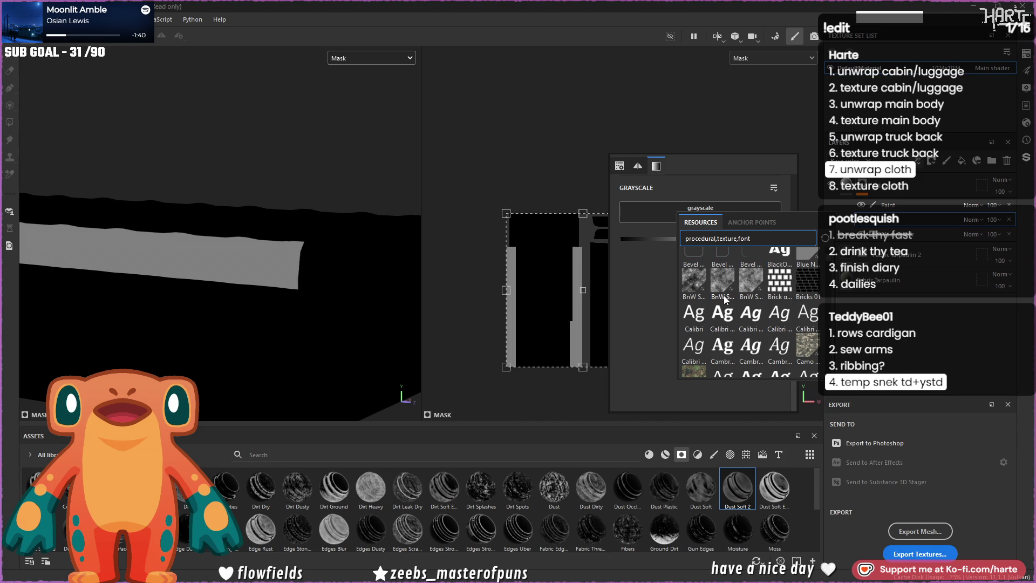
text( cloud)
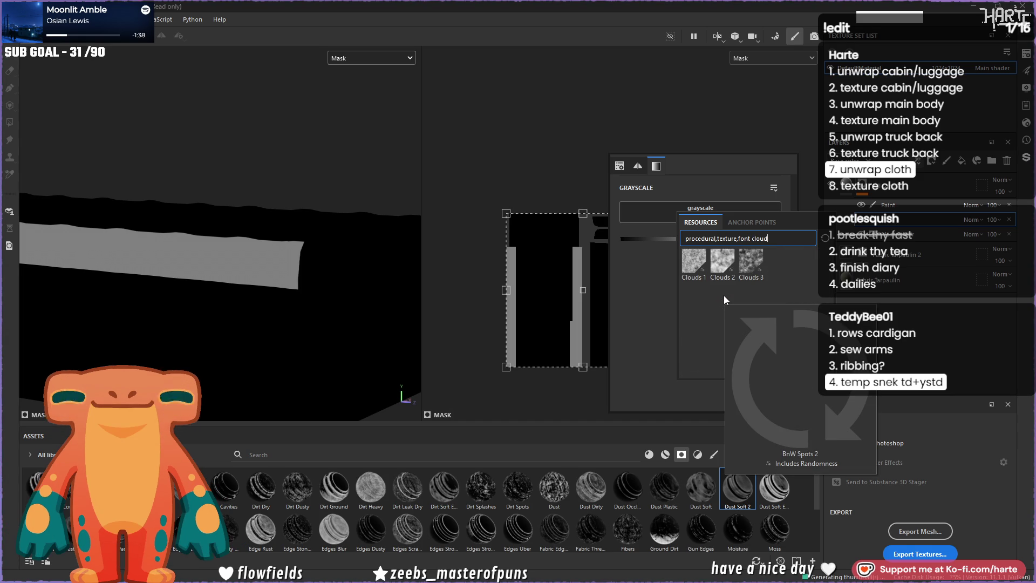
click(720, 261)
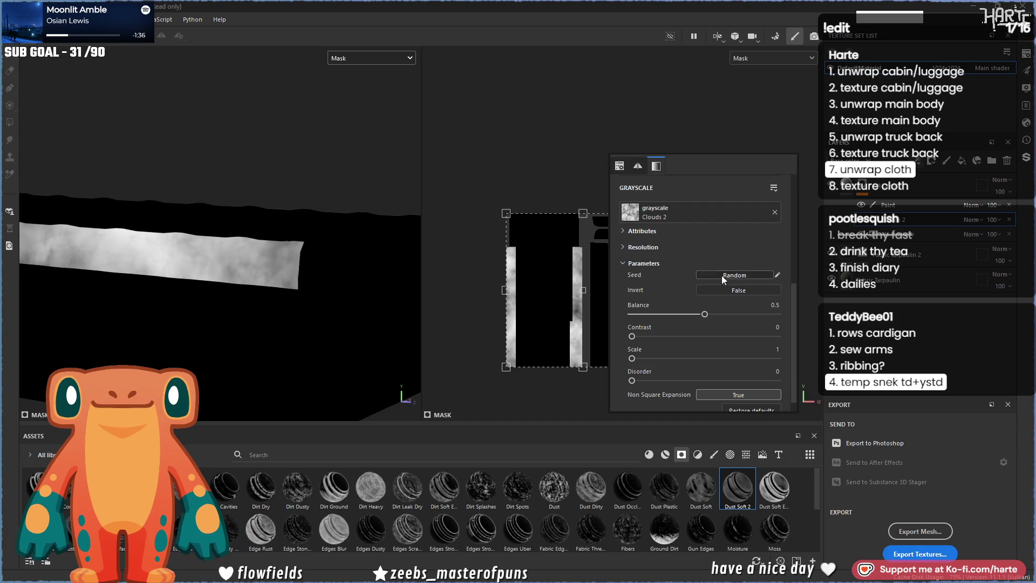
mouse_move(704, 314)
mouse_down()
mouse_move(655, 314)
mouse_move(669, 316)
mouse_up()
drag(634, 357, 801, 361)
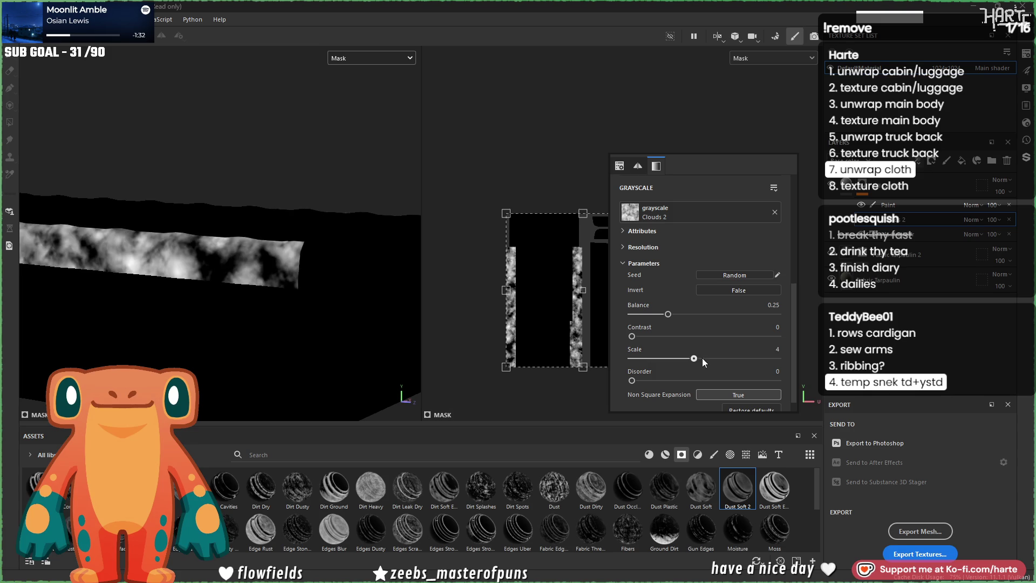
mouse_move(356, 259)
alt+mouse_down()
mouse_move(408, 320)
mouse_move(250, 305)
alt+mouse_up()
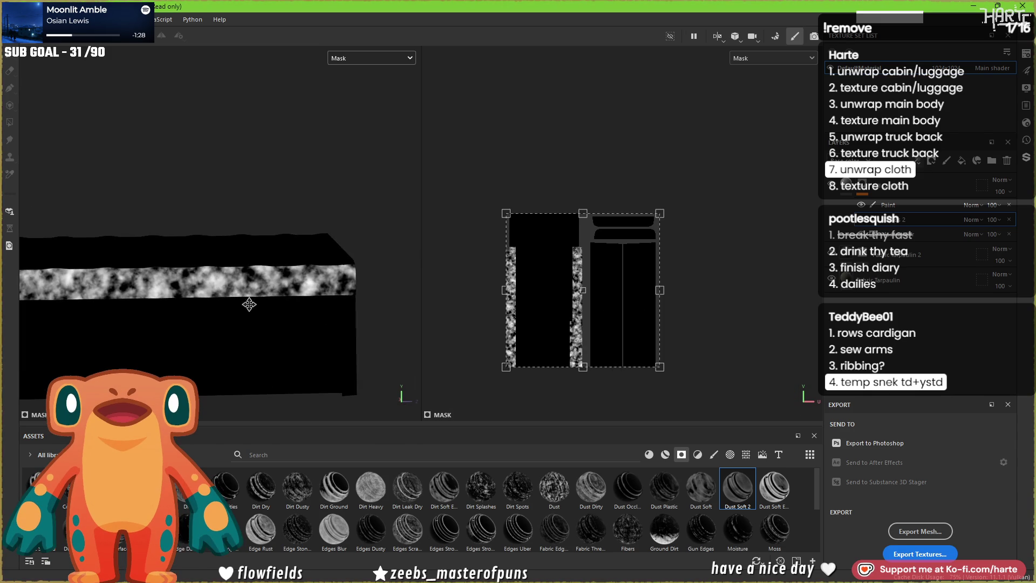
- Set the Clouds 2 fill to Multiply and randomize its seed
click(975, 220)
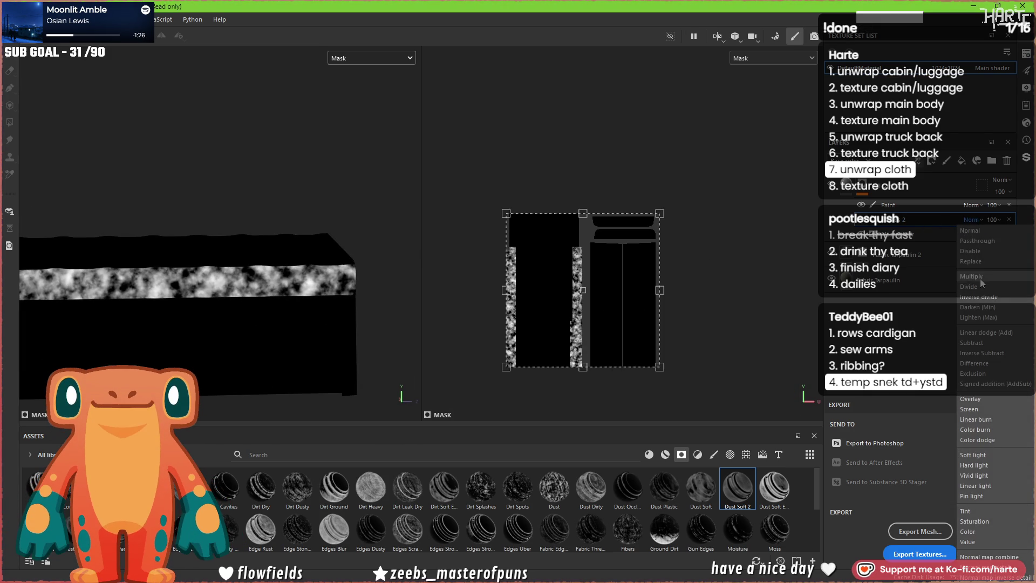
click(988, 280)
alt+drag(390, 292, 292, 296)
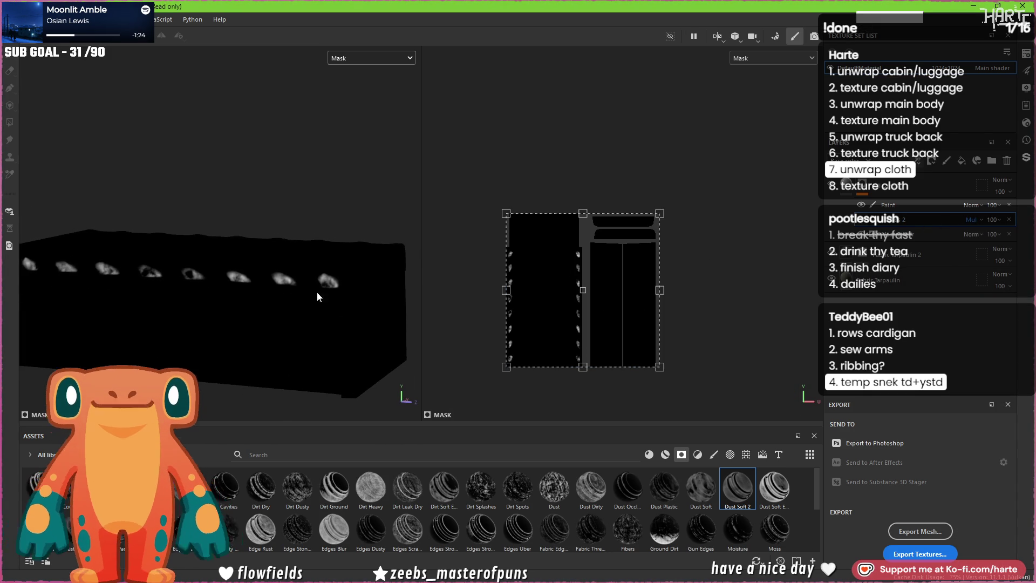
alt+right_drag(301, 295, 367, 289)
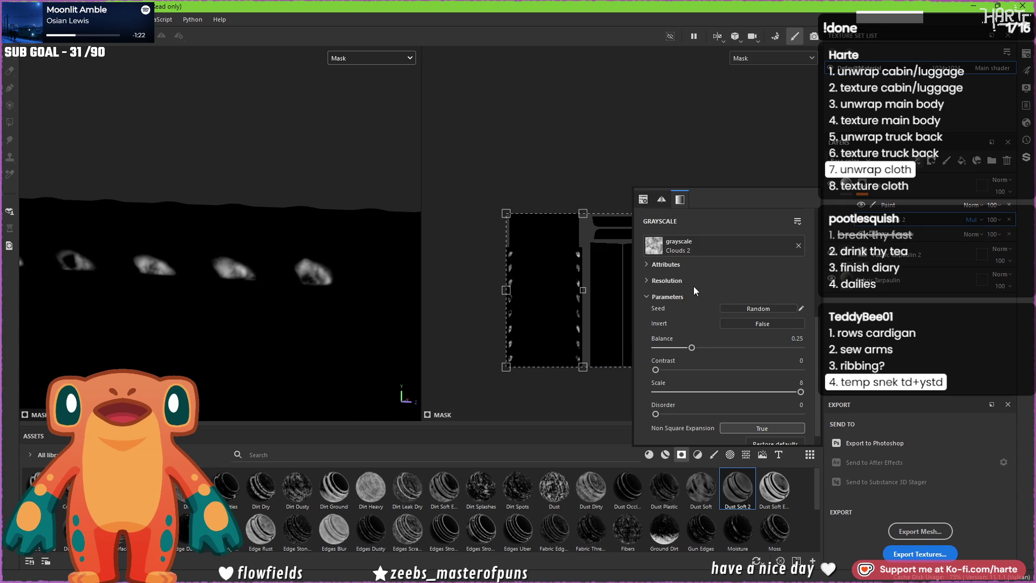
click(748, 308)
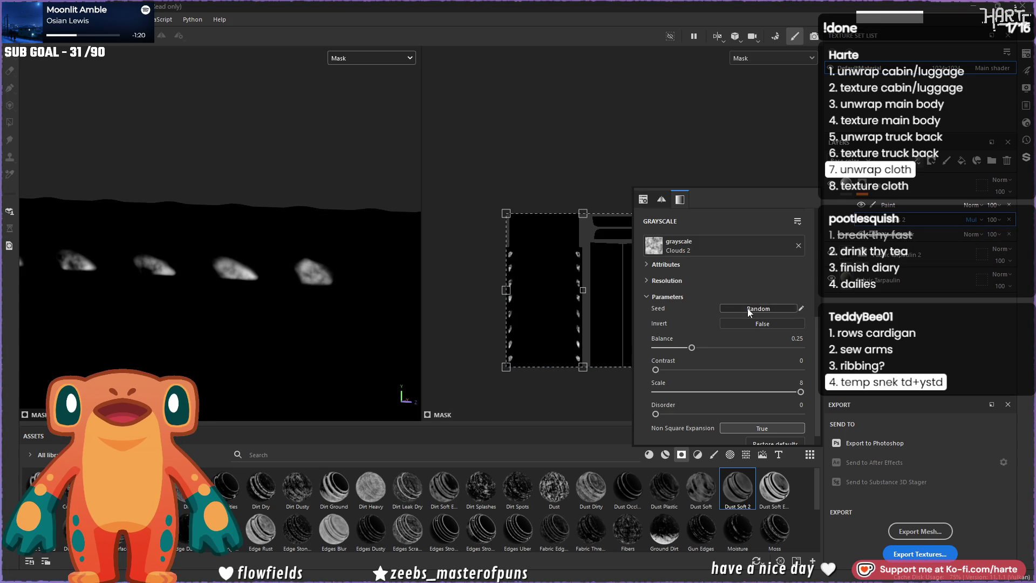
alt+right_drag(331, 255, 203, 250)
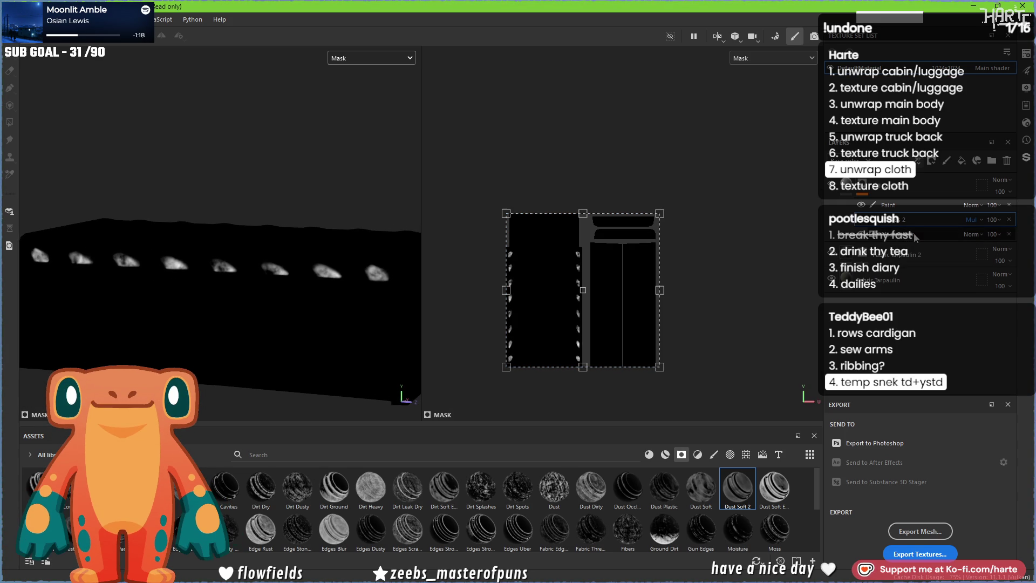
click(890, 206)
click(918, 161)
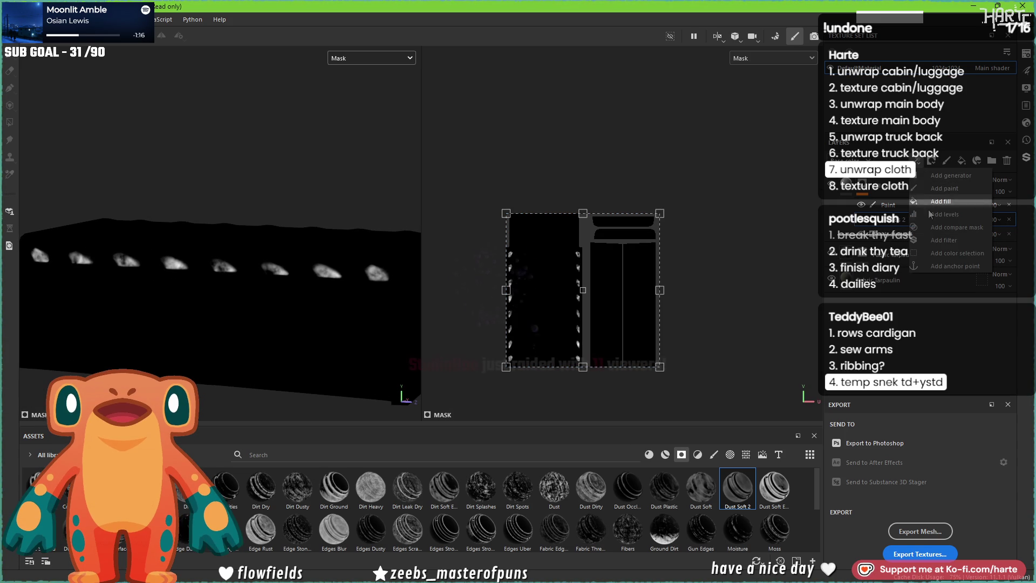
- Add a filter effect to the mask and choose Blur Slope
click(932, 241)
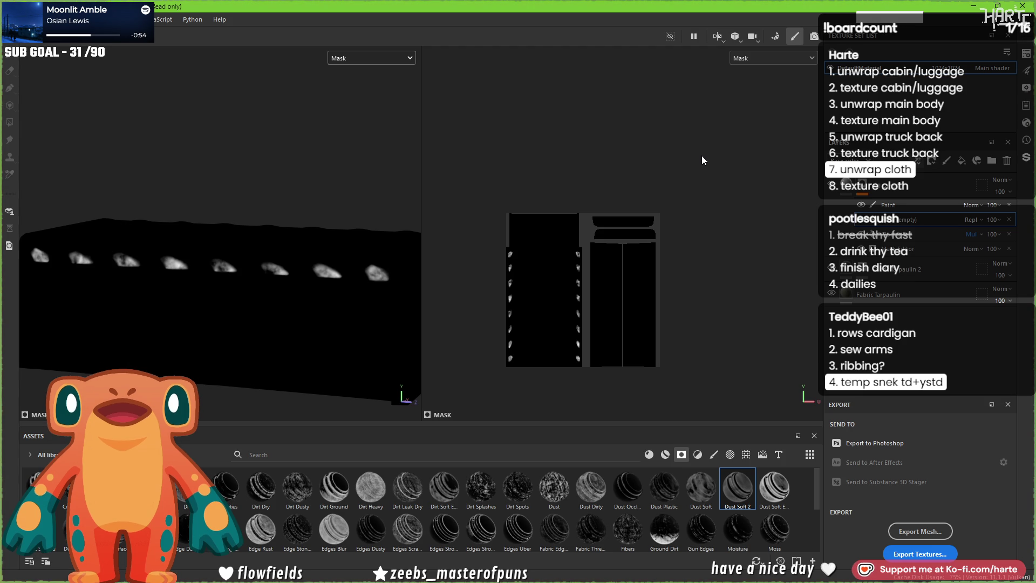
click(931, 160)
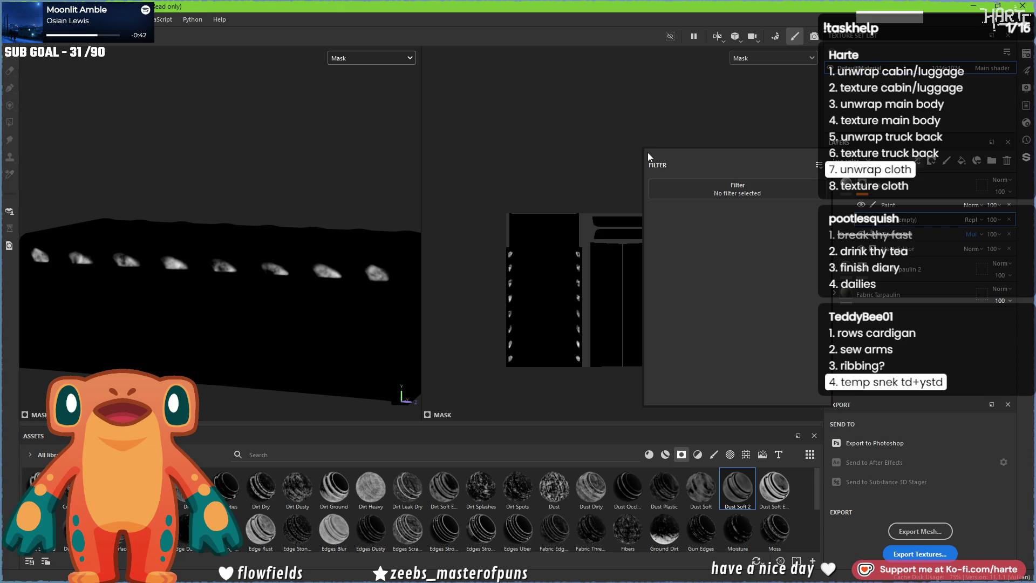
click(688, 189)
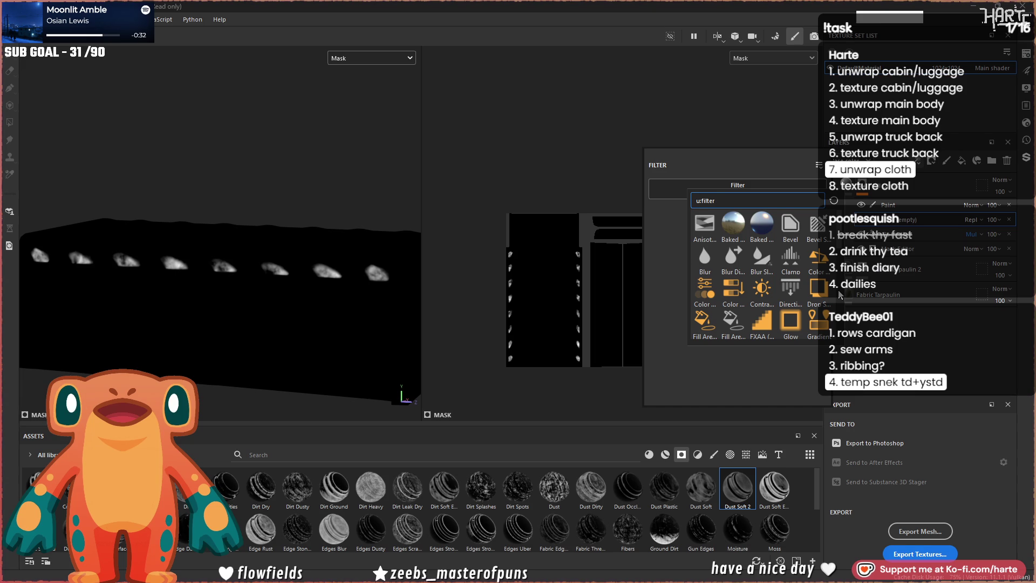
scroll(840, 296, down, 3)
scroll(842, 271, up, 1)
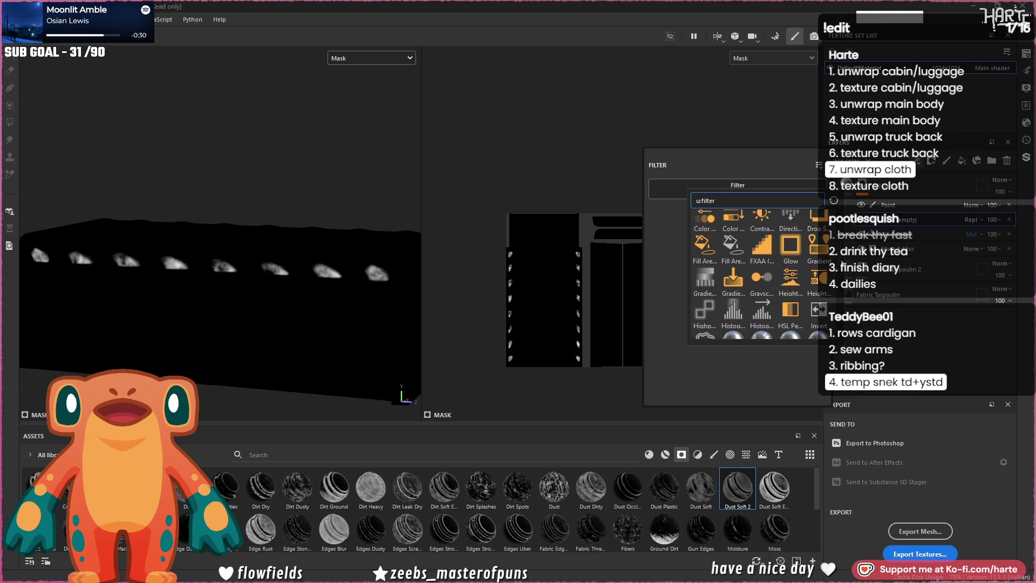
scroll(840, 262, up, 1)
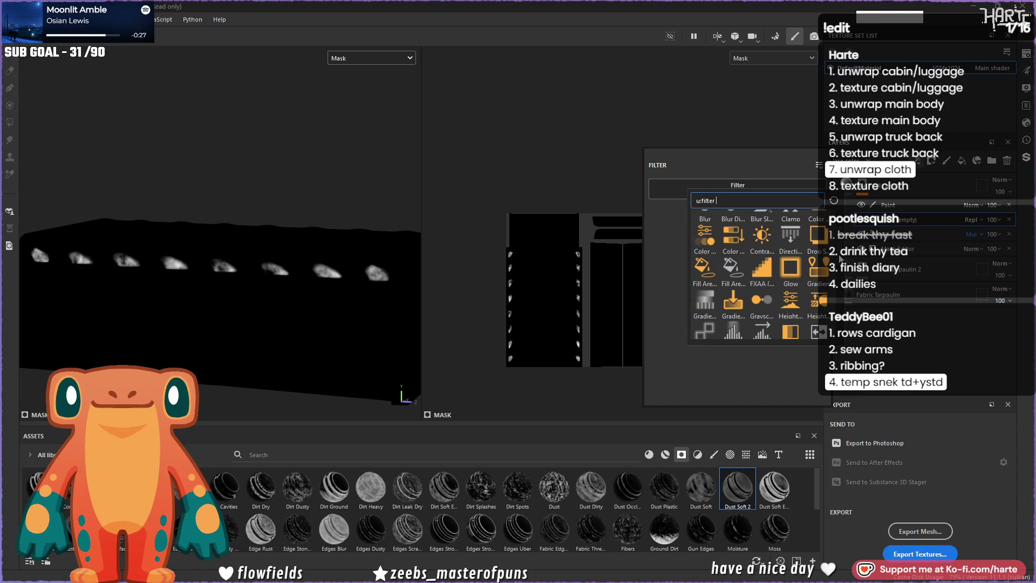
scroll(840, 261, up, 1)
scroll(757, 276, up, 1)
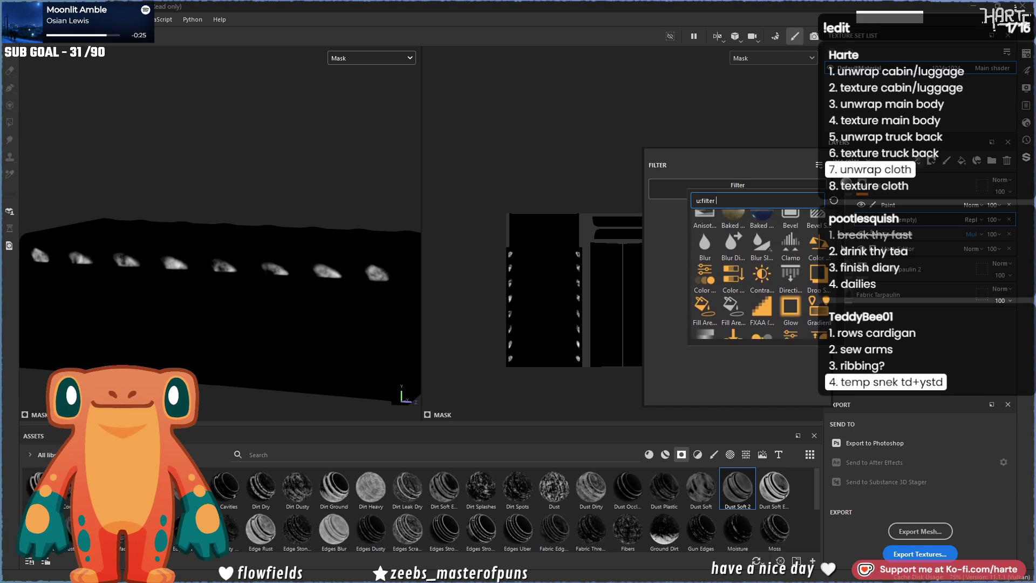
scroll(842, 241, up, 1)
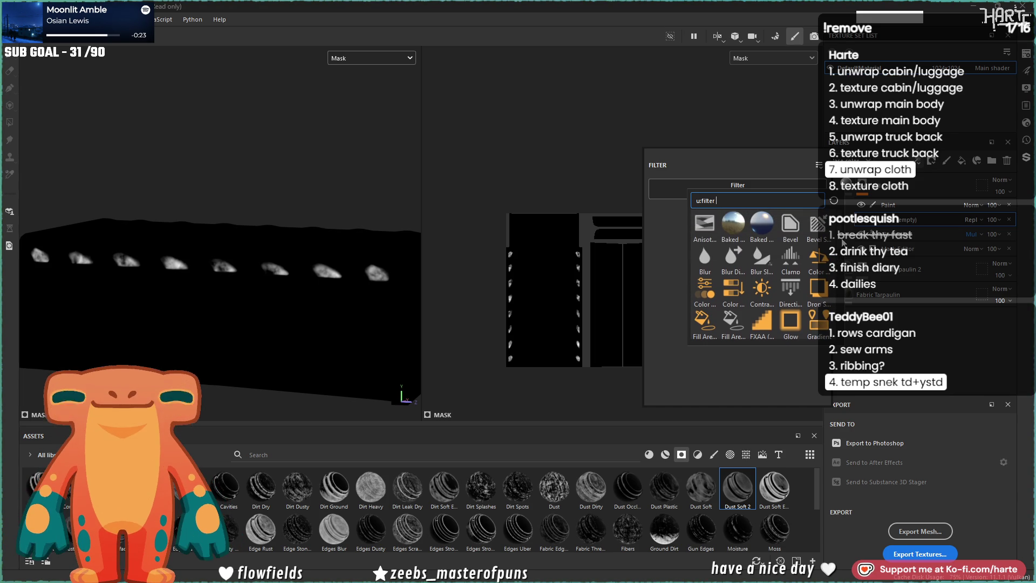
click(765, 259)
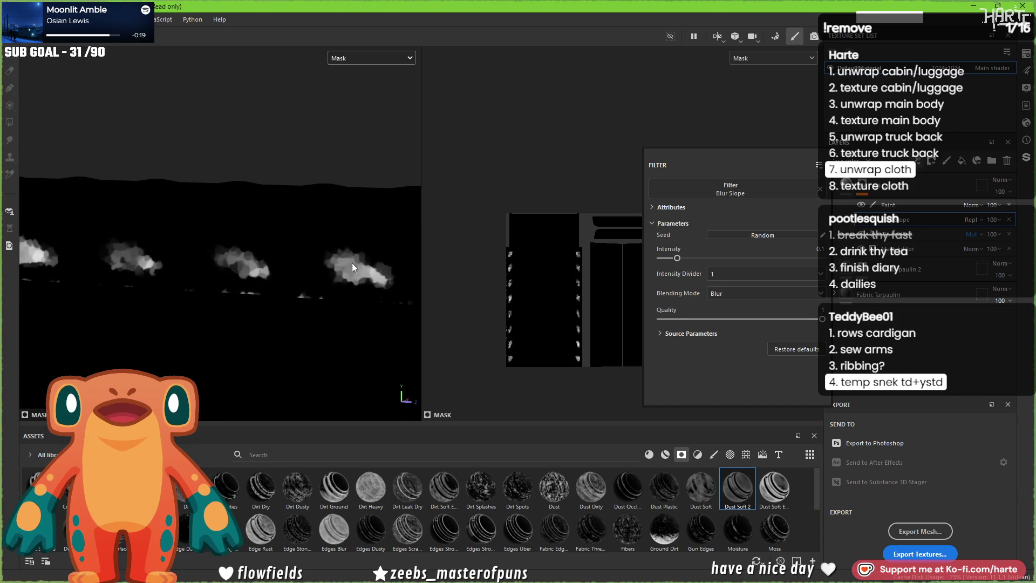
- Lower the Blur Slope intensity to about 0.01
drag(677, 258, 662, 261)
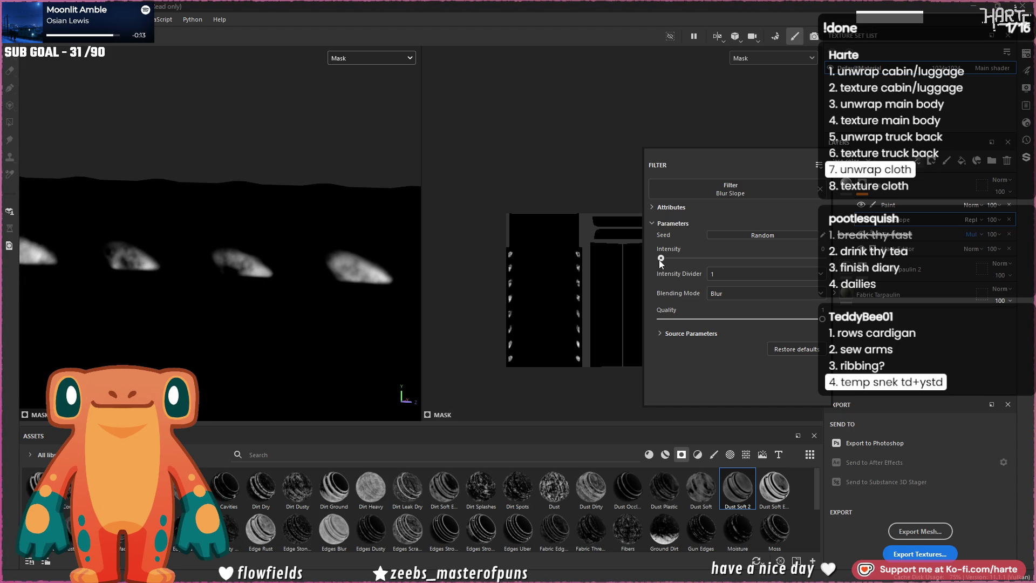
drag(660, 261, 663, 261)
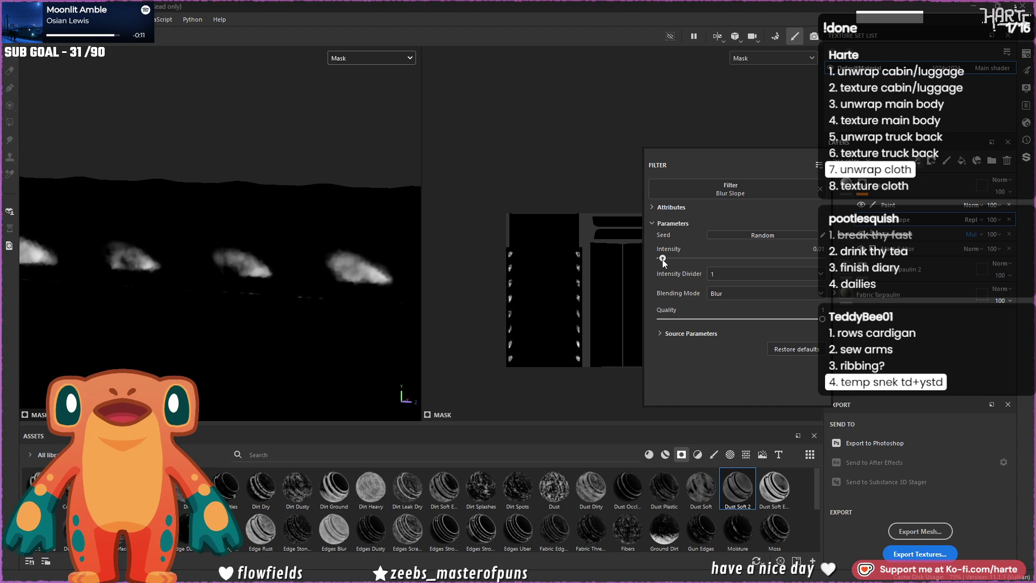
alt+drag(146, 211, 229, 261)
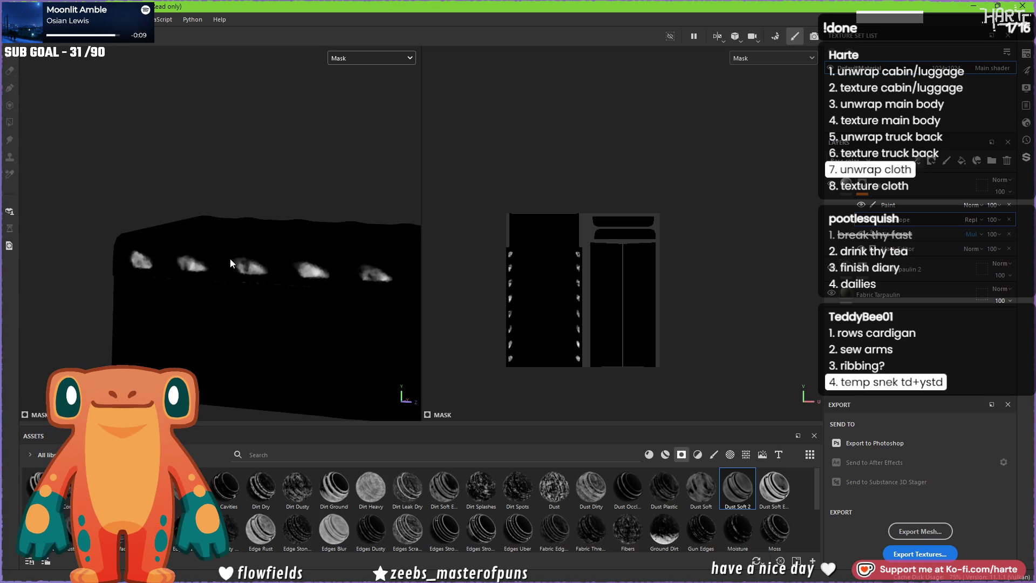
- Disable the tarpaulin fill's color, normal, opacity and metallic channels so it adds only height
click(853, 183)
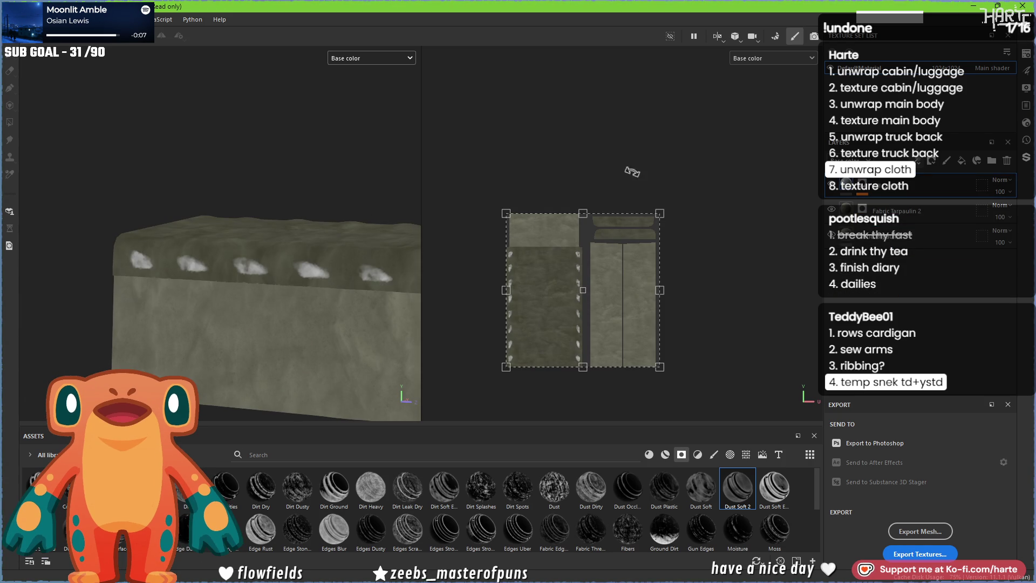
key(ctrl+p)
click(663, 206)
click(703, 220)
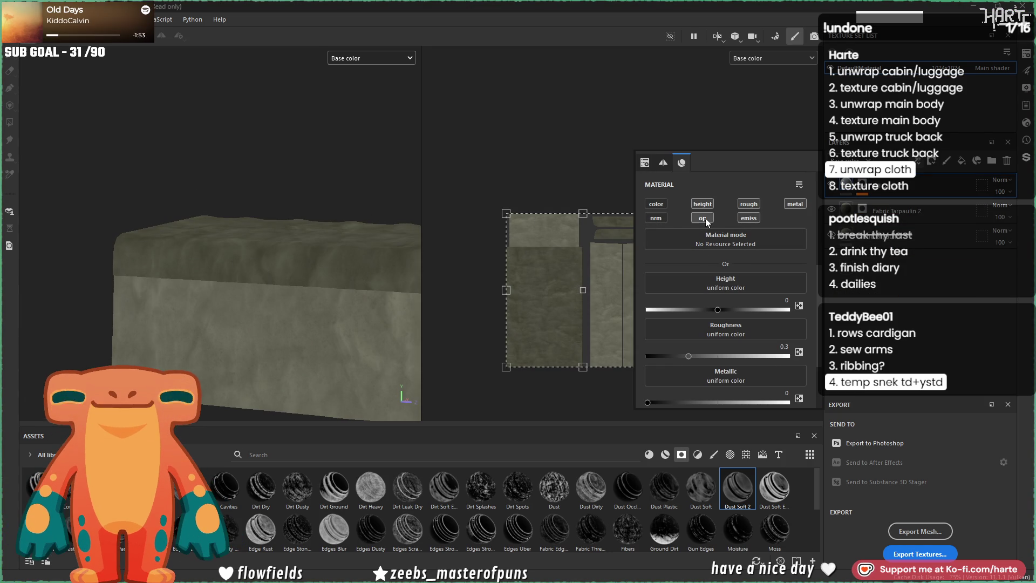
click(792, 204)
- Set the Height channel to Anisotropic Noise and enlarge its projection across the cloth
click(729, 284)
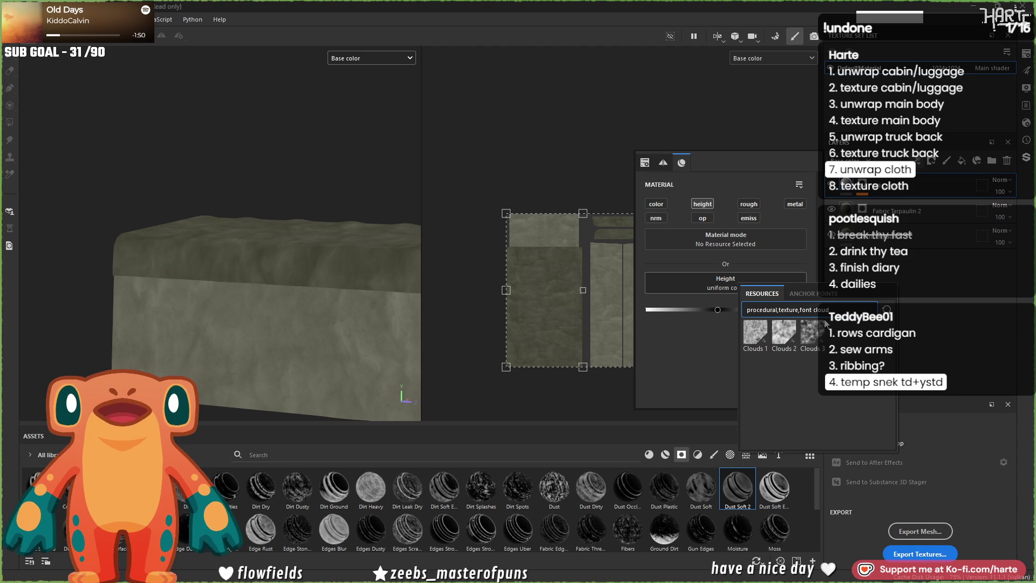
key(BackSpace)
key(BackSpace)
key(BackSpace)
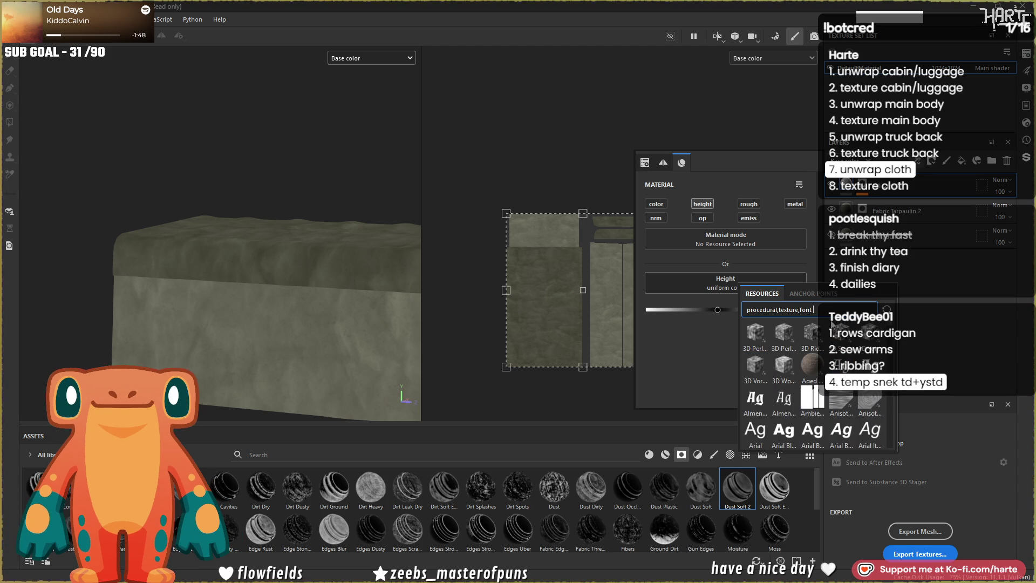
click(838, 401)
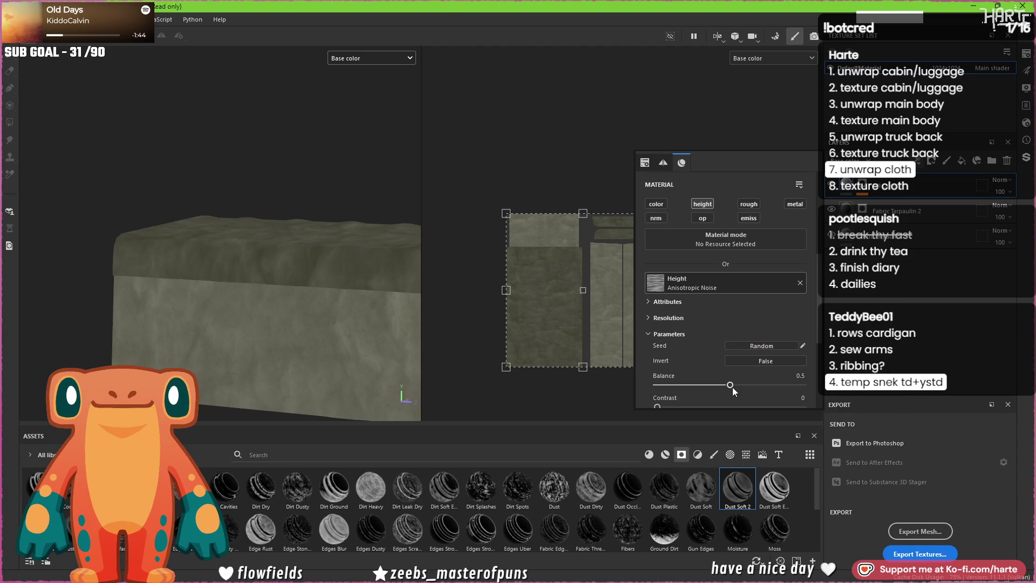
scroll(346, 284, up, 5)
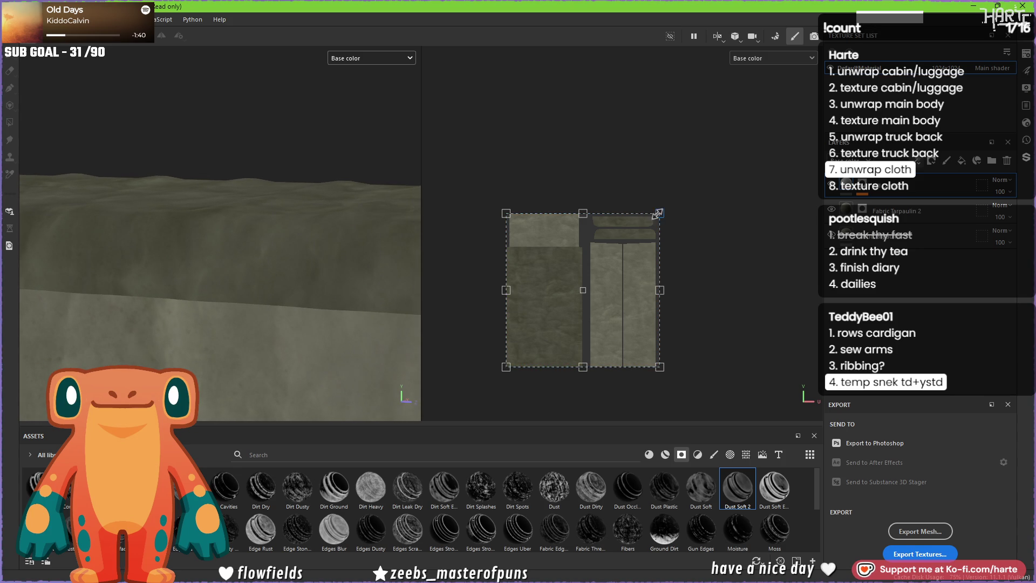
drag(566, 308, 583, 289)
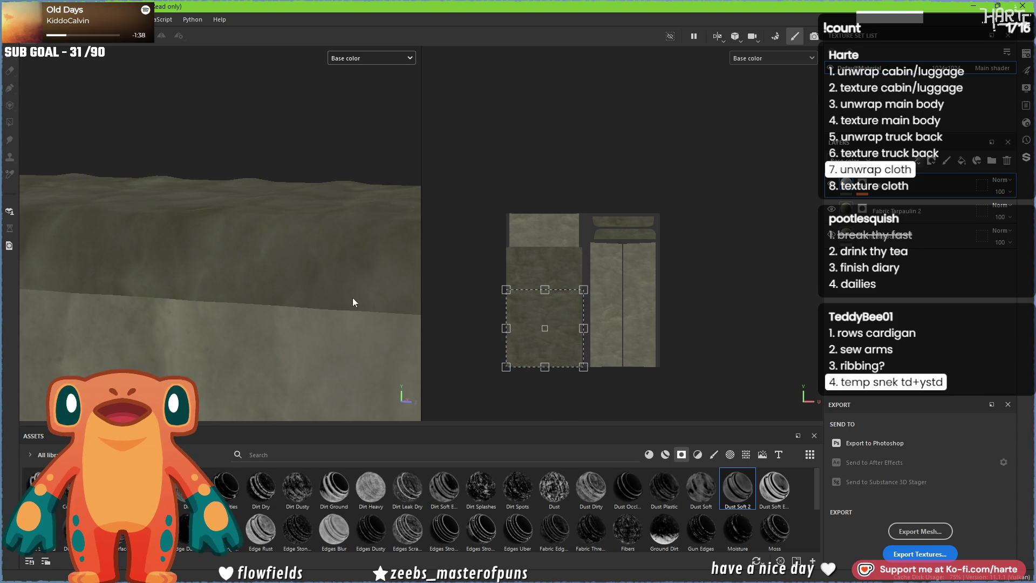
click(858, 190)
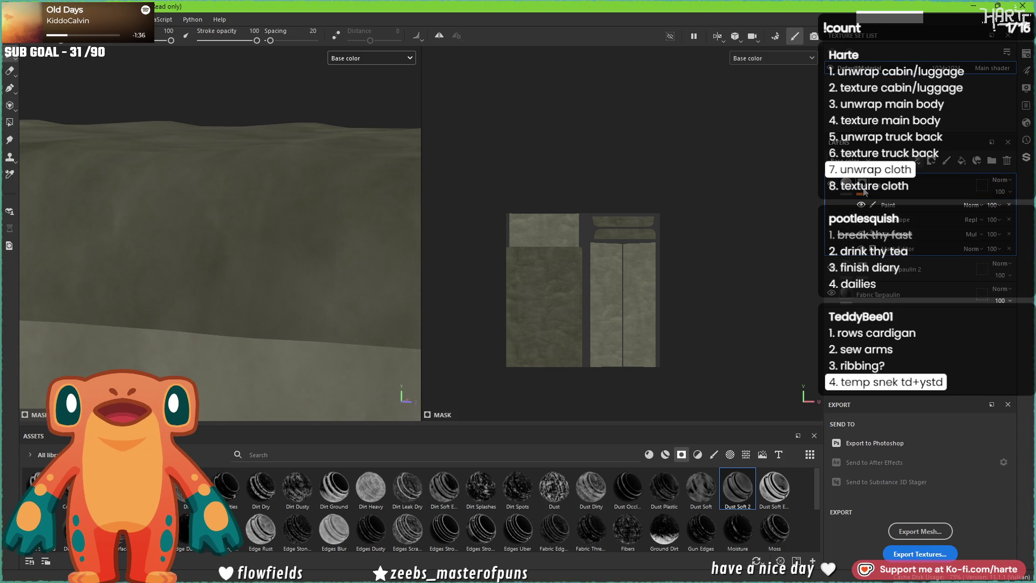
click(834, 190)
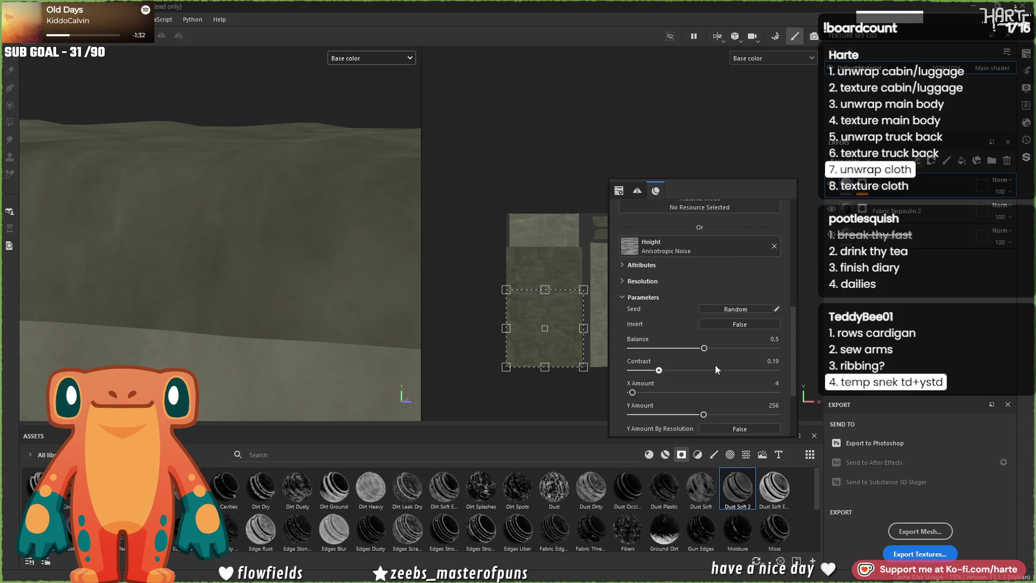
- Raise the noise X Amount and Balance to 0.6, then rotate the pattern projection
drag(651, 392, 686, 393)
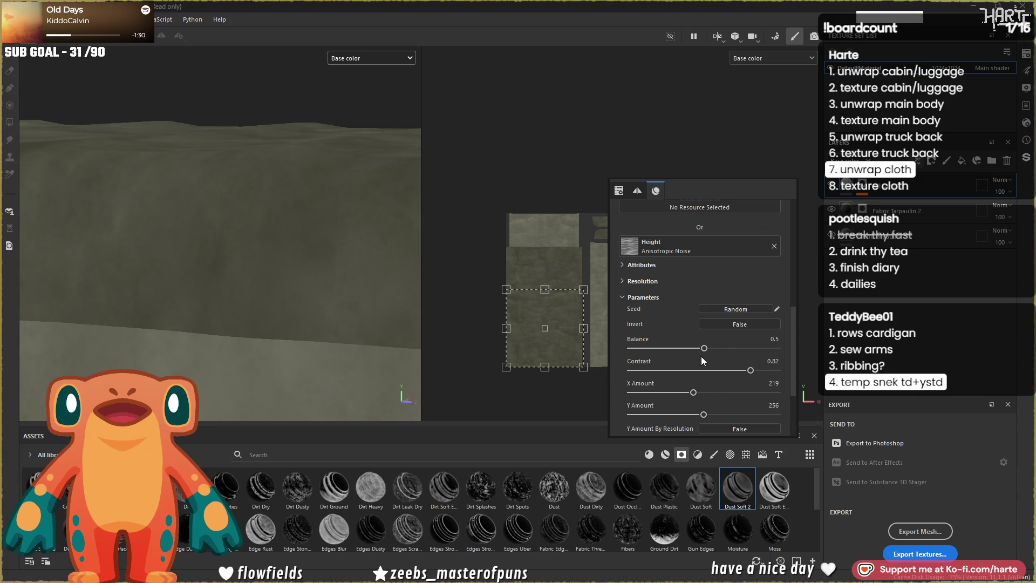
drag(712, 347, 720, 347)
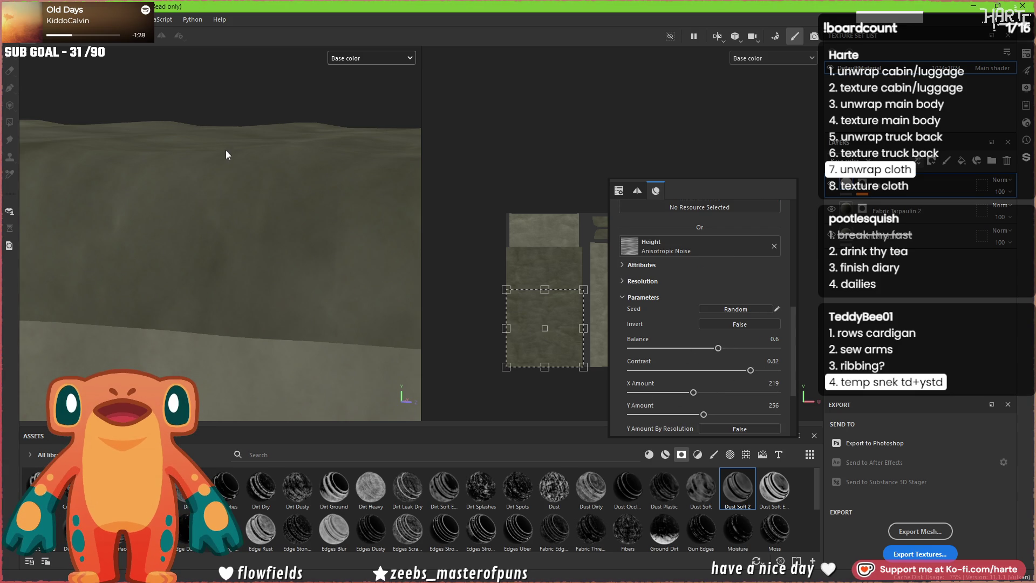
key(m)
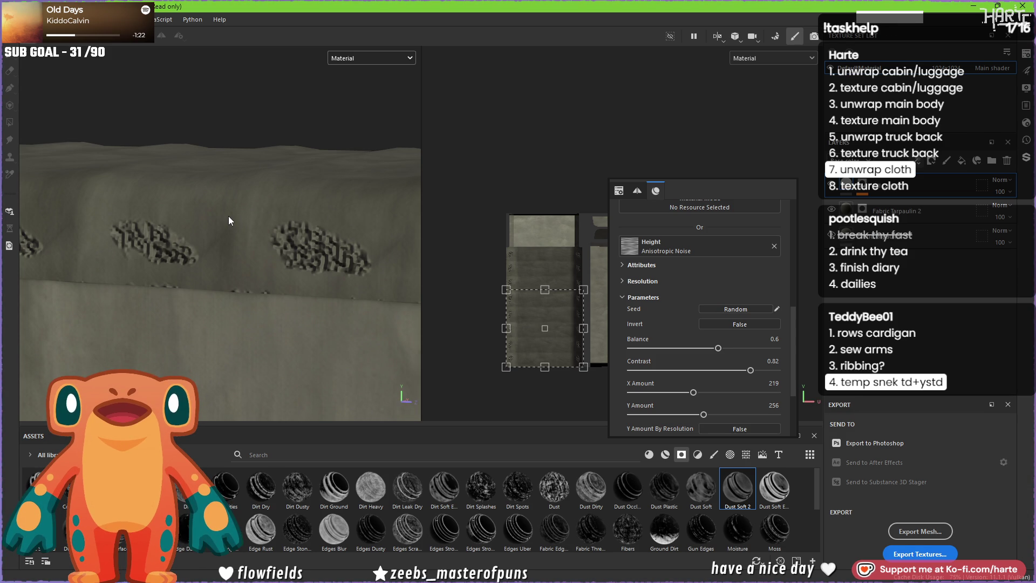
scroll(415, 259, down, 2)
scroll(422, 269, up, 1)
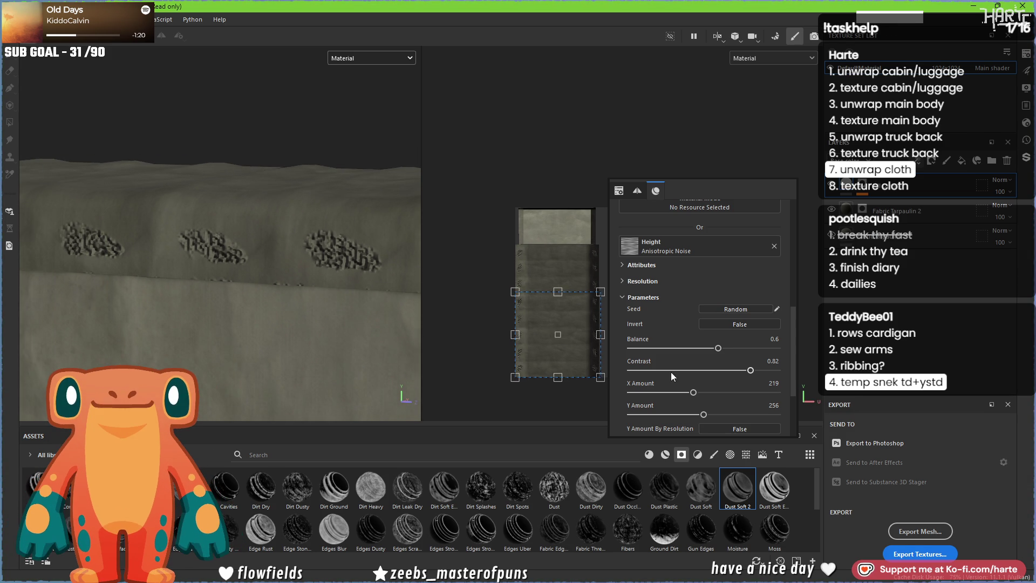
click(485, 337)
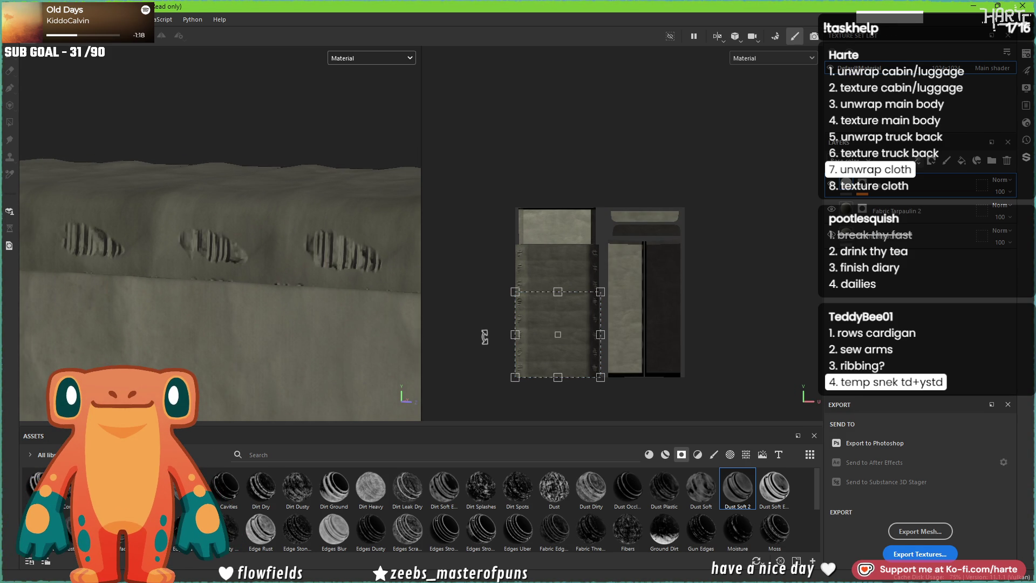
key(ctrl)
drag(551, 396, 563, 402)
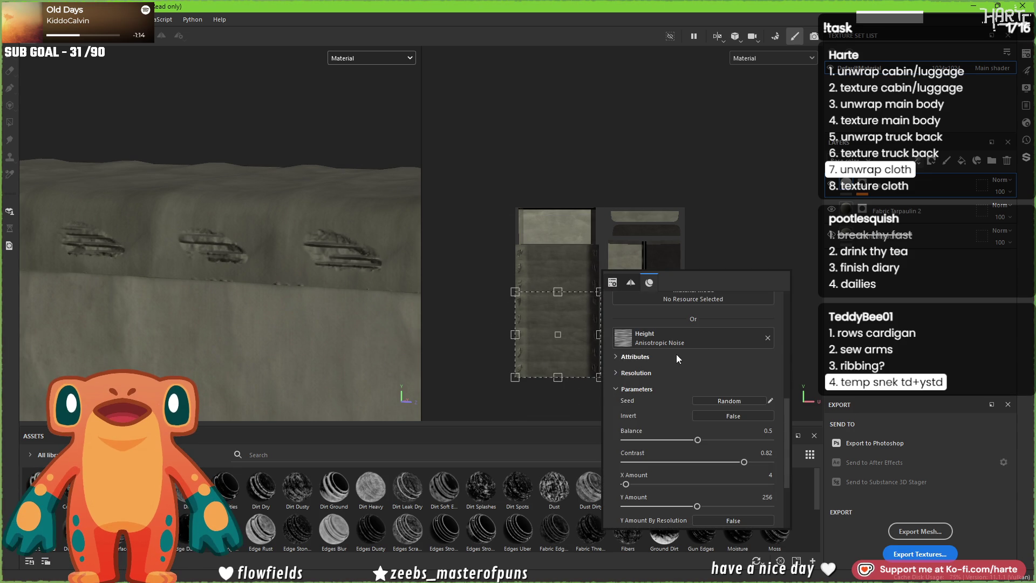
- Replace the height pattern with Crystal 2 and increase its contrast
click(768, 338)
click(712, 393)
text(cry)
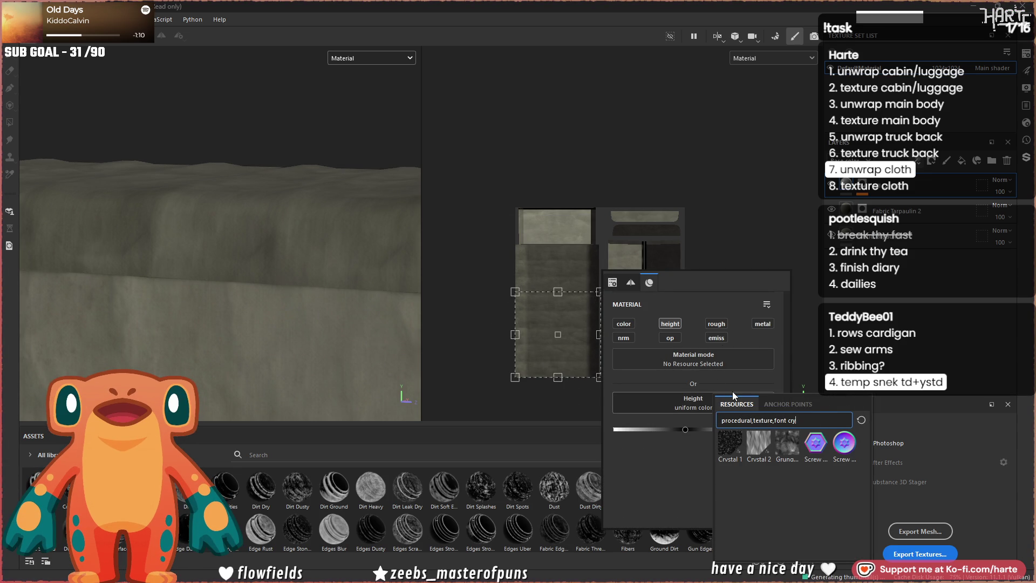
click(756, 439)
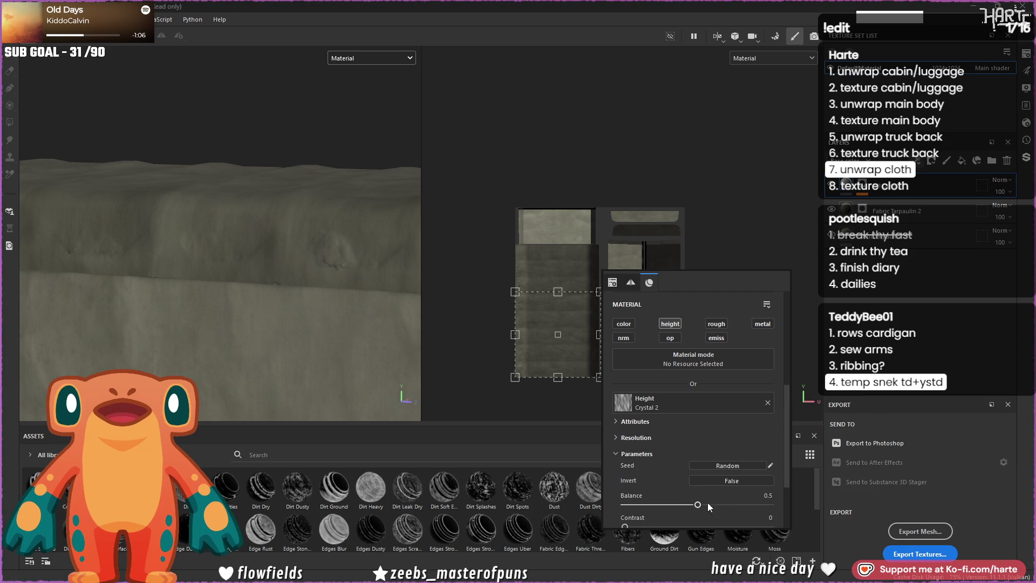
scroll(681, 498, down, 2)
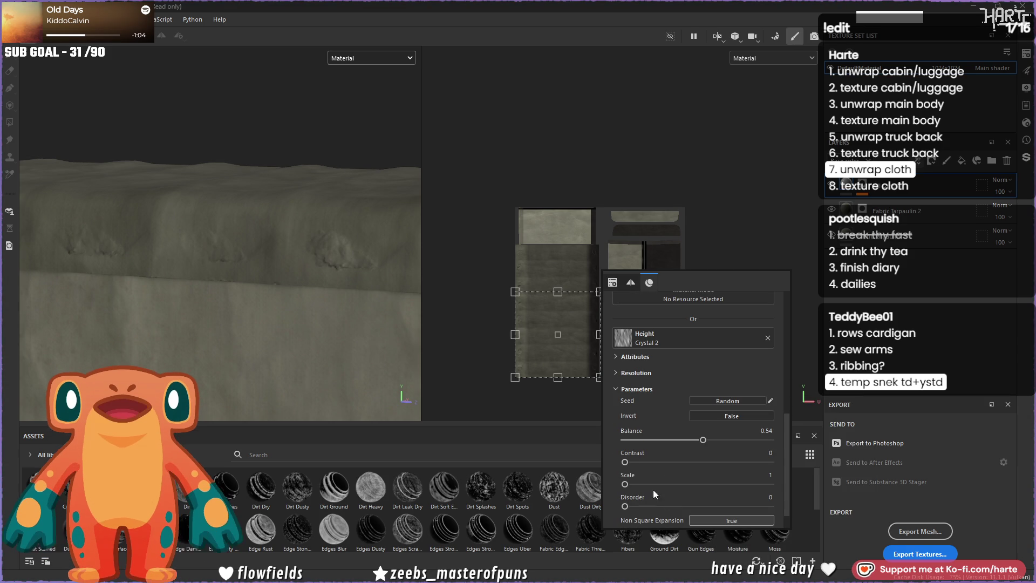
drag(685, 463, 709, 462)
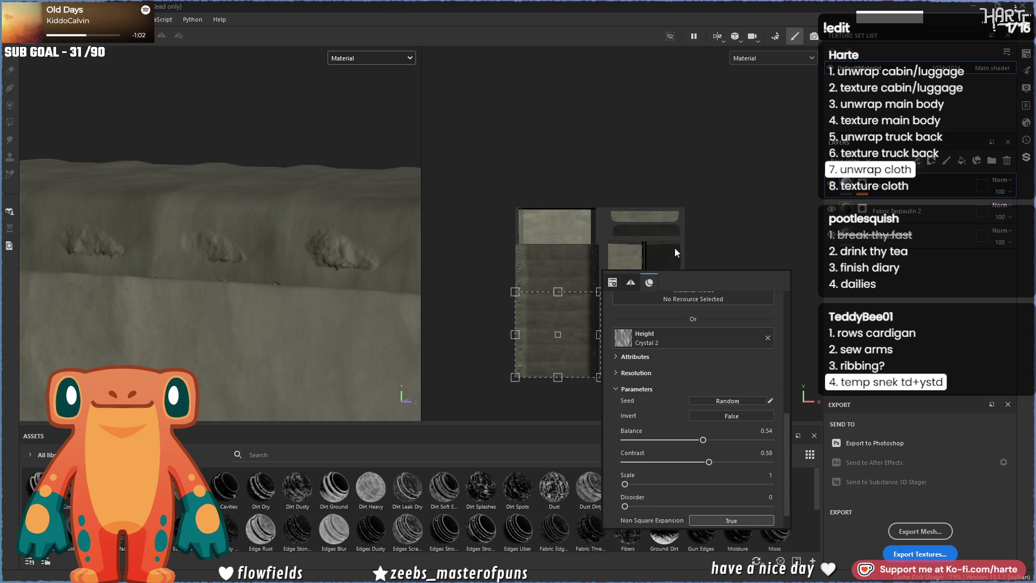
click(859, 189)
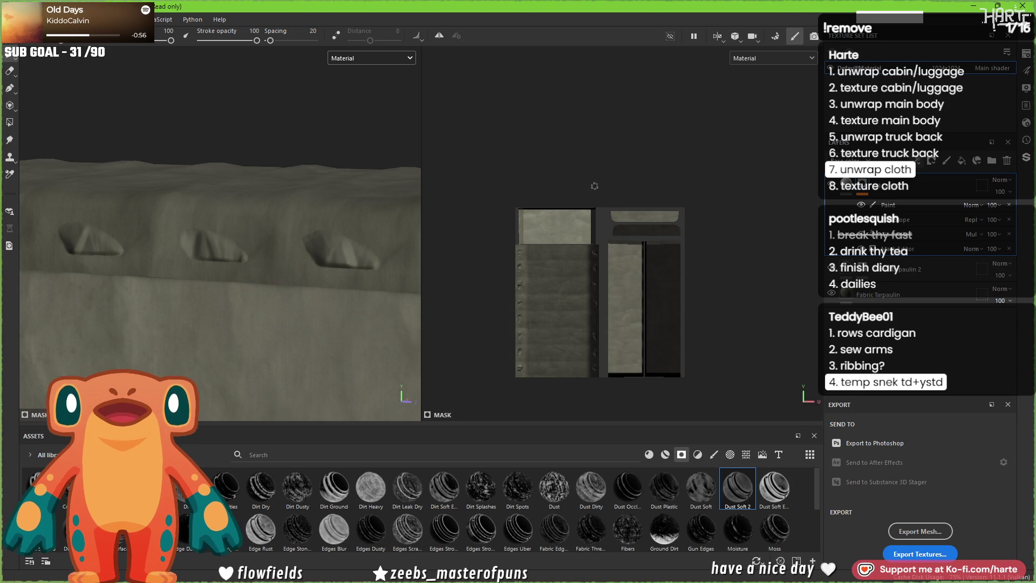
- Adjust the Crystal 2 height projection, review its settings, then select the Paint layer's brush settings
click(891, 268)
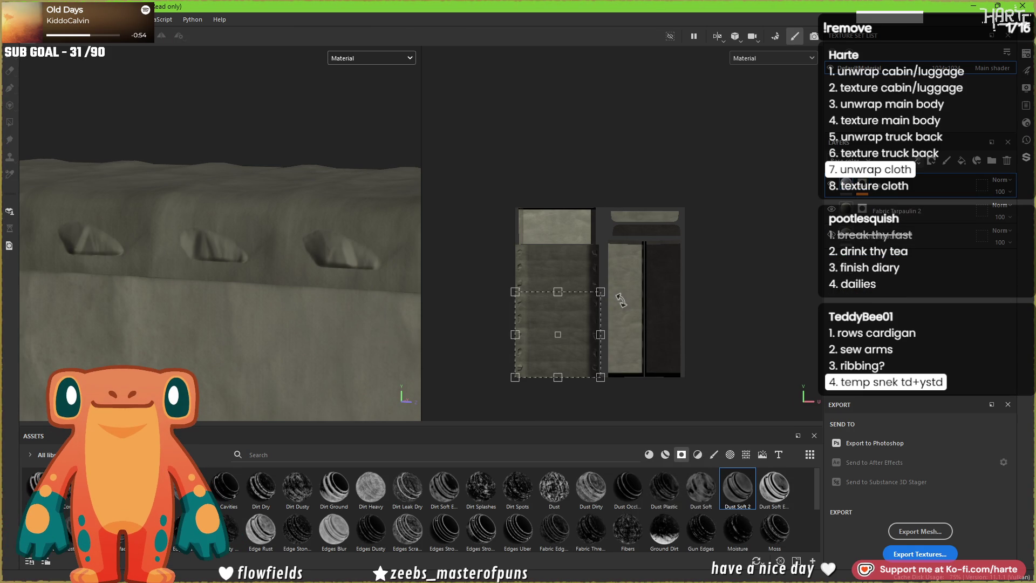
mouse_move(613, 270)
mouse_down()
mouse_move(587, 398)
mouse_move(529, 282)
mouse_up()
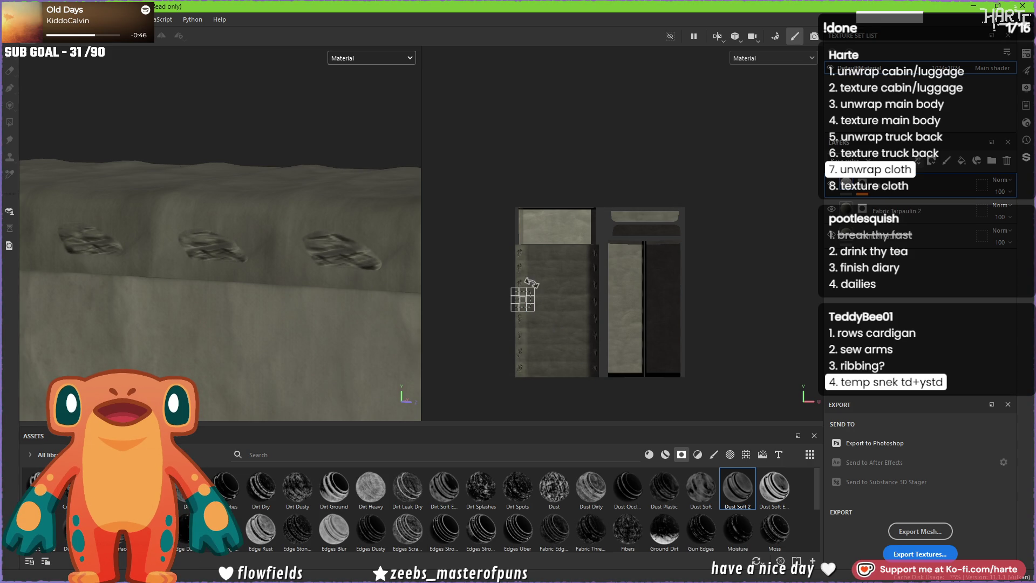
click(885, 199)
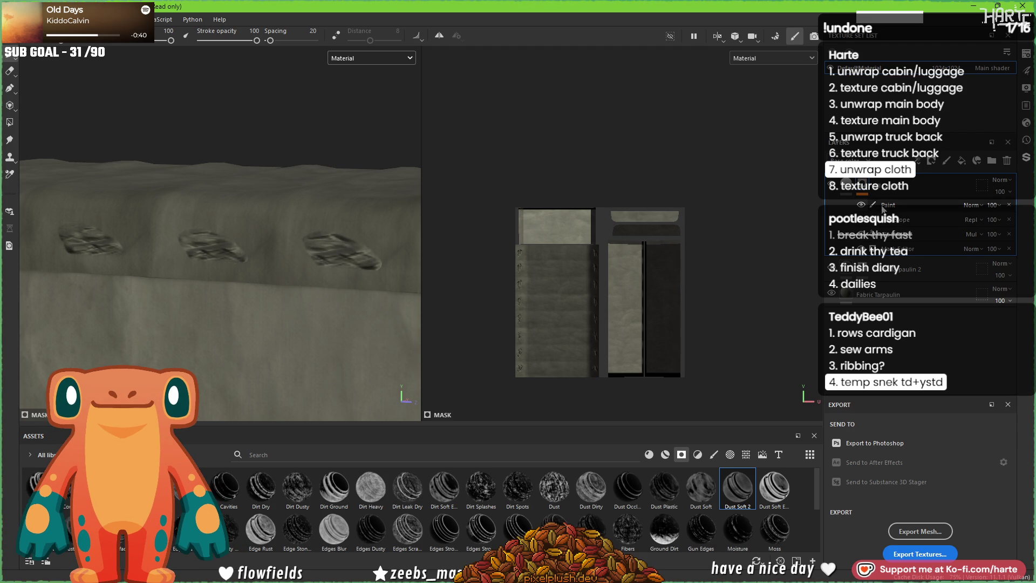
click(885, 199)
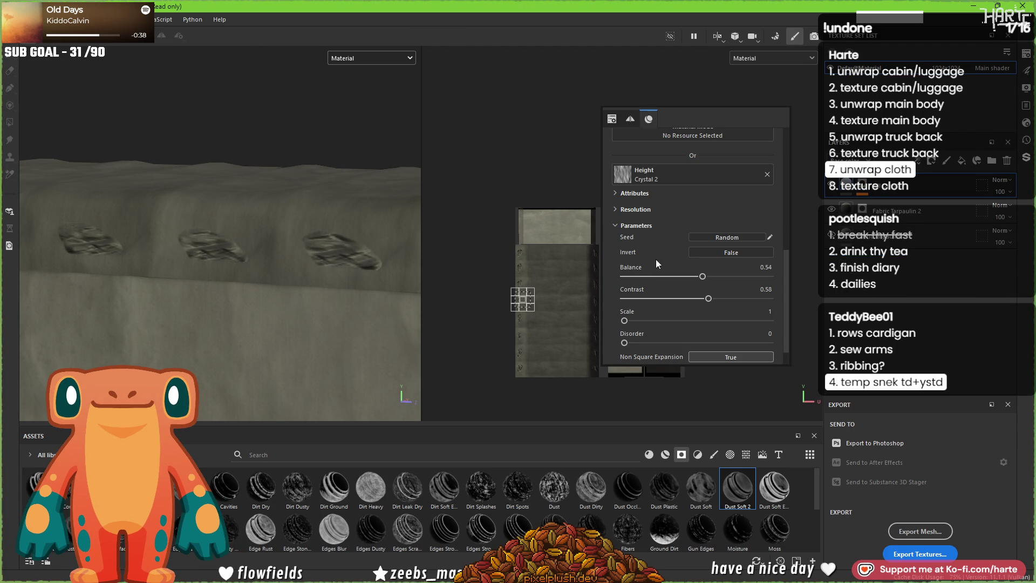
click(866, 205)
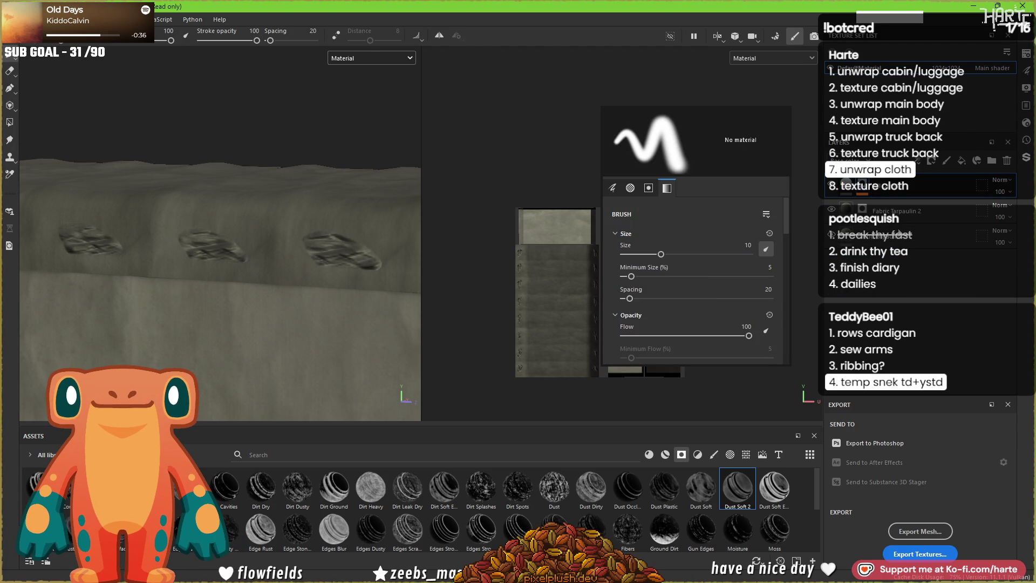
- Lower the mask generator's Global Balance to 0.89
click(882, 205)
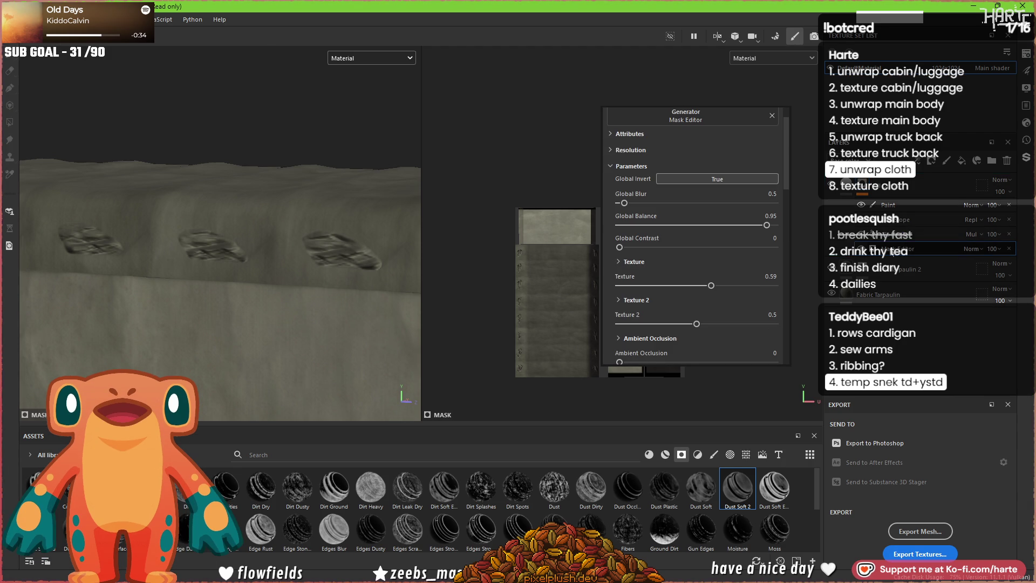
drag(763, 228, 755, 226)
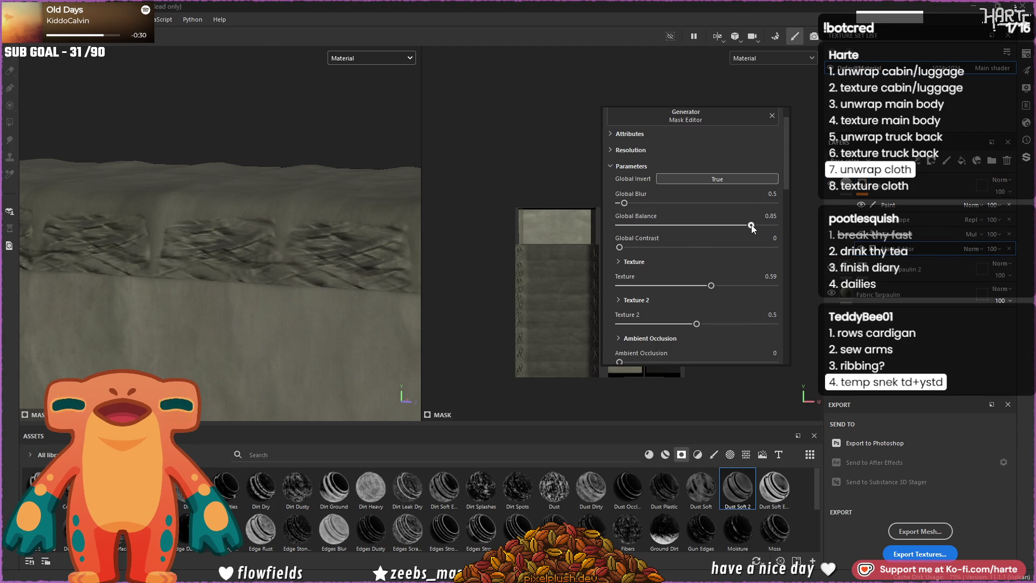
drag(752, 228, 757, 226)
scroll(291, 210, down, 3)
scroll(291, 210, down, 3)
scroll(291, 211, up, 3)
scroll(318, 230, up, 2)
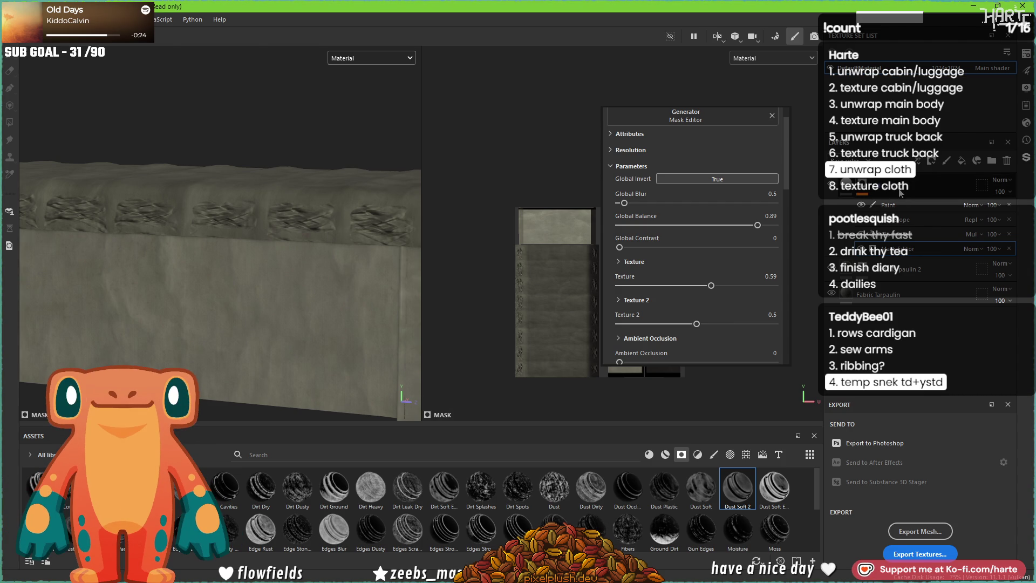
- Delete the unneeded Paint layer from the tarp's layer stack
click(991, 152)
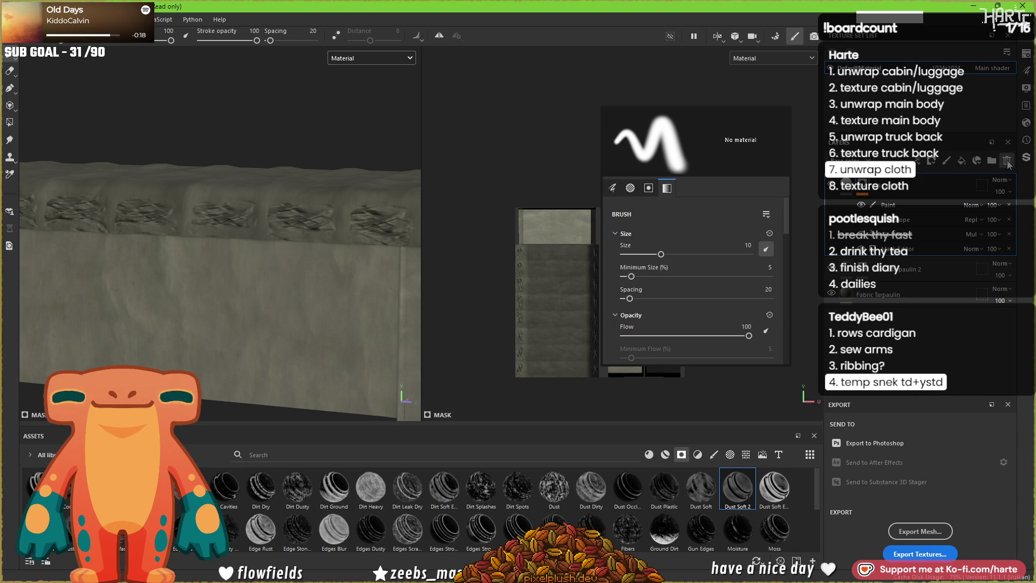
click(1008, 163)
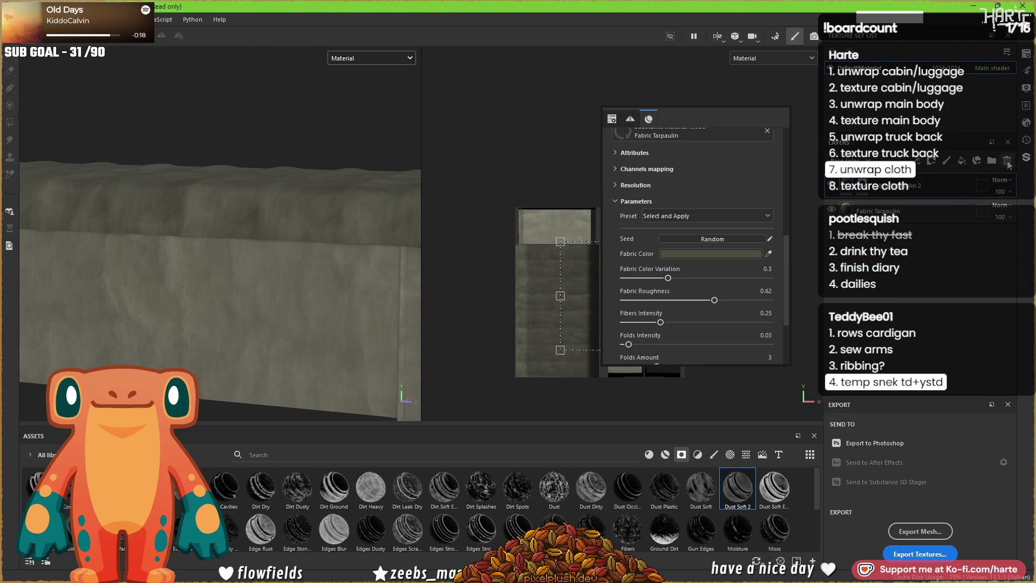
- Try cloth, plaid and stone-like materials on the tarp, undoing each one
click(665, 455)
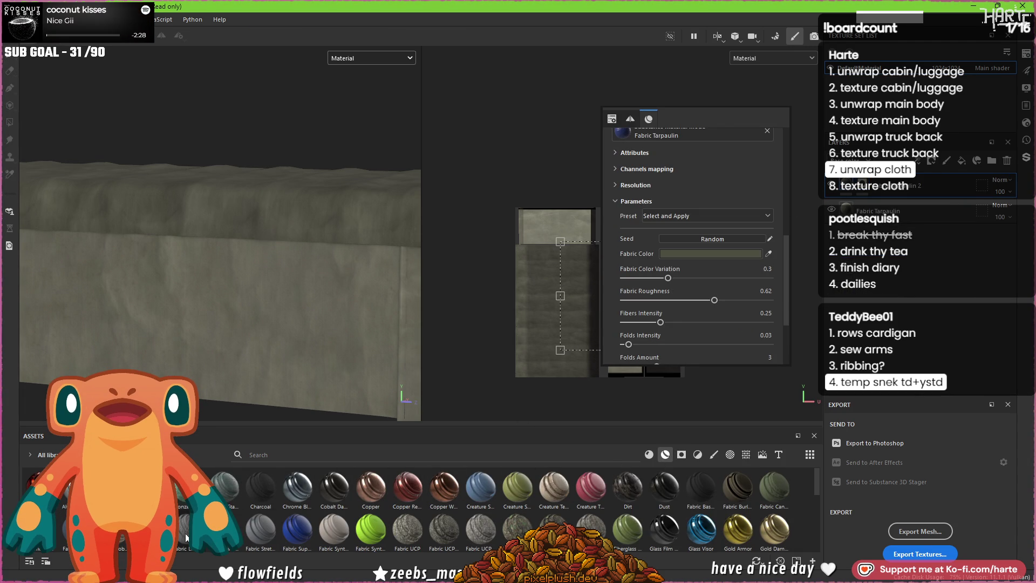
mouse_move(184, 538)
mouse_down()
mouse_move(236, 284)
mouse_move(146, 280)
mouse_move(290, 209)
mouse_move(332, 328)
mouse_up()
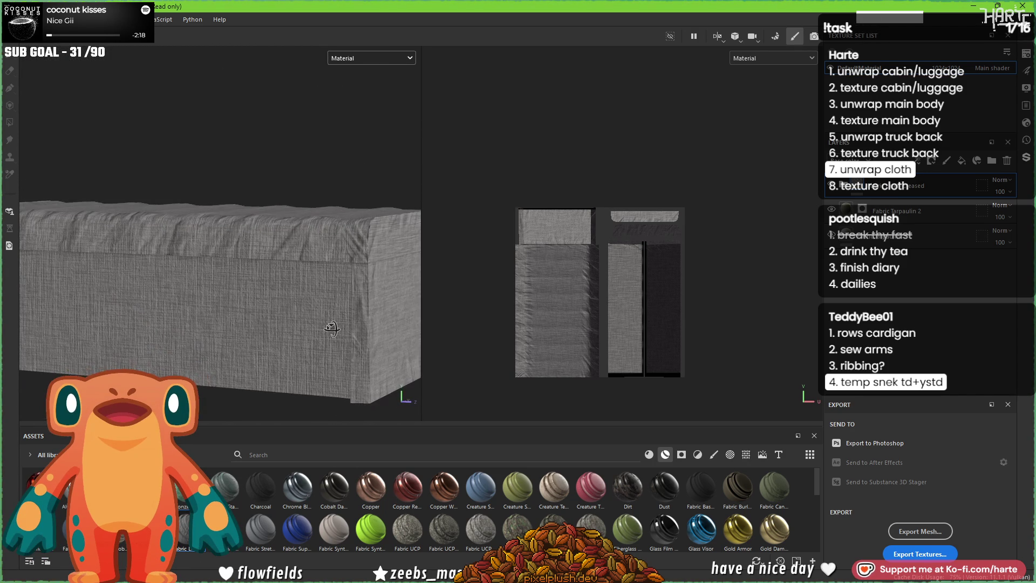
click(1006, 161)
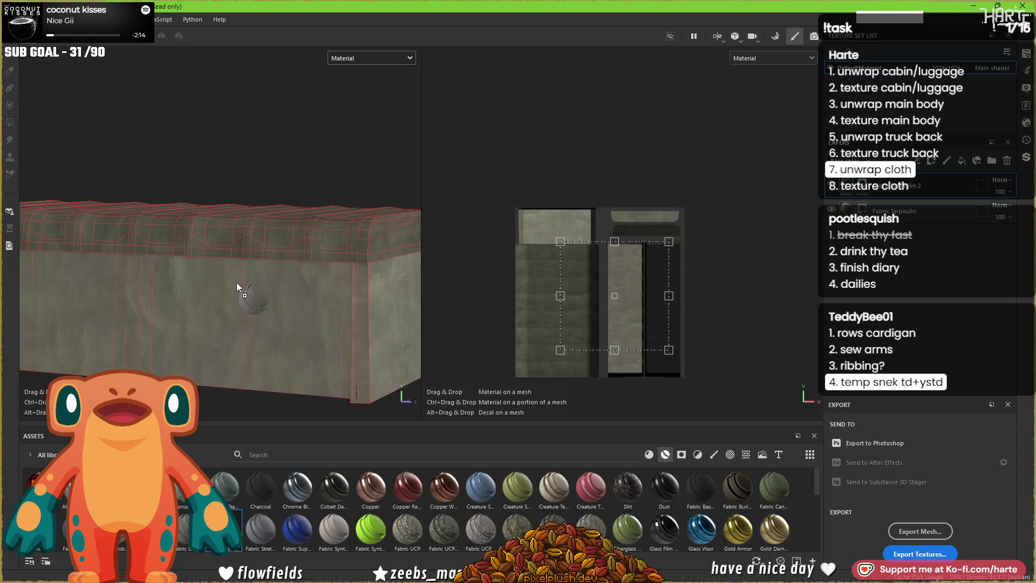
drag(236, 283, 236, 282)
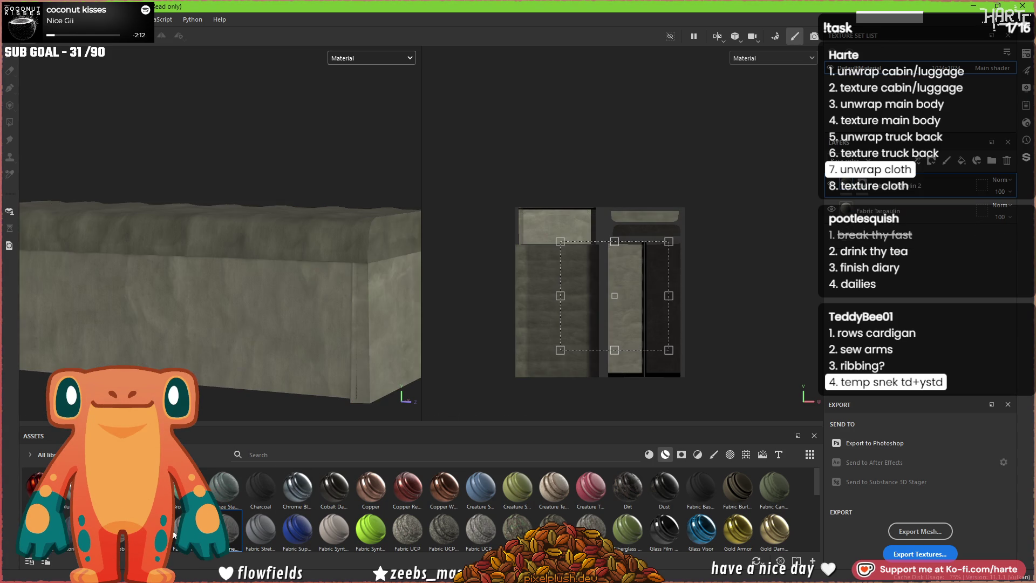
mouse_move(216, 306)
mouse_down()
mouse_move(270, 332)
mouse_move(310, 334)
mouse_up()
key(ctrl+z)
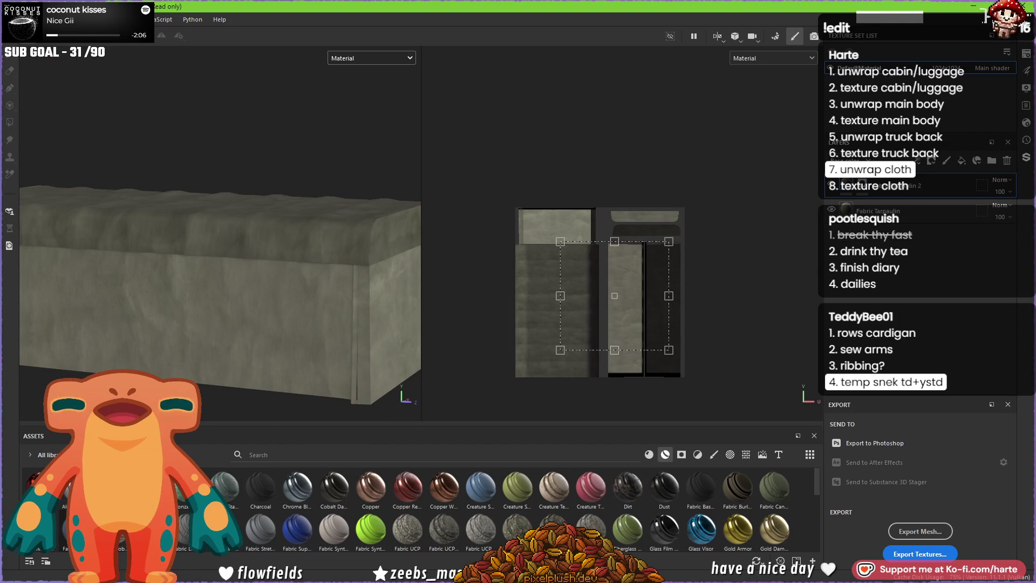
mouse_move(225, 486)
mouse_down()
mouse_move(250, 296)
mouse_move(275, 339)
mouse_up()
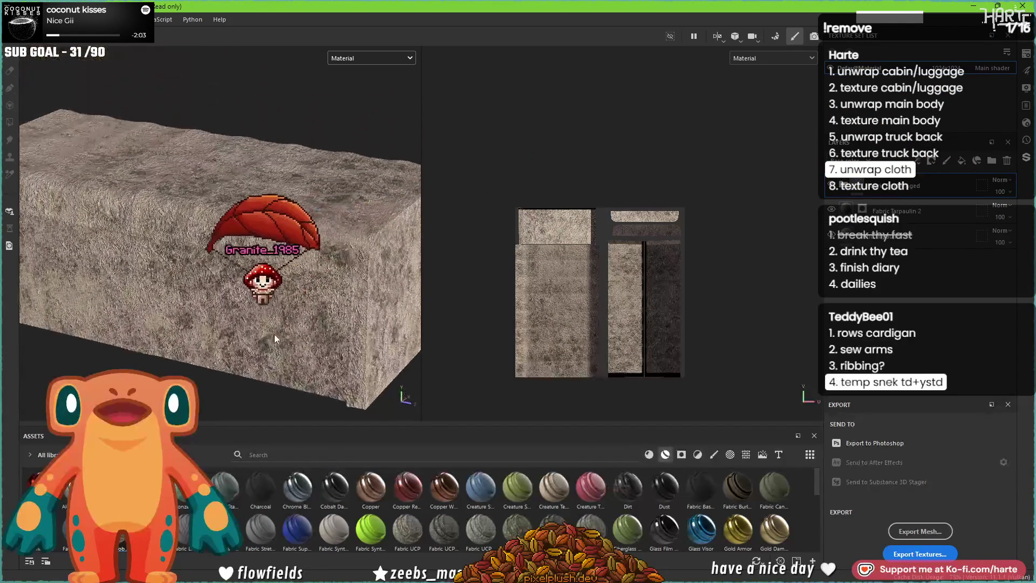
key(ctrl+z)
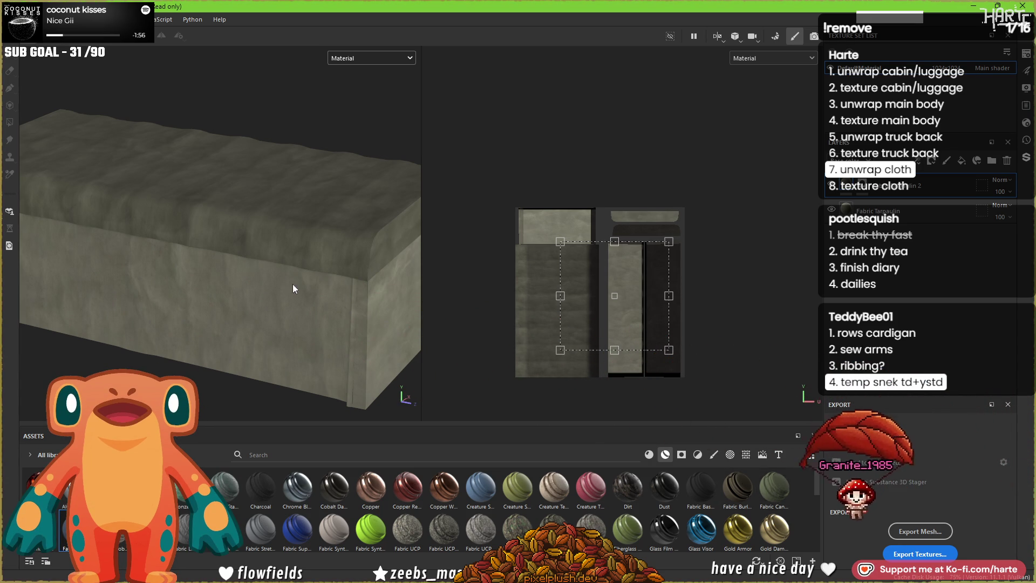
- Cover the tarp with the Fabric Canvas material
mouse_move(774, 486)
mouse_down()
mouse_move(264, 297)
mouse_move(229, 265)
mouse_up()
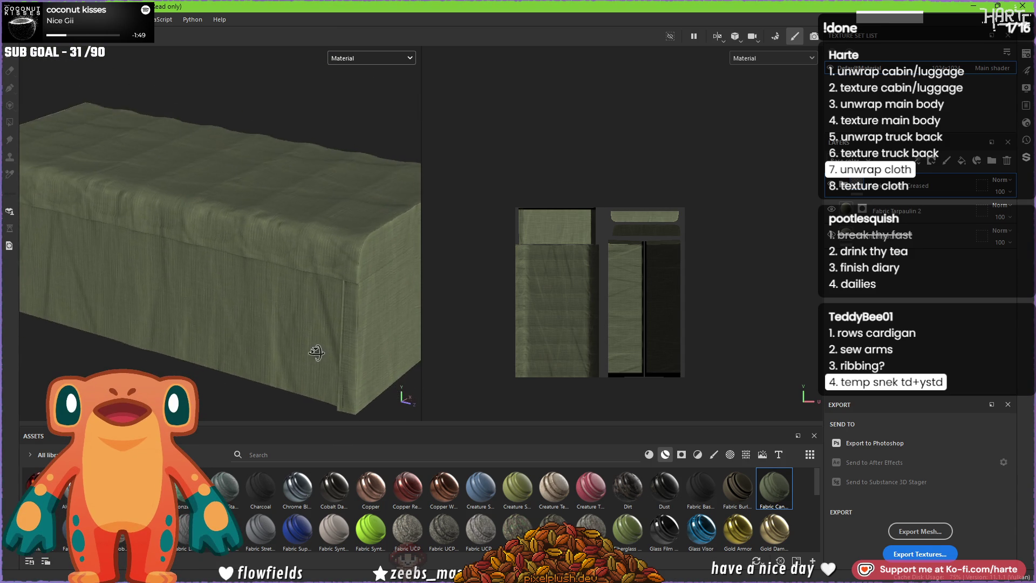
- Select the Fabric Canvas layer's mask and switch to Polygon Fill for per-polygon masking
alt+drag(228, 265, 216, 242)
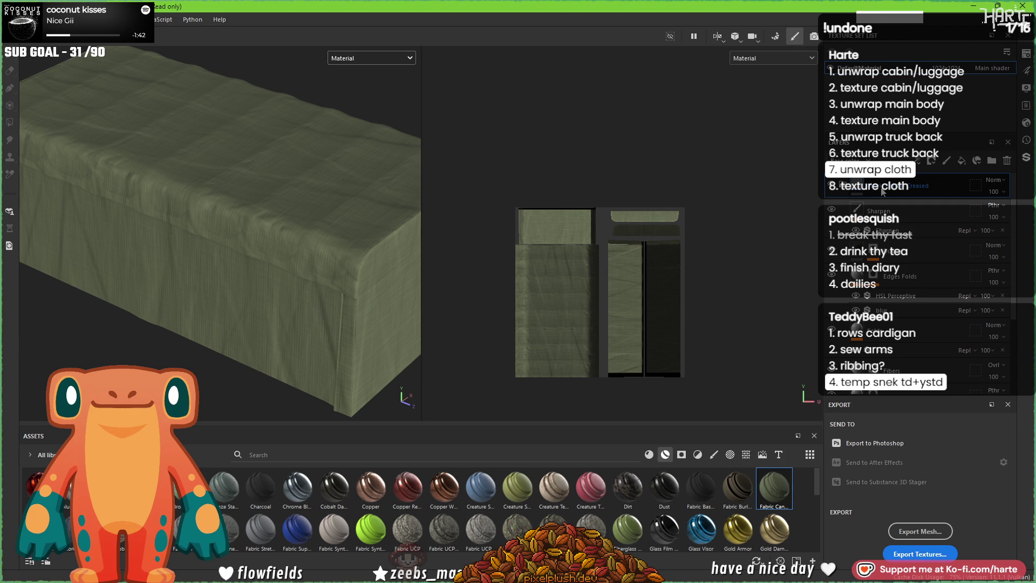
key(ctrl+z)
click(931, 184)
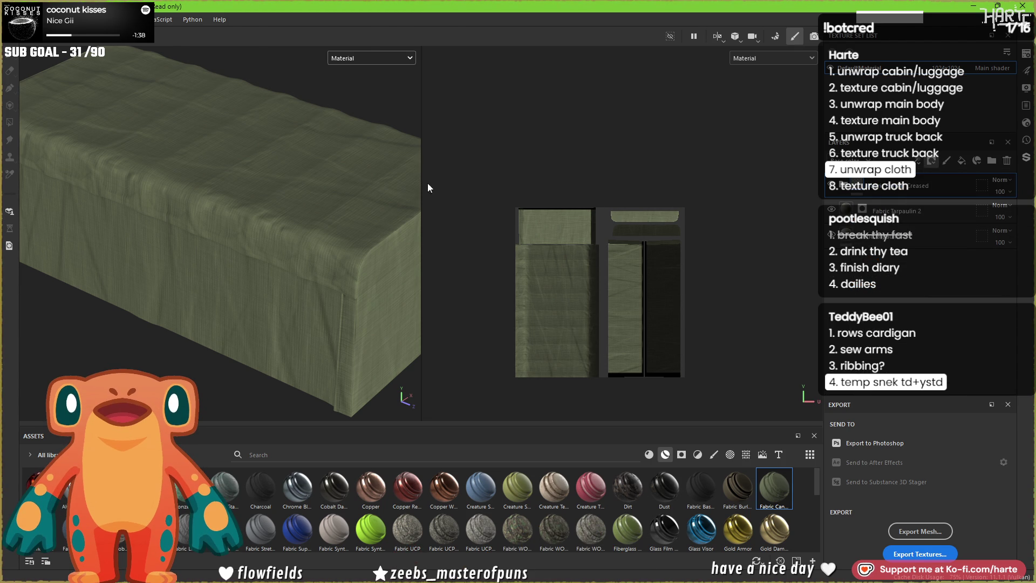
click(9, 123)
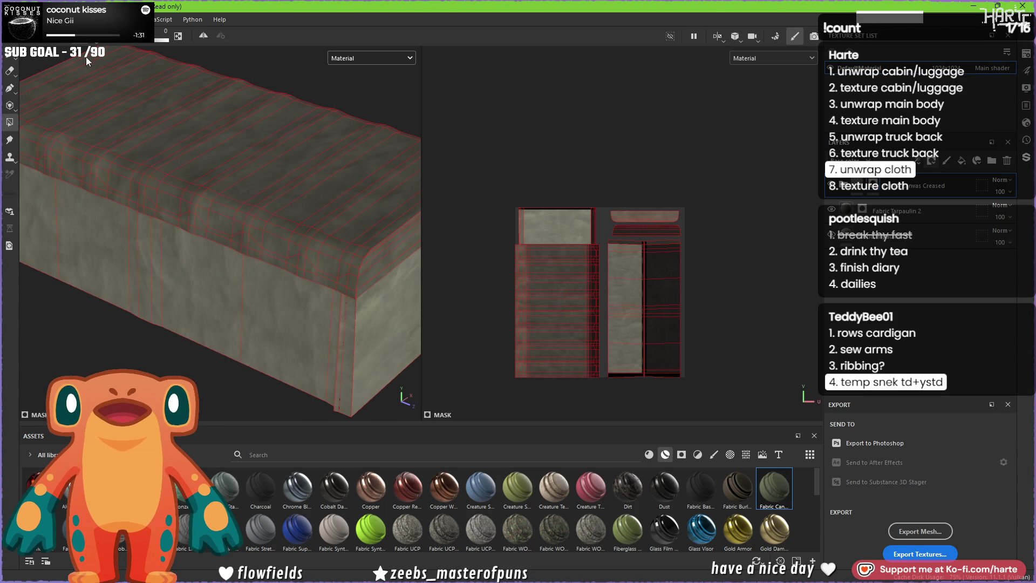
- Fill the tarp's top-panel UV island into the canvas material's mask
click(558, 323)
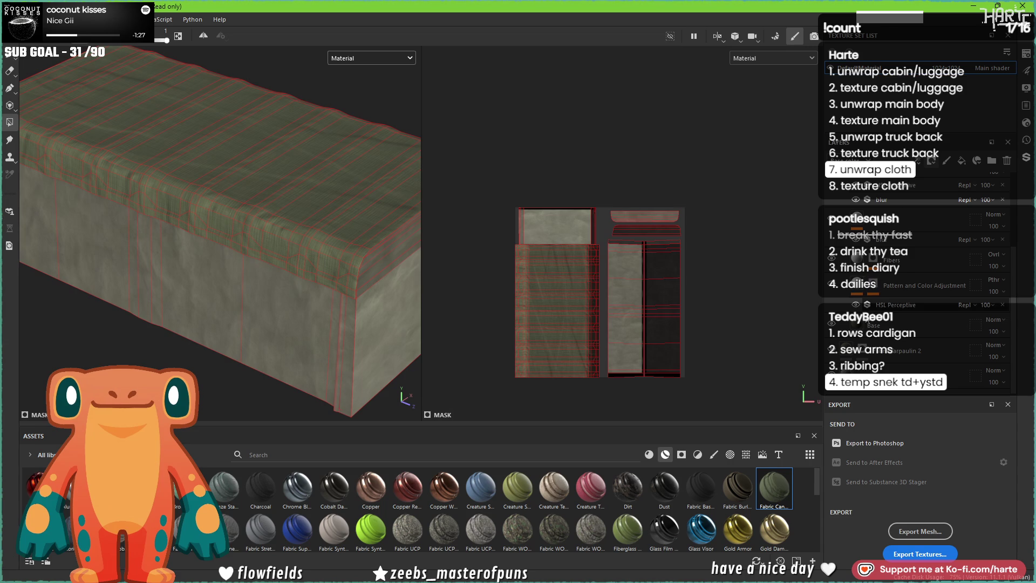
click(968, 204)
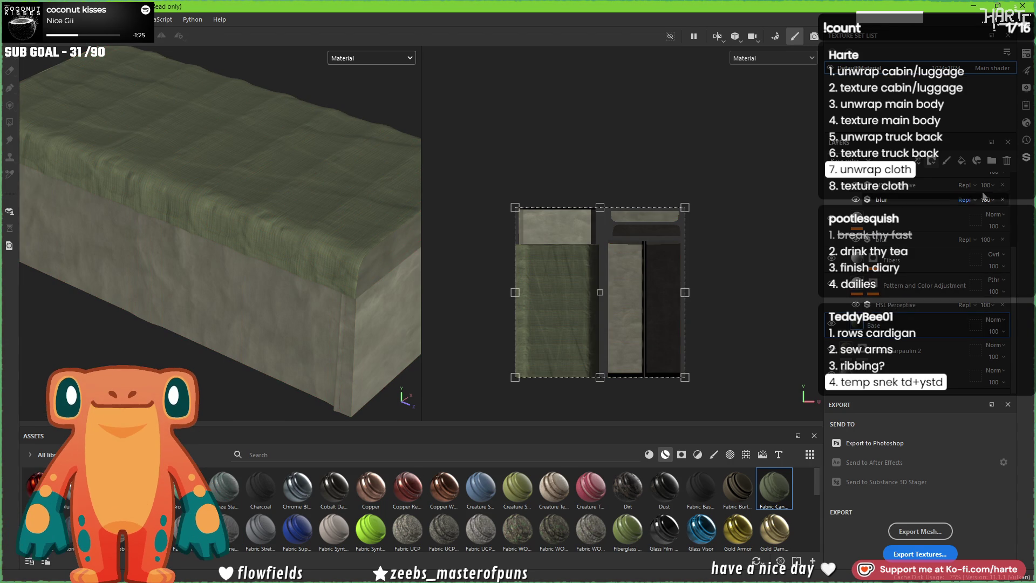
- Reorder the canvas sub-layers, delete Fibers and place Canvas Creased on top
mouse_move(968, 203)
mouse_down()
mouse_move(903, 302)
mouse_move(914, 306)
mouse_up()
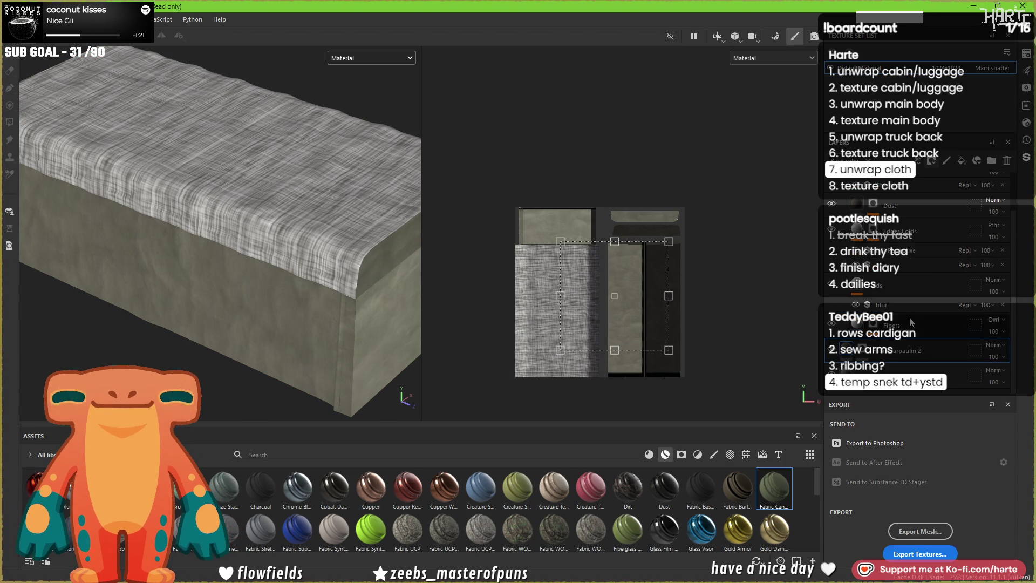
click(1006, 164)
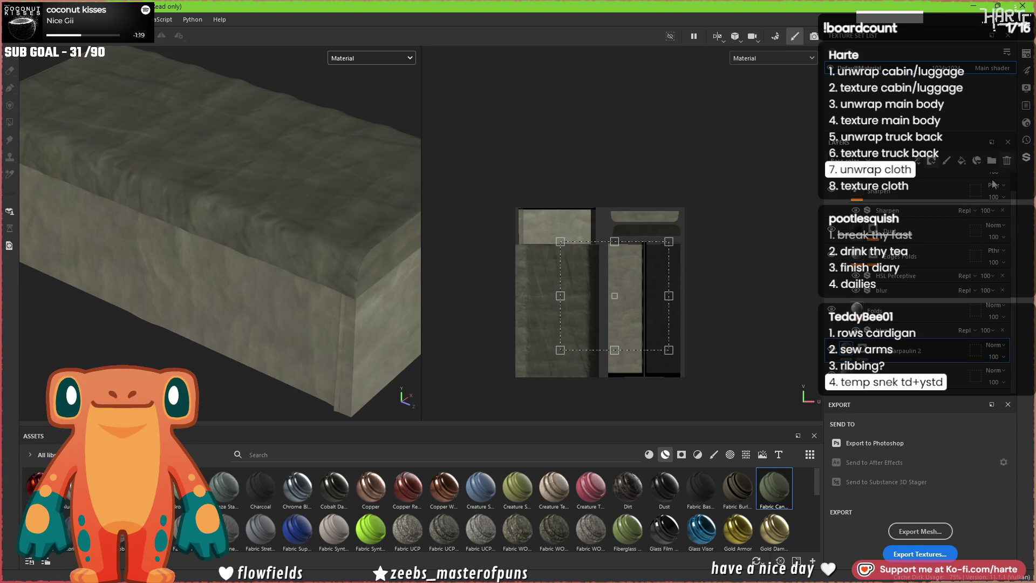
drag(832, 206, 845, 203)
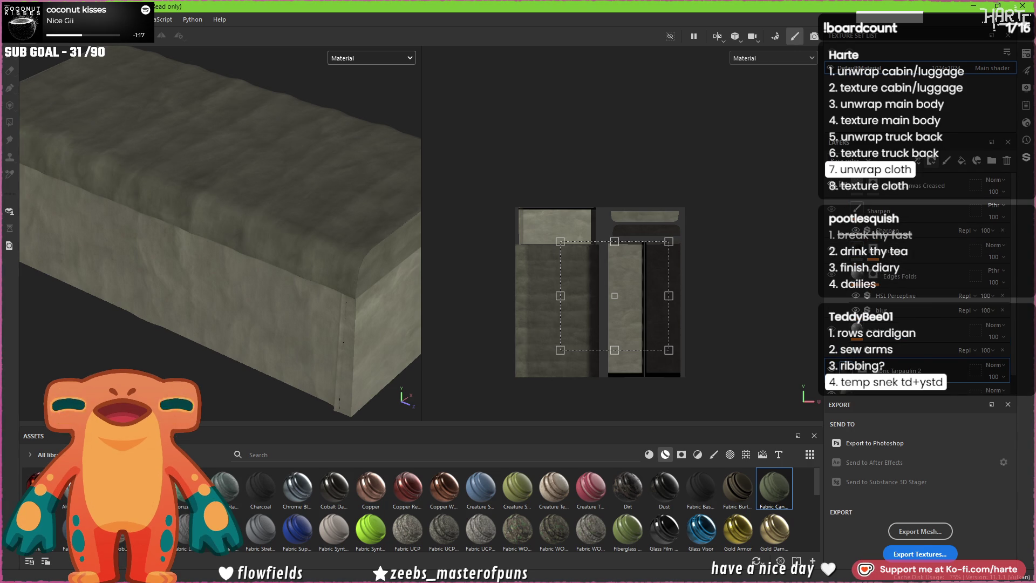
mouse_move(291, 243)
alt+mouse_down()
mouse_move(377, 275)
mouse_move(348, 243)
alt+mouse_up()
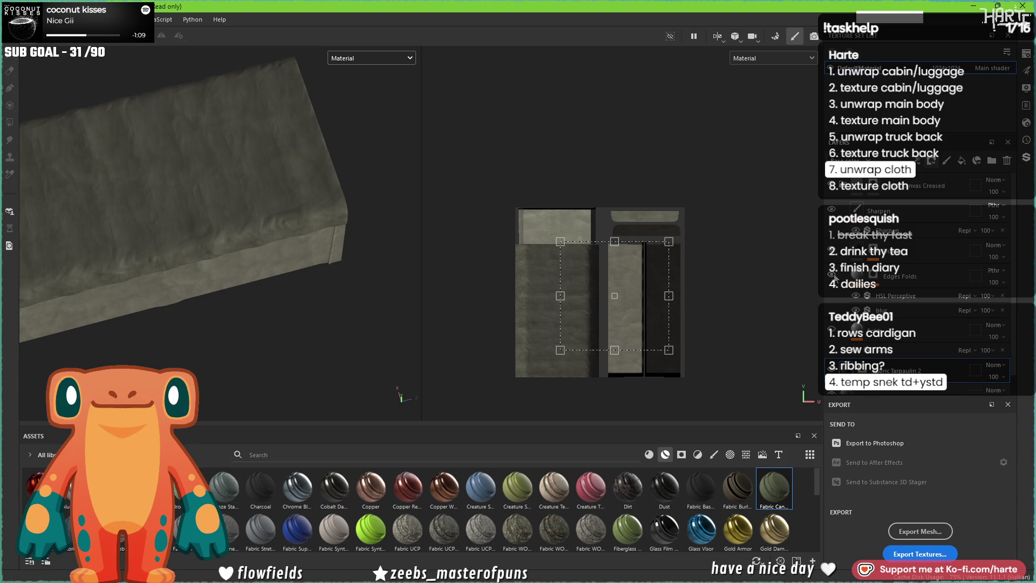
alt+drag(162, 268, 139, 221)
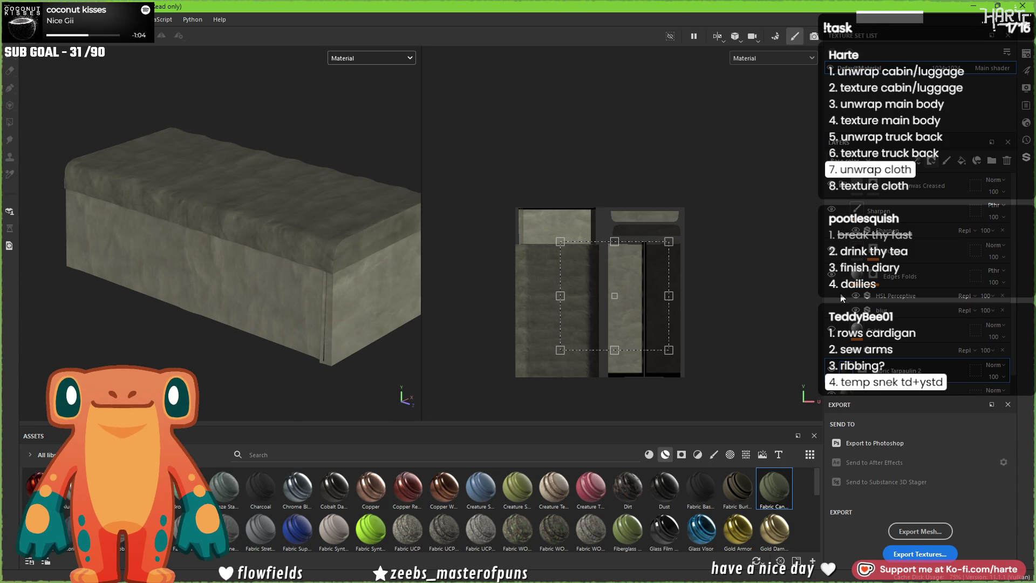
click(895, 285)
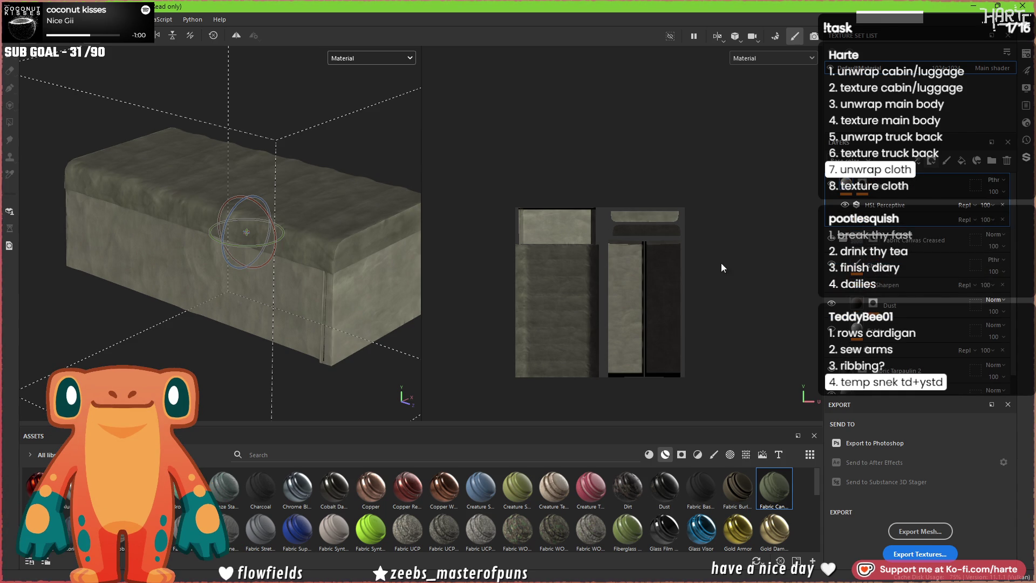
key(4)
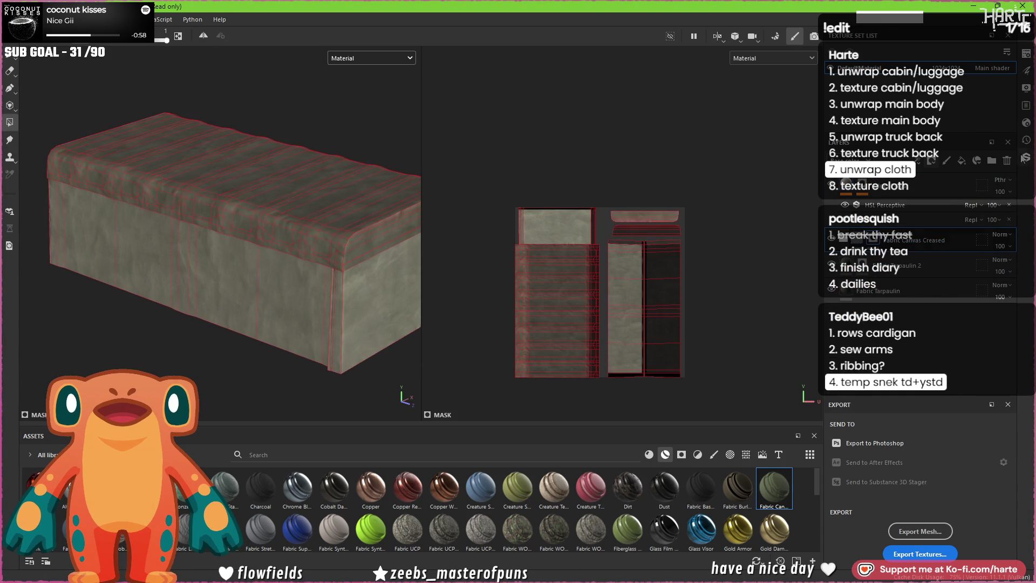
click(1008, 165)
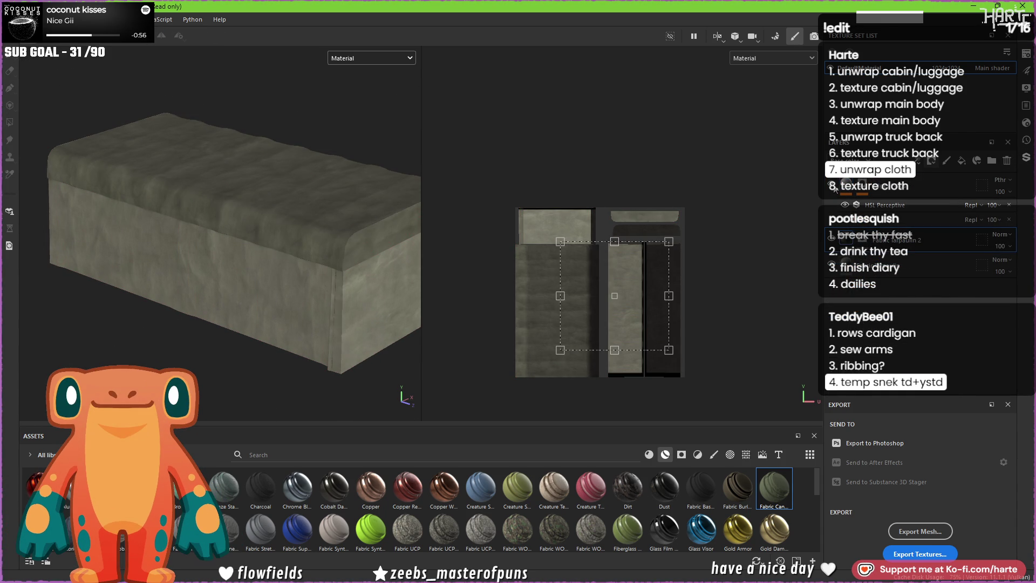
scroll(337, 247, up, 3)
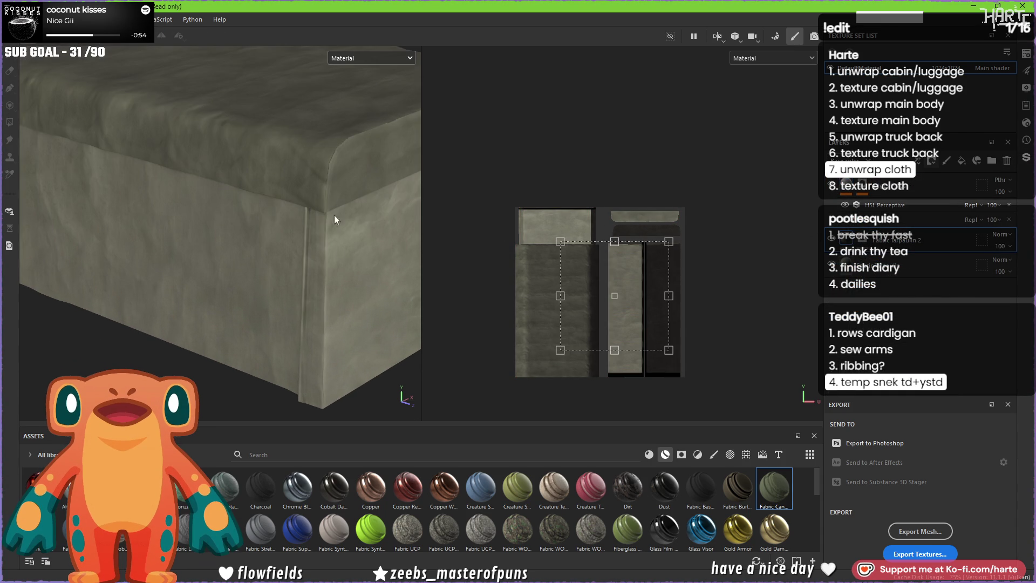
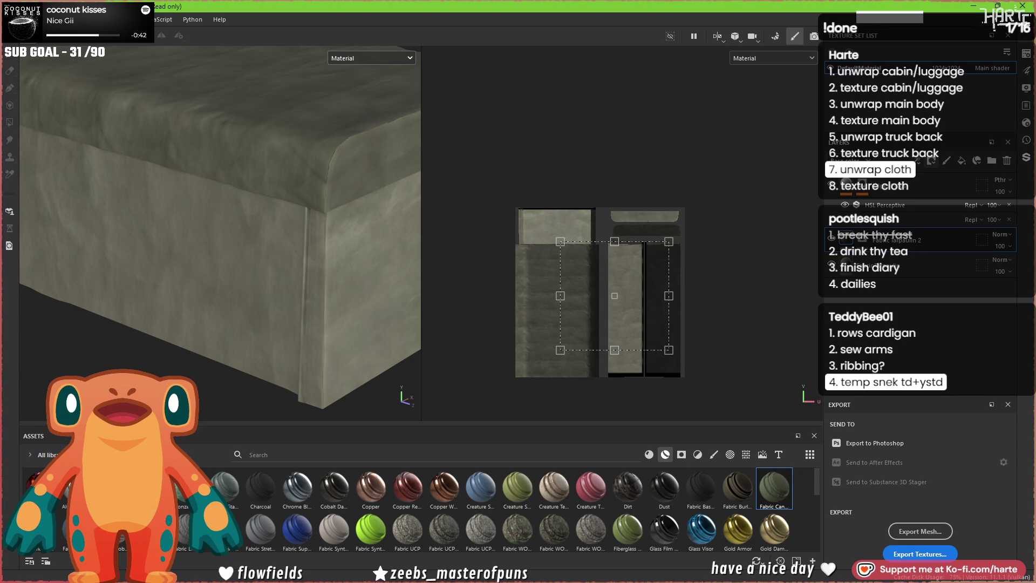
scroll(279, 204, down, 5)
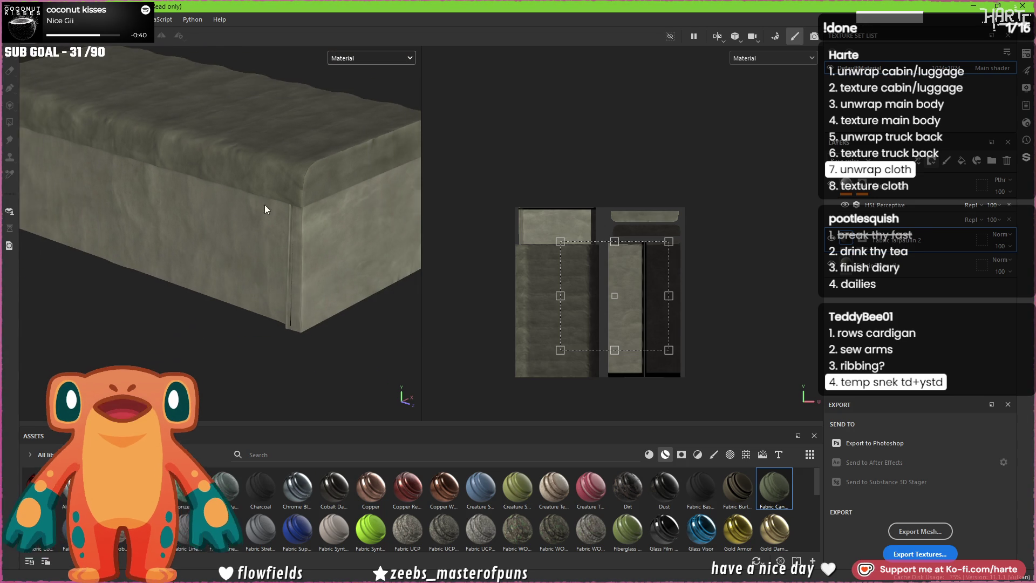
- Inspect the cloth-covered box from several sides and up close at its corner
mouse_move(279, 205)
alt+mouse_down()
mouse_move(382, 259)
mouse_move(381, 329)
mouse_move(198, 309)
mouse_move(259, 403)
mouse_move(381, 284)
mouse_move(393, 359)
mouse_move(637, 265)
mouse_move(340, 278)
mouse_move(254, 271)
alt+mouse_up()
scroll(367, 279, up, 4)
mouse_move(366, 277)
alt+mouse_down()
mouse_move(242, 236)
mouse_move(235, 301)
mouse_move(255, 283)
mouse_move(254, 346)
mouse_move(368, 272)
alt+mouse_up()
mouse_move(340, 222)
alt+mouse_down()
mouse_move(217, 266)
mouse_move(243, 243)
mouse_move(255, 312)
alt+mouse_up()
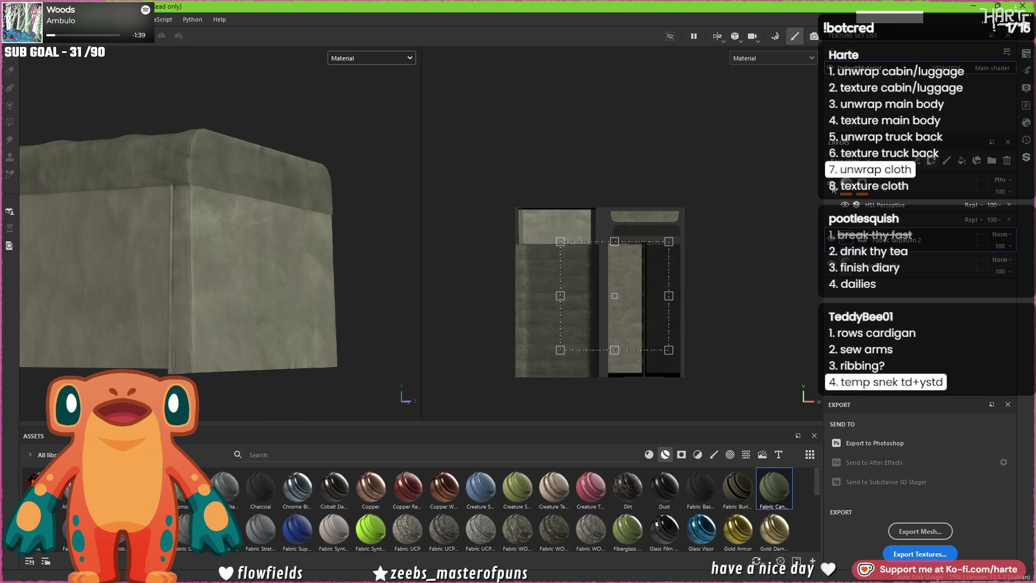
mouse_move(174, 206)
alt+mouse_down()
mouse_move(348, 298)
mouse_move(266, 296)
alt+mouse_up()
alt+middle_drag(268, 297, 287, 299)
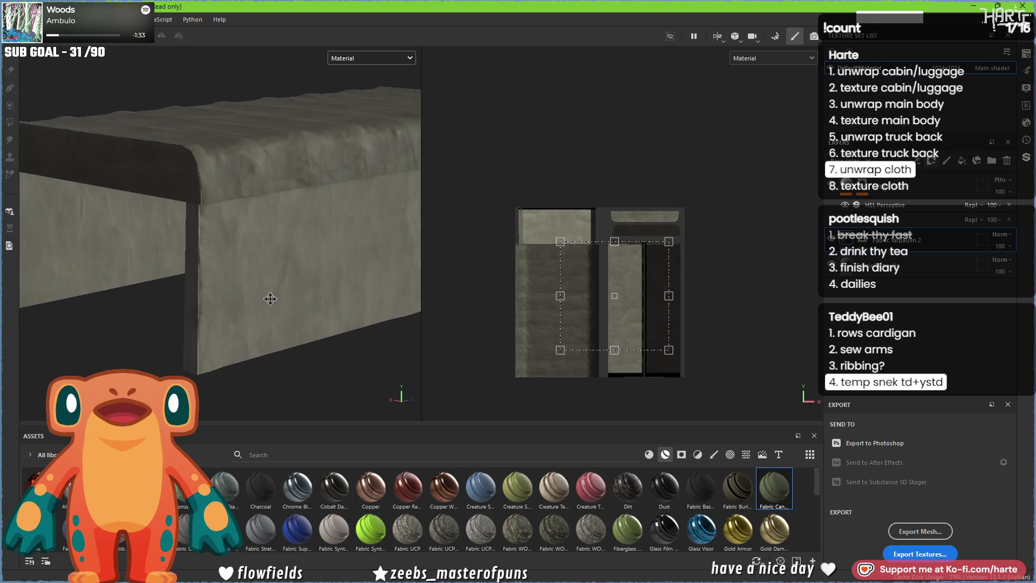
alt+drag(287, 300, 125, 231)
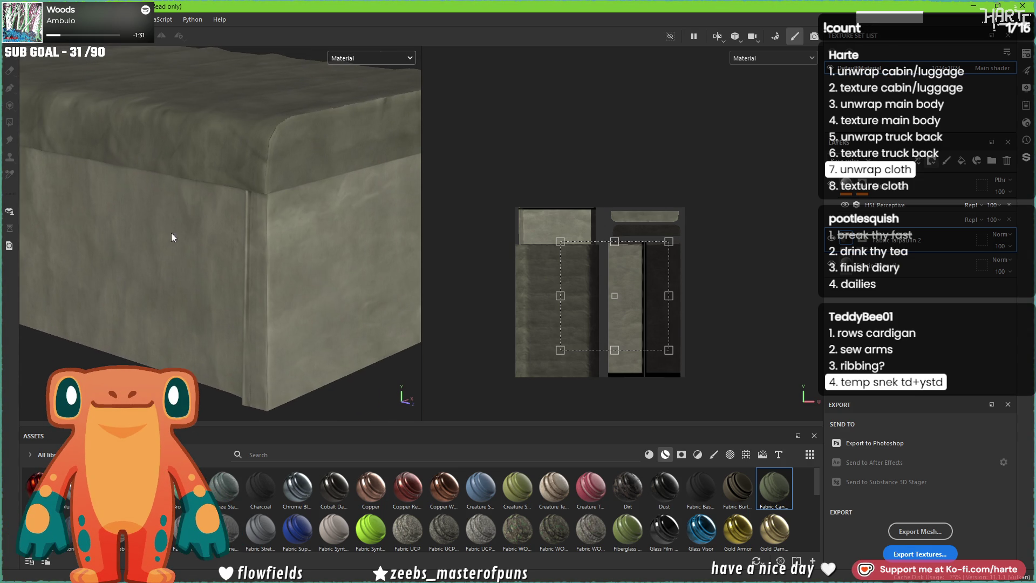
alt+drag(311, 307, 97, 310)
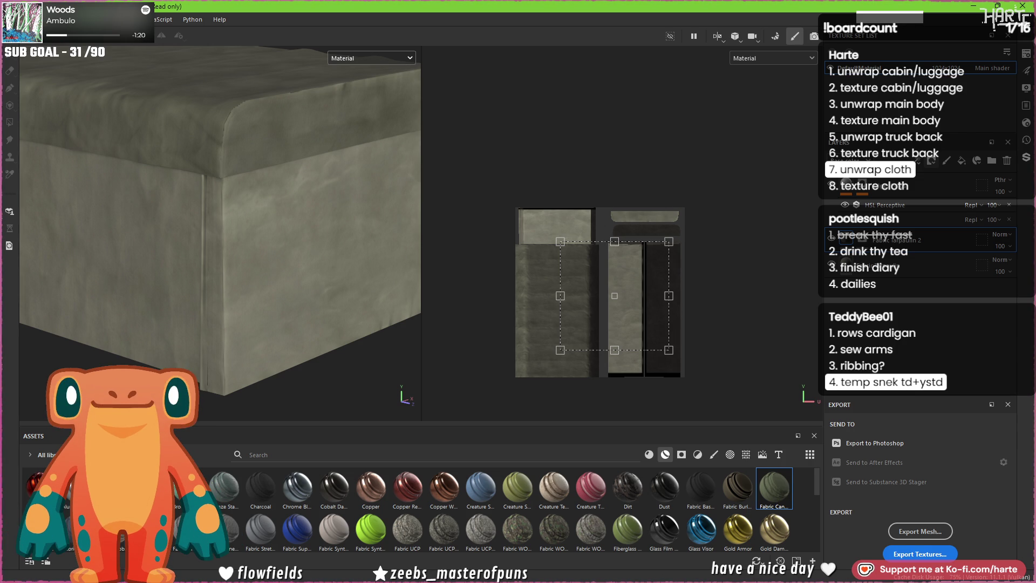
scroll(272, 74, up, 2)
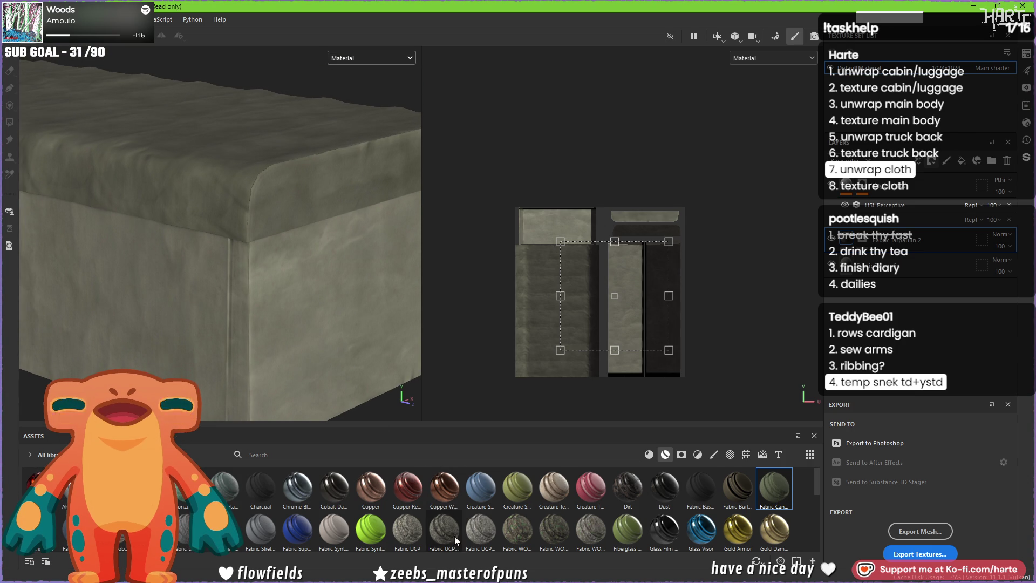
- Try the Fabric UCP Dirty camo material, undo it, and restore the accidentally deleted Folds layer
drag(447, 536, 260, 270)
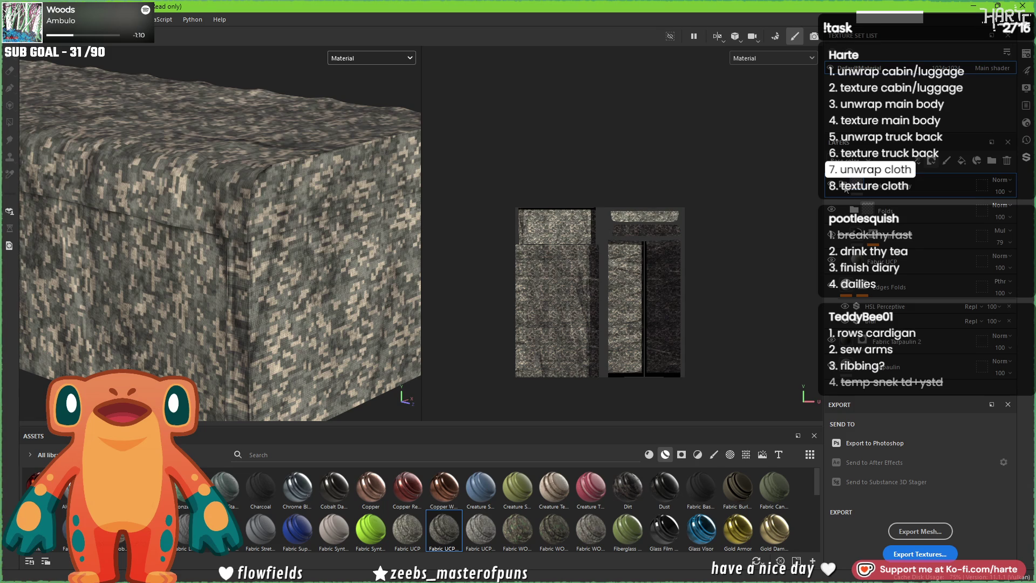
key(ctrl+z)
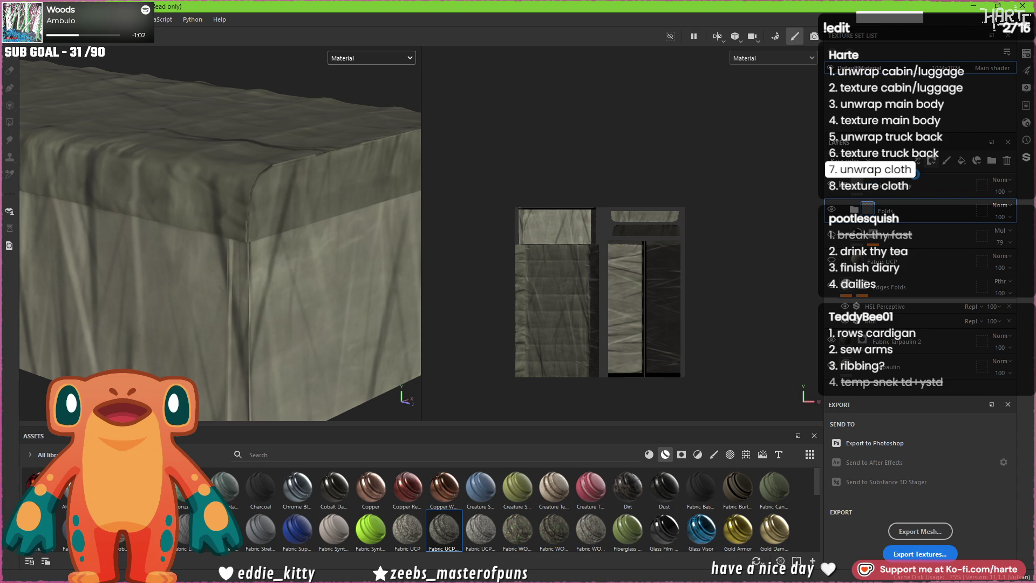
key(Delete)
key(ctrl+z)
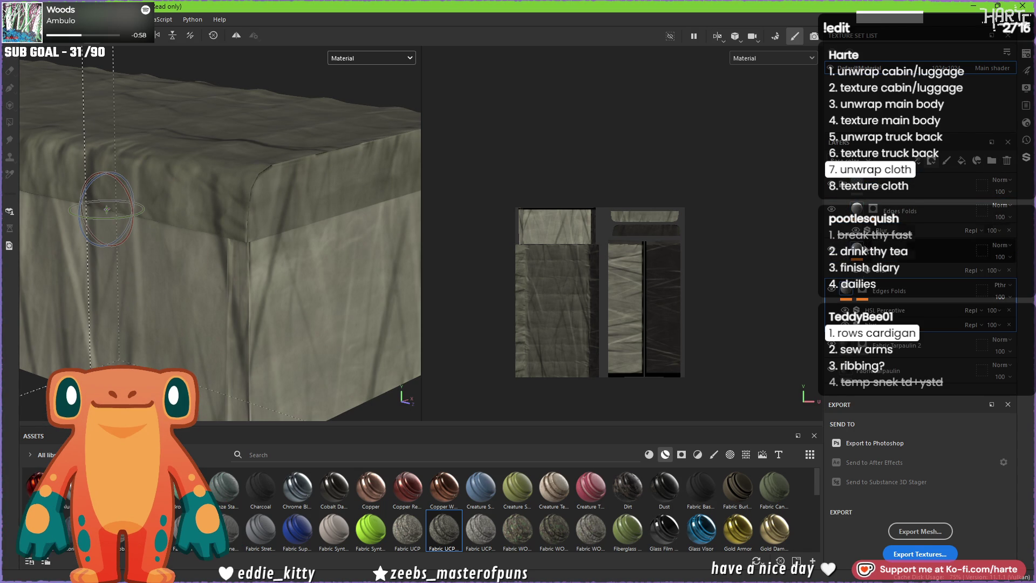
- Rotate the cloth texture projection, commit it, then reorder and remove a layer in the stack
key(f)
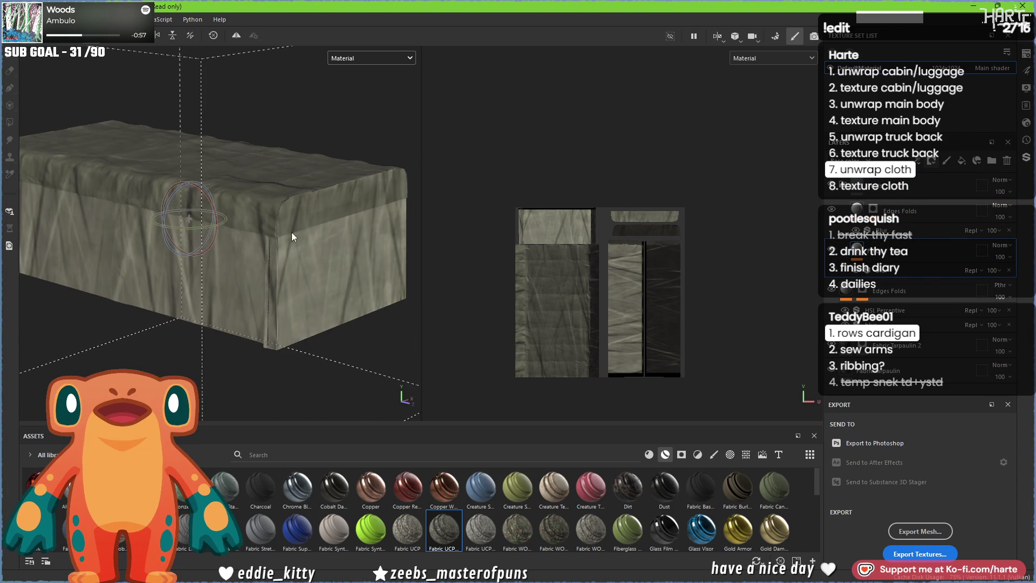
drag(211, 201, 249, 240)
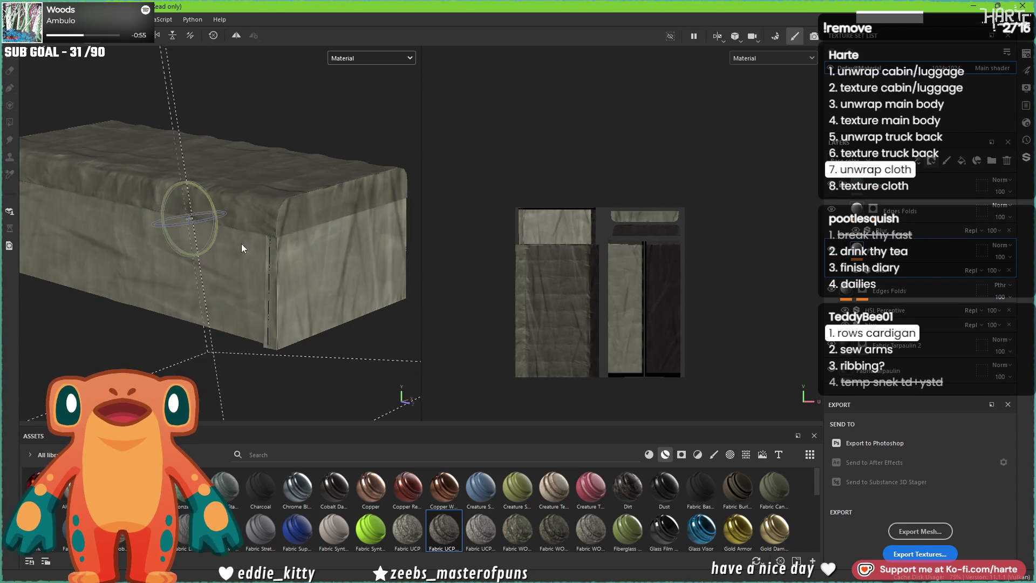
mouse_move(219, 261)
alt+mouse_down()
mouse_move(365, 302)
mouse_move(407, 398)
alt+mouse_up()
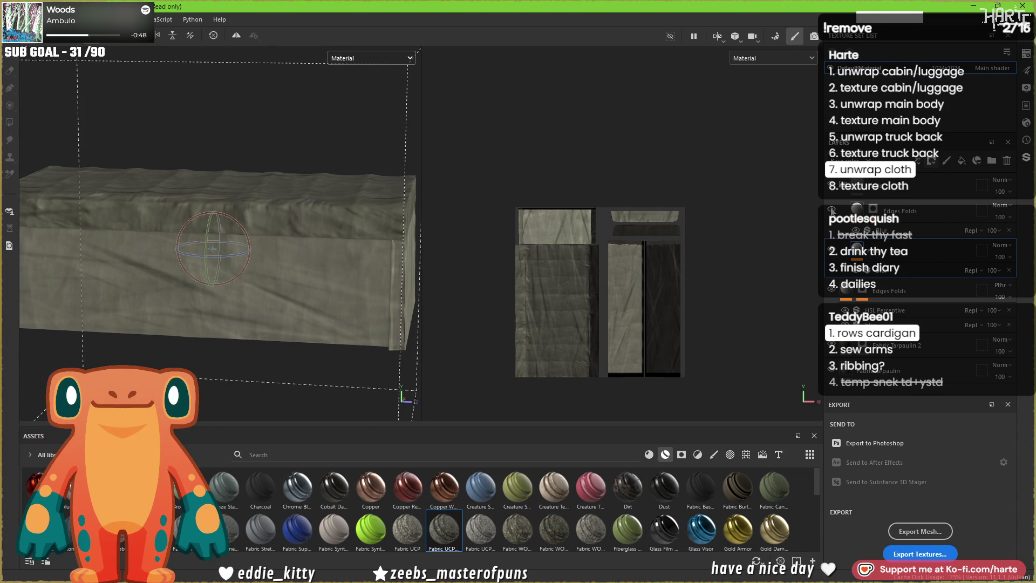
key(1)
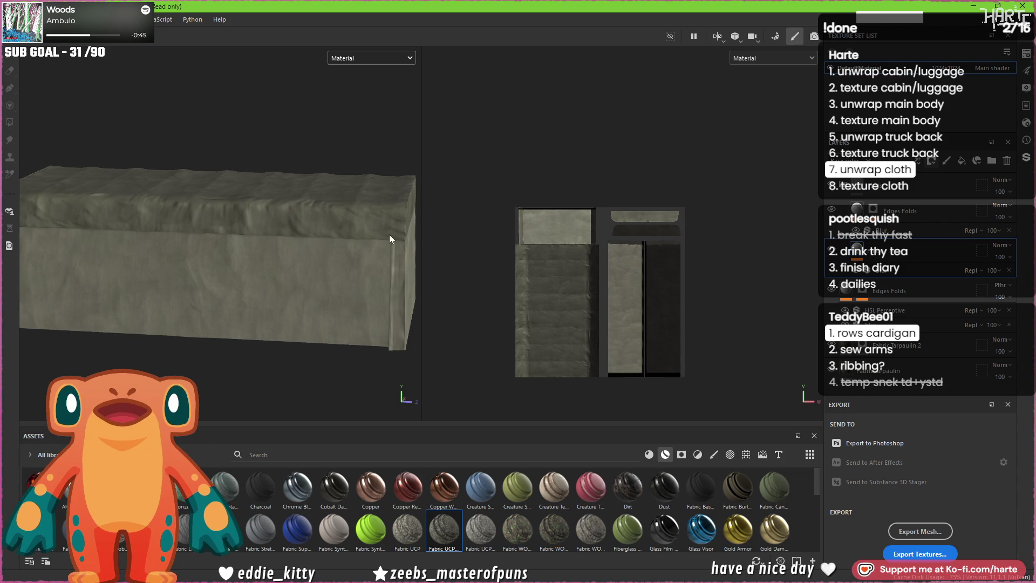
scroll(261, 218, up, 3)
alt+drag(260, 218, 212, 227)
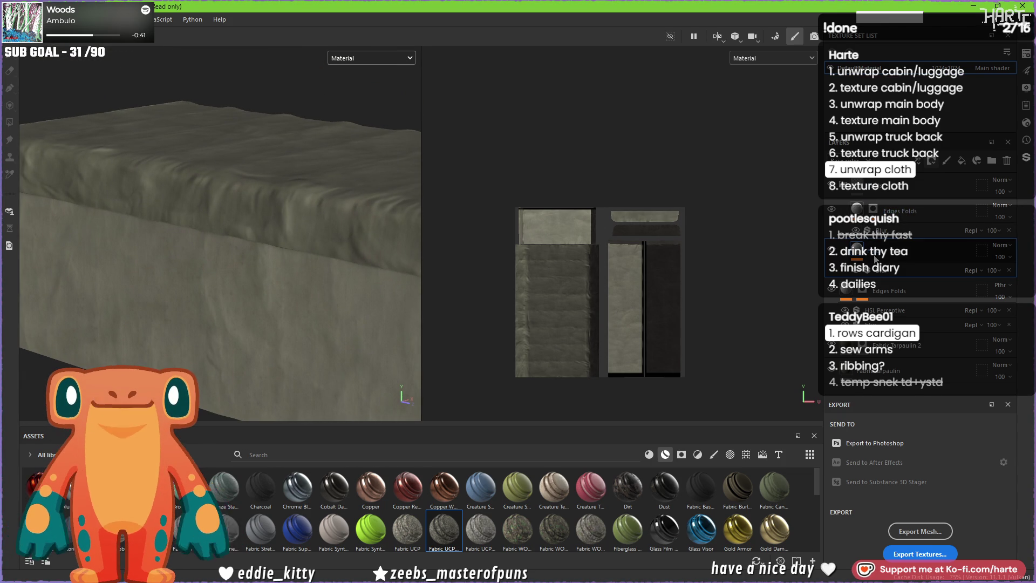
drag(907, 189, 980, 177)
click(1006, 160)
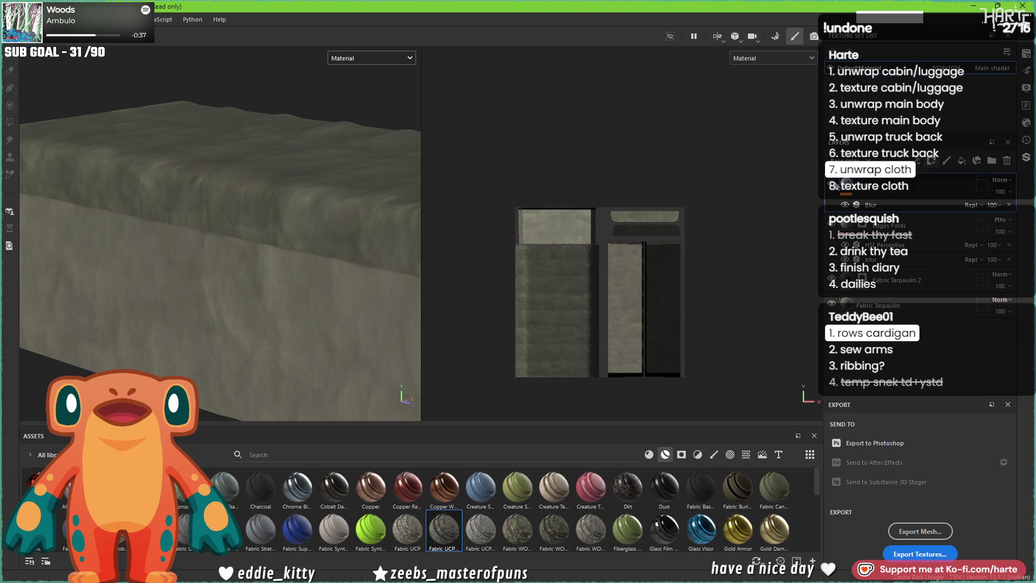
scroll(264, 238, down, 5)
scroll(297, 245, down, 2)
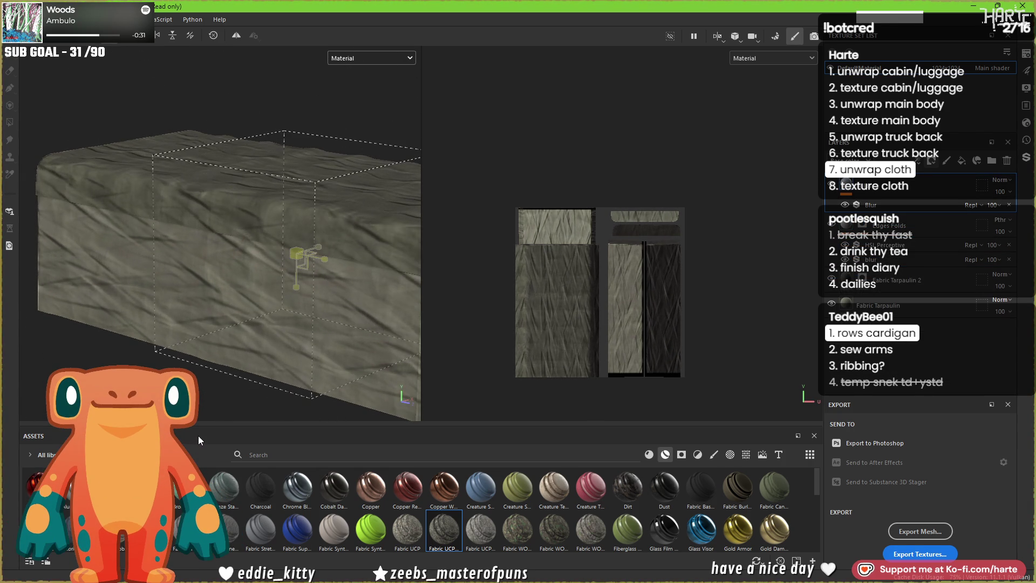
- Lower the cloth layer's opacity to 73 and give it a Soft Damage smart mask
click(992, 206)
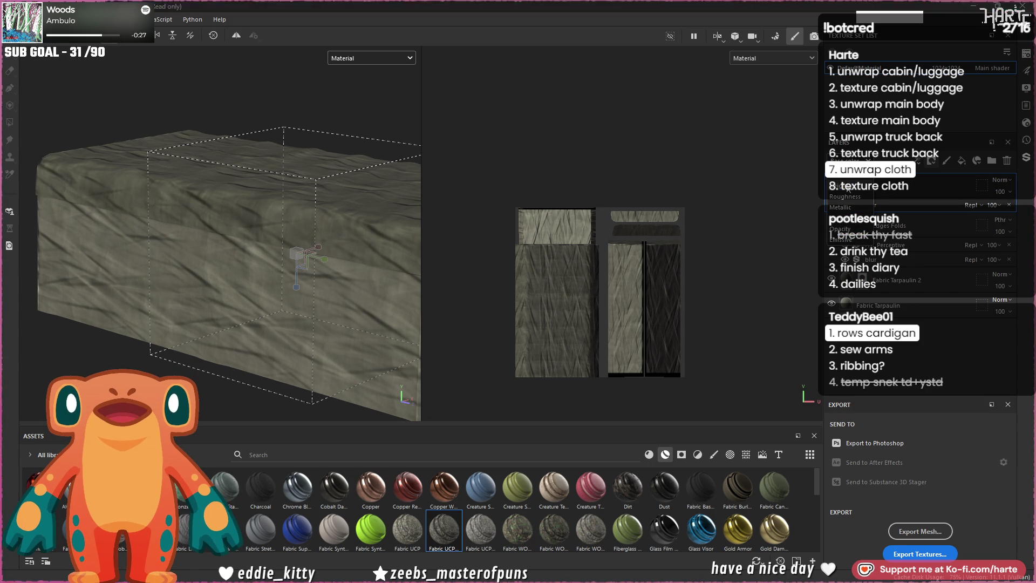
mouse_move(1004, 213)
mouse_down()
mouse_move(1018, 215)
mouse_move(1006, 215)
mouse_up()
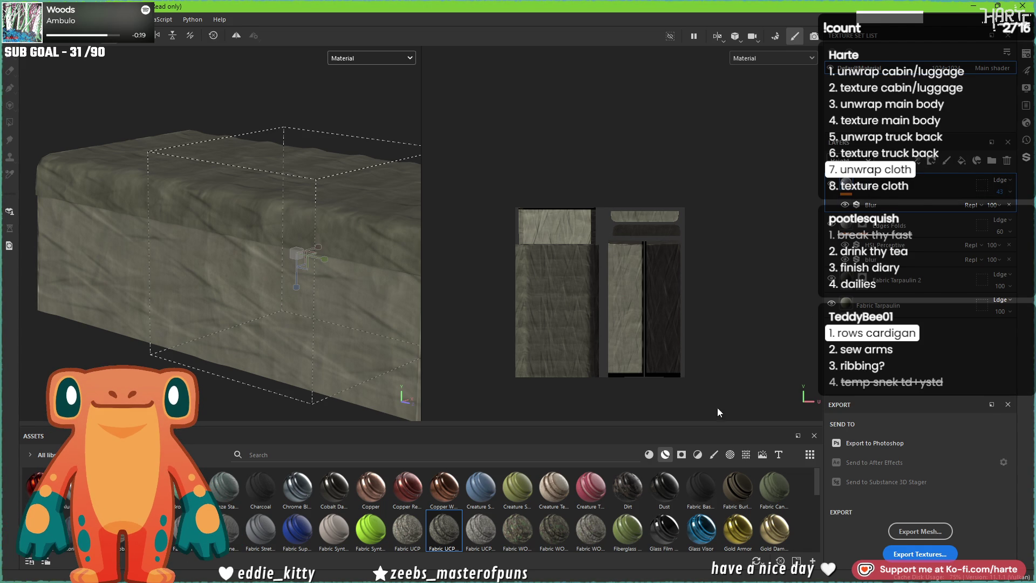
click(682, 455)
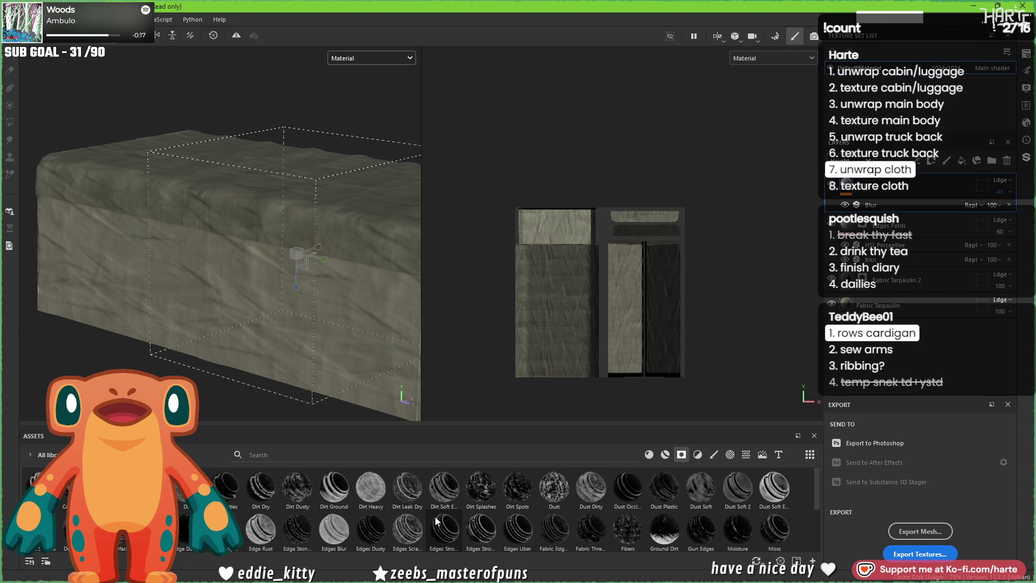
scroll(393, 528, down, 5)
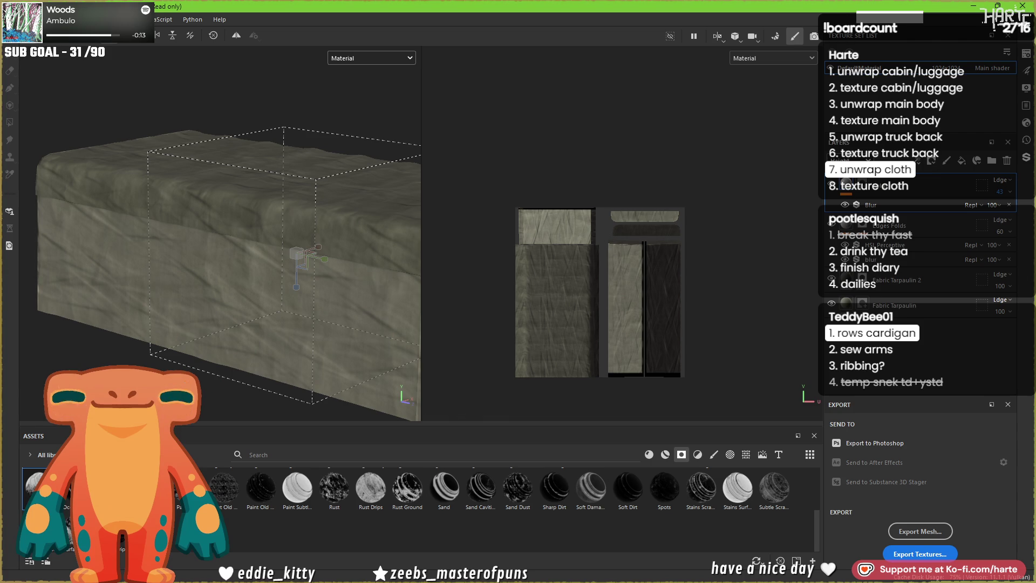
drag(37, 486, 271, 254)
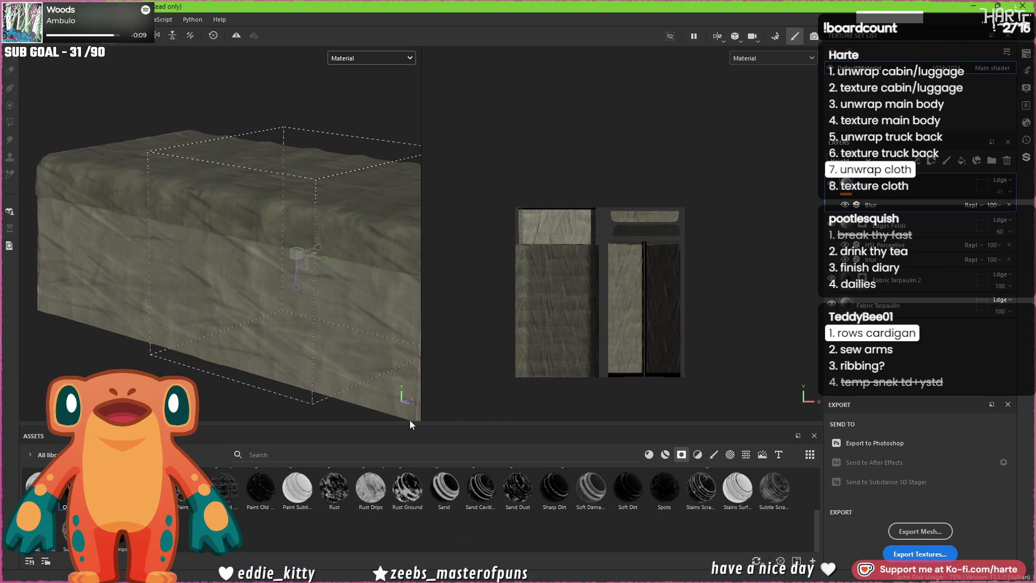
mouse_move(590, 487)
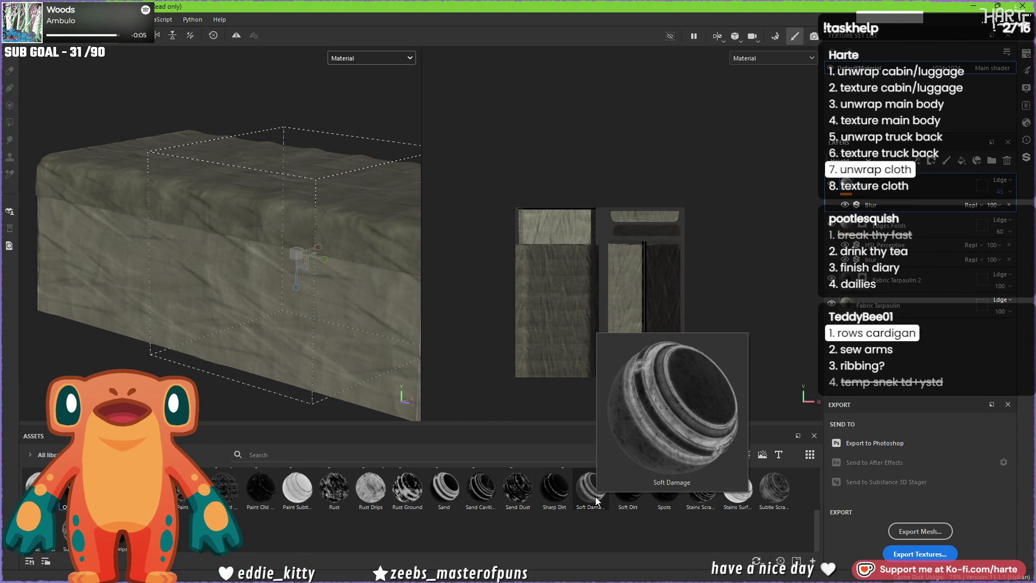
drag(595, 501, 338, 280)
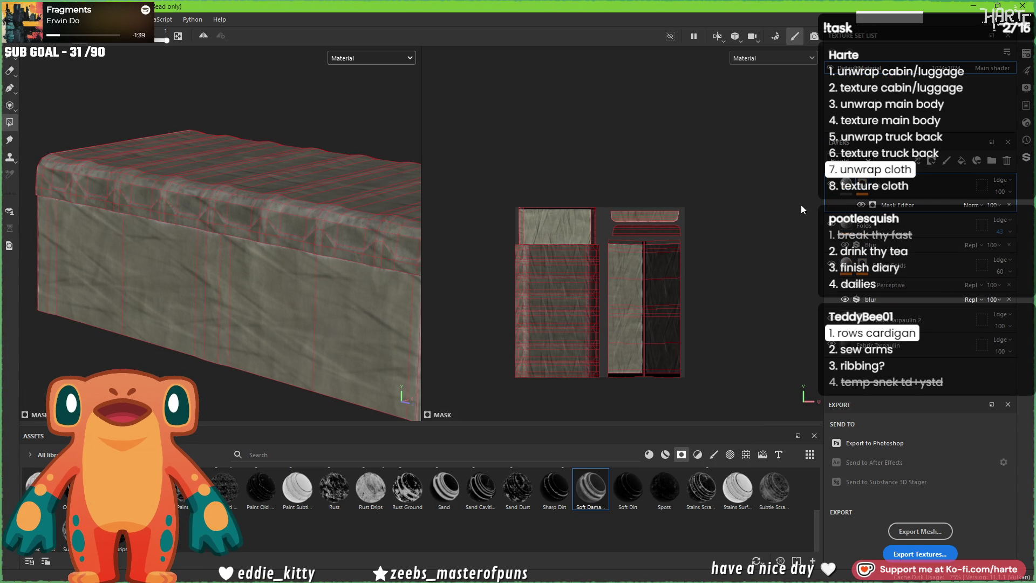
- Select the cloth layer's mask, cycle both views to the Mask channel, and bring up its generator properties
click(846, 209)
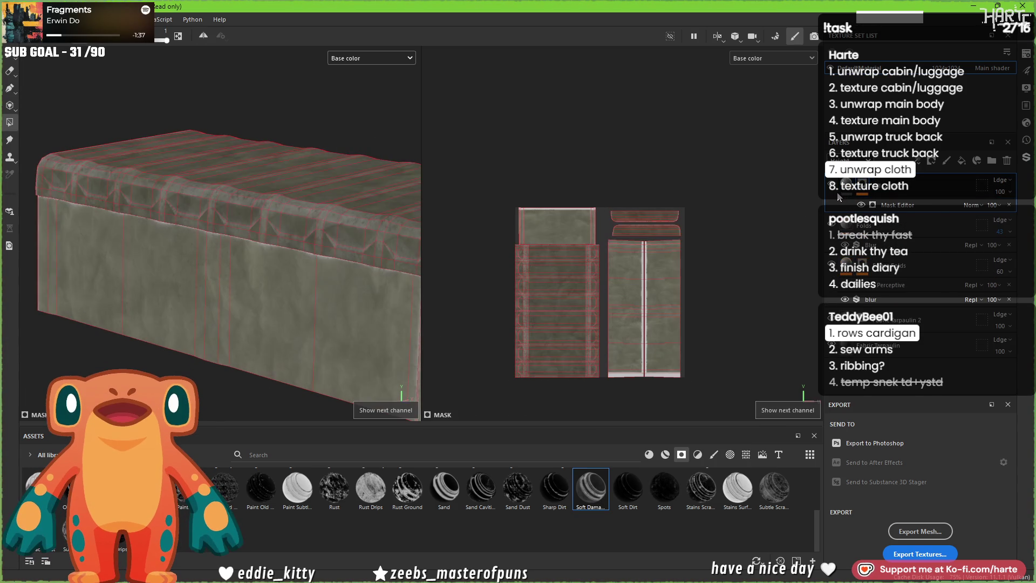
key(c)
key(c)
key(c)
key(c)
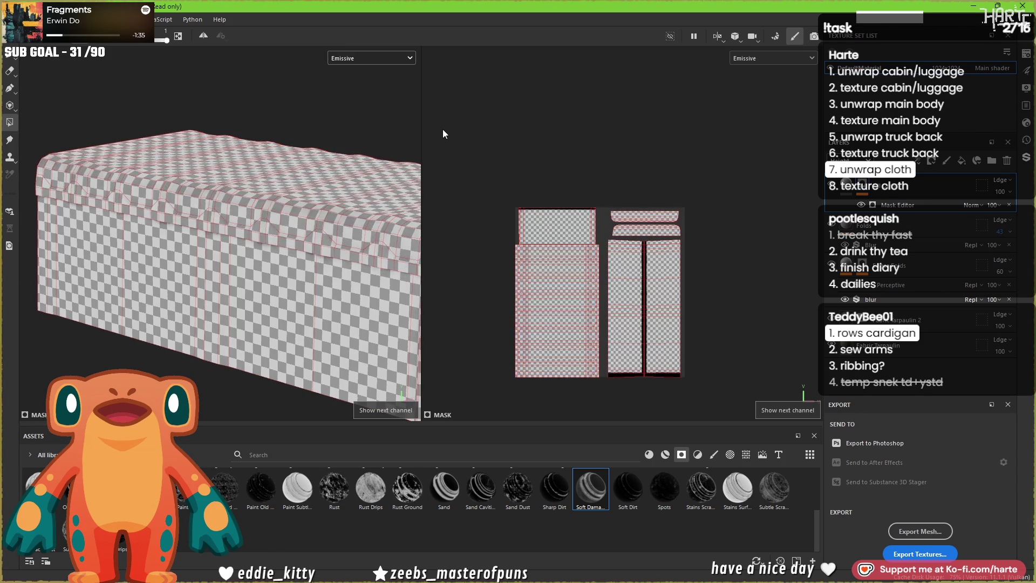
key(c)
key(c)
scroll(324, 195, up, 2)
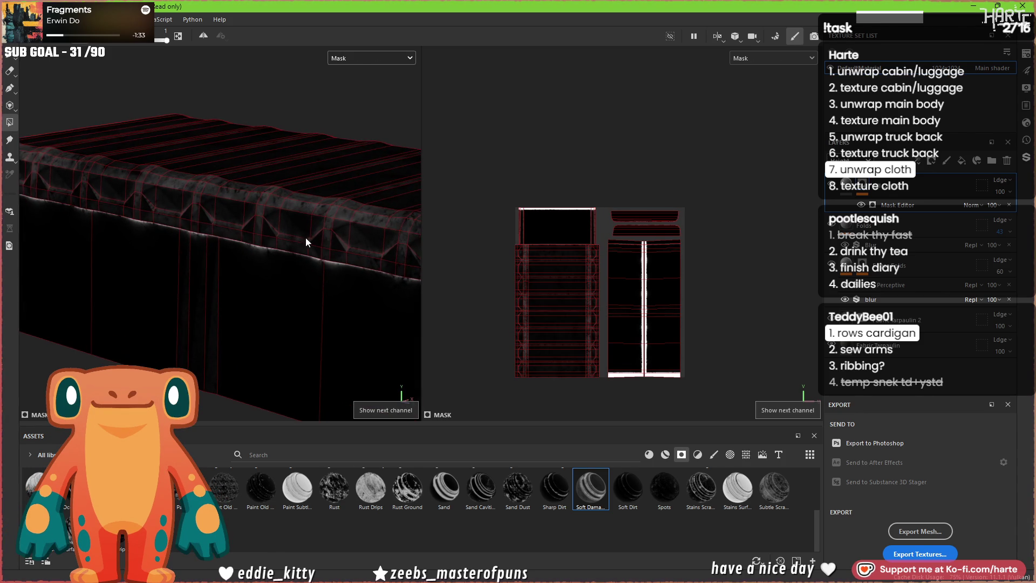
scroll(305, 238, up, 2)
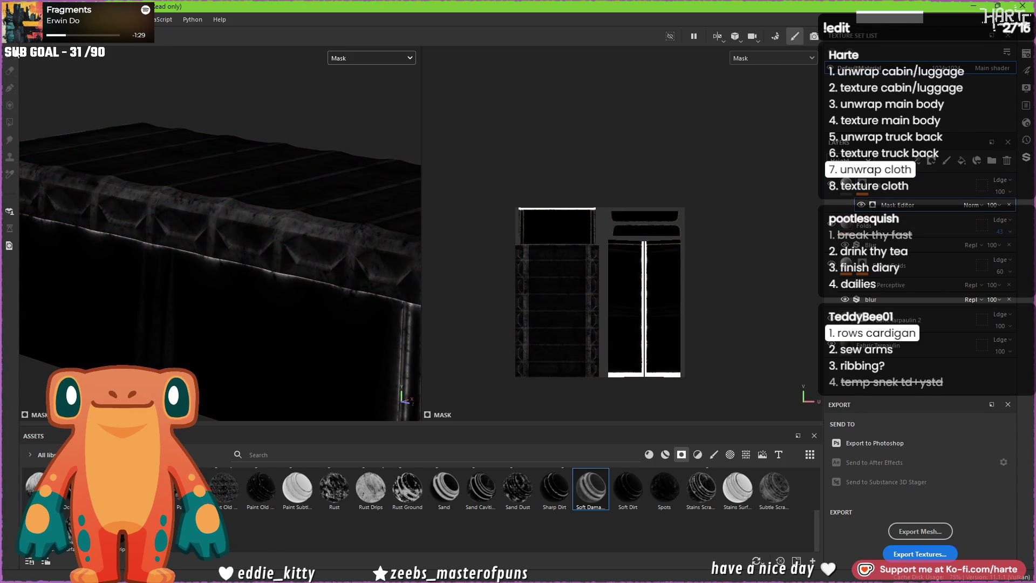
alt+drag(203, 130, 282, 143)
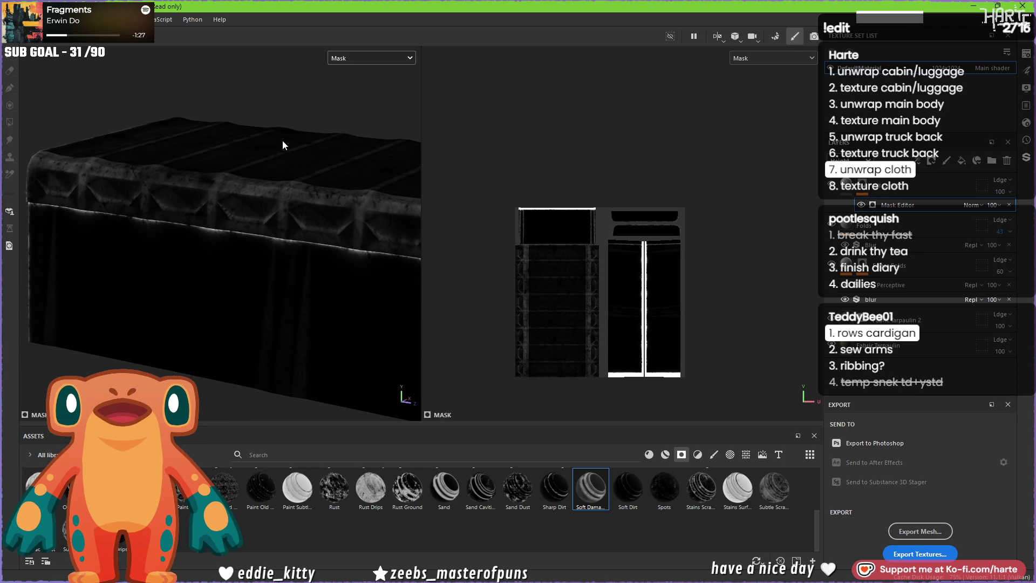
click(621, 154)
- Zero the mask's texture and curvature contributions and adjust its global balance
drag(669, 322, 600, 322)
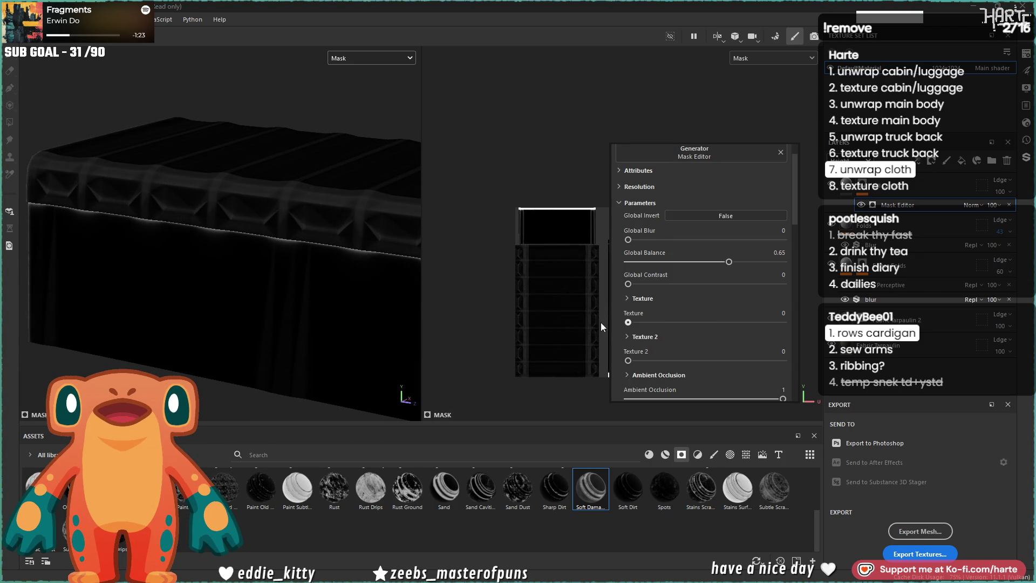
mouse_move(730, 262)
mouse_down()
mouse_move(707, 261)
mouse_move(740, 262)
mouse_up()
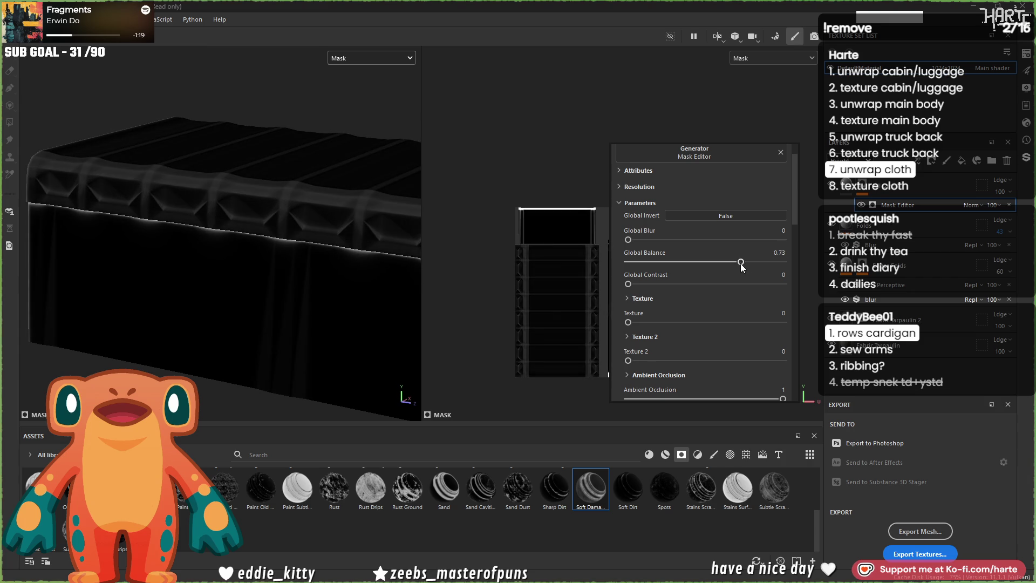
scroll(712, 332, down, 2)
drag(783, 303, 710, 304)
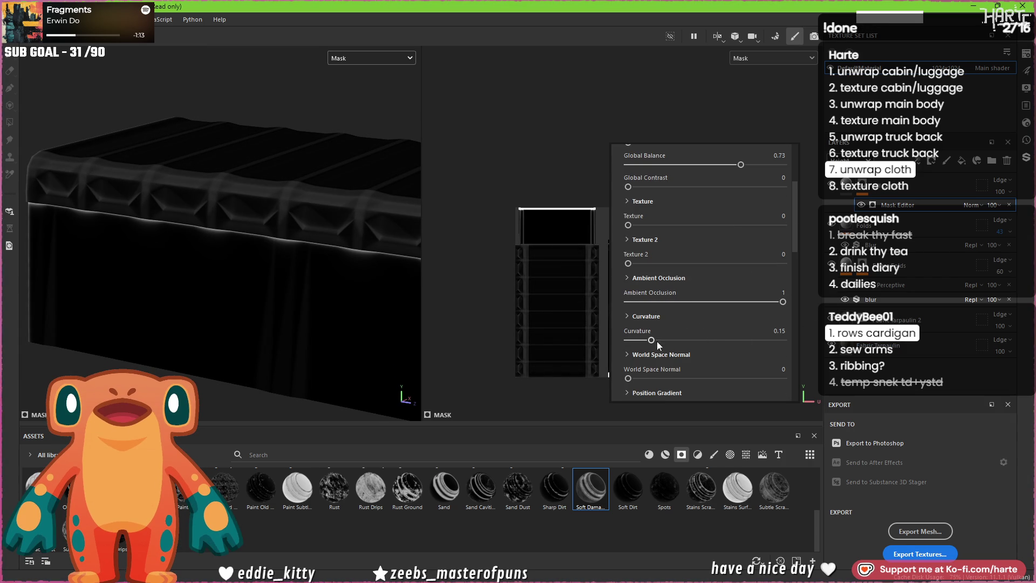
drag(651, 339, 765, 339)
drag(696, 340, 540, 345)
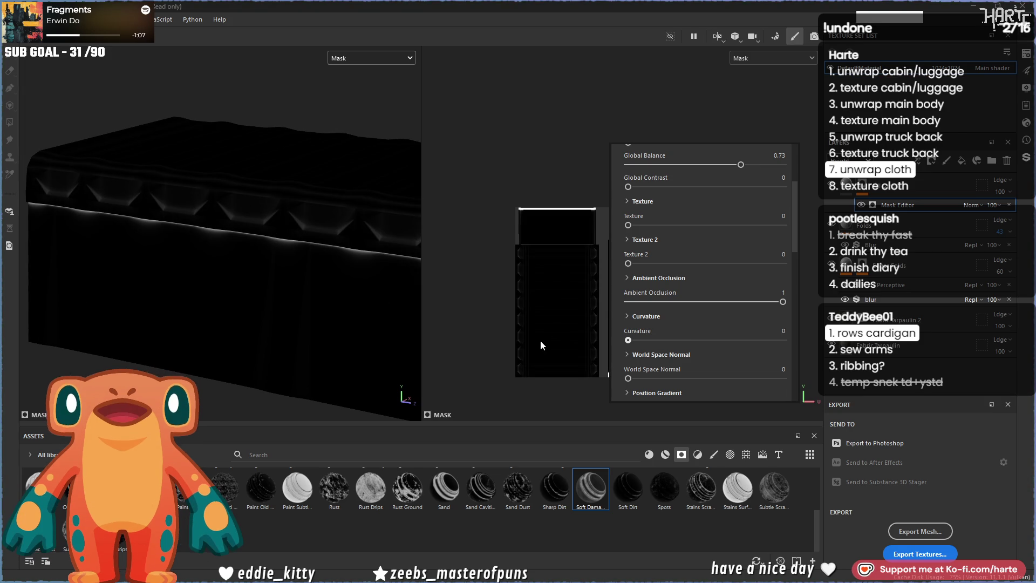
mouse_move(234, 262)
alt+mouse_down()
mouse_move(237, 338)
mouse_move(243, 276)
alt+mouse_up()
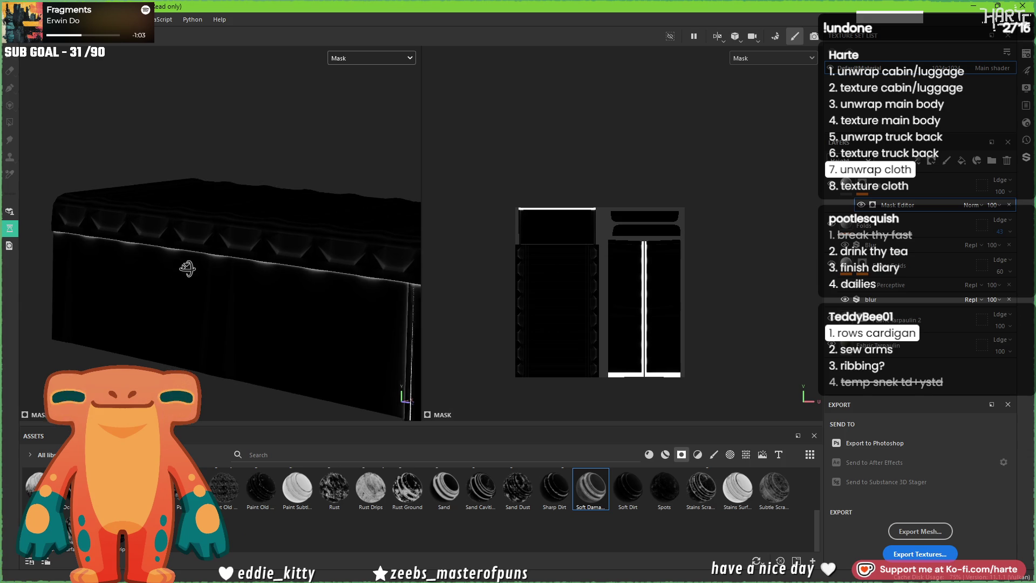
- Add global blur to the cloth mask, then select the Folds layer's mask for editing
click(897, 206)
drag(561, 322, 571, 323)
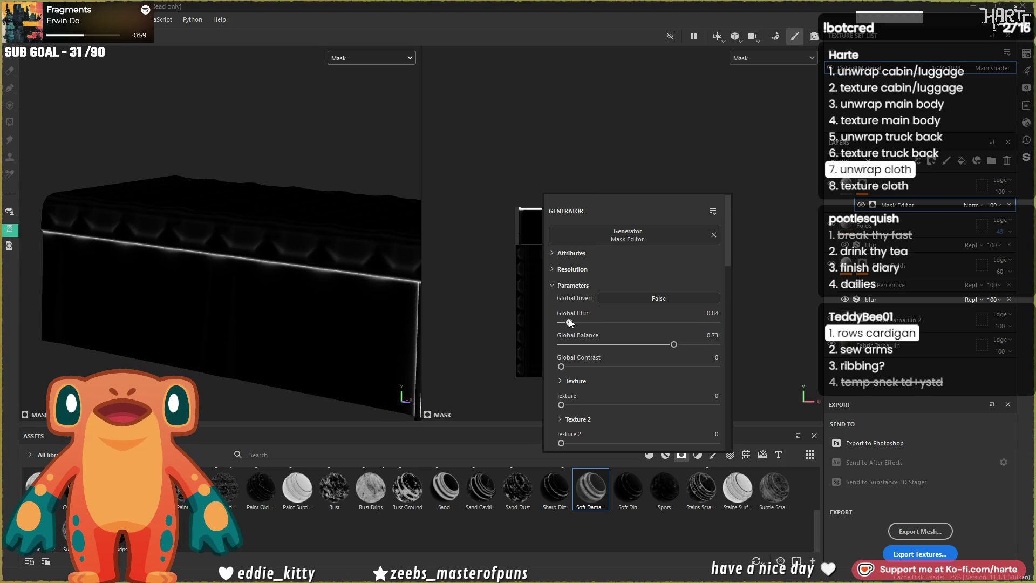
click(537, 298)
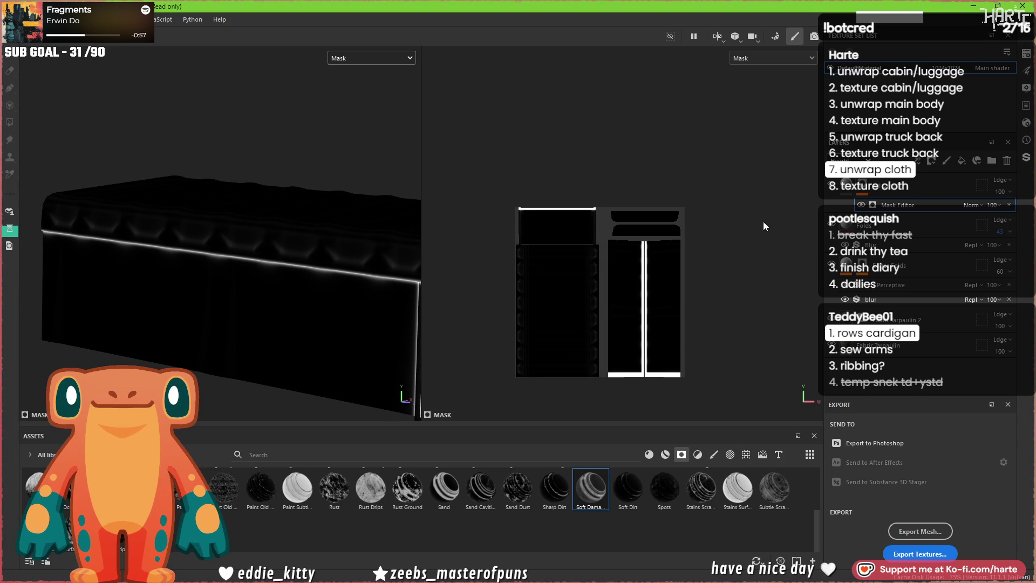
click(852, 192)
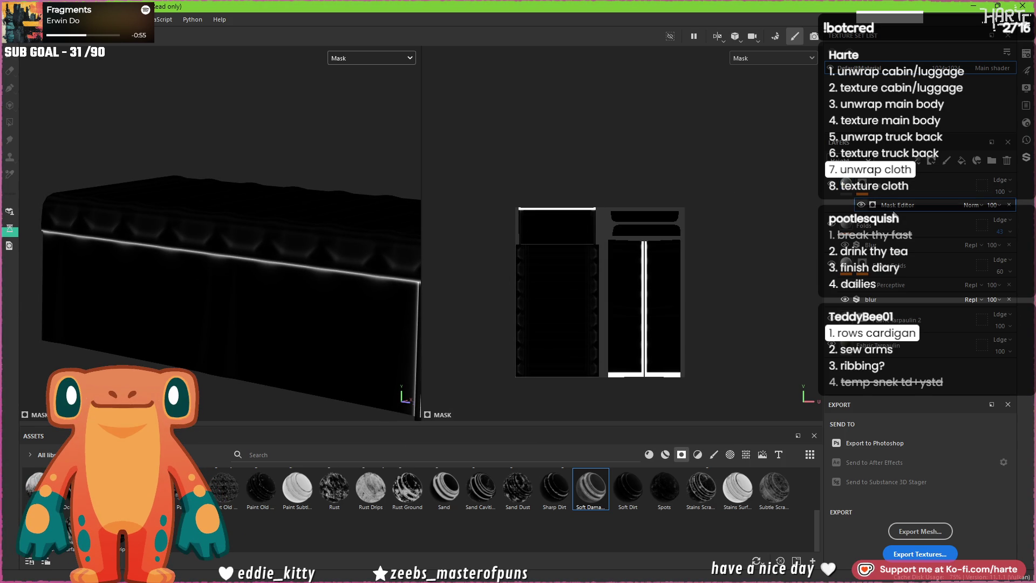
click(866, 231)
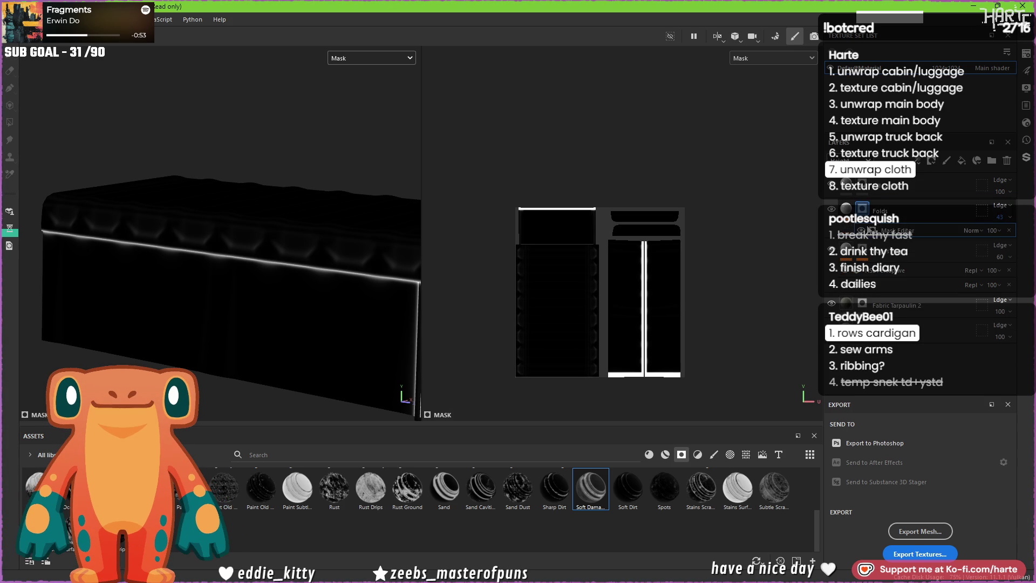
click(916, 203)
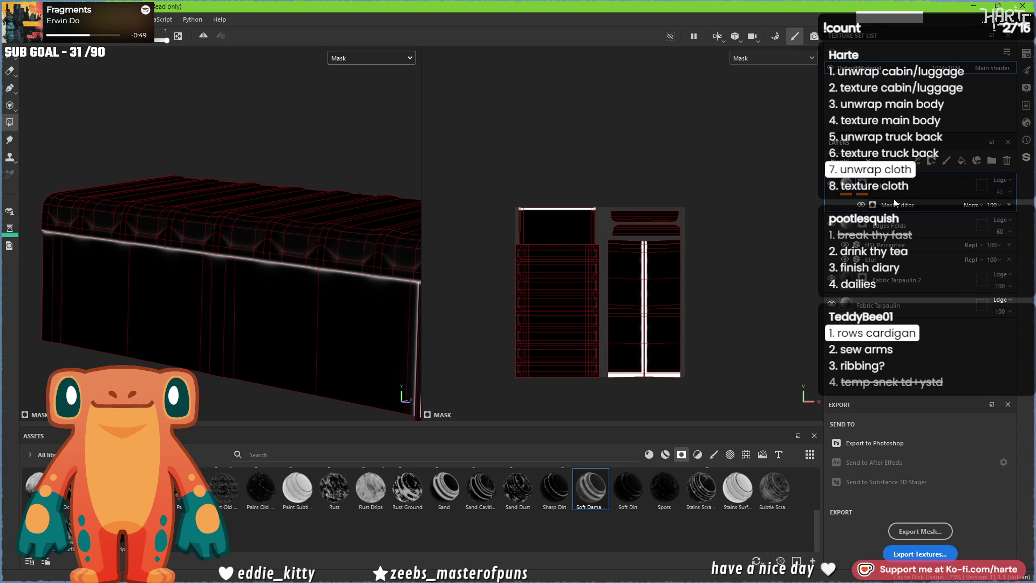
- Return to full material view, save the project with Ctrl+S, and view the cloth from above
click(846, 187)
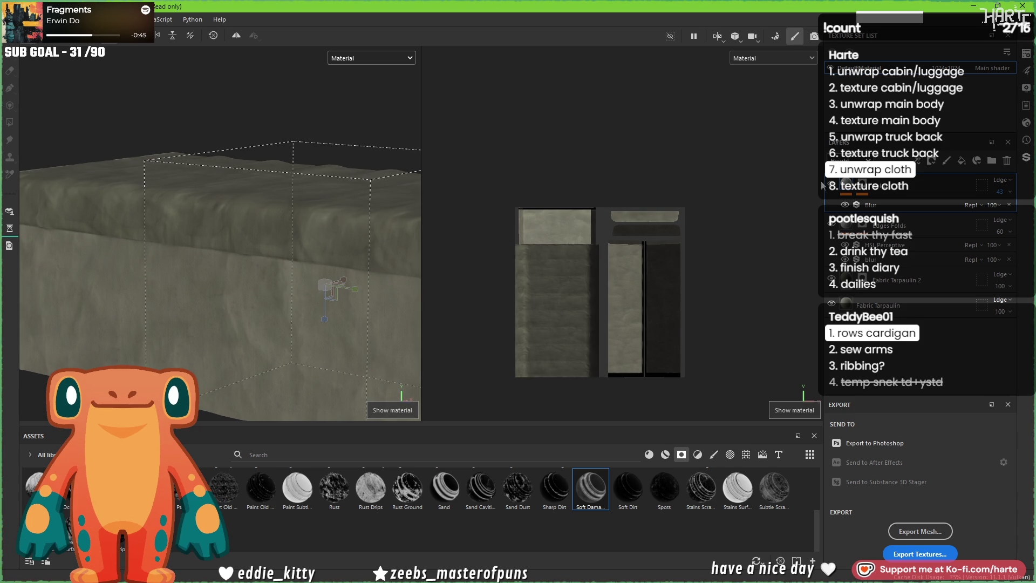
key(ctrl+s)
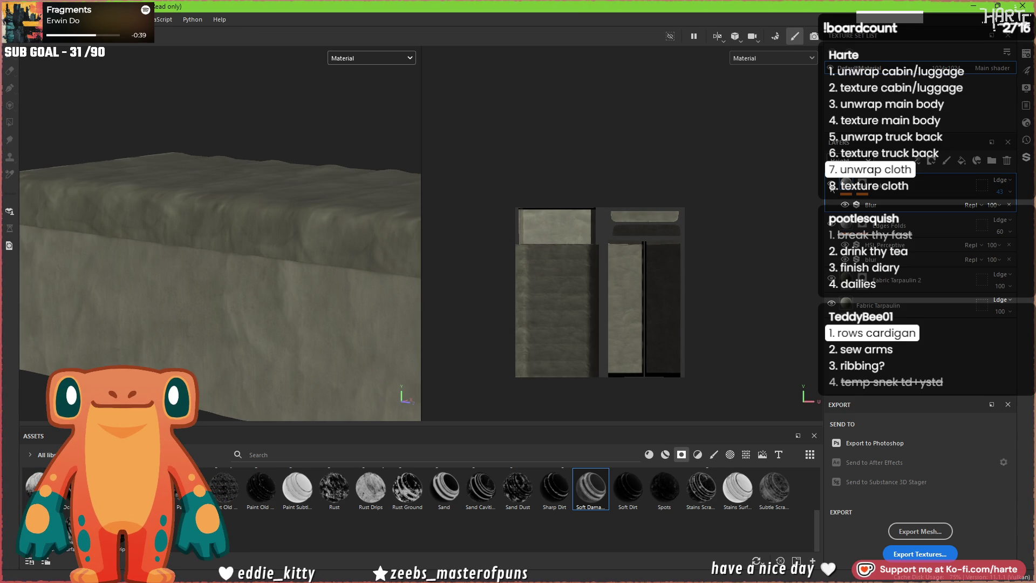
scroll(178, 255, up, 2)
scroll(178, 255, up, 2)
scroll(254, 273, up, 3)
scroll(219, 236, up, 1)
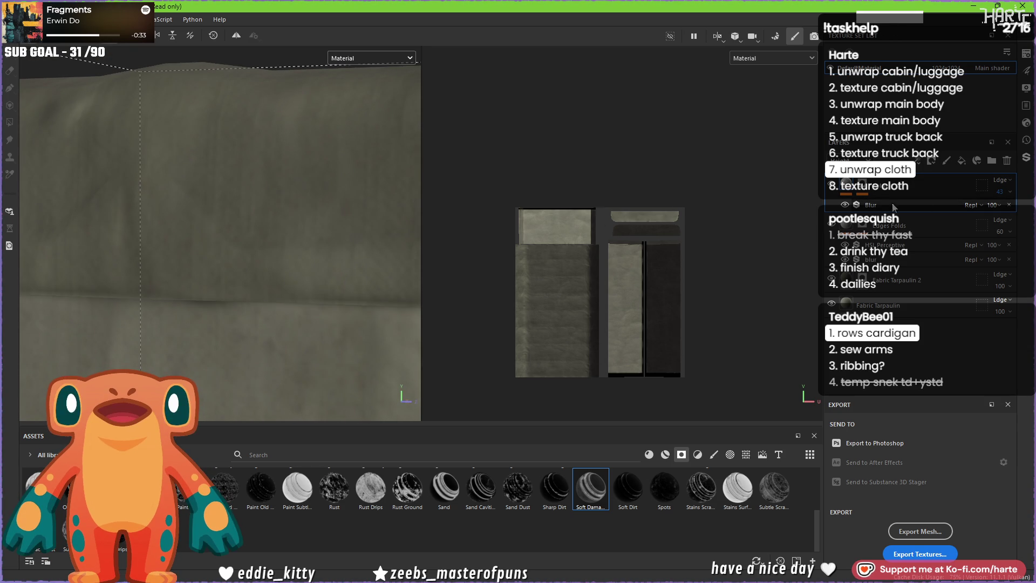
scroll(302, 243, down, 2)
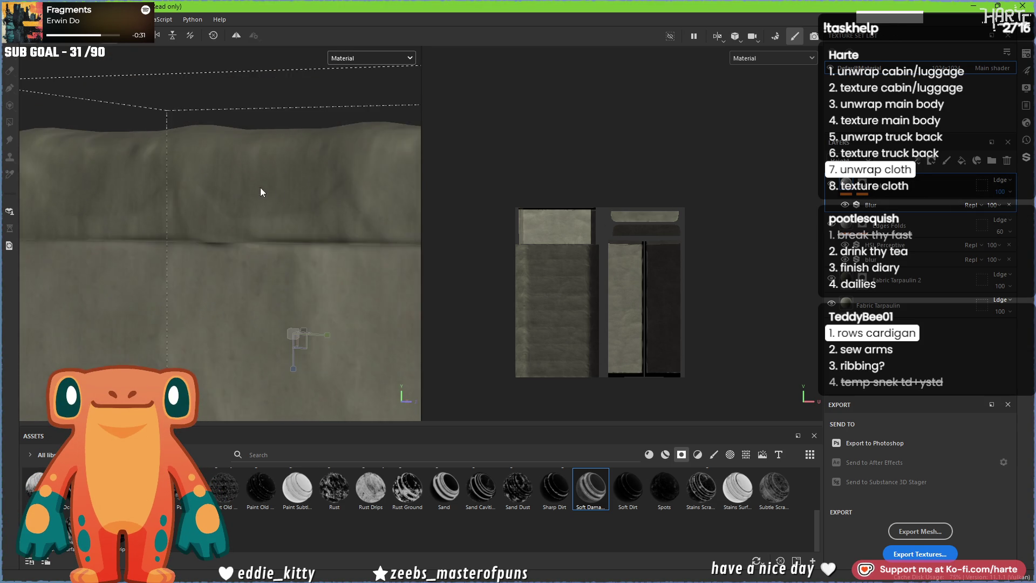
scroll(302, 198, down, 2)
alt+drag(302, 198, 343, 234)
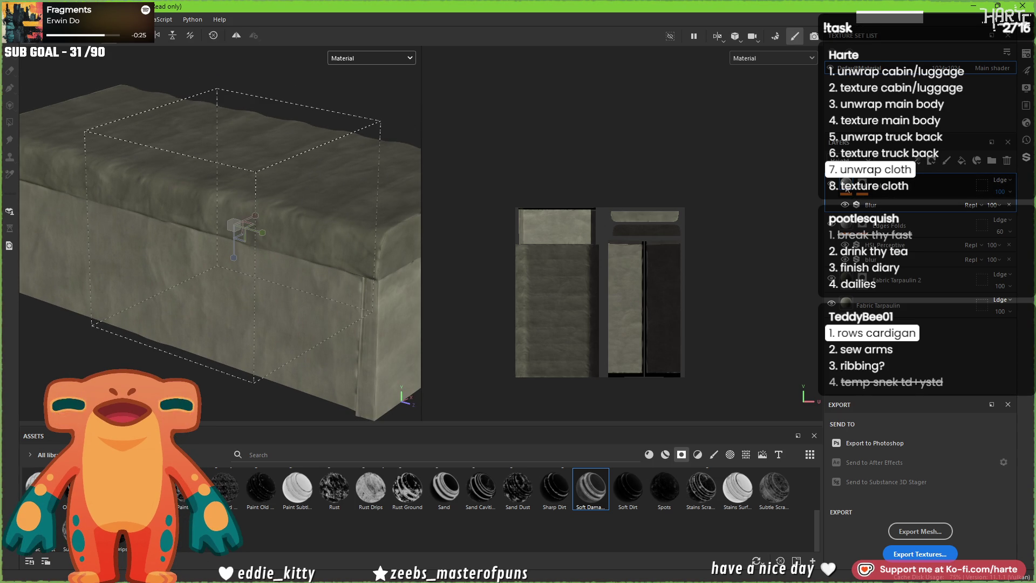
- Raise the cloth material's histogram position, enlarge the projection box, and check it from the front
mouse_move(683, 316)
mouse_down()
mouse_move(716, 317)
mouse_move(644, 317)
mouse_move(730, 324)
mouse_move(717, 327)
mouse_up()
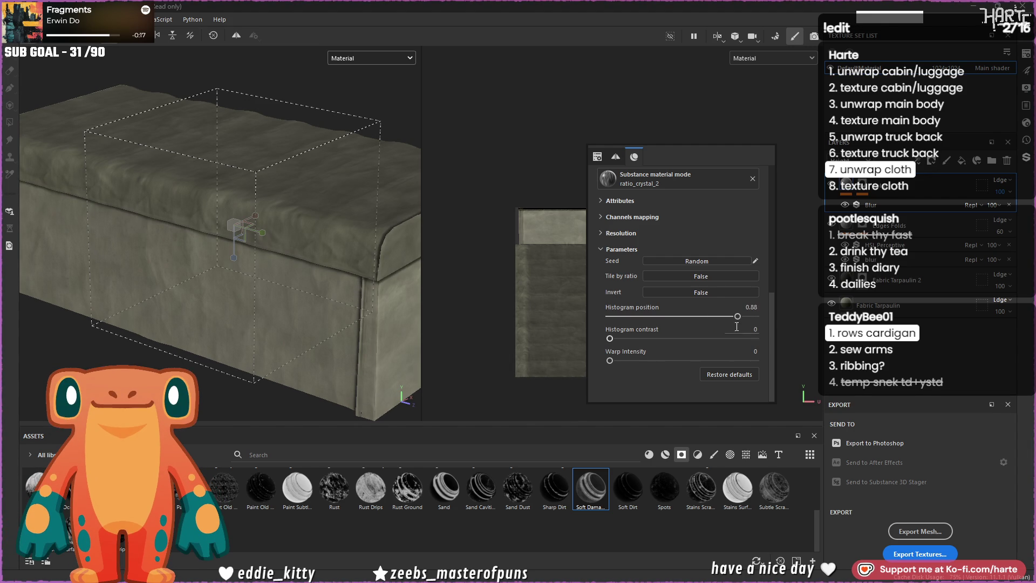
click(243, 232)
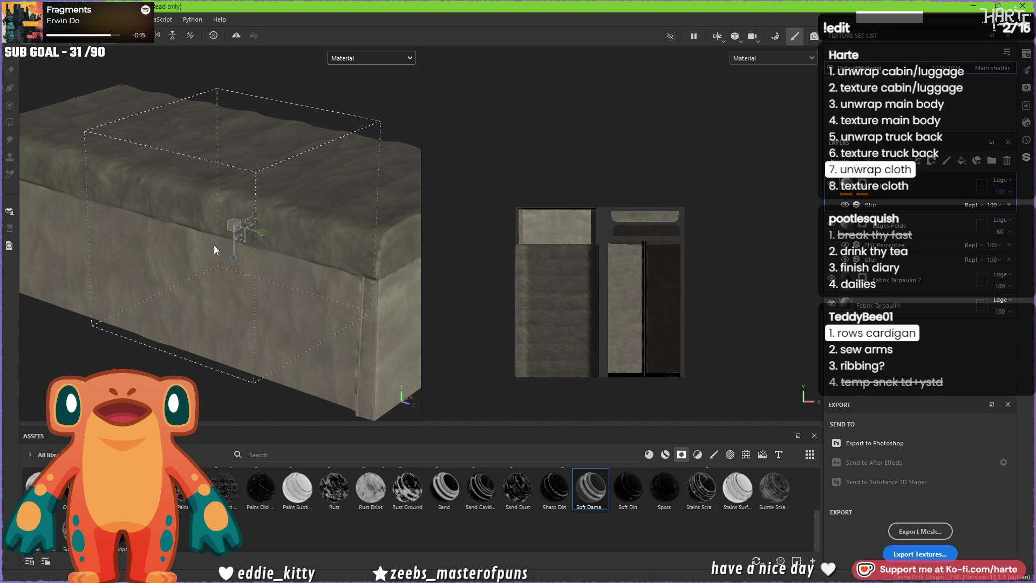
alt+drag(231, 225, 235, 227)
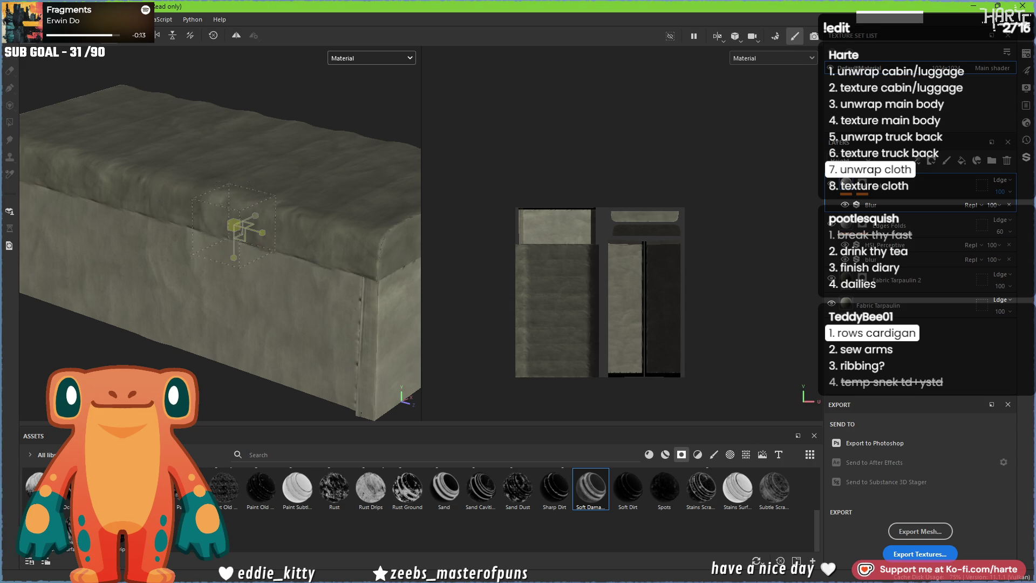
ctrl+right_drag(235, 230, 243, 229)
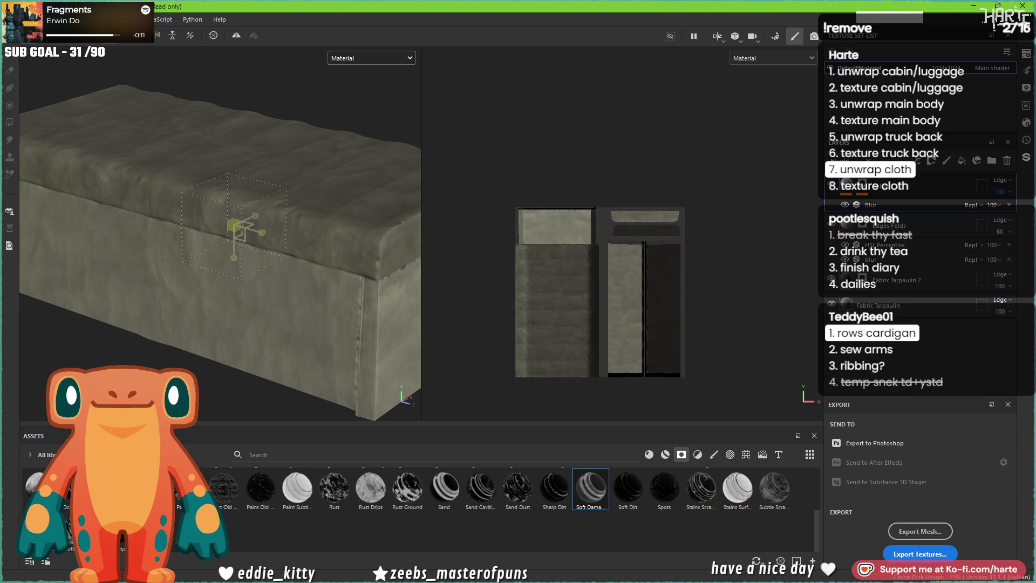
alt+drag(234, 229, 279, 208)
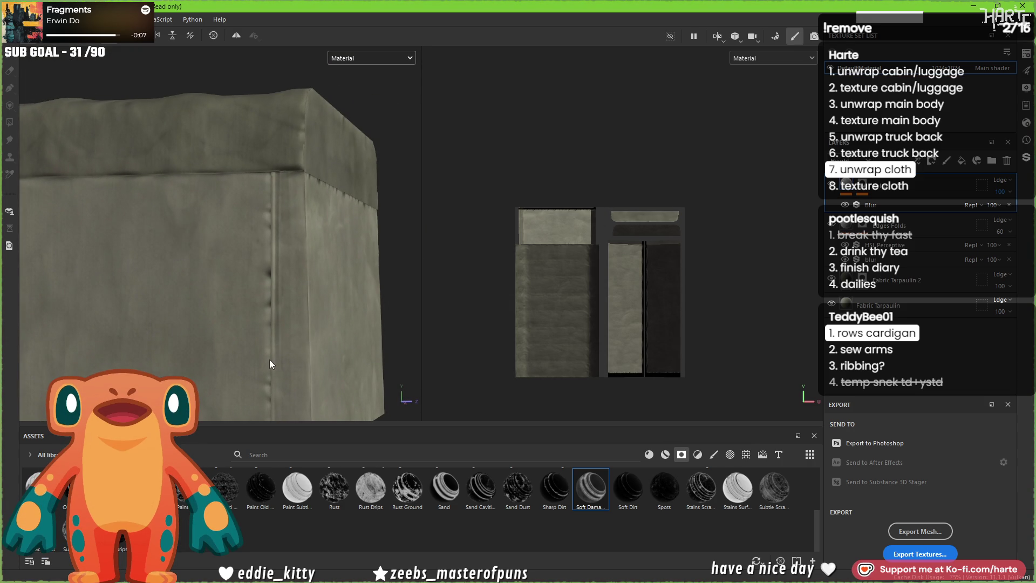
alt+drag(297, 199, 359, 216)
- Add a new paint layer above the Mask Editor layer and undo a test wrinkle stamp
click(870, 190)
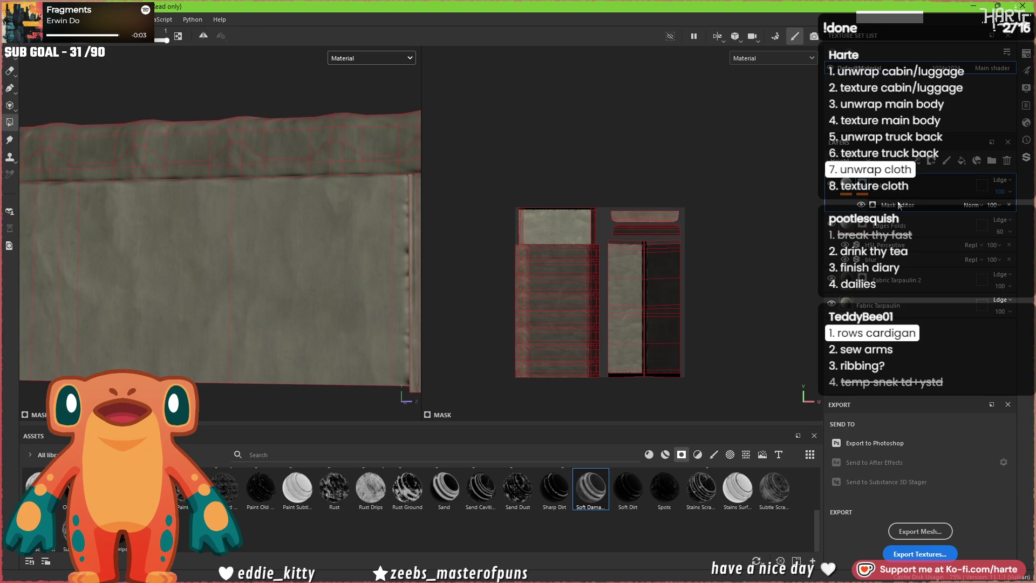
click(931, 160)
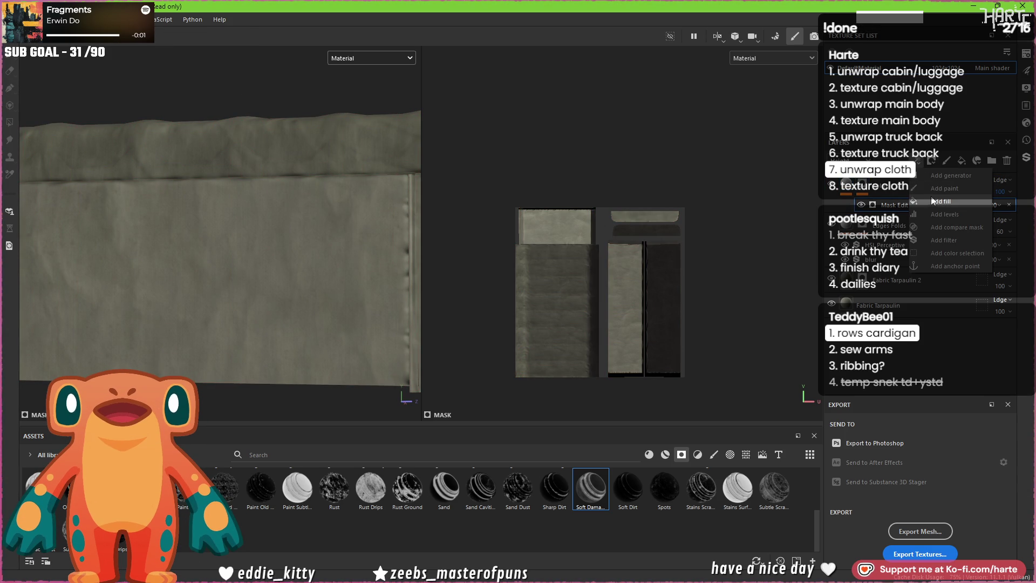
click(939, 189)
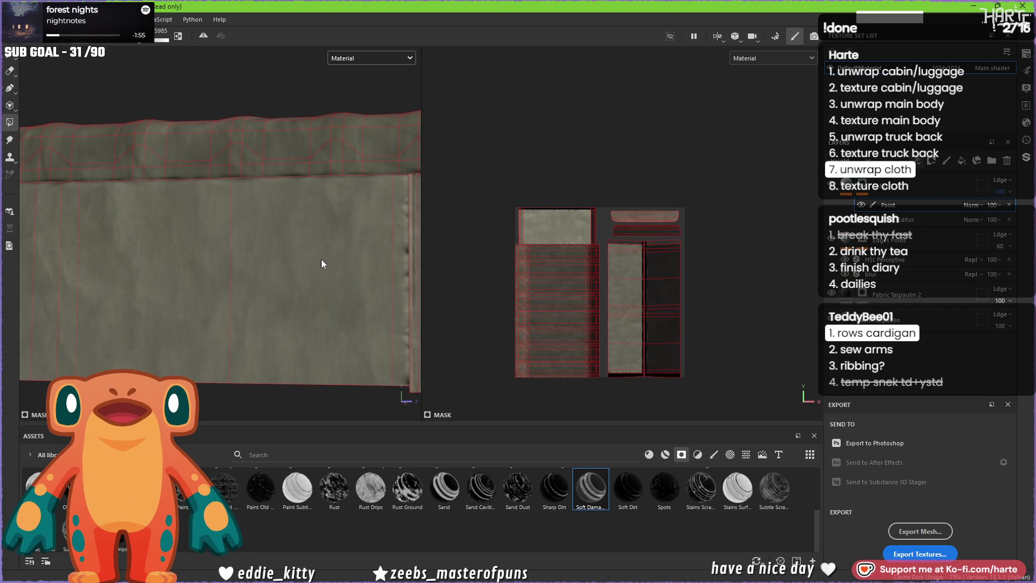
click(390, 276)
key(ctrl+z)
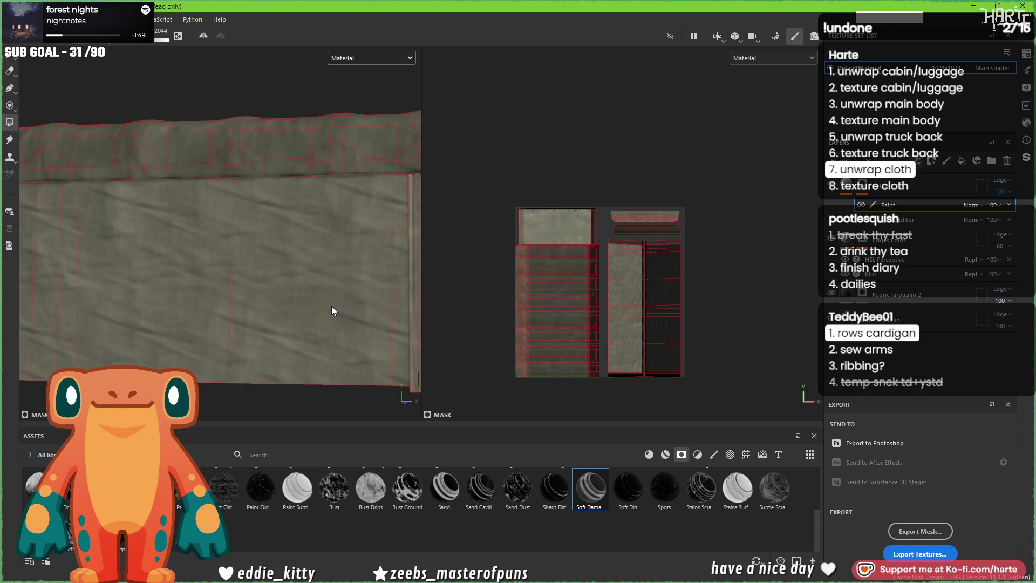
- Set the new paint layer's blend mode to Multiply and review the cloth's front face
mouse_move(279, 294)
alt+mouse_down()
mouse_move(207, 253)
mouse_move(265, 265)
alt+mouse_up()
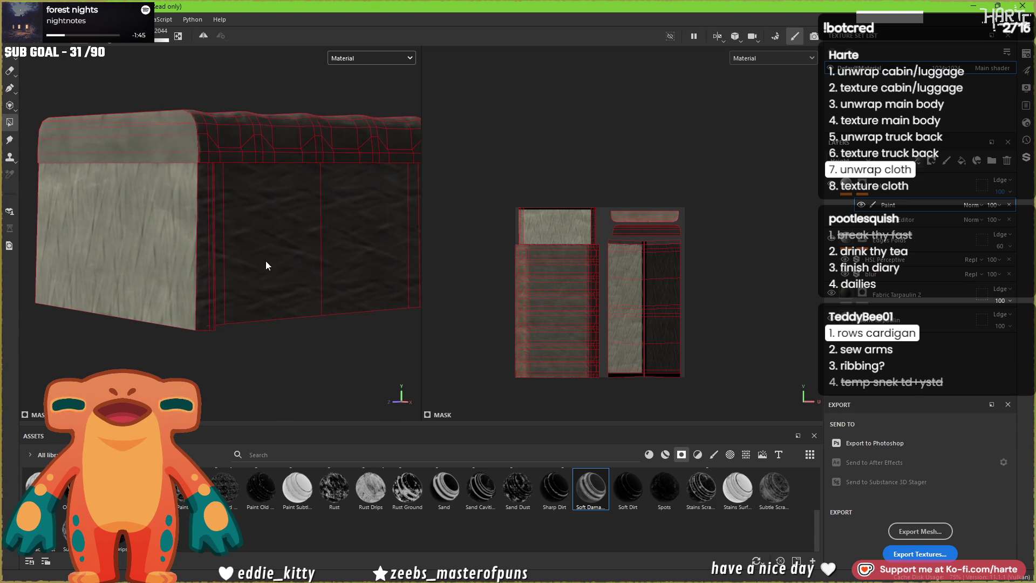
alt+drag(120, 259, 211, 243)
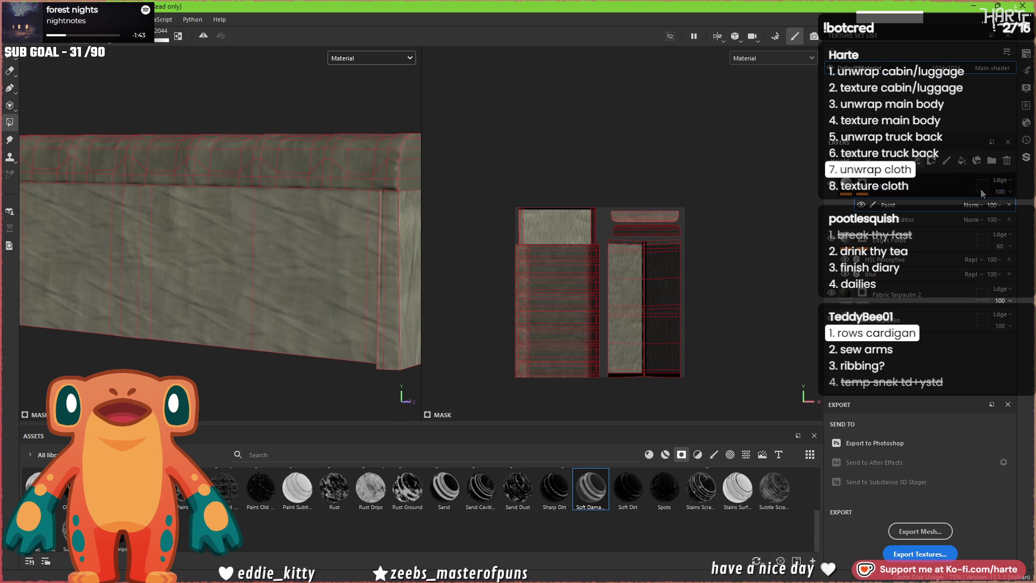
click(972, 205)
click(971, 262)
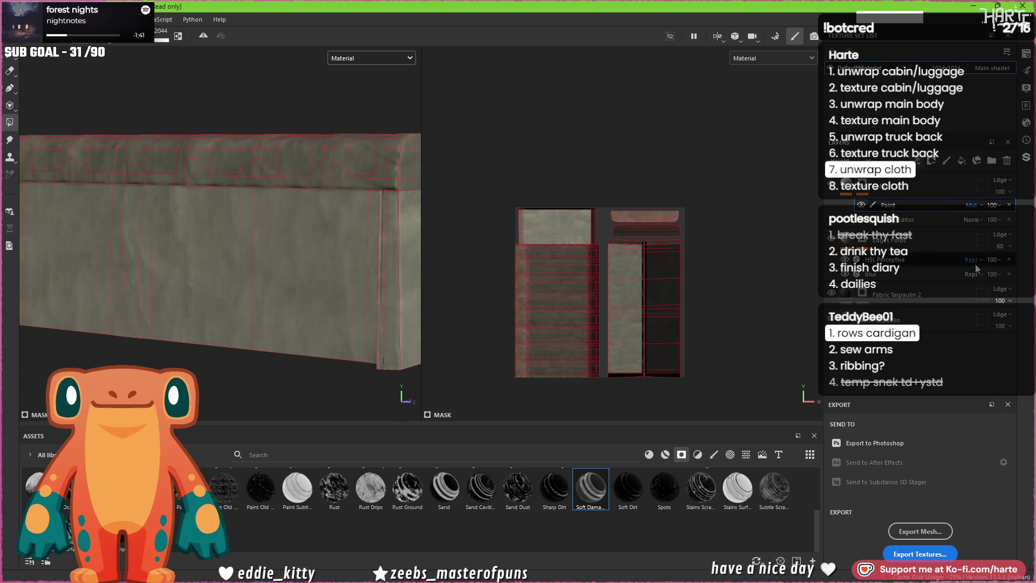
alt+drag(403, 247, 336, 255)
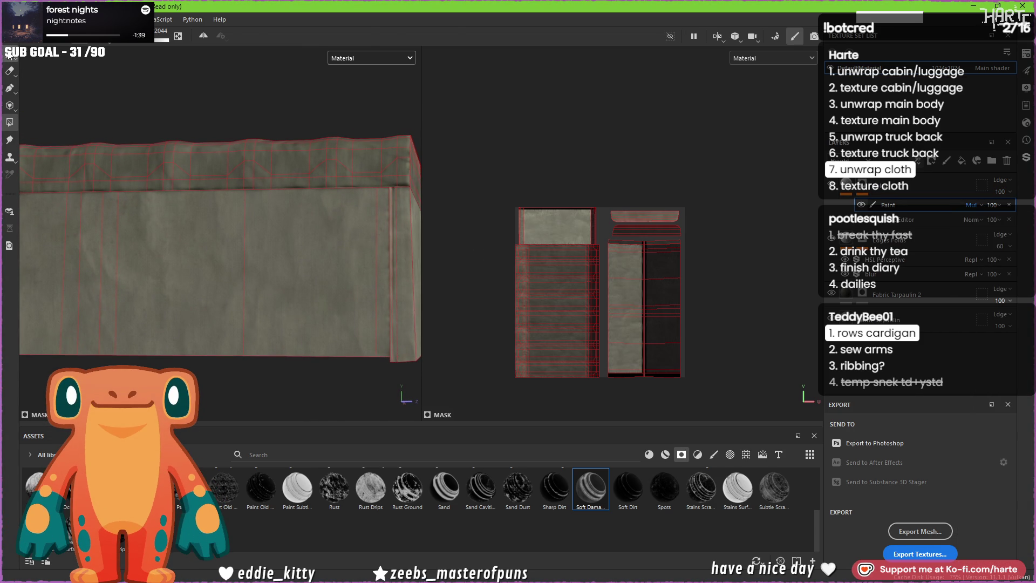
mouse_move(299, 119)
alt+mouse_down()
mouse_move(330, 127)
mouse_move(433, 238)
alt+mouse_up()
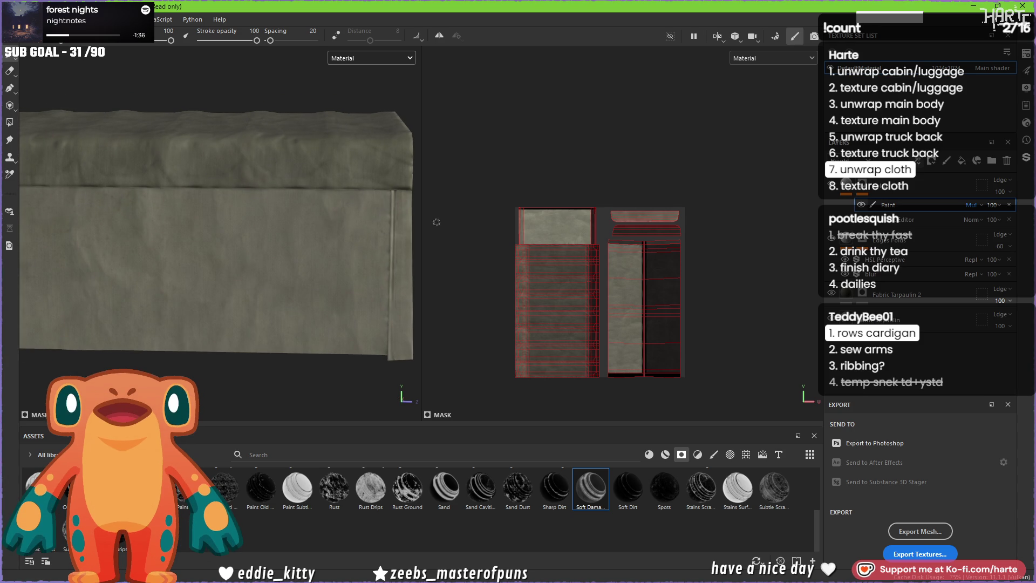
scroll(408, 283, up, 5)
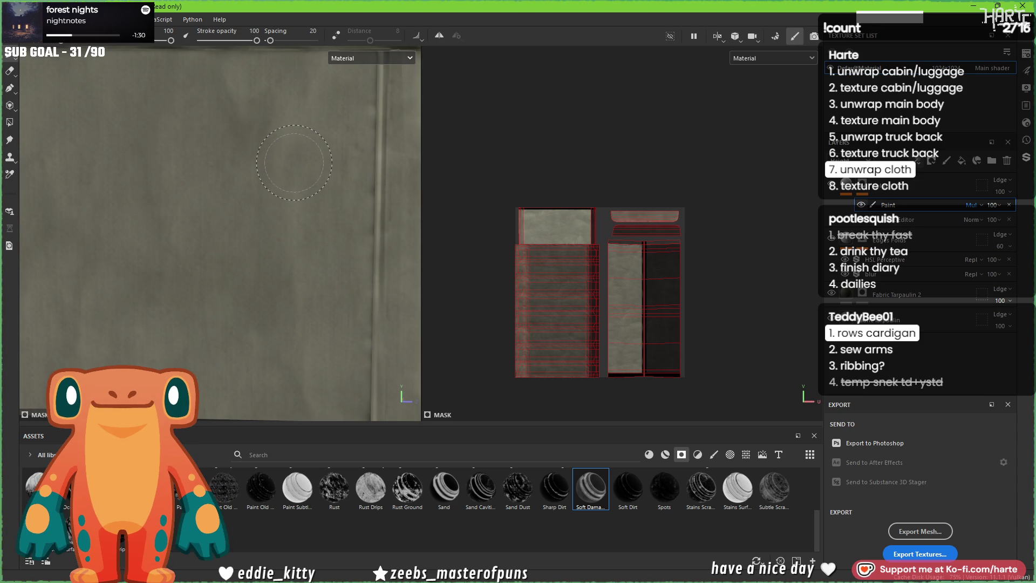
scroll(409, 250, down, 5)
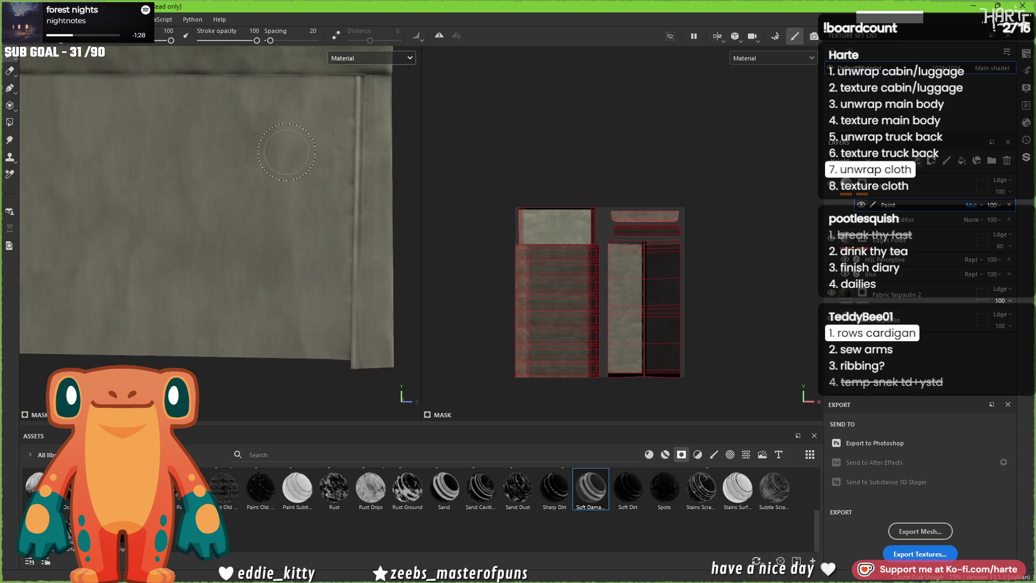
- Lower the Edges Folds layer opacity to 46 and switch both views to the Base color channel
mouse_move(408, 249)
alt+mouse_down()
mouse_move(377, 294)
mouse_move(232, 267)
alt+mouse_up()
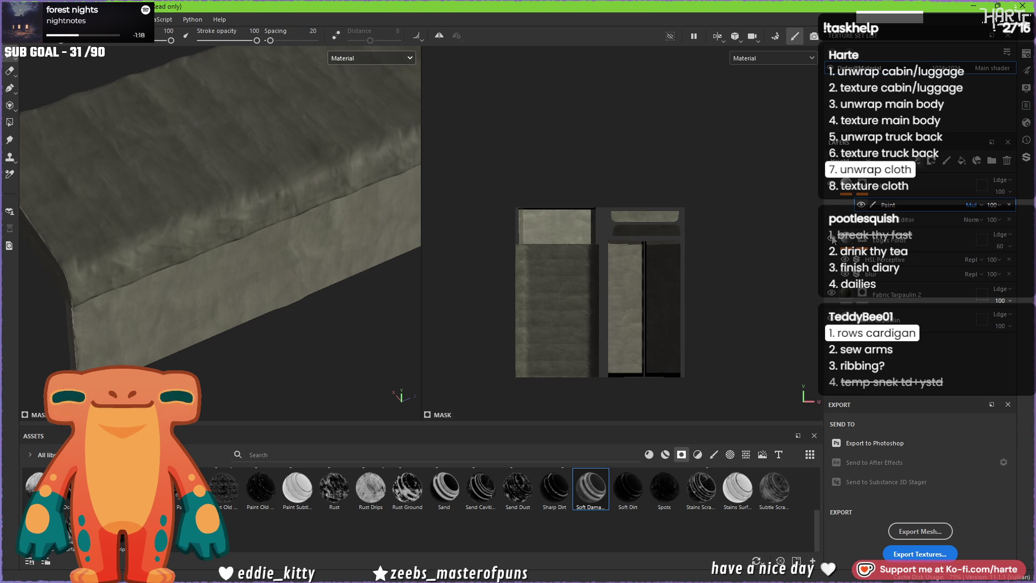
click(833, 238)
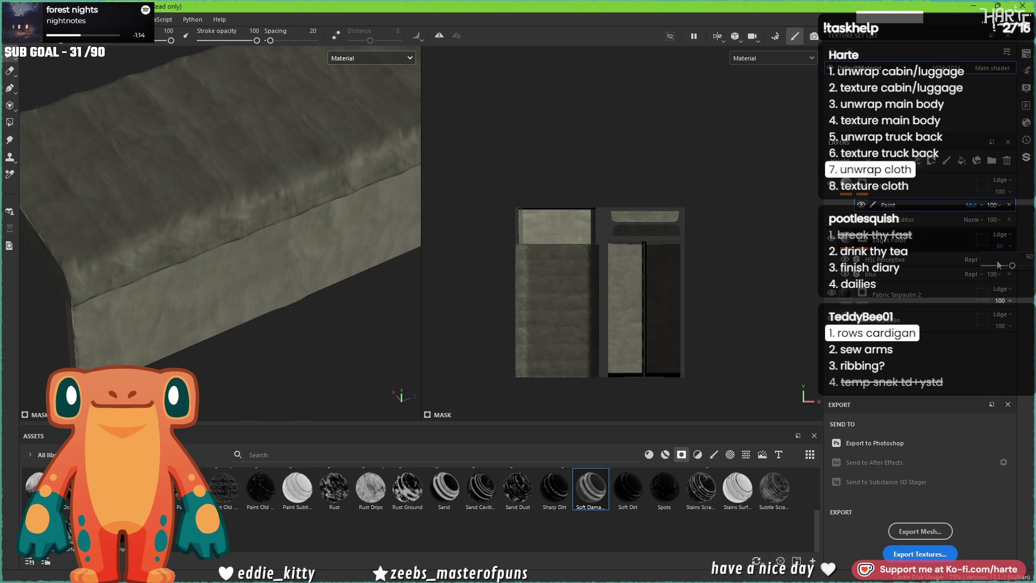
drag(998, 264, 1005, 268)
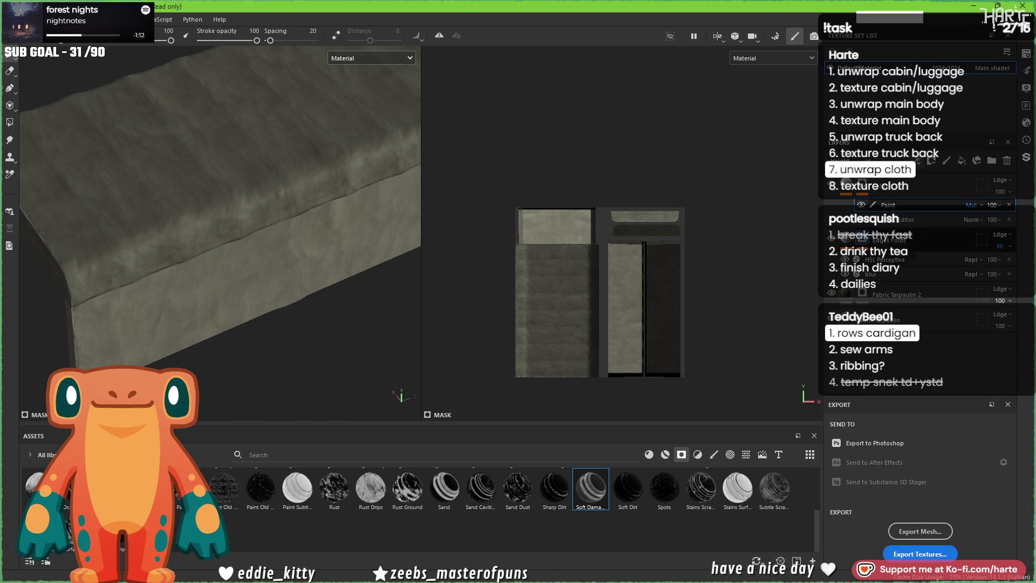
mouse_move(243, 203)
alt+mouse_down()
mouse_move(309, 221)
mouse_move(208, 232)
mouse_move(213, 284)
mouse_move(315, 270)
mouse_move(256, 269)
alt+mouse_up()
key(c)
key(shift+c)
scroll(289, 237, down, 3)
scroll(289, 237, down, 2)
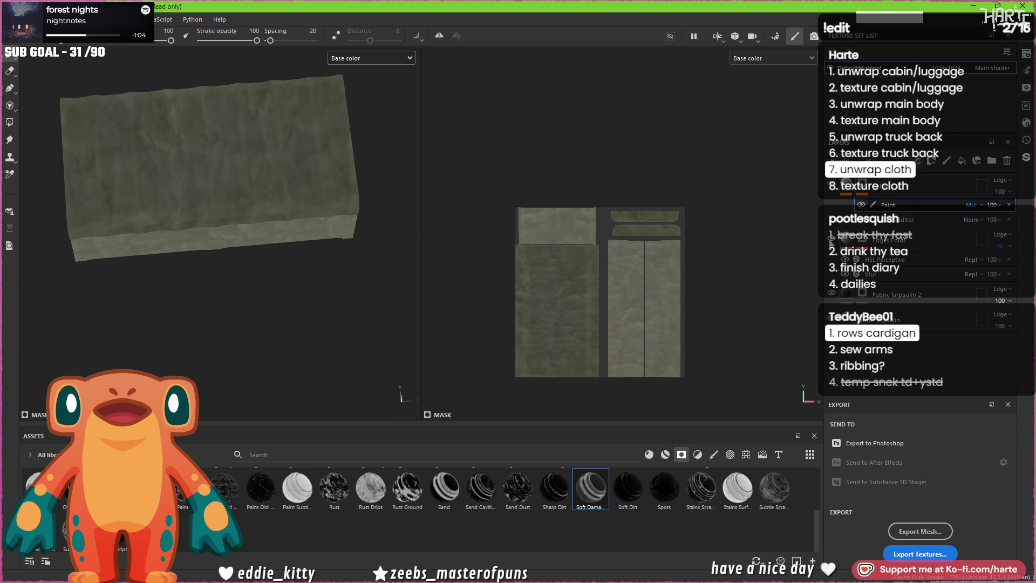
scroll(221, 231, up, 2)
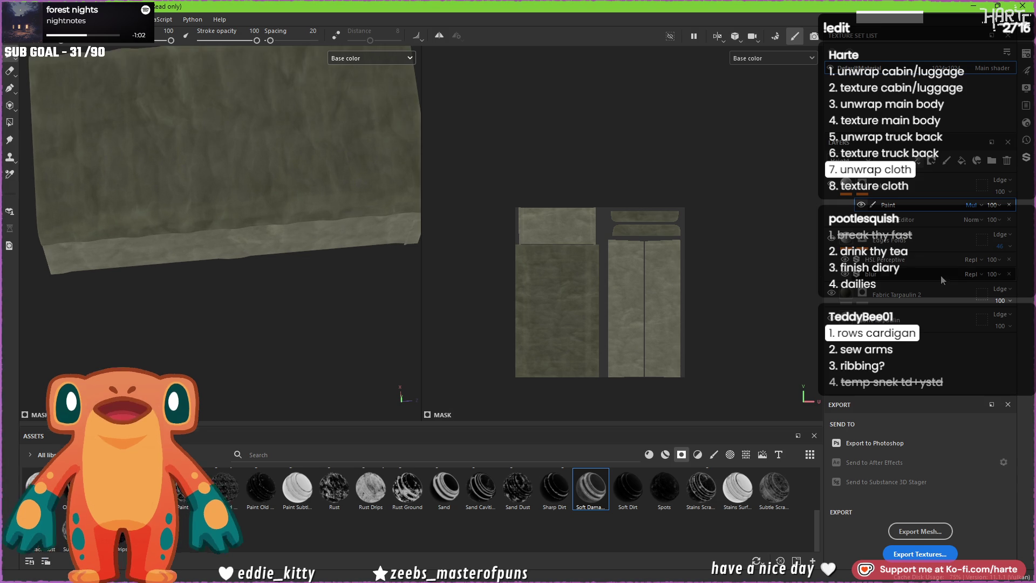
- Toggle a layer to compare, then reduce the Fabric Tarpaulin 2 fill's colour variation
click(834, 297)
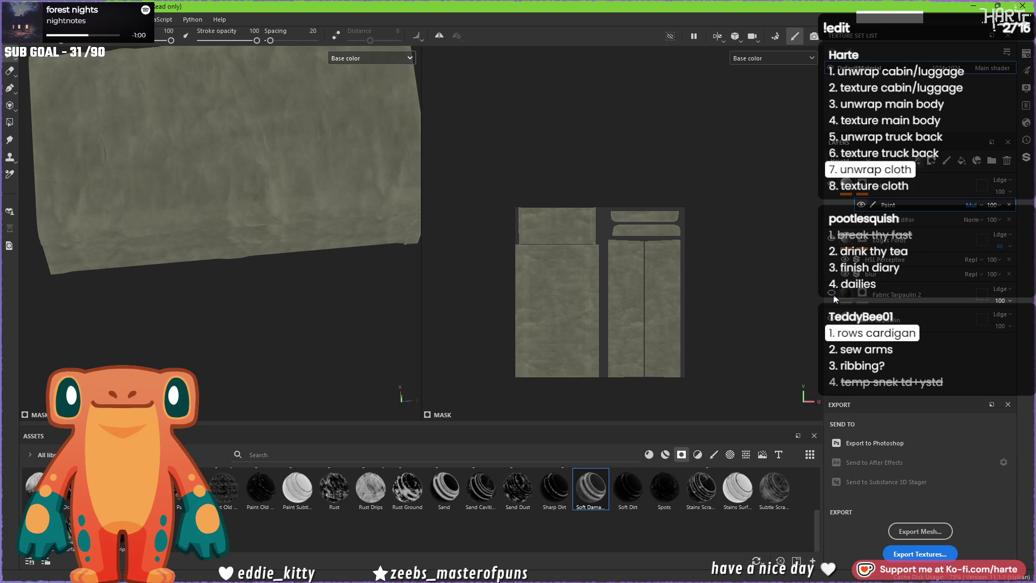
click(834, 297)
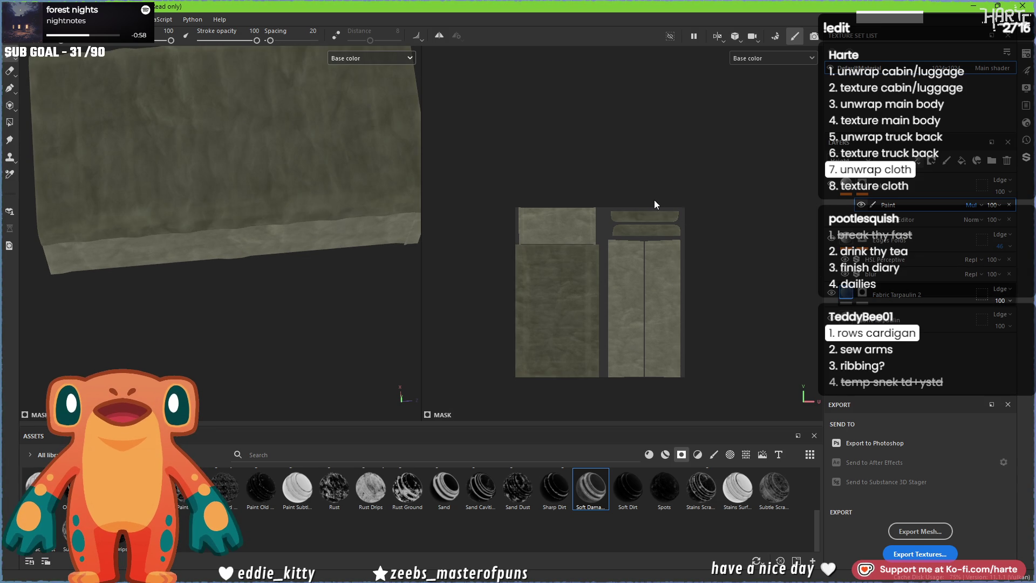
click(895, 294)
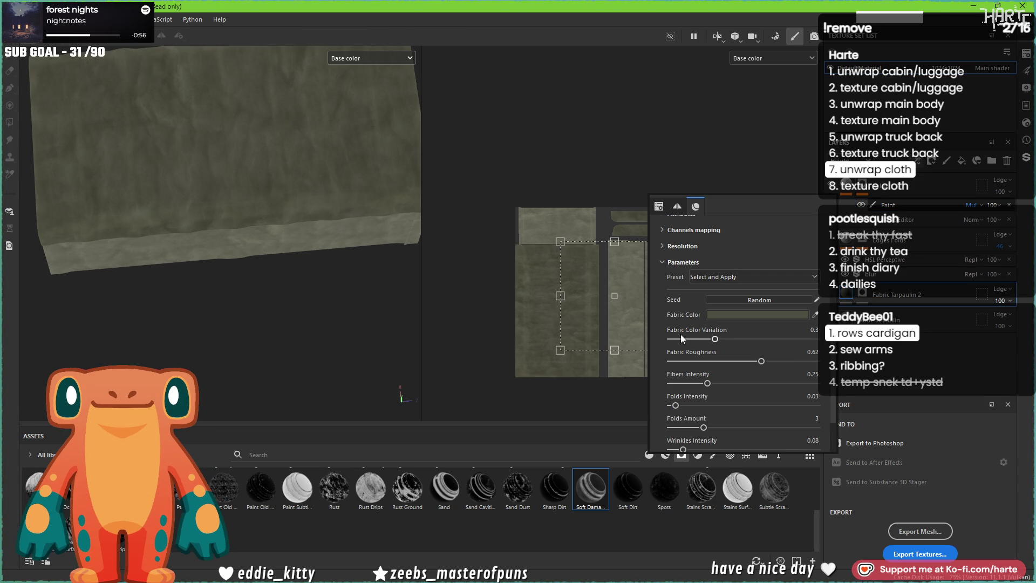
click(682, 339)
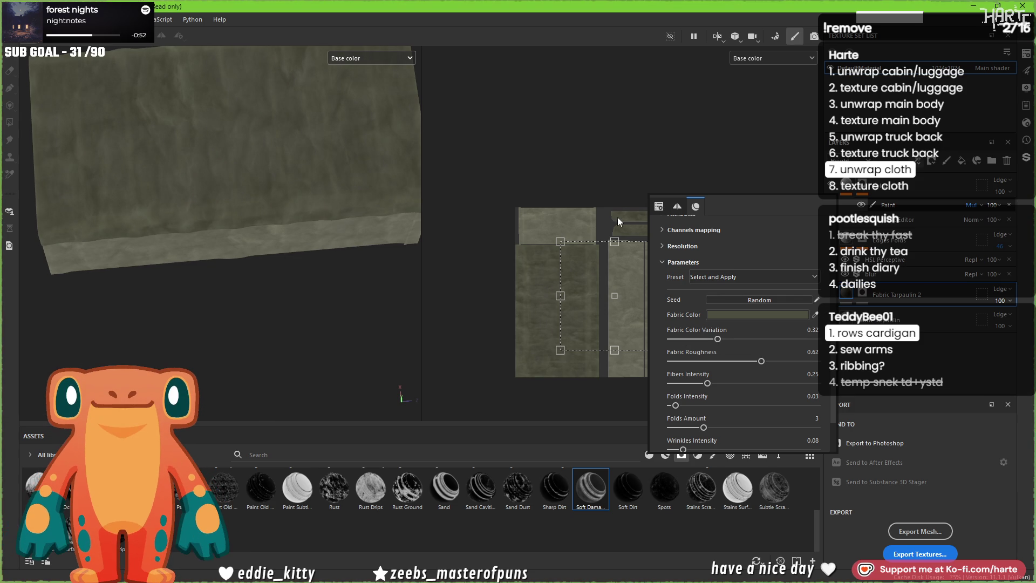
click(547, 148)
mouse_move(458, 173)
alt+mouse_down()
mouse_move(294, 179)
mouse_move(412, 205)
alt+mouse_up()
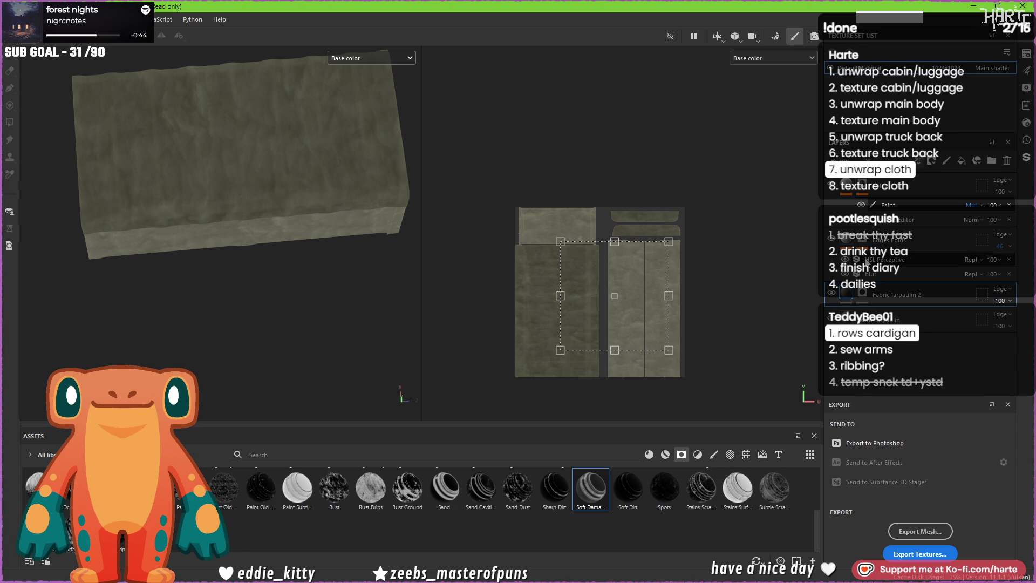
- Review the cloth box in Material view from several close angles and list the filter assets in the library
click(904, 188)
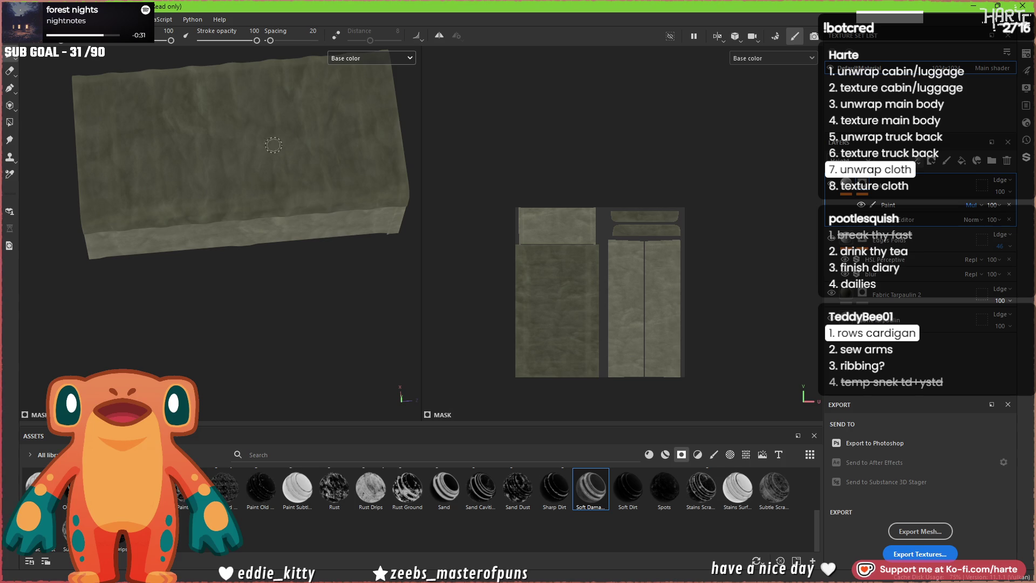
alt+drag(265, 133, 179, 213)
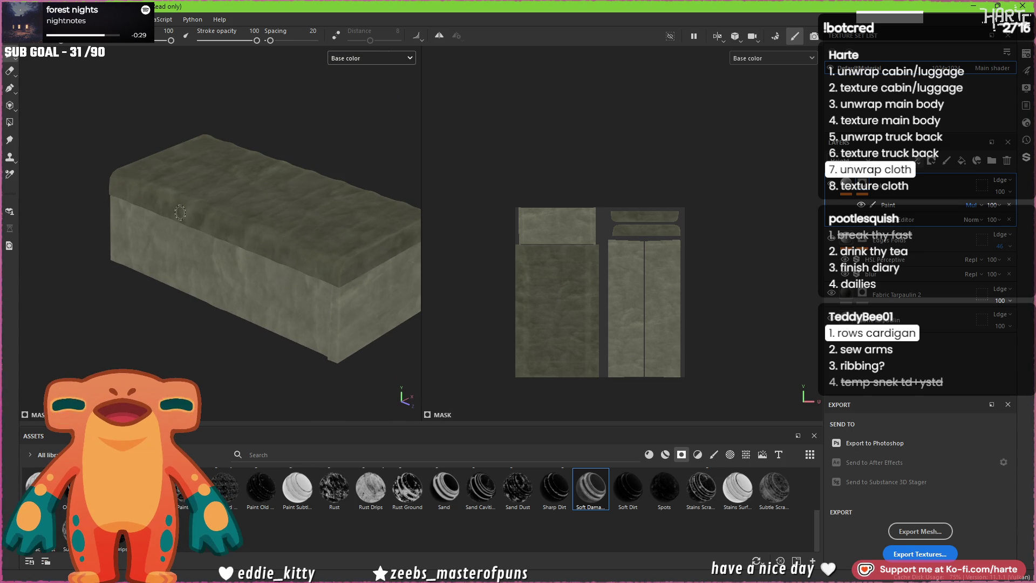
scroll(243, 251, up, 2)
mouse_move(268, 268)
alt+mouse_down()
mouse_move(315, 296)
mouse_move(360, 260)
alt+mouse_up()
key(m)
mouse_move(278, 330)
alt+mouse_down()
mouse_move(157, 313)
mouse_move(324, 340)
alt+mouse_up()
alt+middle_drag(324, 341, 215, 297)
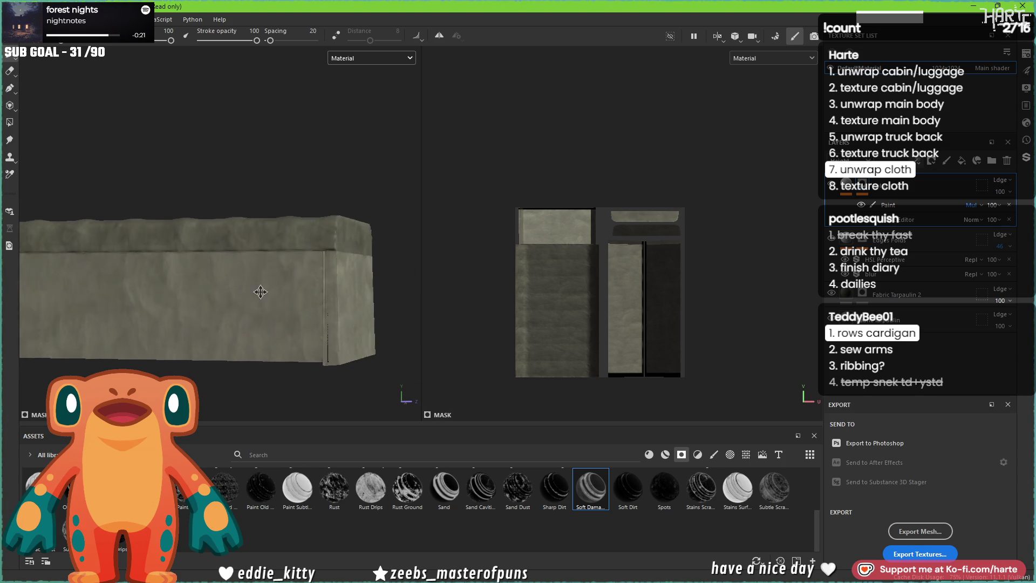
alt+drag(215, 297, 227, 330)
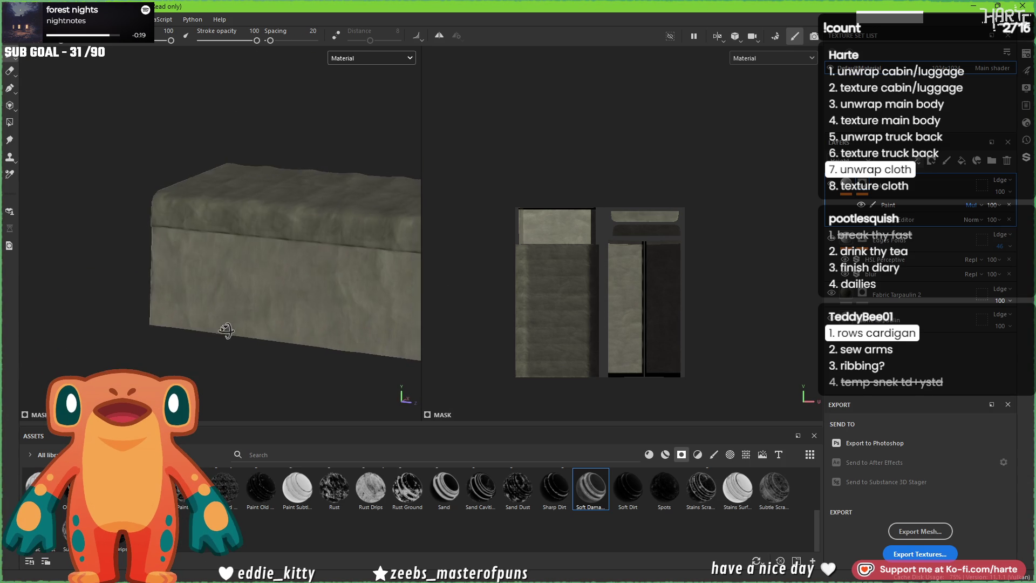
scroll(227, 330, up, 5)
mouse_move(228, 331)
alt+mouse_down()
mouse_move(384, 244)
mouse_move(416, 271)
alt+mouse_up()
scroll(235, 231, down, 5)
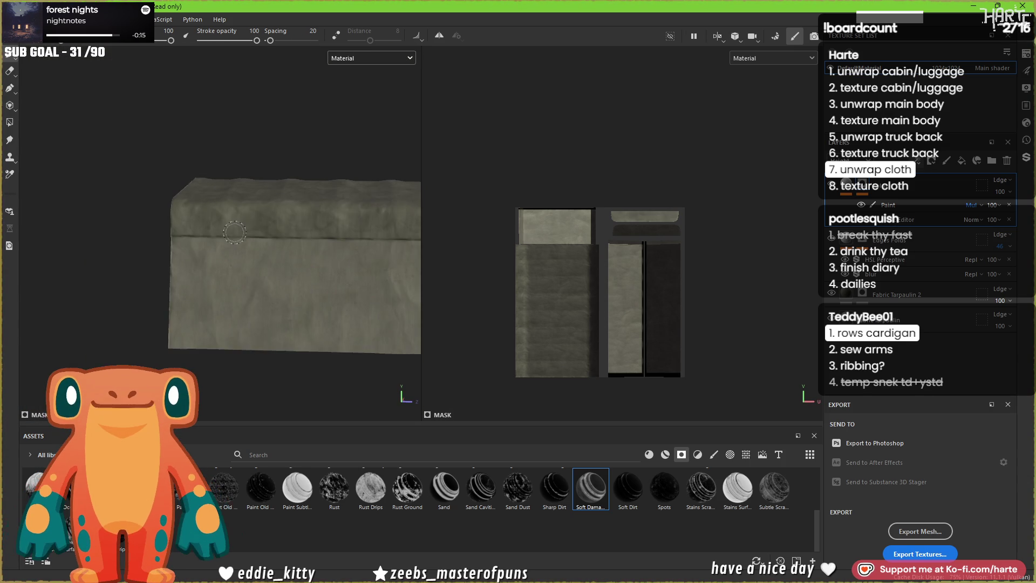
alt+drag(235, 231, 325, 322)
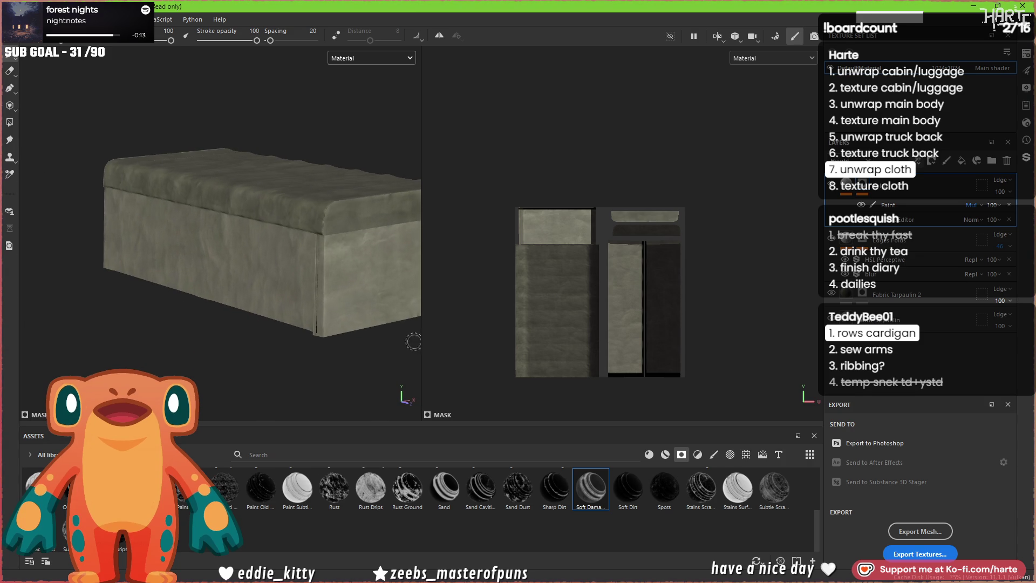
click(693, 456)
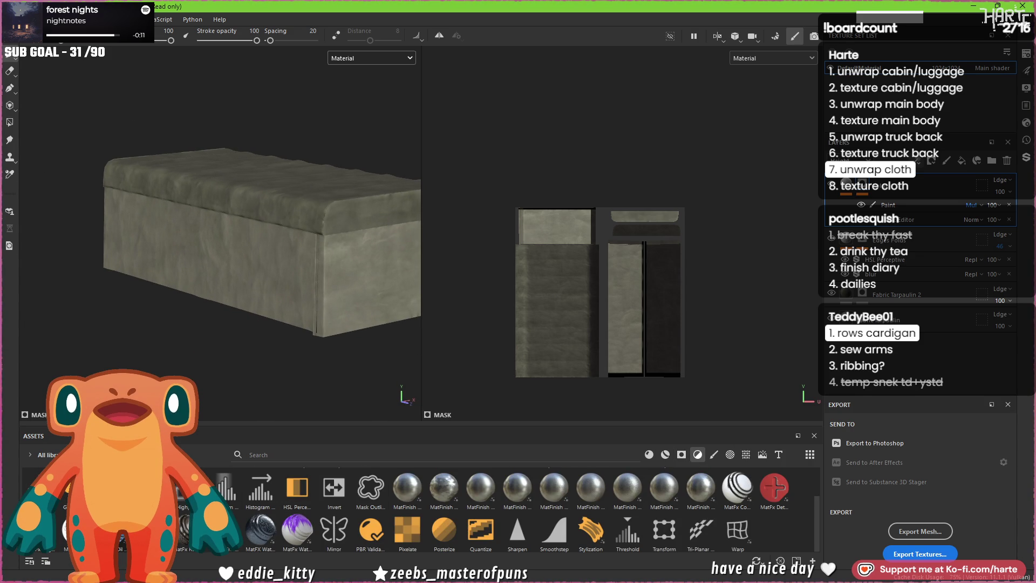
- Add a MatFx Oil Paint filter to the cloth layers and apply one of its presets
mouse_move(261, 530)
mouse_down()
mouse_move(217, 323)
mouse_move(290, 286)
mouse_up()
scroll(315, 279, up, 1)
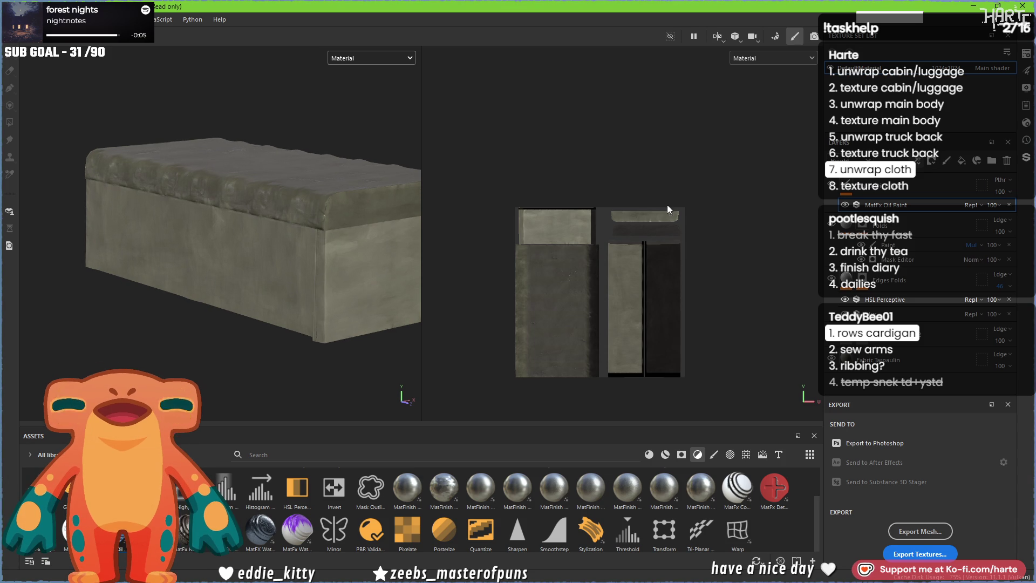
click(883, 205)
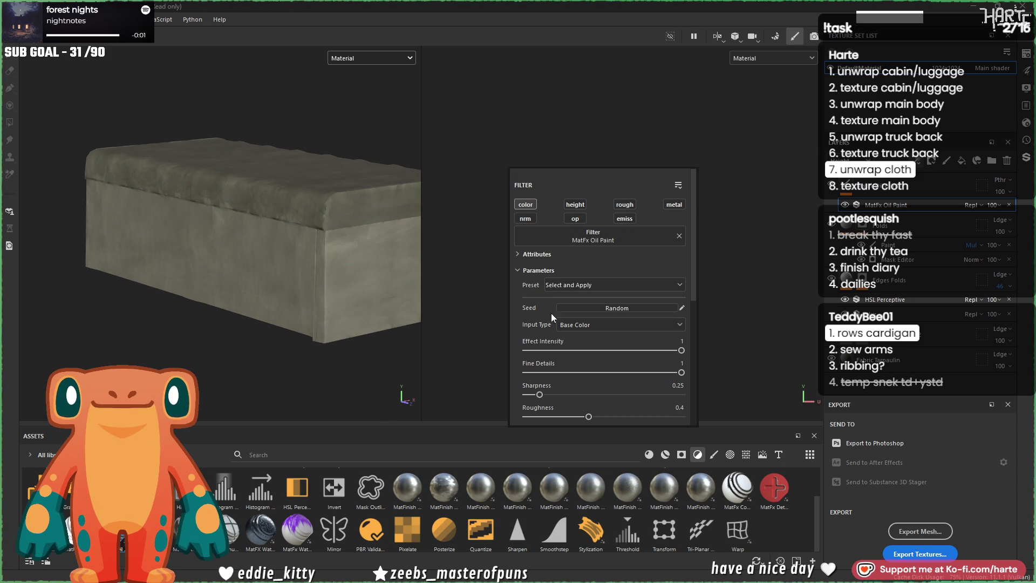
click(585, 287)
click(584, 309)
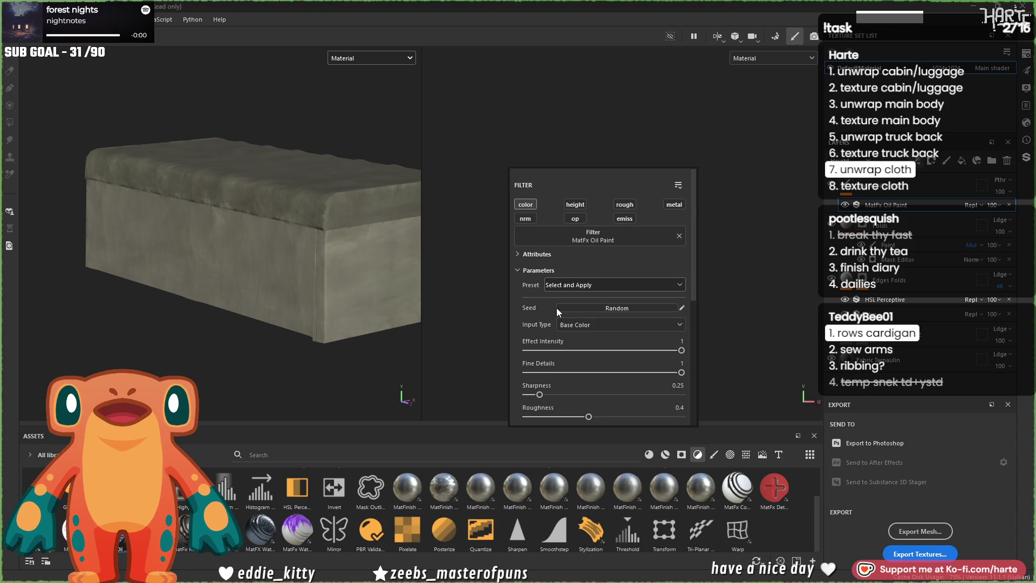
click(263, 367)
scroll(284, 364, up, 2)
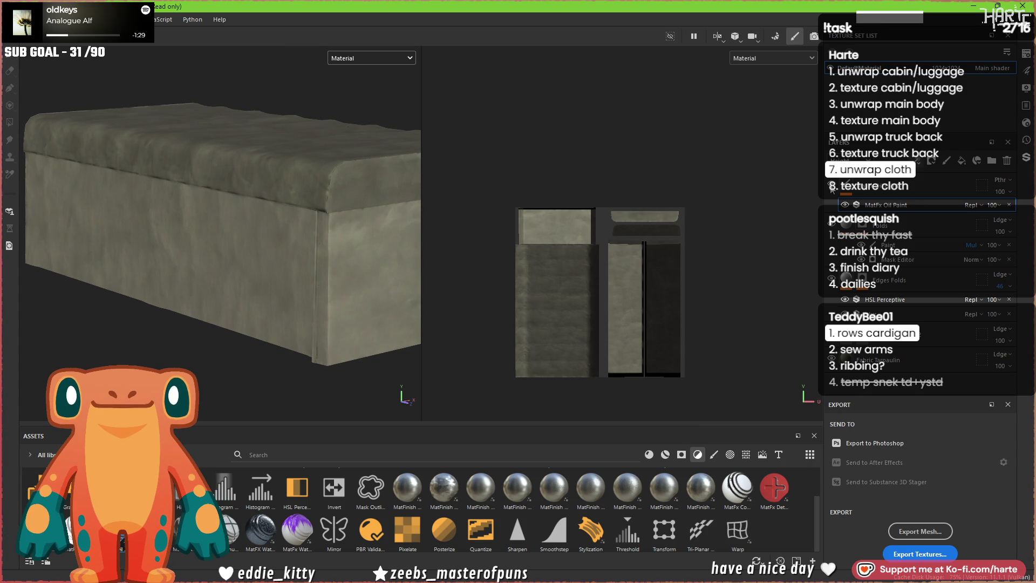
scroll(374, 193, up, 2)
scroll(374, 194, up, 2)
scroll(359, 208, up, 1)
middle_drag(284, 327, 227, 116)
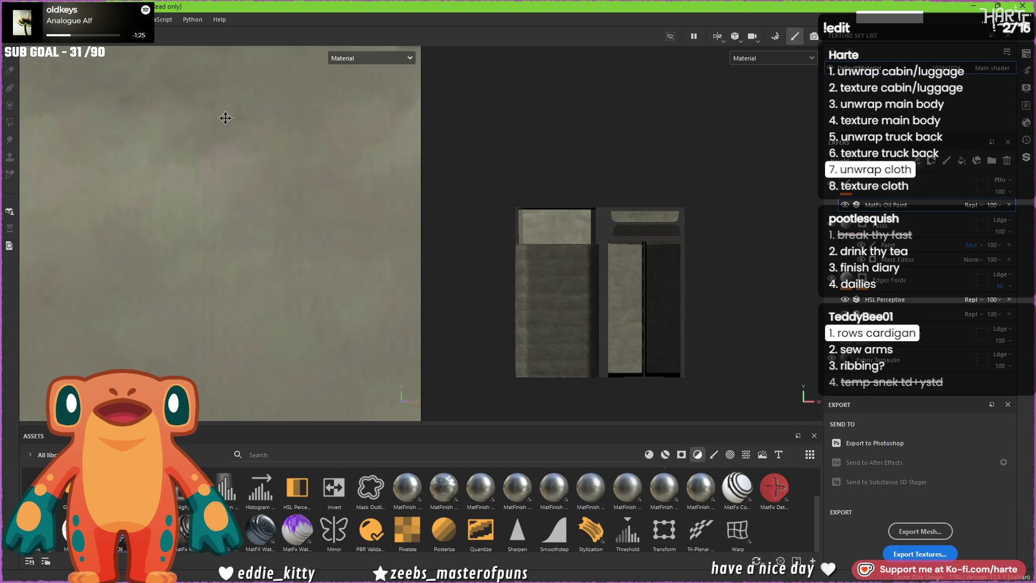
key(c)
middle_drag(230, 169, 235, 158)
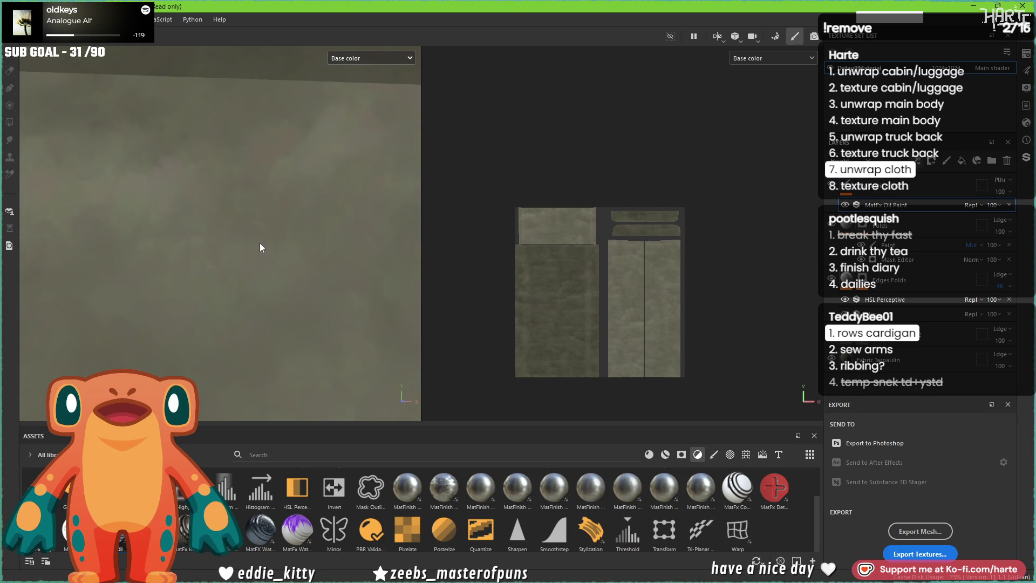
scroll(260, 244, down, 5)
scroll(260, 241, down, 2)
alt+drag(256, 245, 317, 290)
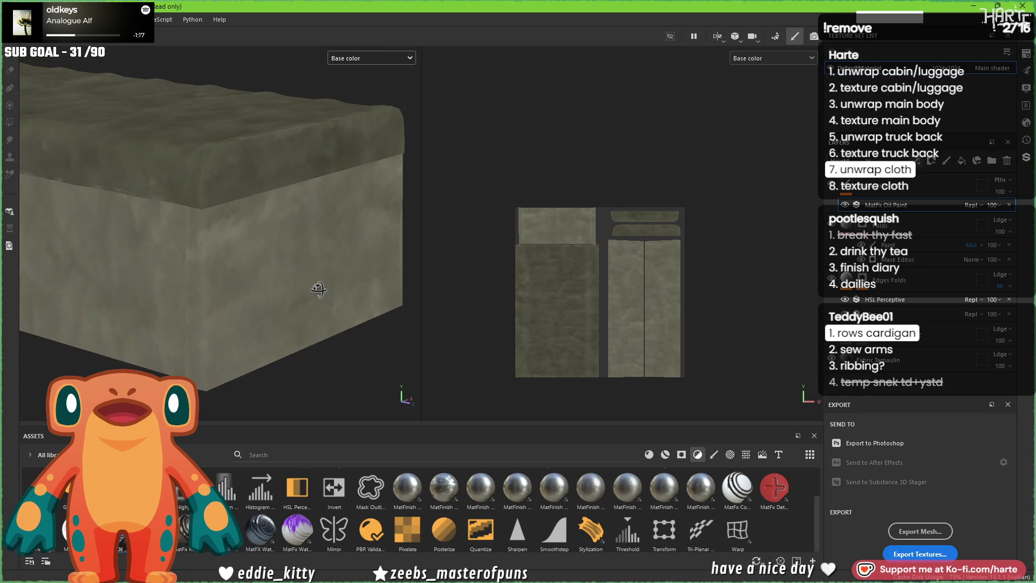
alt+drag(312, 279, 217, 253)
key(m)
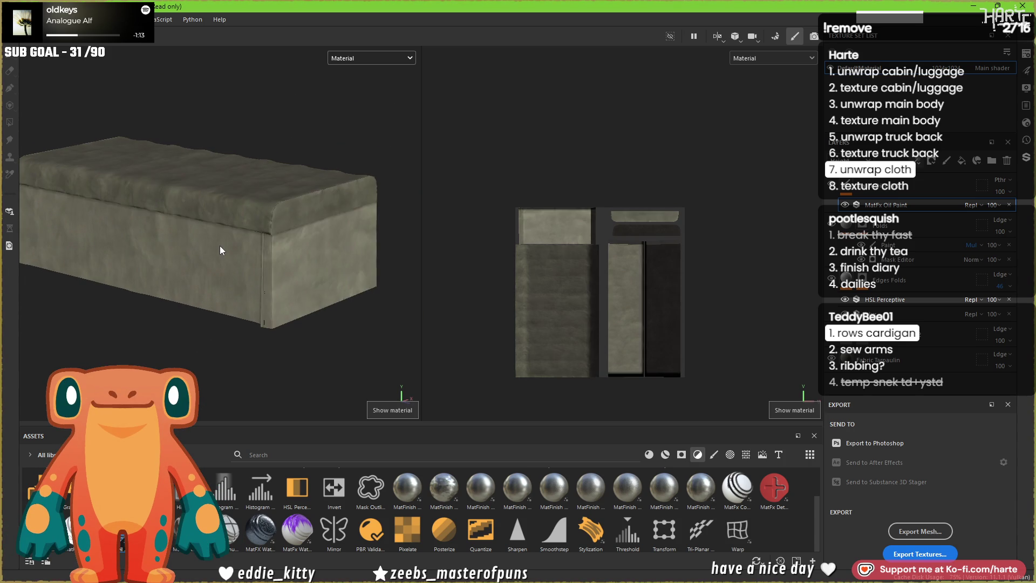
scroll(220, 246, up, 2)
scroll(219, 245, up, 2)
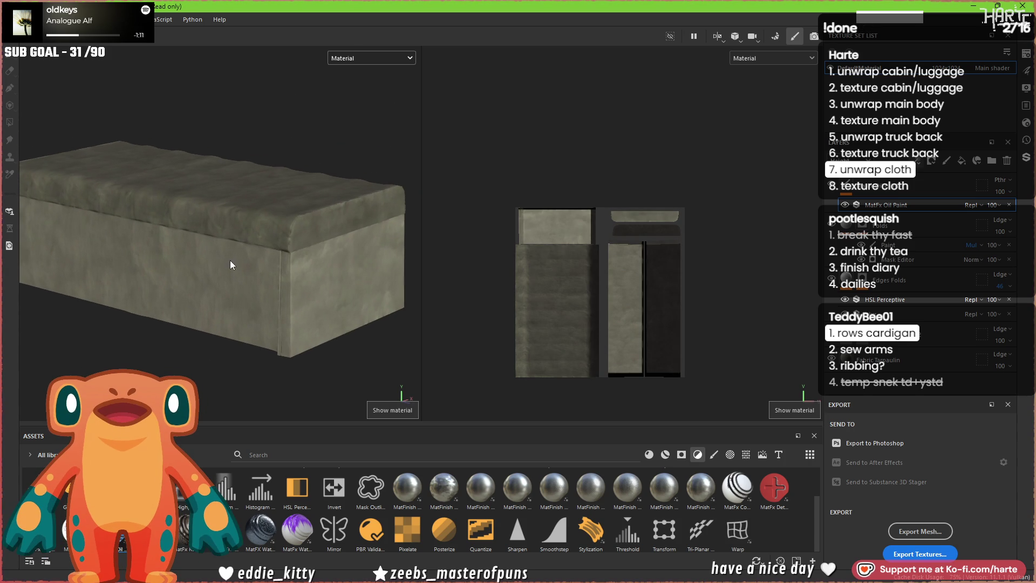
- Save the cloth texturing project with Ctrl+S, then switch over to 3ds Max
key(ctrl+s)
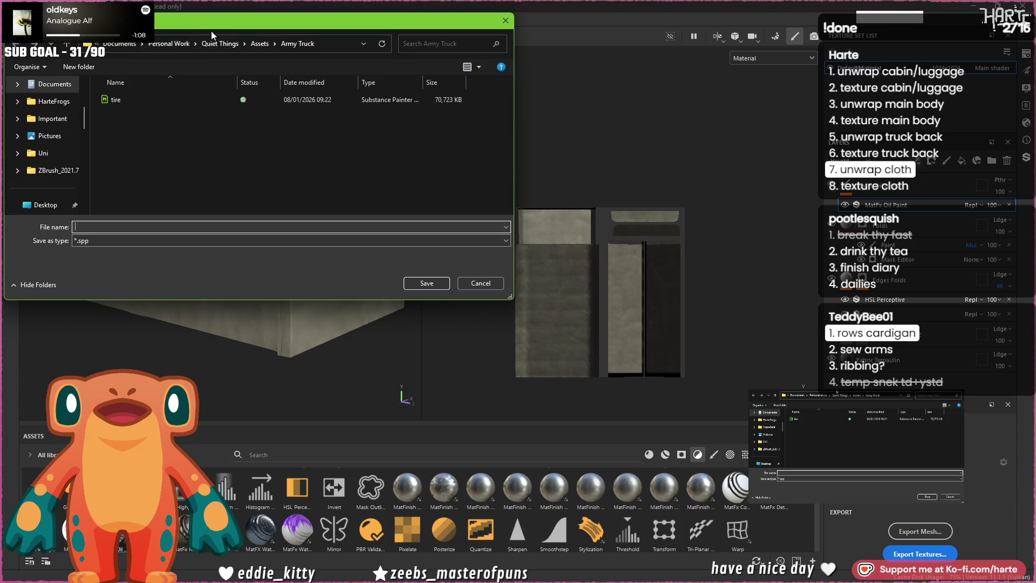
key(Return)
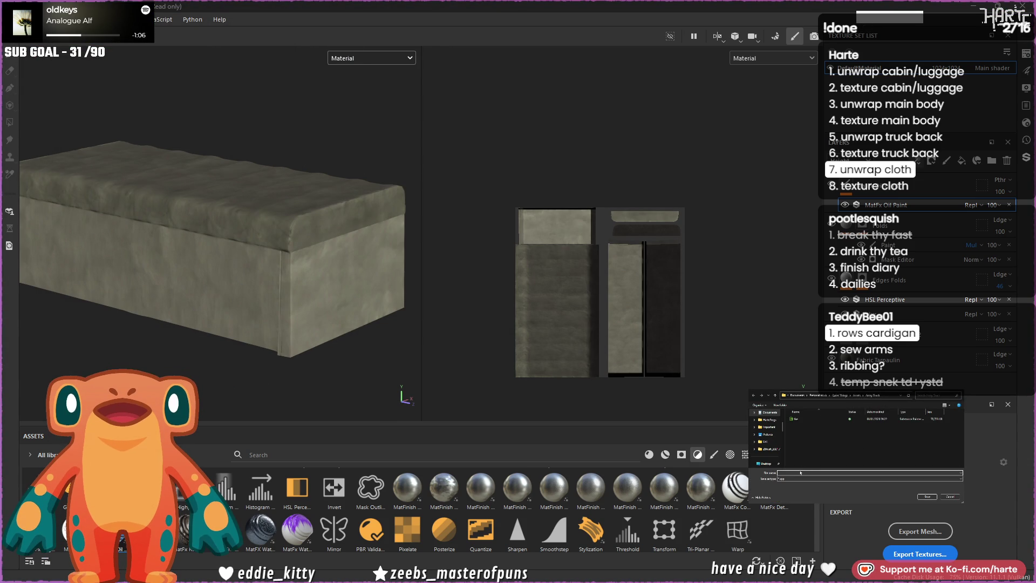
key(Return)
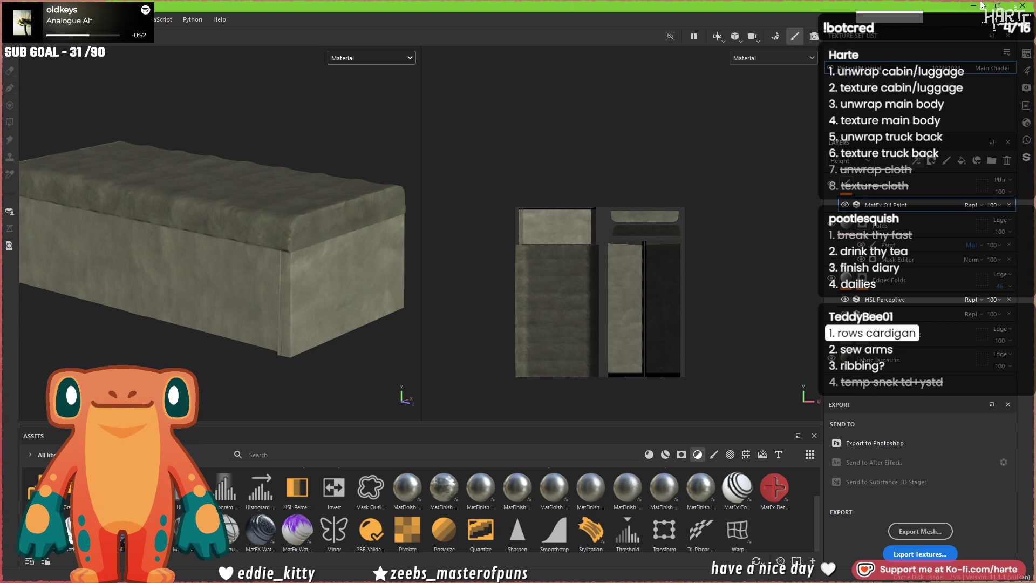
key(alt+Tab)
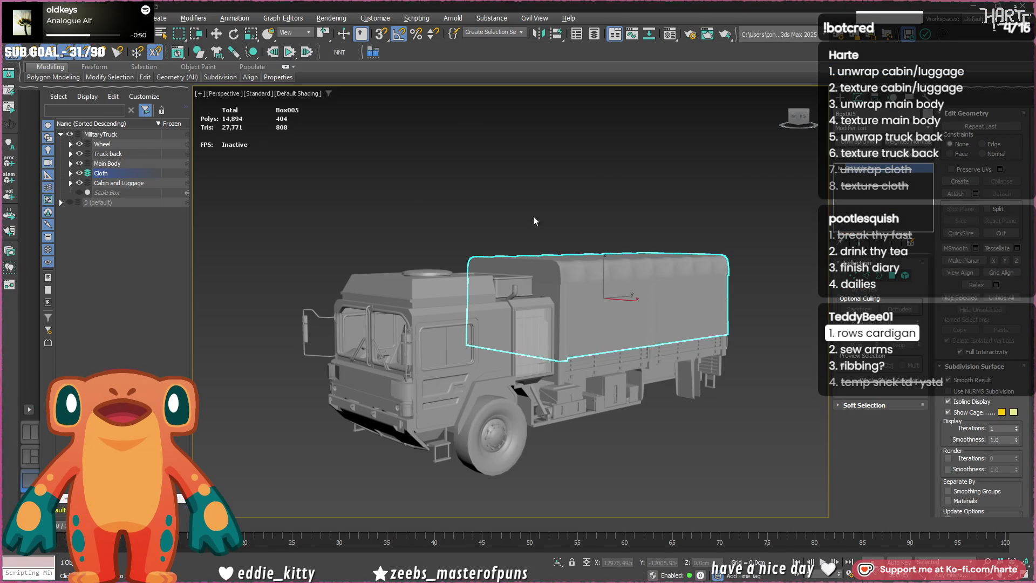
- Hide the Cloth, Wheel and Main Body objects in Scene Explorer and select Truck back
click(77, 172)
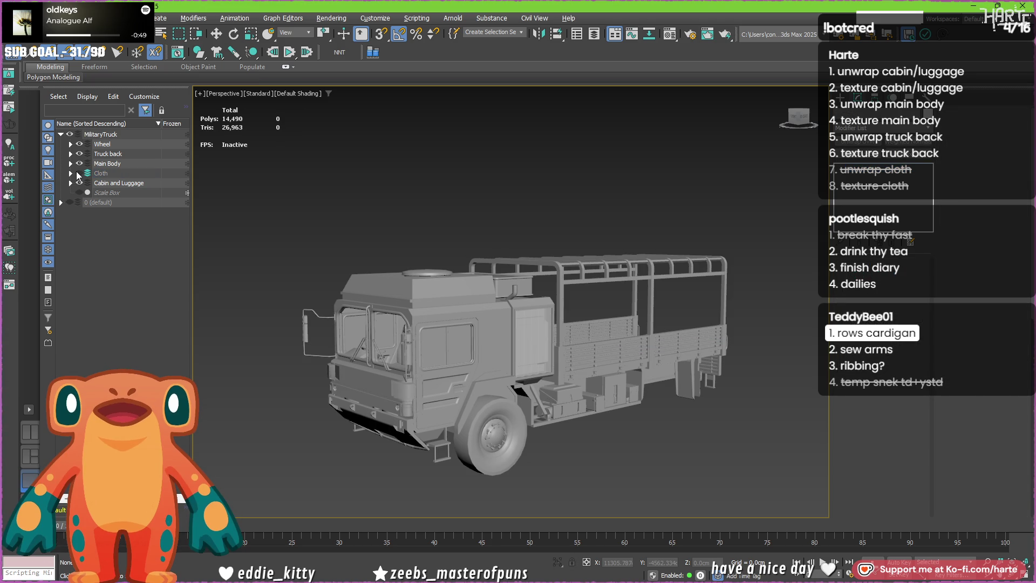
click(79, 144)
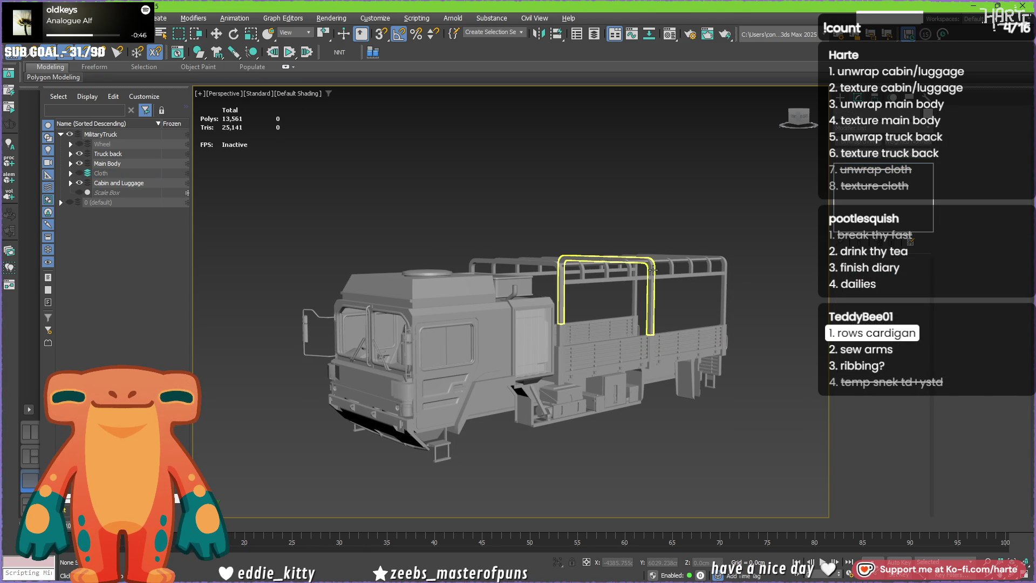
click(114, 156)
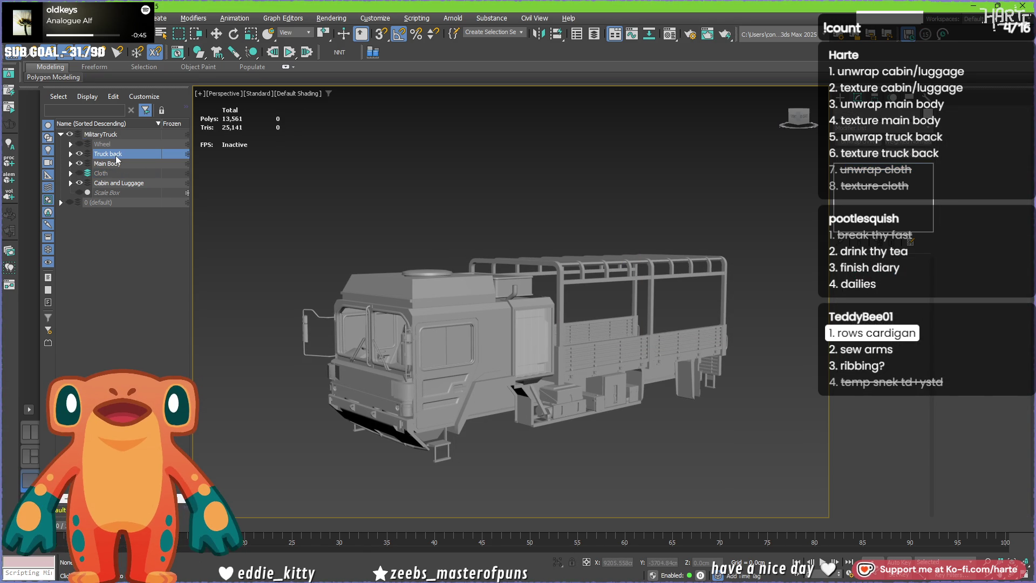
click(79, 164)
click(78, 184)
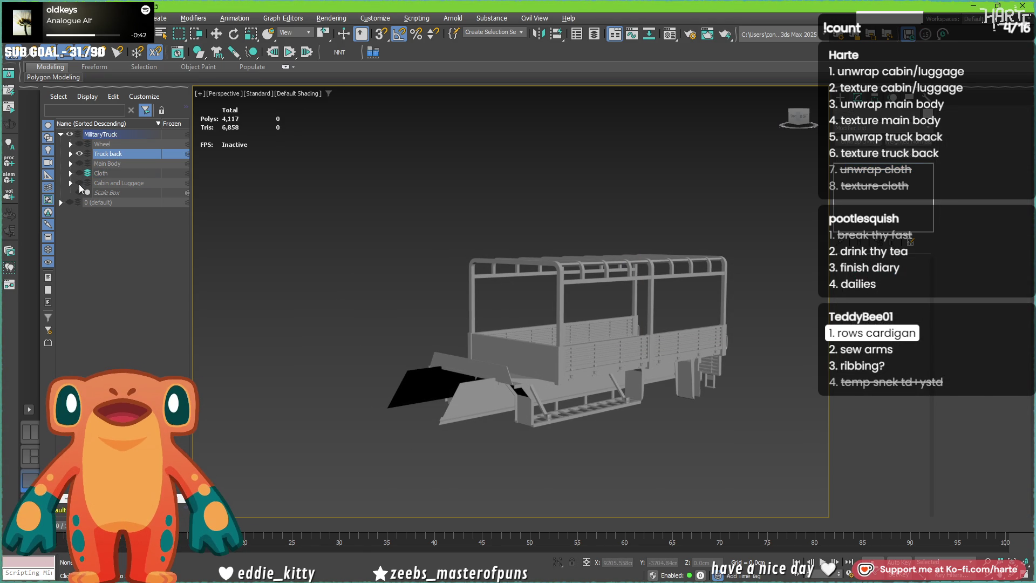
click(78, 183)
- Toggle visibility so only Truck back shows, then frame the view on it
click(78, 155)
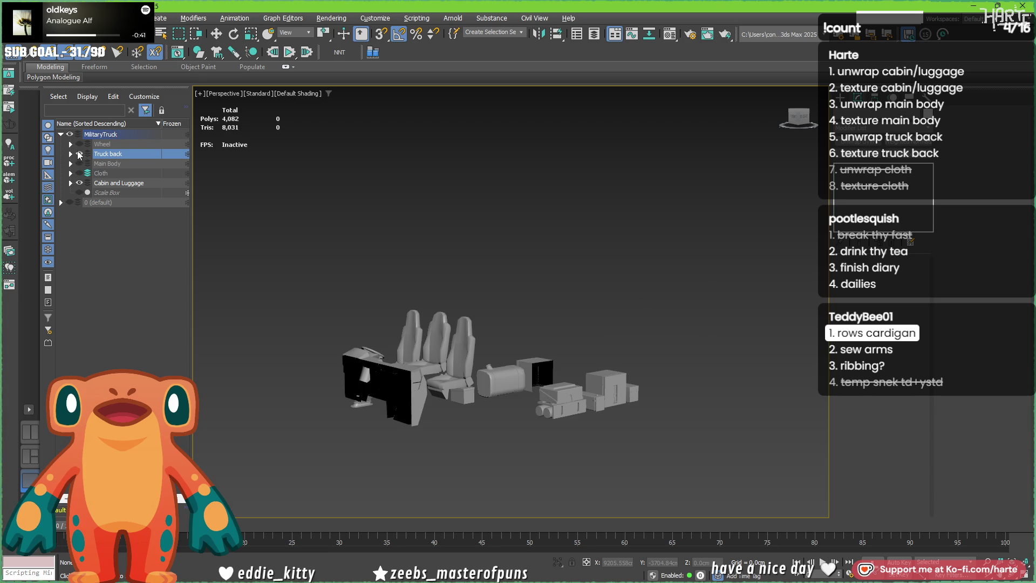
click(80, 181)
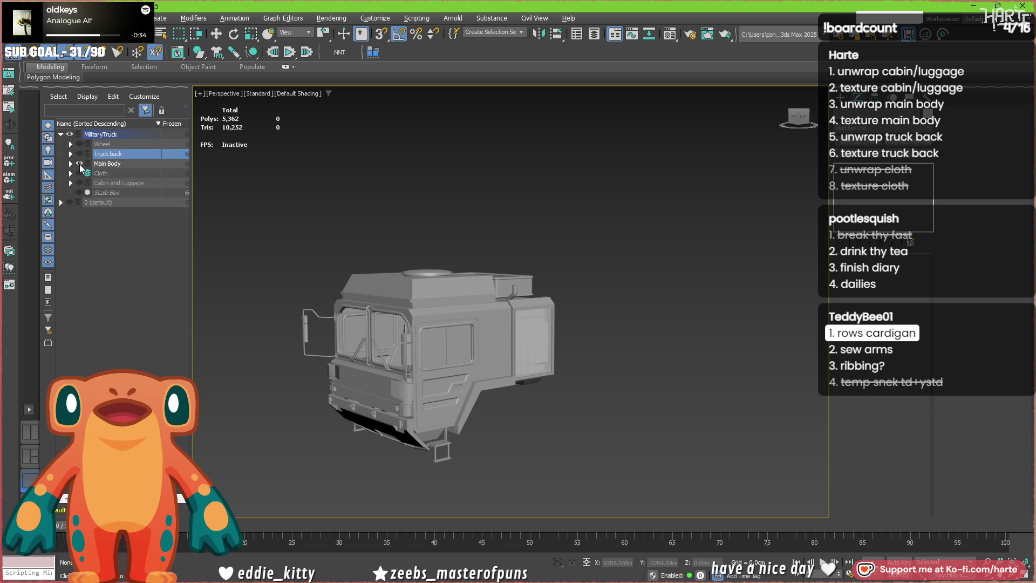
click(80, 164)
click(80, 155)
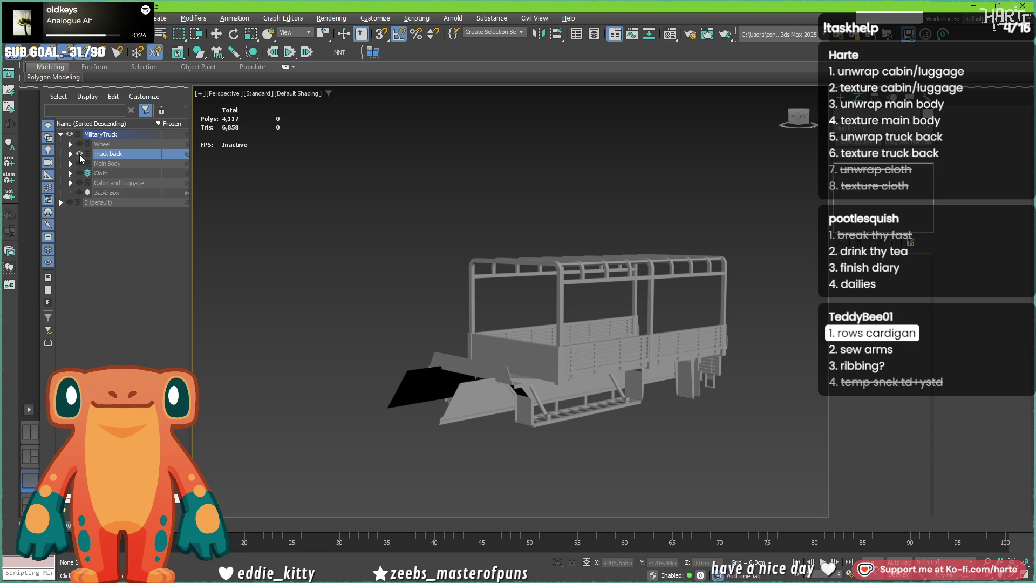
key(z)
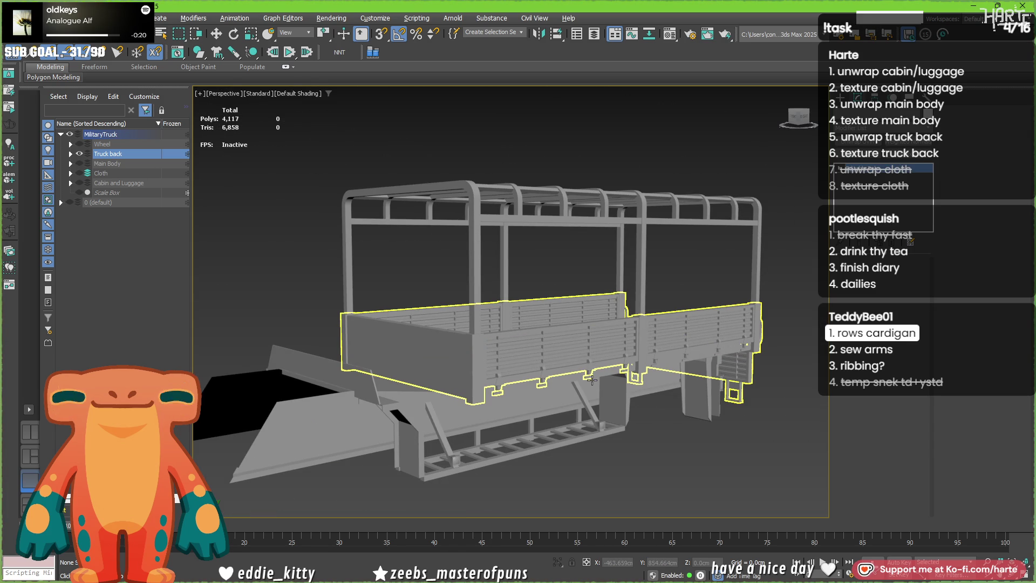
- Orbit around and down into the truck bed to examine its frame and floor
click(577, 369)
scroll(583, 371, up, 2)
scroll(599, 372, up, 3)
scroll(613, 375, up, 2)
alt+middle_drag(613, 375, 596, 371)
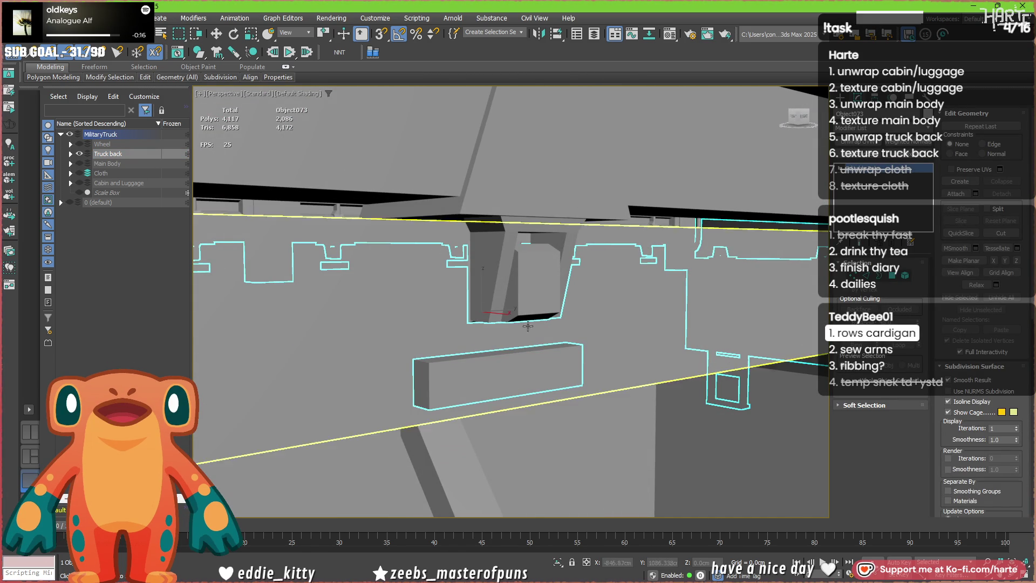
scroll(521, 333, down, 3)
scroll(520, 333, down, 3)
alt+middle_drag(520, 333, 442, 359)
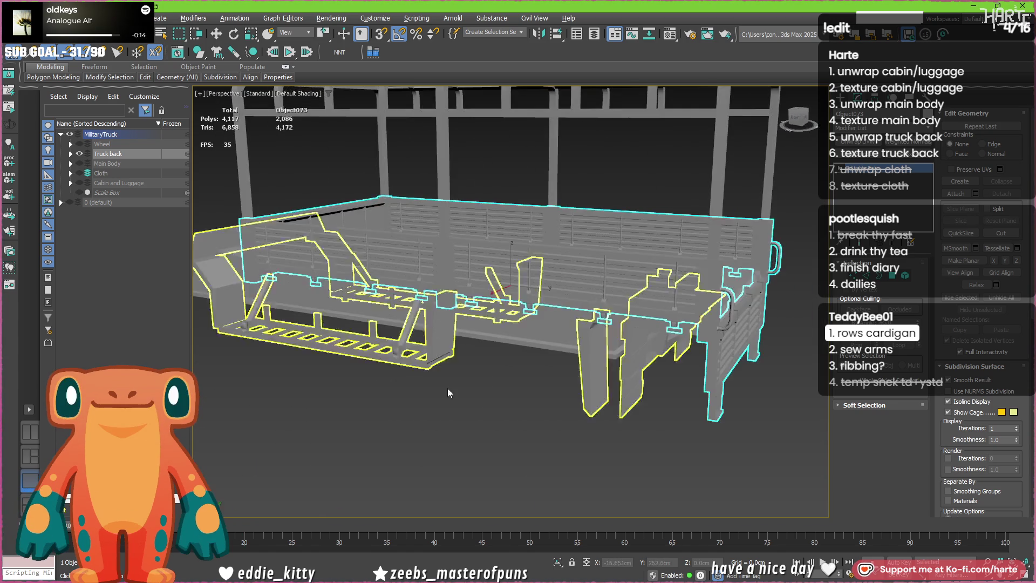
click(461, 382)
scroll(461, 382, up, 3)
scroll(457, 416, up, 2)
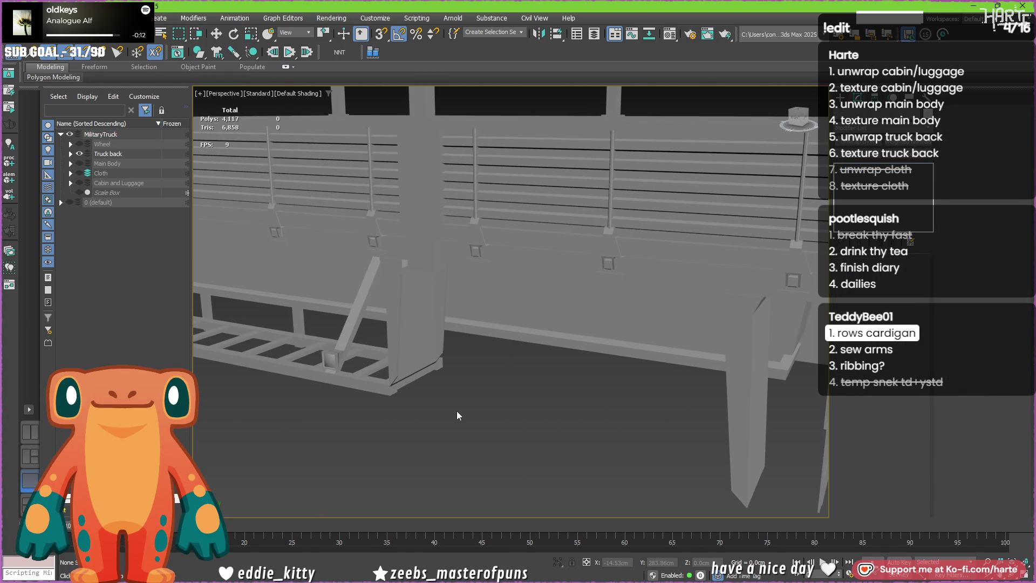
alt+middle_drag(457, 410, 364, 411)
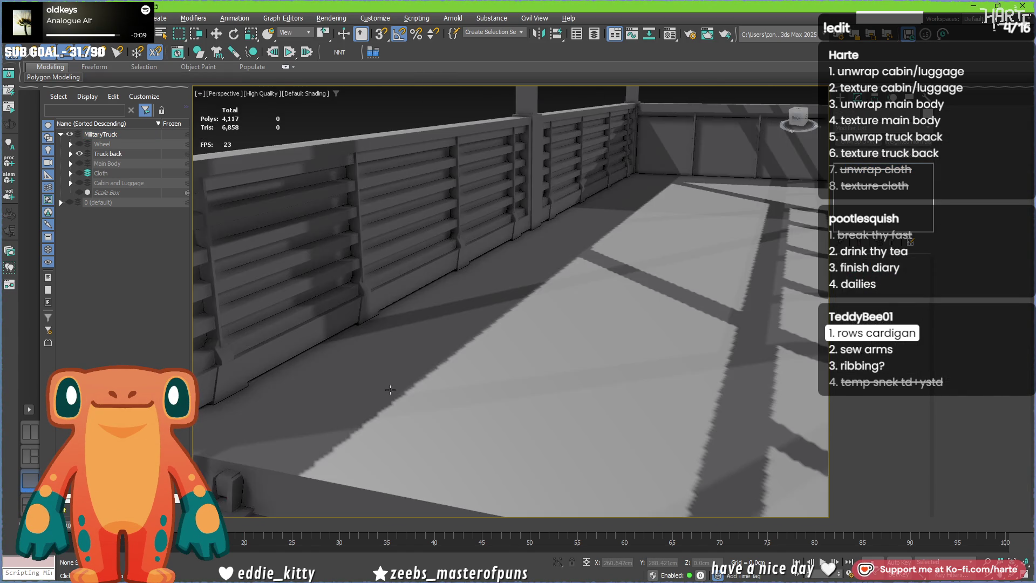
scroll(390, 389, down, 3)
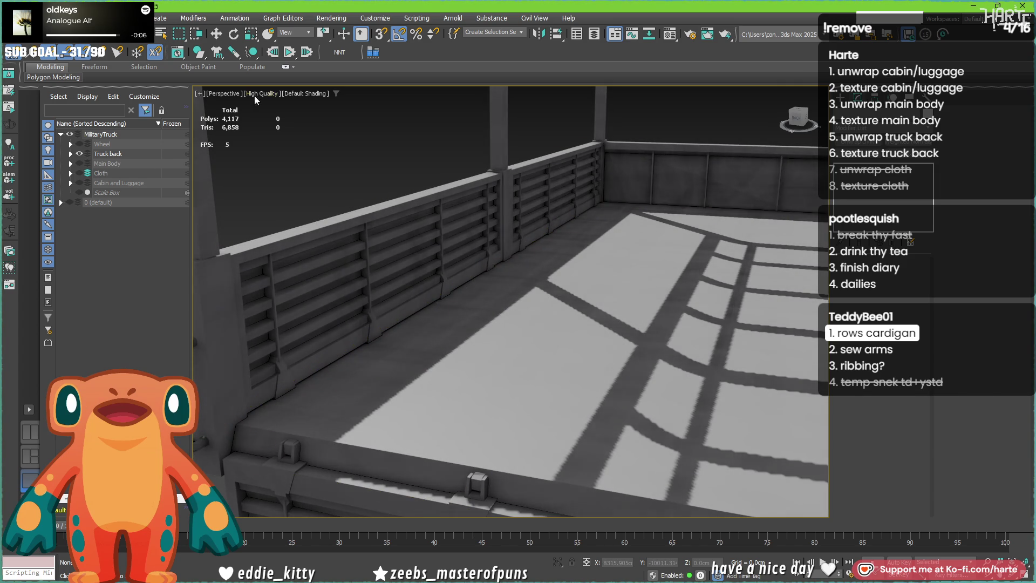
- Switch the viewport to Standard shading with Edged Faces (F4) and view the bed from the side
click(259, 94)
click(287, 132)
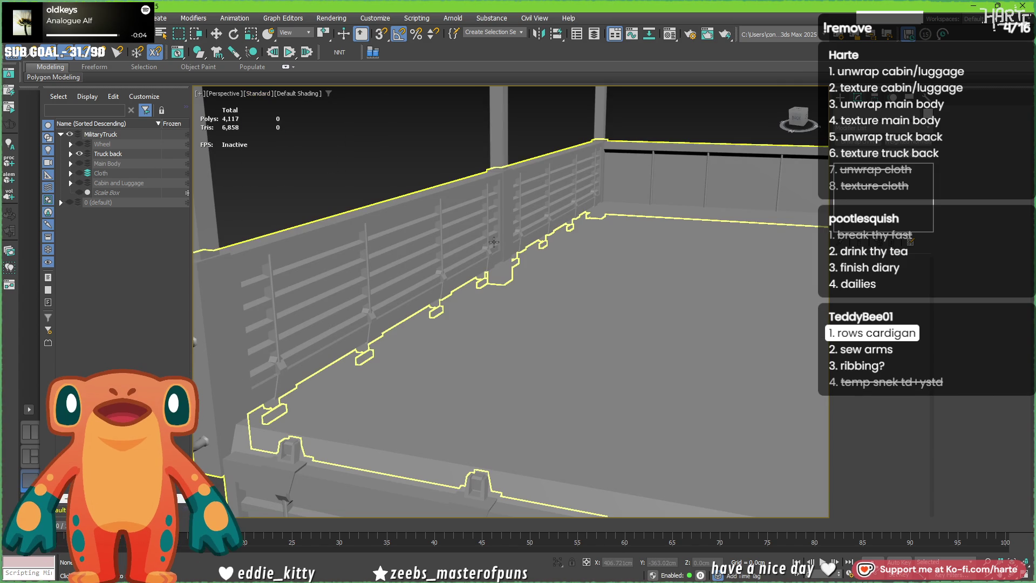
key(z)
key(F4)
mouse_move(494, 240)
alt+middle_down()
mouse_move(597, 305)
mouse_move(558, 308)
alt+middle_up()
click(523, 310)
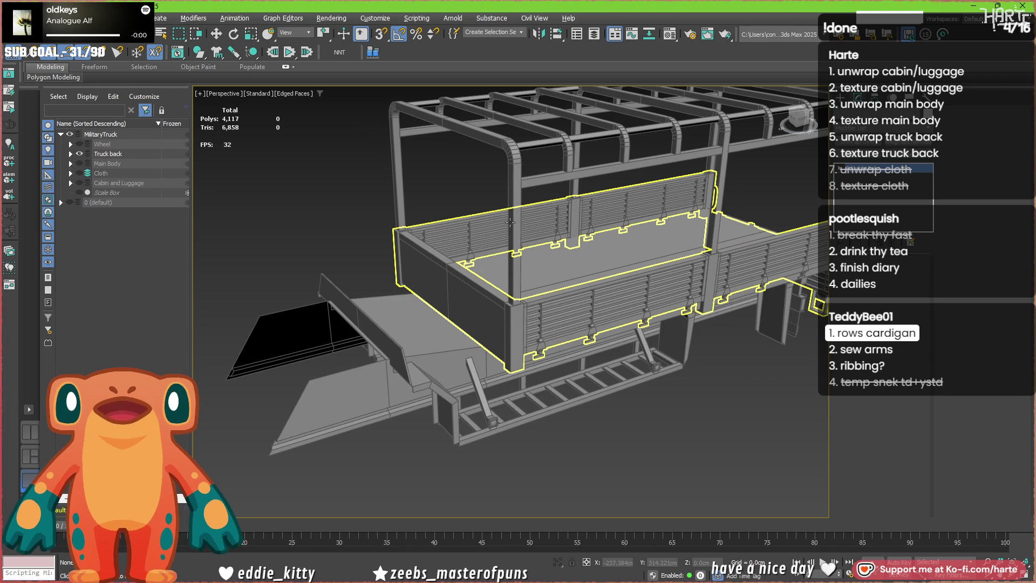
- Attach all the roof frame pieces and crossbars to the truck bed sides as one object
click(504, 312)
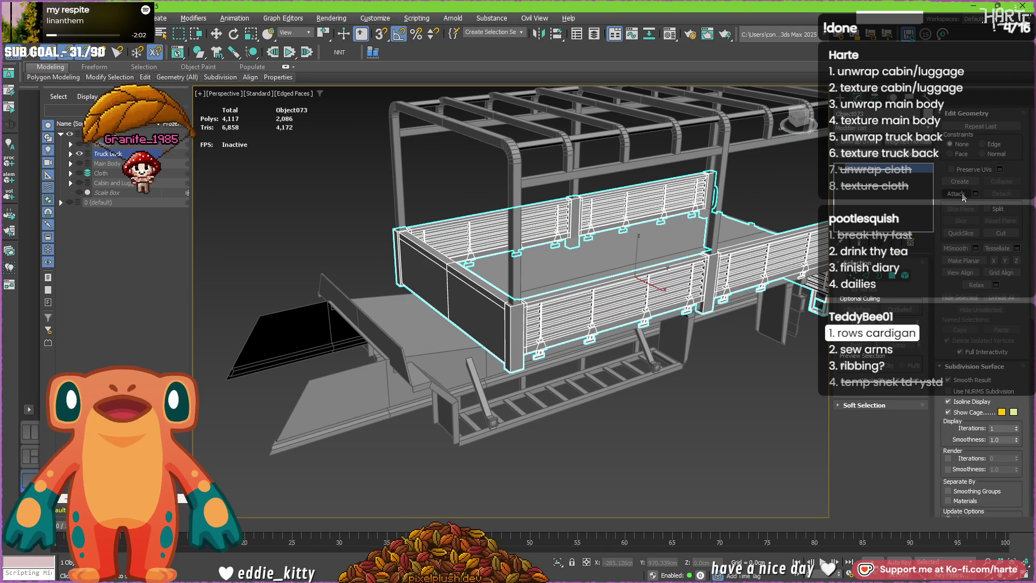
scroll(478, 280, down, 4)
scroll(478, 280, up, 2)
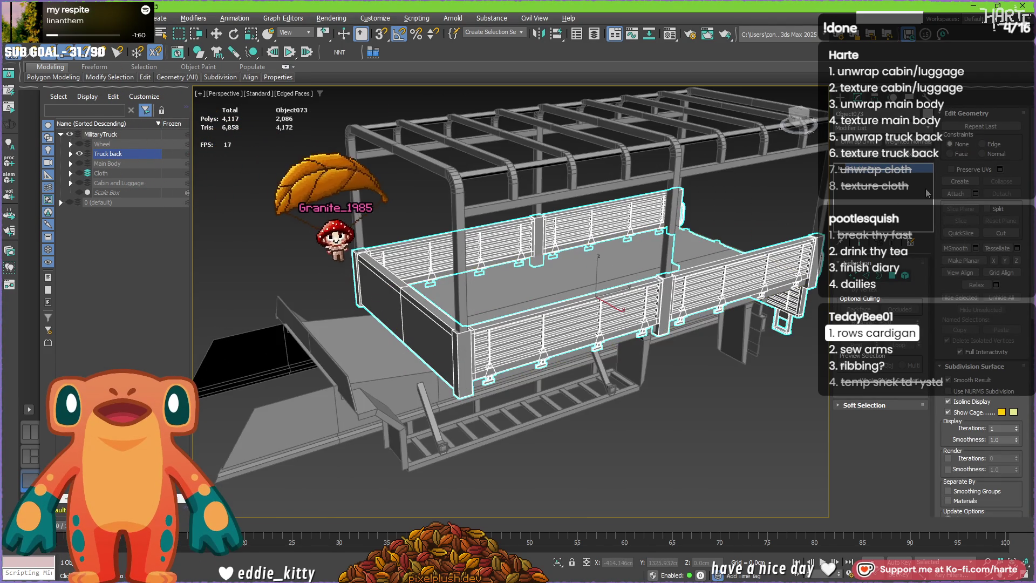
click(957, 193)
click(459, 203)
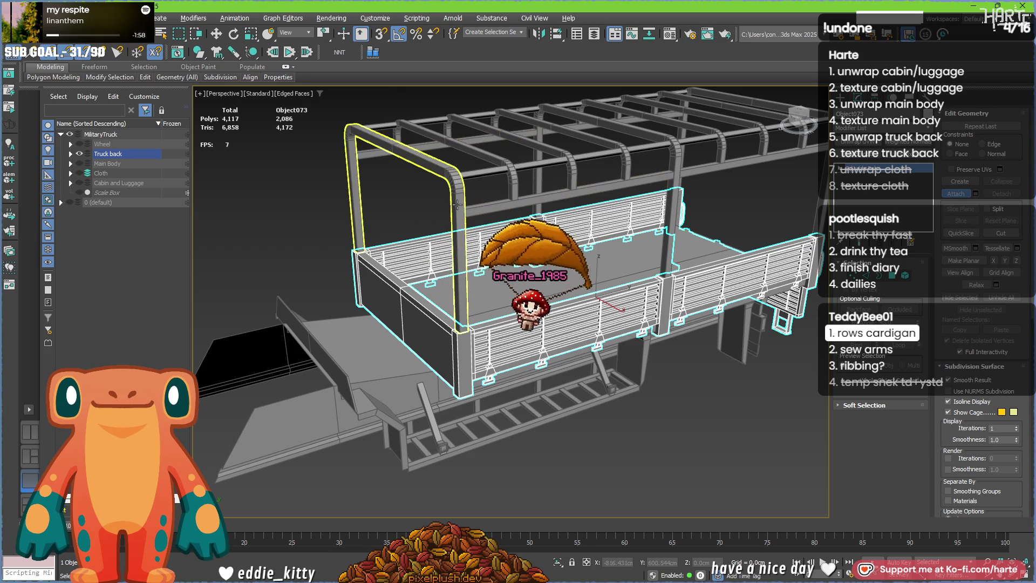
click(479, 170)
click(615, 156)
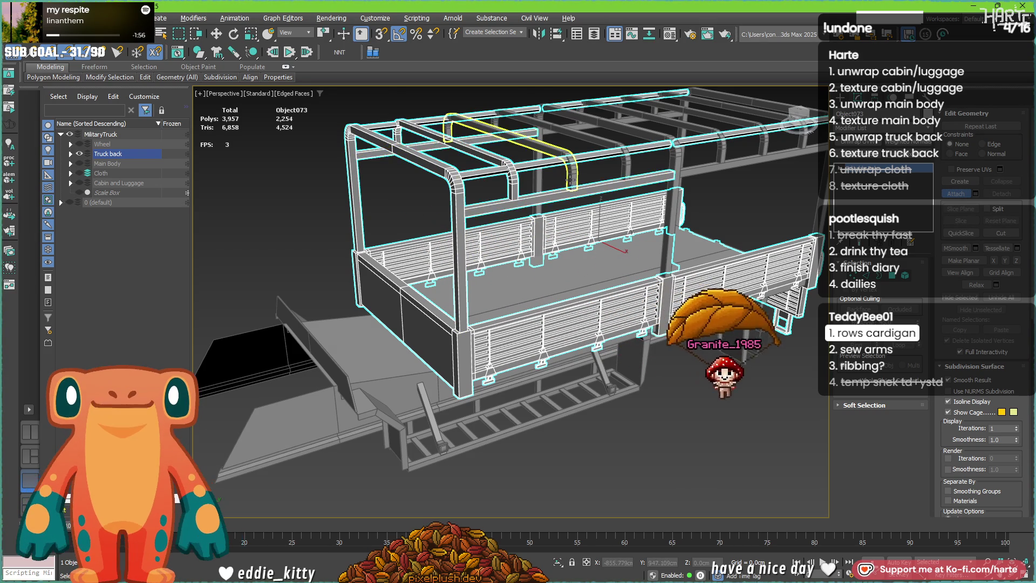
click(623, 129)
click(735, 123)
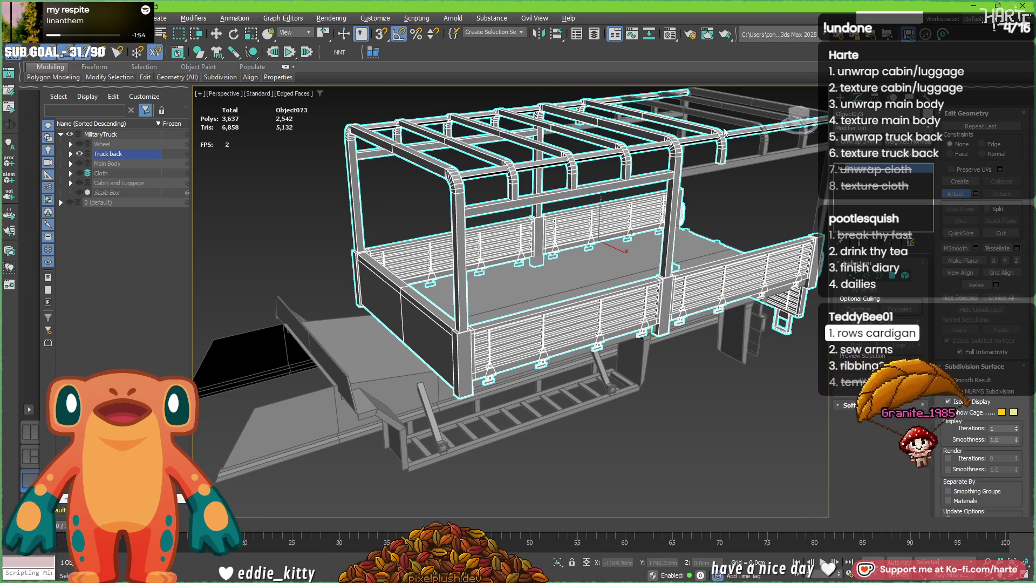
click(798, 121)
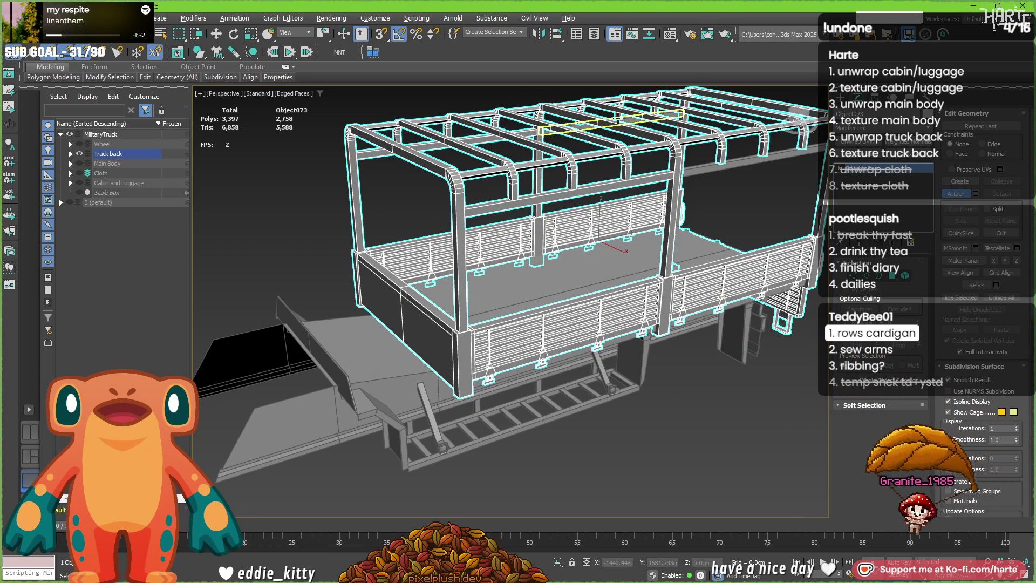
- Check the joined frame, try moving it off the bed, then undo the move
alt+middle_drag(720, 162, 634, 186)
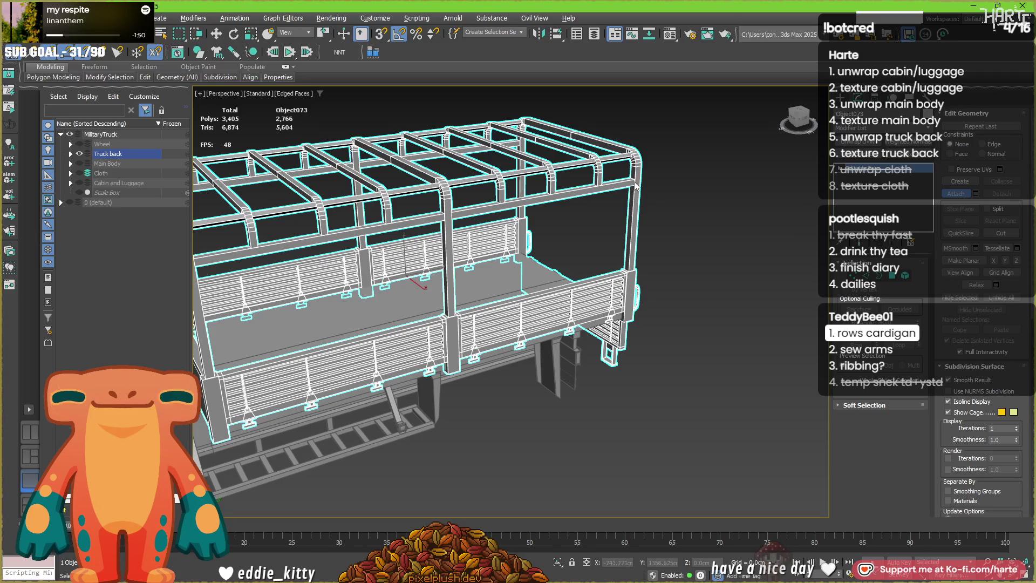
mouse_move(560, 227)
alt+middle_down()
mouse_move(672, 206)
mouse_move(593, 290)
alt+middle_up()
key(w)
drag(594, 291, 431, 254)
key(ctrl+z)
scroll(574, 398, down, 5)
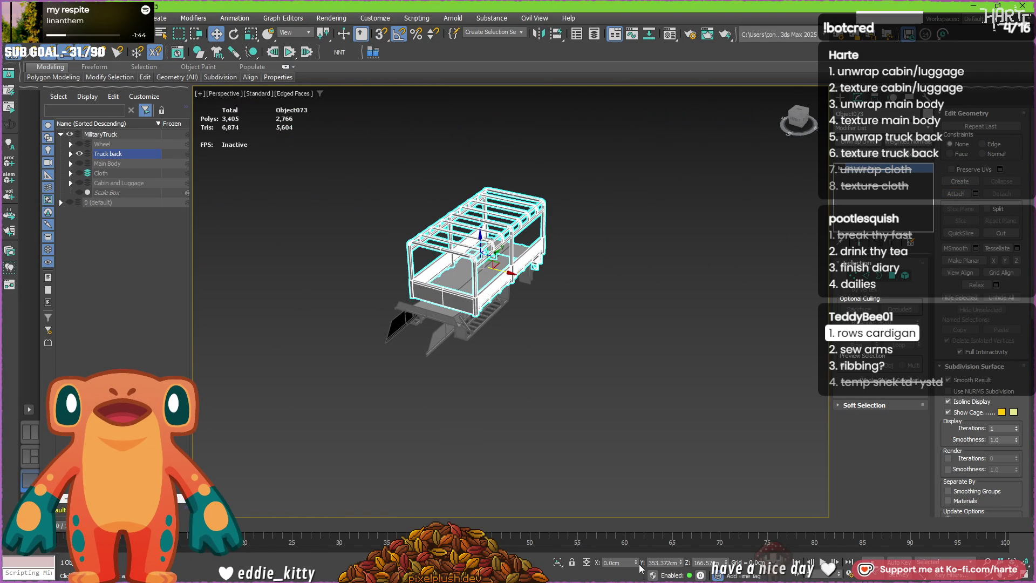
- Move the joined roof frame left, off the truck bed
drag(510, 272, 358, 236)
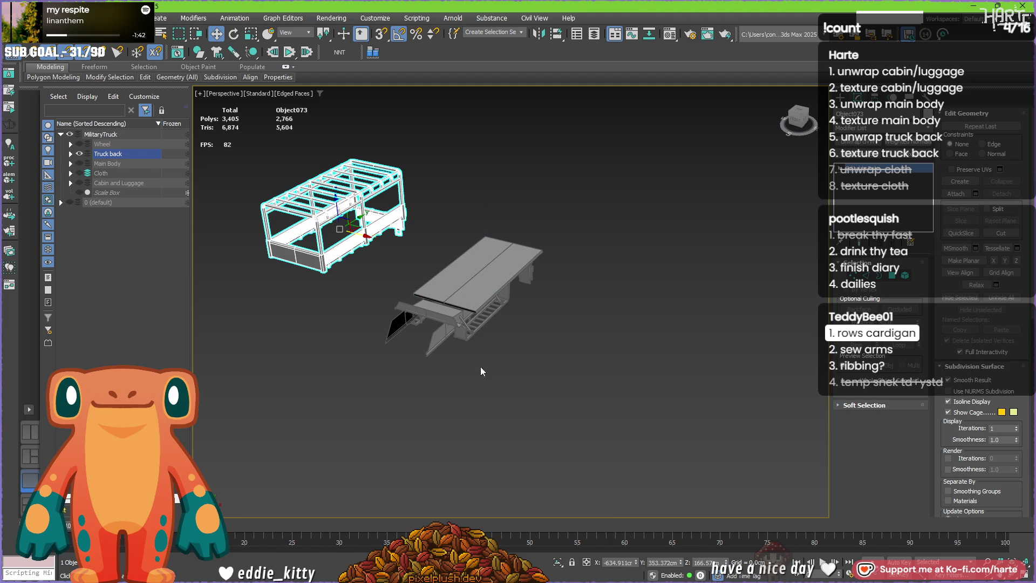
key(ctrl+z)
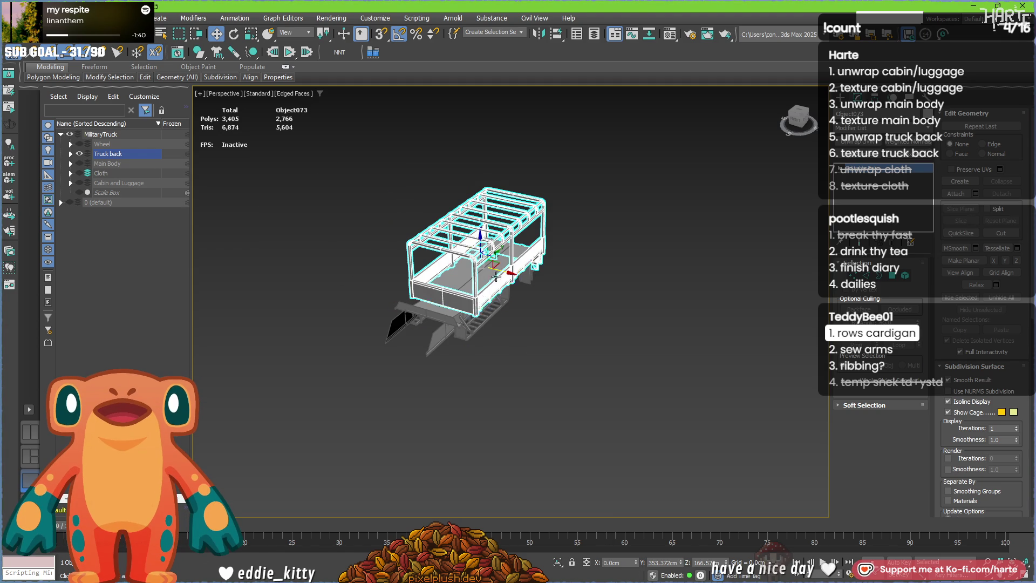
scroll(497, 276, up, 3)
scroll(497, 276, up, 2)
drag(558, 243, 336, 259)
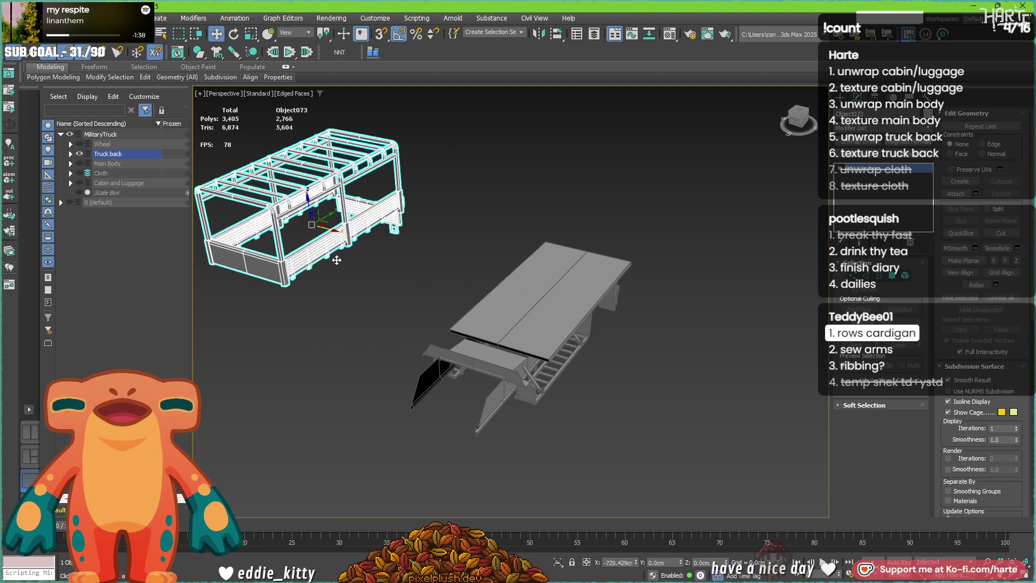
mouse_move(336, 260)
alt+middle_down()
mouse_move(294, 321)
mouse_move(725, 331)
alt+middle_up()
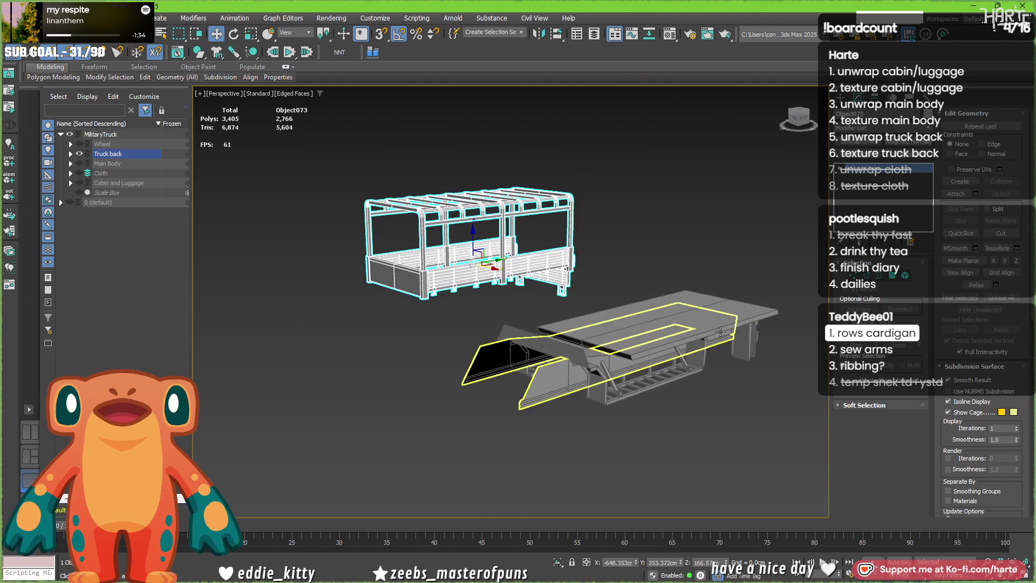
- Move the step frame out to the right so the four parts sit spread apart
click(590, 367)
mouse_move(591, 367)
middle_down()
mouse_move(506, 286)
mouse_move(551, 243)
middle_up()
drag(570, 271, 819, 363)
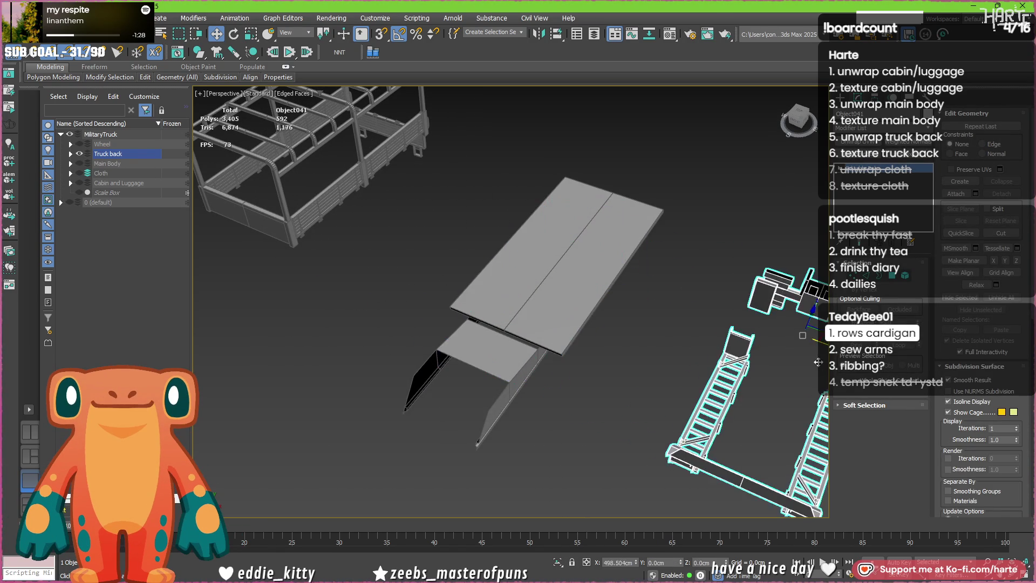
scroll(467, 257, down, 3)
alt+middle_drag(467, 256, 661, 308)
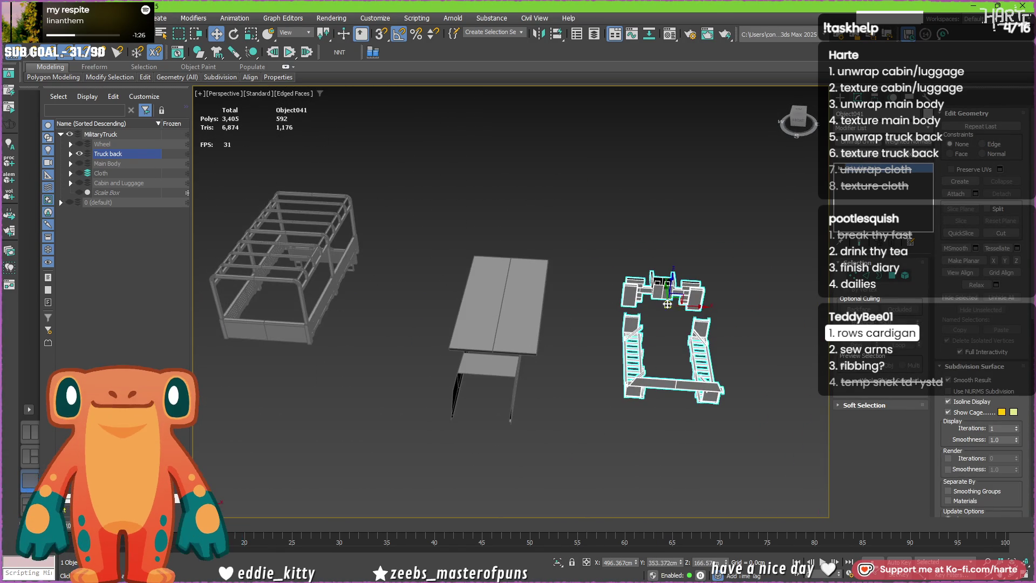
drag(700, 307, 723, 309)
mouse_move(602, 313)
alt+middle_down()
mouse_move(301, 310)
mouse_move(427, 316)
alt+middle_up()
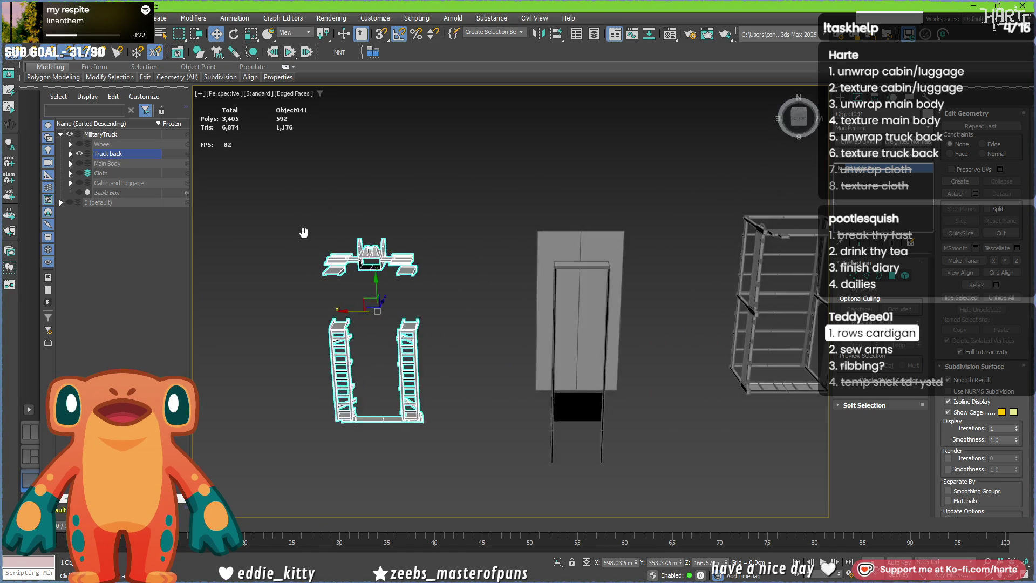
- Select all four truck back parts and add an Unwrap UVW modifier to them
key(ctrl+a)
click(865, 145)
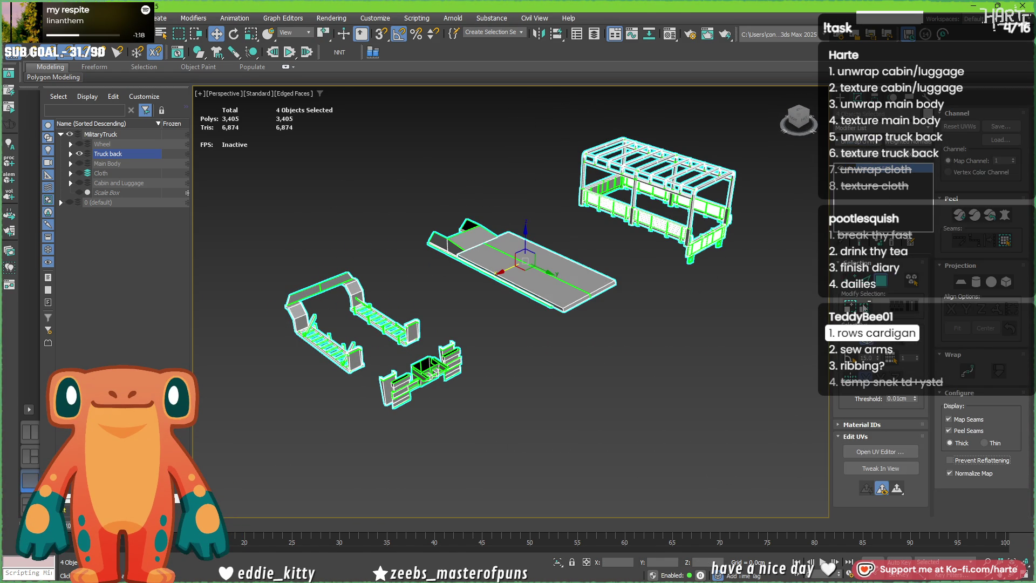
- Apply a vertically aligned Planar map to all four pieces in the UV editor
click(882, 447)
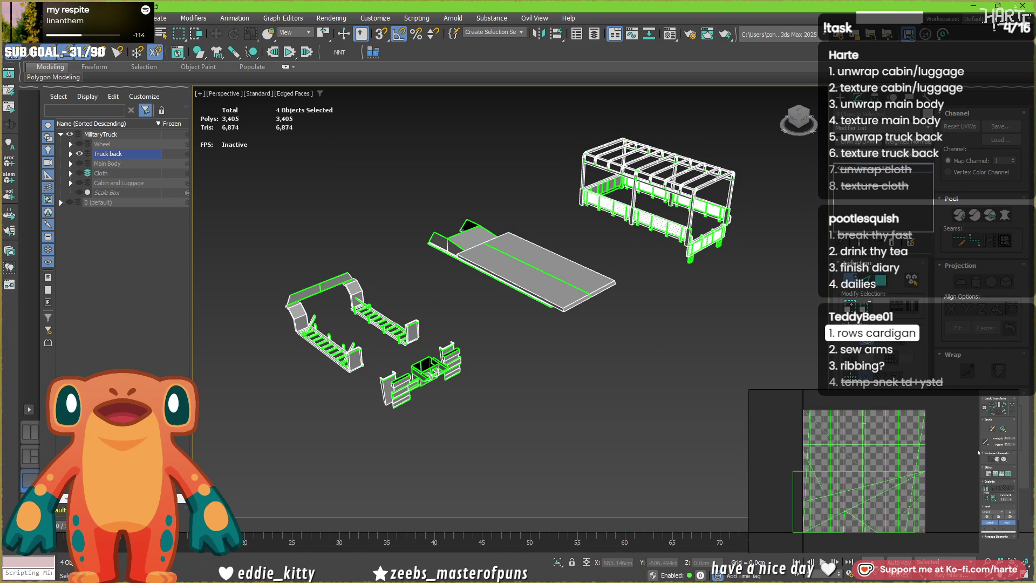
click(962, 282)
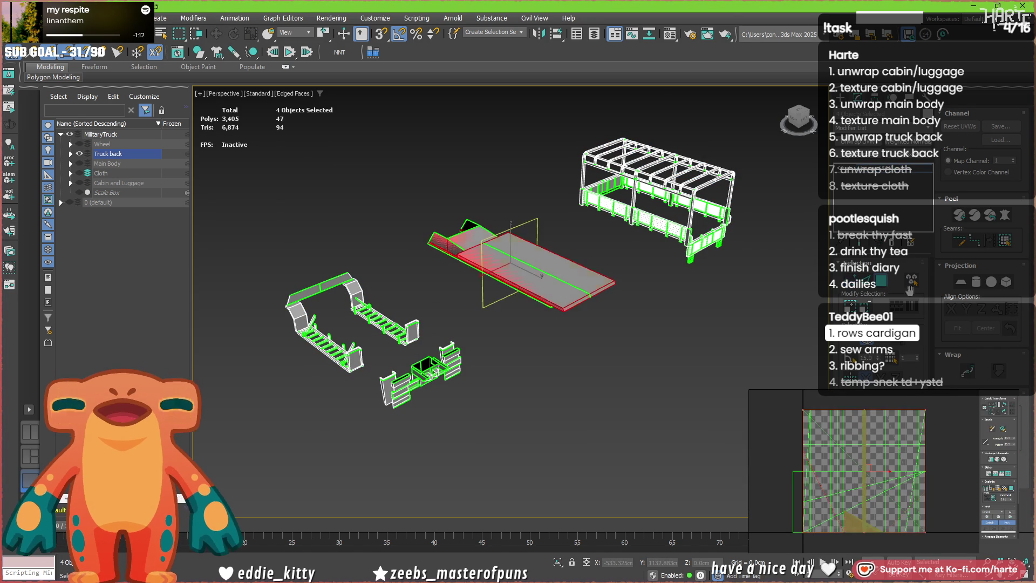
click(963, 282)
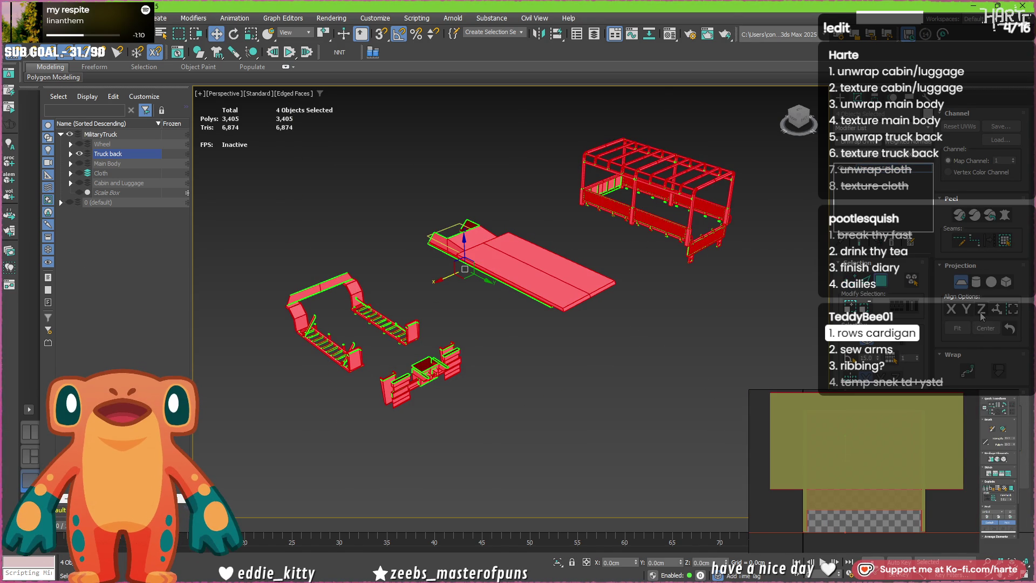
click(981, 311)
click(951, 308)
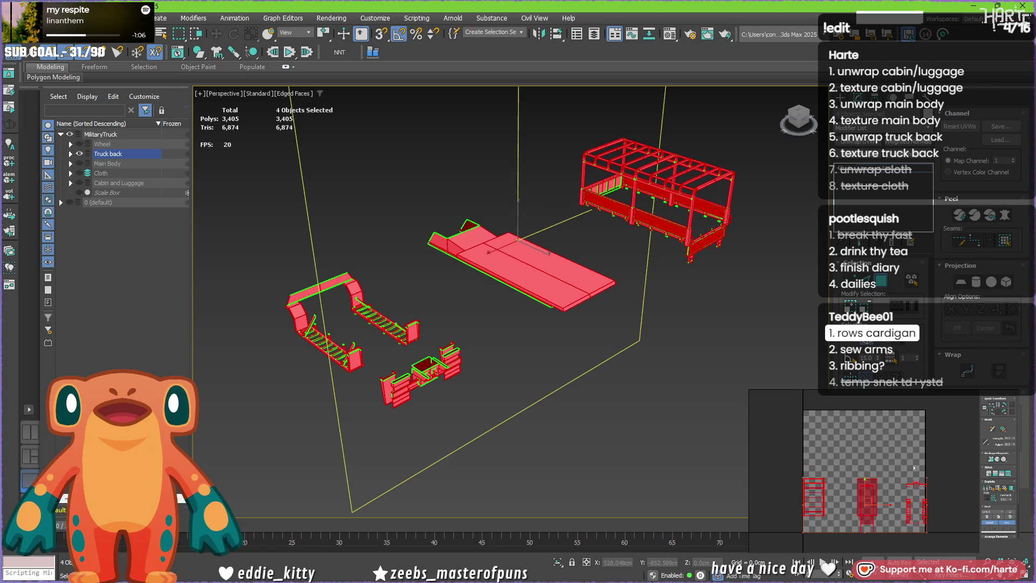
scroll(865, 489, down, 2)
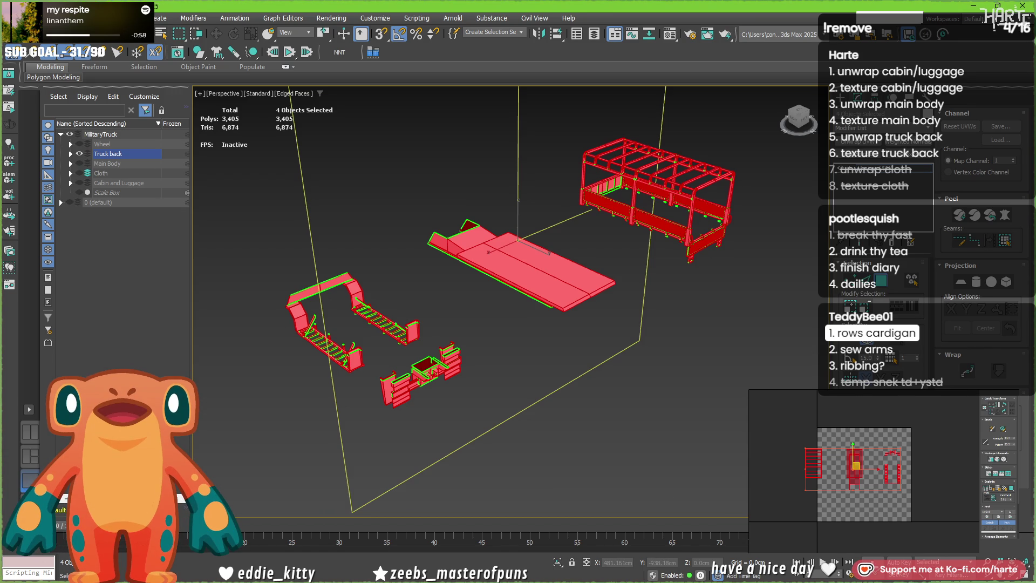
scroll(485, 252, down, 3)
scroll(438, 248, up, 6)
scroll(438, 248, down, 2)
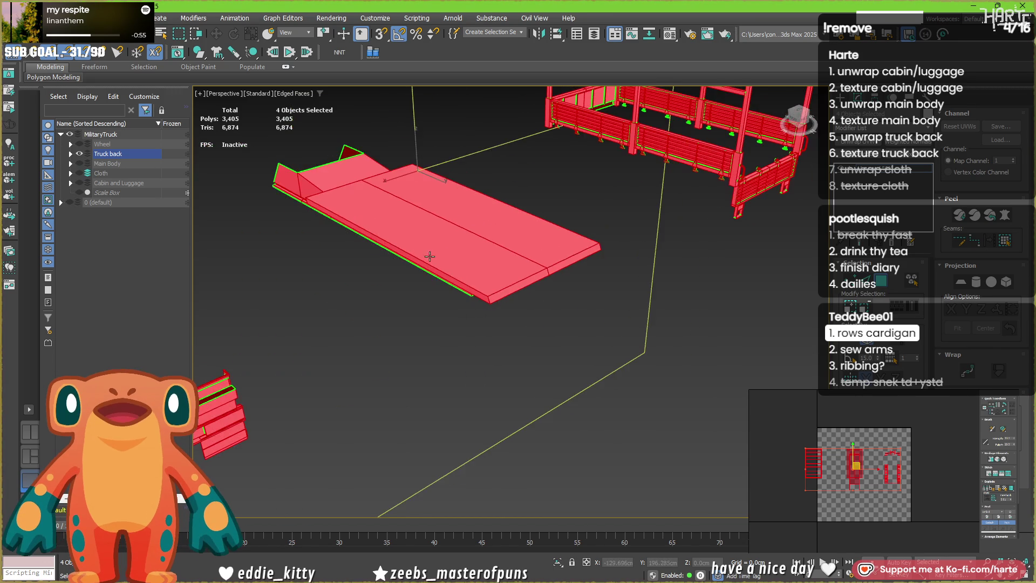
scroll(438, 247, up, 2)
scroll(463, 274, up, 2)
- Select faces and an edge on the flatbed underside and the lower bed's side faces
click(473, 280)
scroll(458, 299, up, 3)
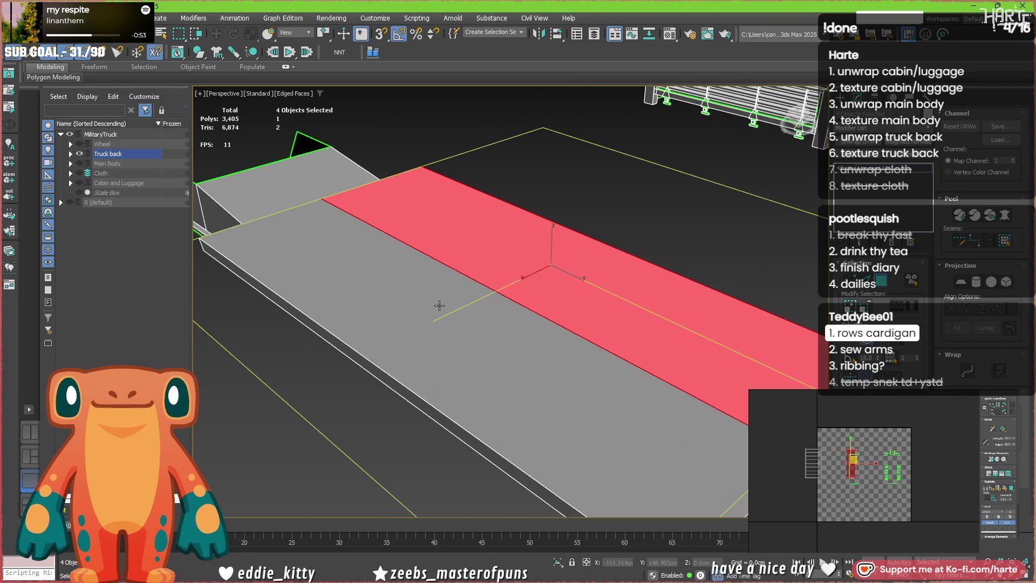
scroll(433, 307, down, 5)
alt+middle_drag(433, 306, 403, 280)
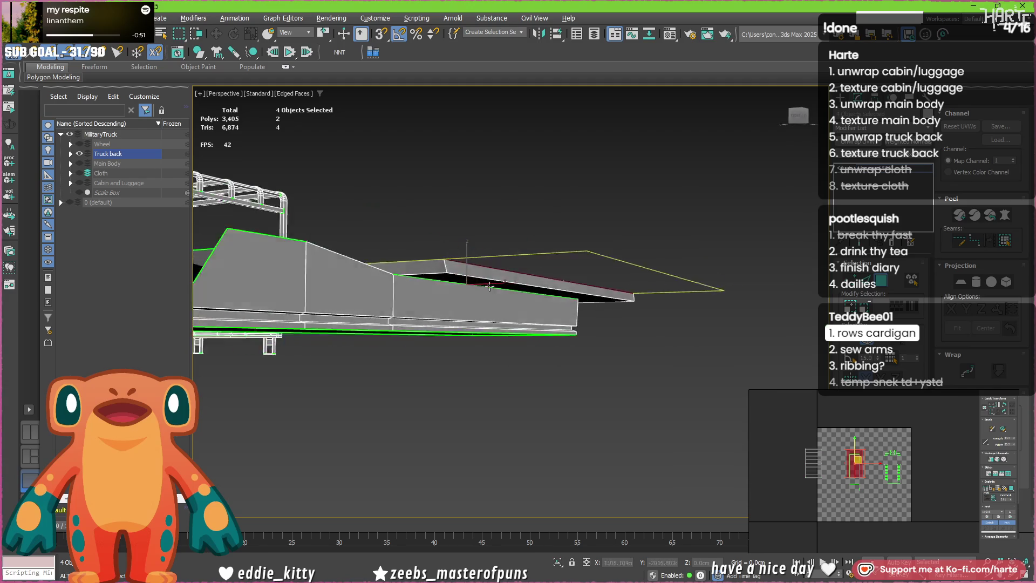
scroll(403, 280, up, 3)
scroll(437, 283, up, 3)
click(521, 280)
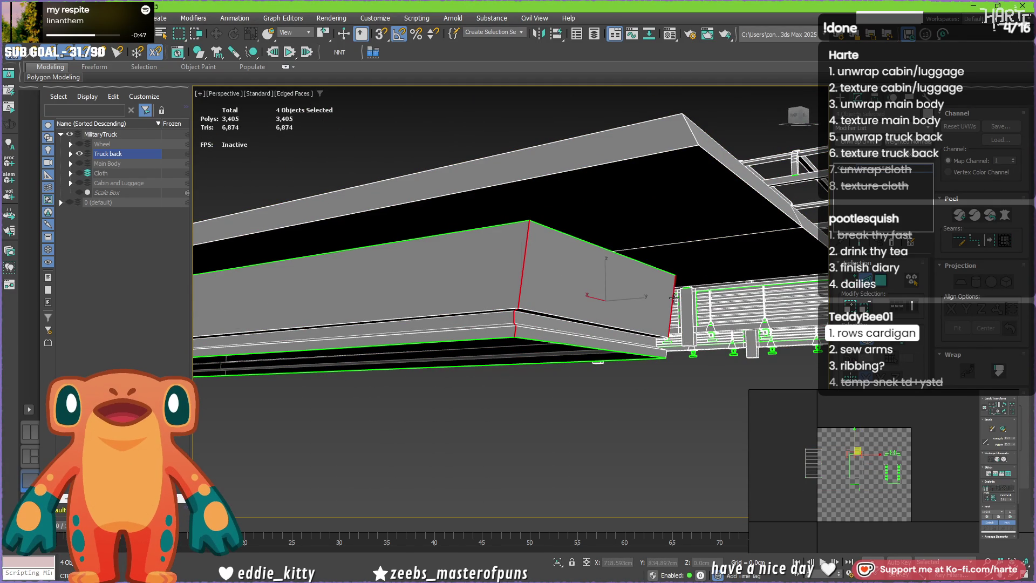
scroll(668, 303, down, 3)
mouse_move(669, 304)
middle_down()
mouse_move(688, 336)
mouse_move(682, 383)
middle_up()
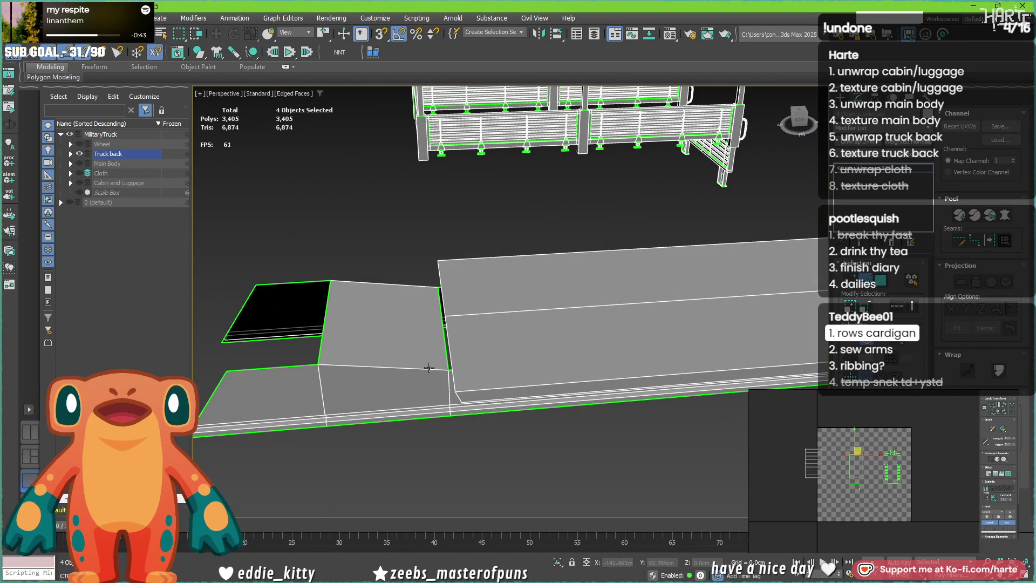
alt+middle_drag(378, 294, 633, 312)
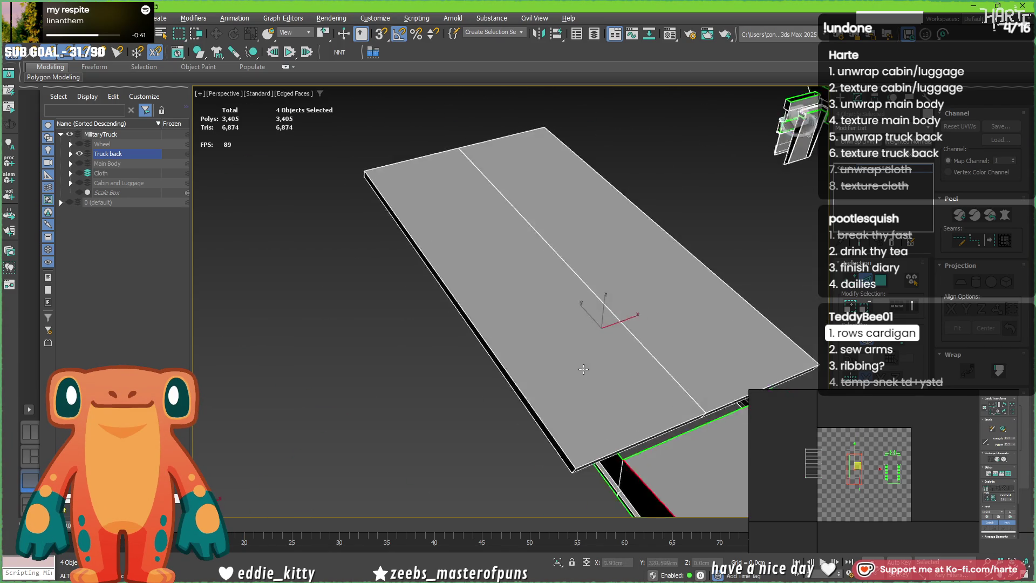
click(633, 312)
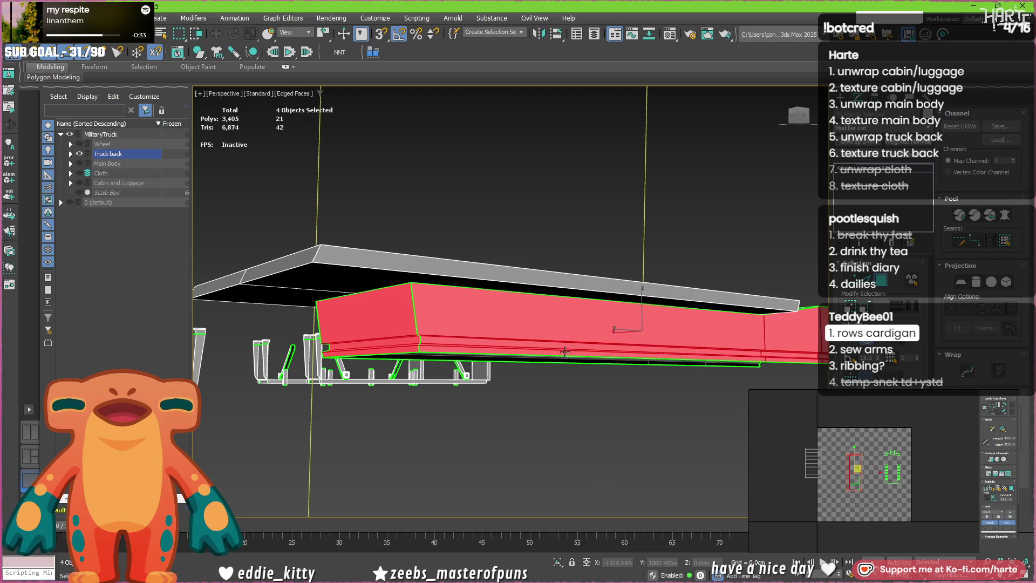
- Select the whole lower bed element and move its UV island to the right
mouse_move(634, 312)
alt+middle_down()
mouse_move(399, 354)
mouse_move(240, 403)
alt+middle_up()
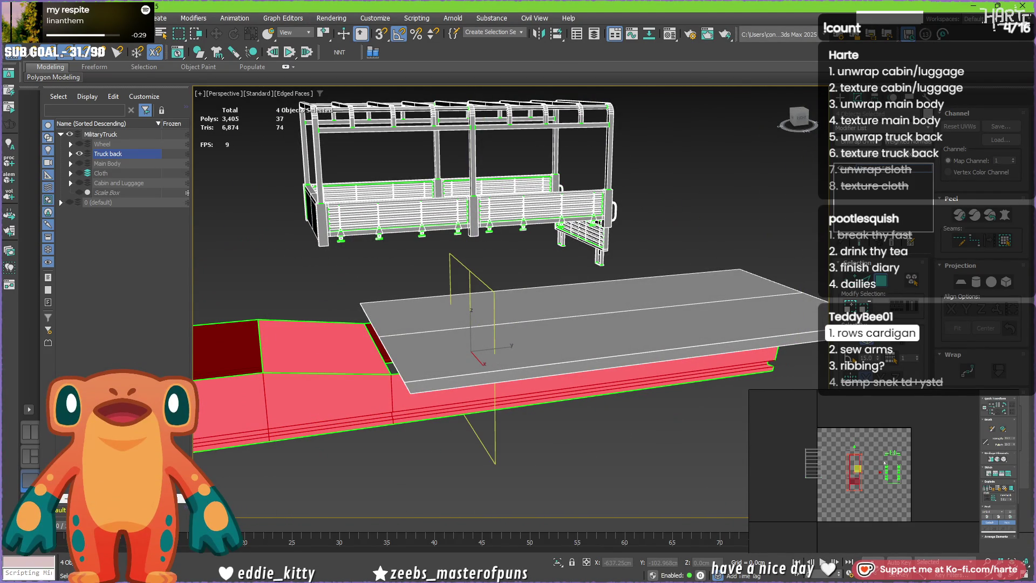
click(662, 350)
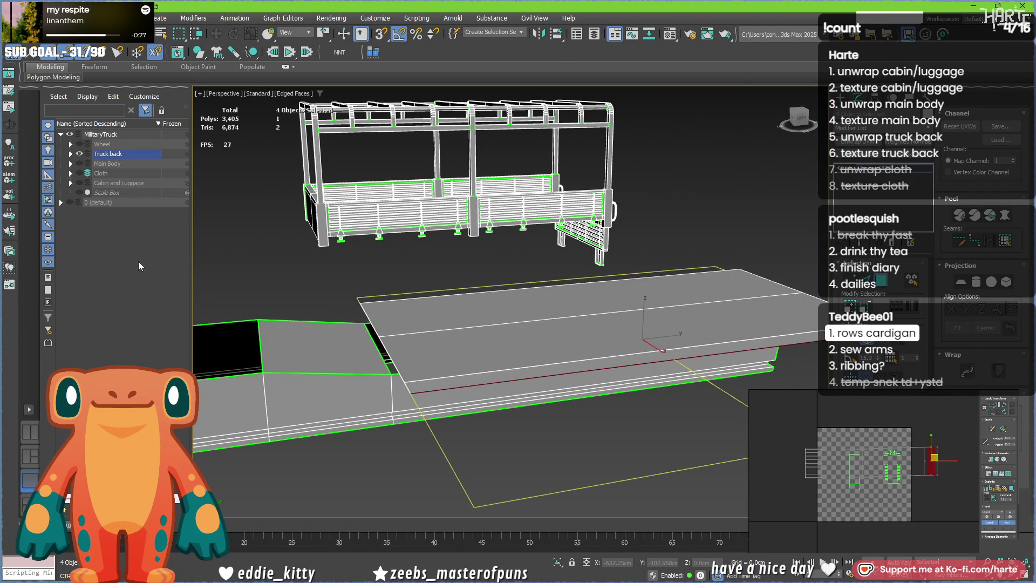
key(ctrl+a)
drag(854, 465, 928, 458)
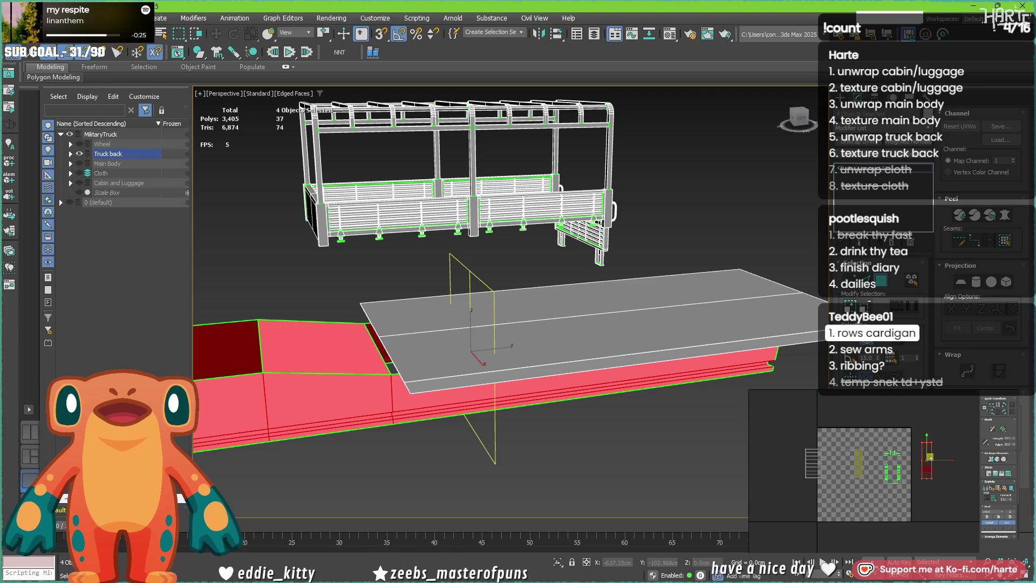
alt+middle_drag(449, 253, 455, 288)
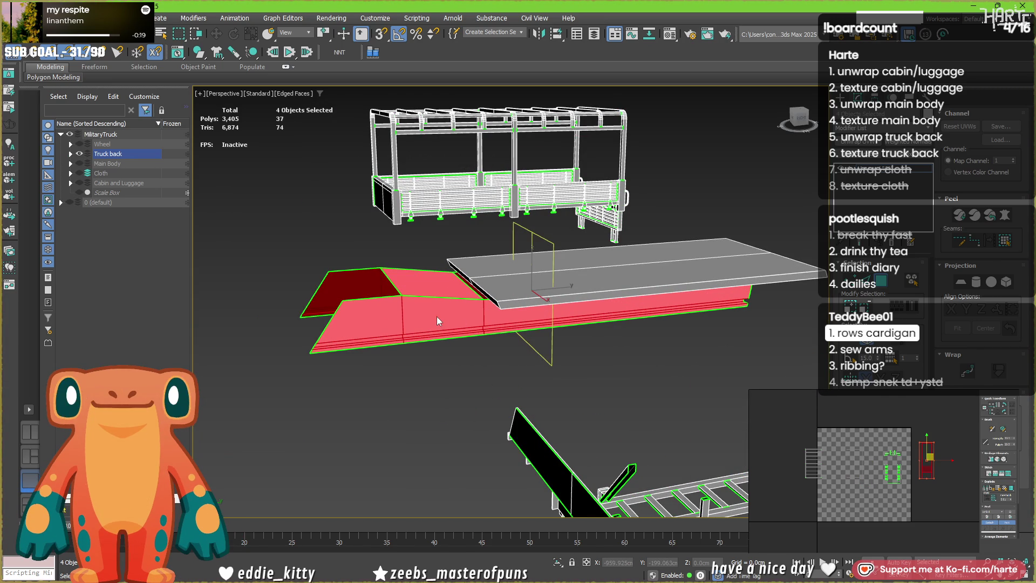
scroll(441, 317, up, 3)
scroll(372, 312, up, 3)
- Clear the selection, then stretch and scale up the truck back UV island
key(ctrl+d)
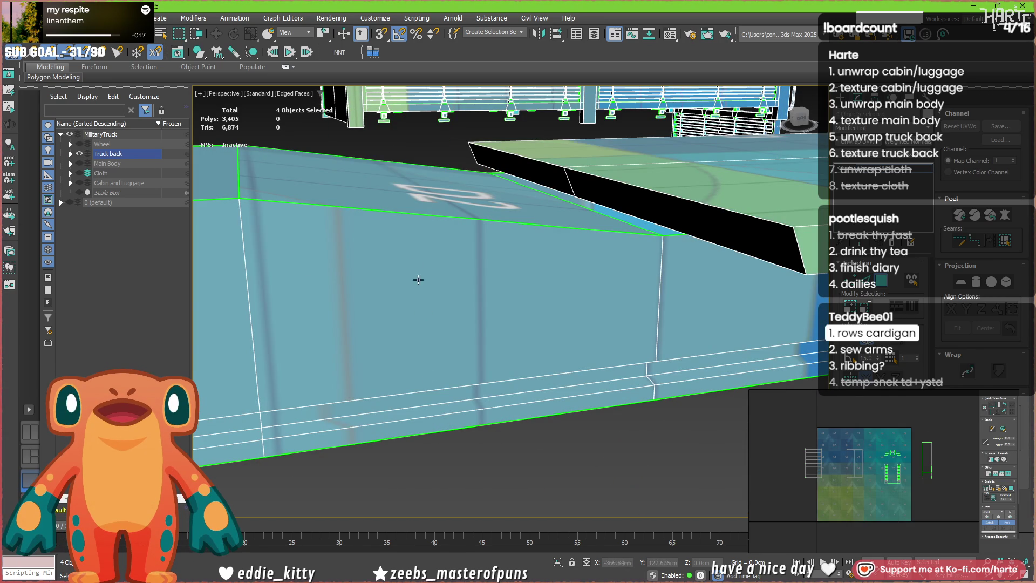
scroll(462, 270, down, 5)
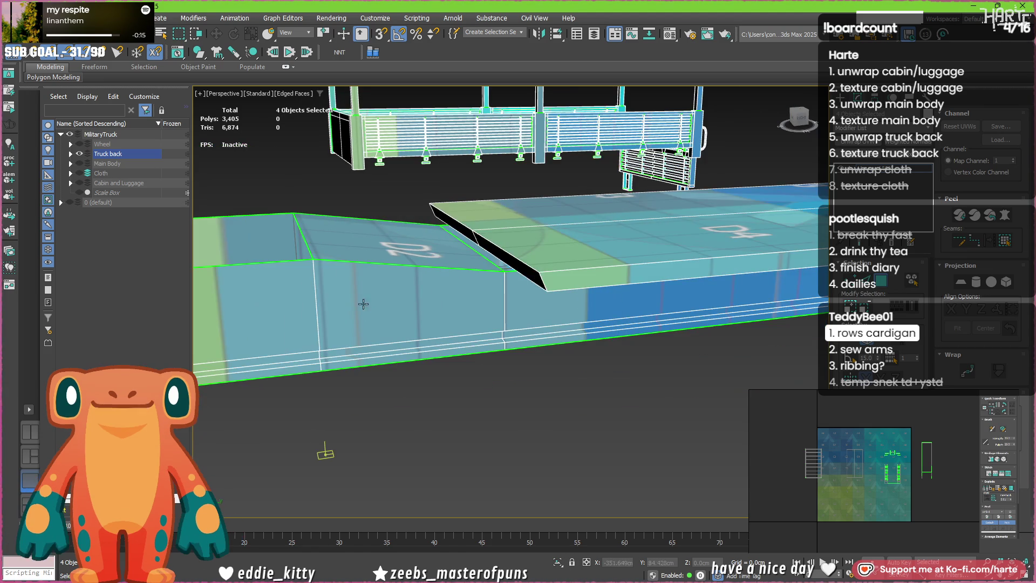
alt+middle_drag(443, 445, 441, 452)
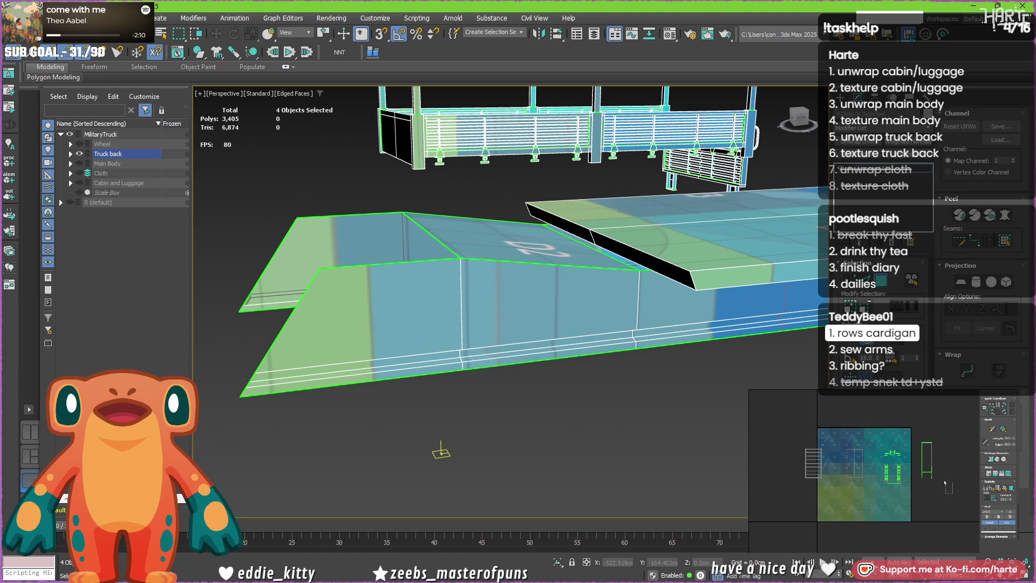
drag(951, 490, 914, 437)
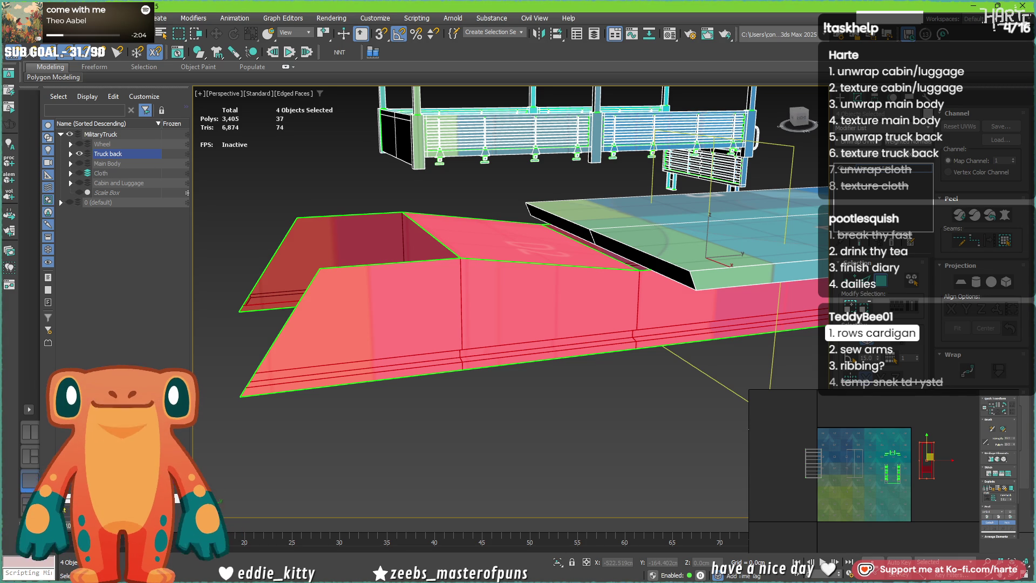
drag(752, 427, 762, 444)
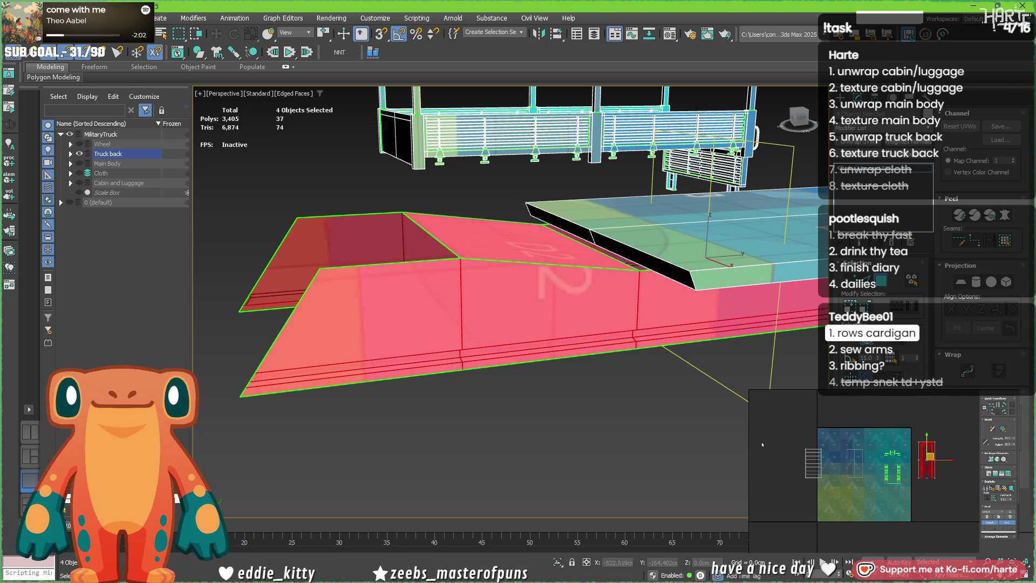
scroll(538, 300, down, 3)
scroll(539, 299, up, 3)
scroll(539, 299, down, 3)
click(937, 479)
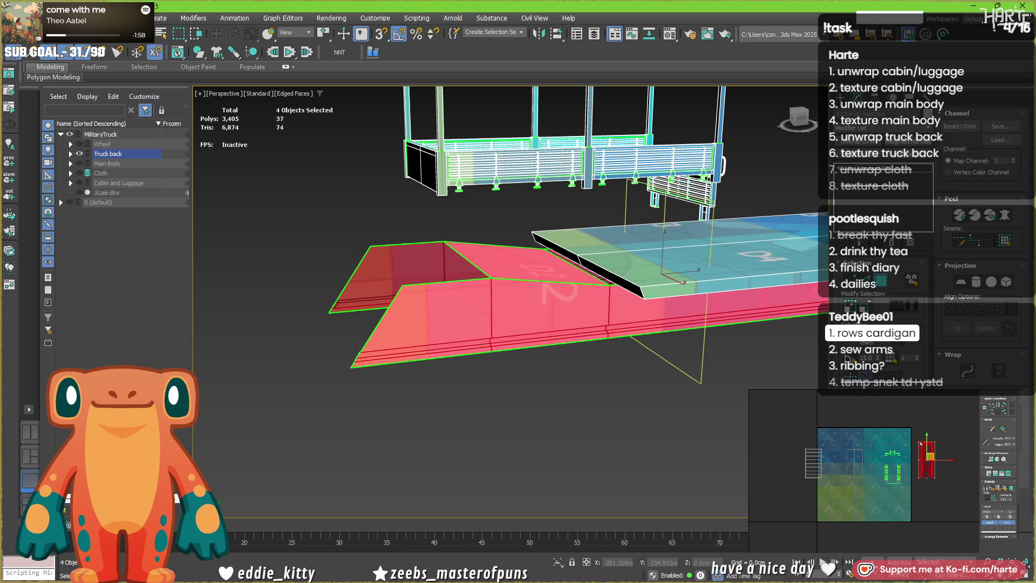
drag(936, 478, 972, 508)
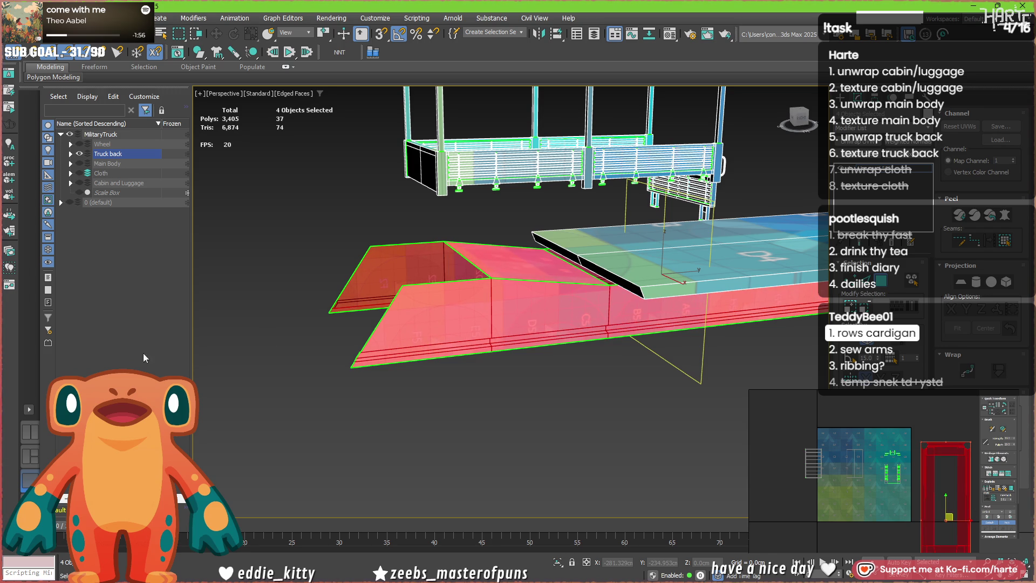
- Reselect the truck back element from its underside and move its UV island up and left
click(413, 300)
scroll(580, 402, up, 4)
mouse_move(580, 403)
middle_down()
mouse_move(386, 353)
mouse_move(499, 385)
middle_up()
scroll(499, 383, down, 3)
click(932, 490)
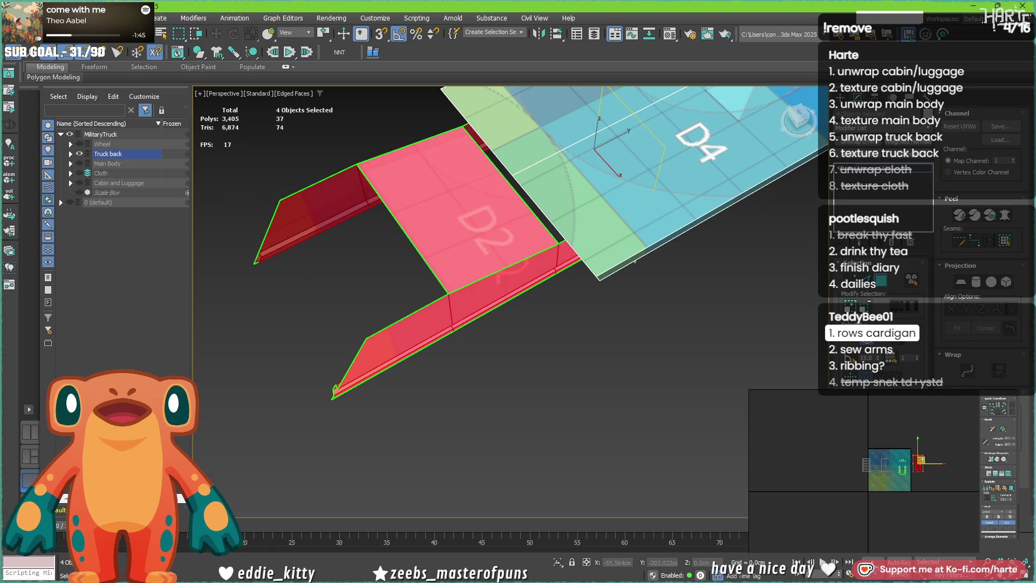
drag(919, 463, 848, 437)
scroll(865, 456, up, 3)
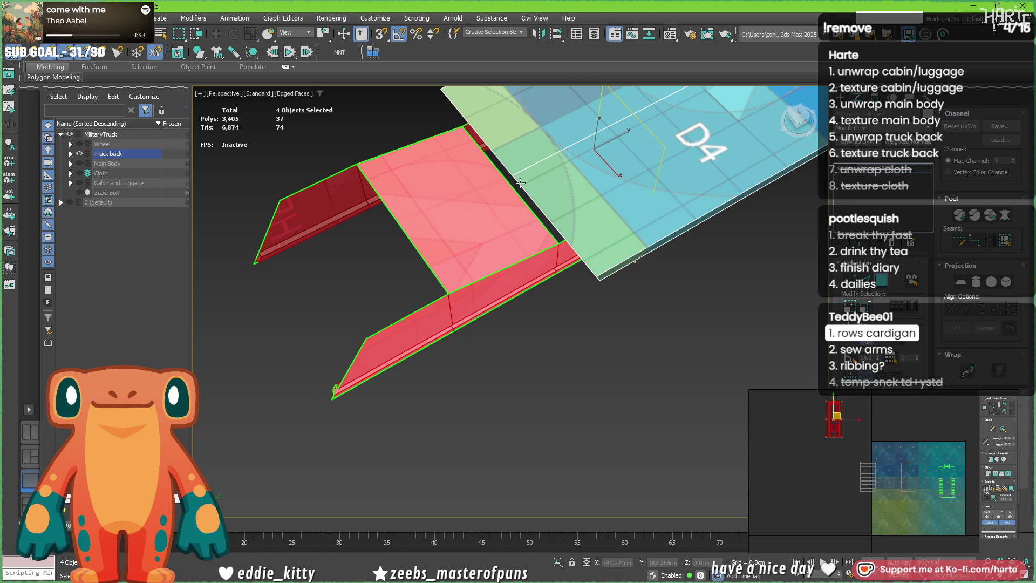
scroll(526, 176, down, 3)
scroll(421, 348, down, 1)
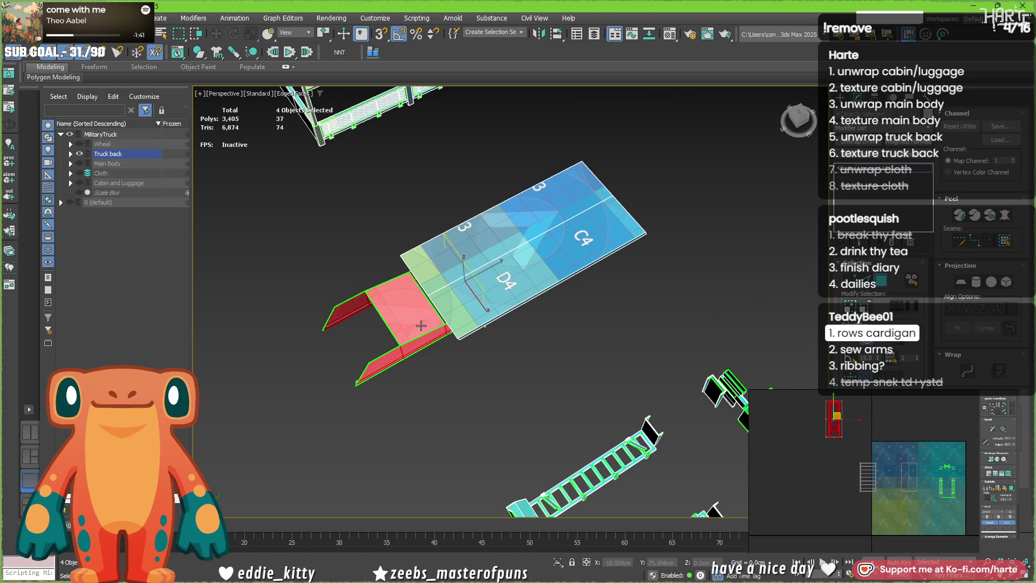
- Select the standing panel piece and orbit to view it head-on and from above
click(523, 294)
alt+middle_drag(523, 294, 509, 201)
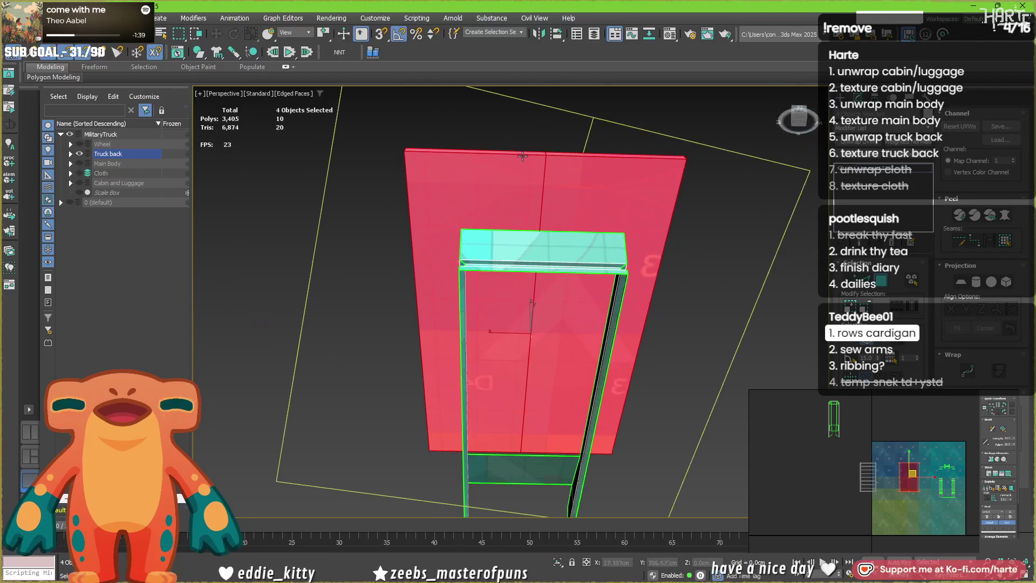
click(509, 202)
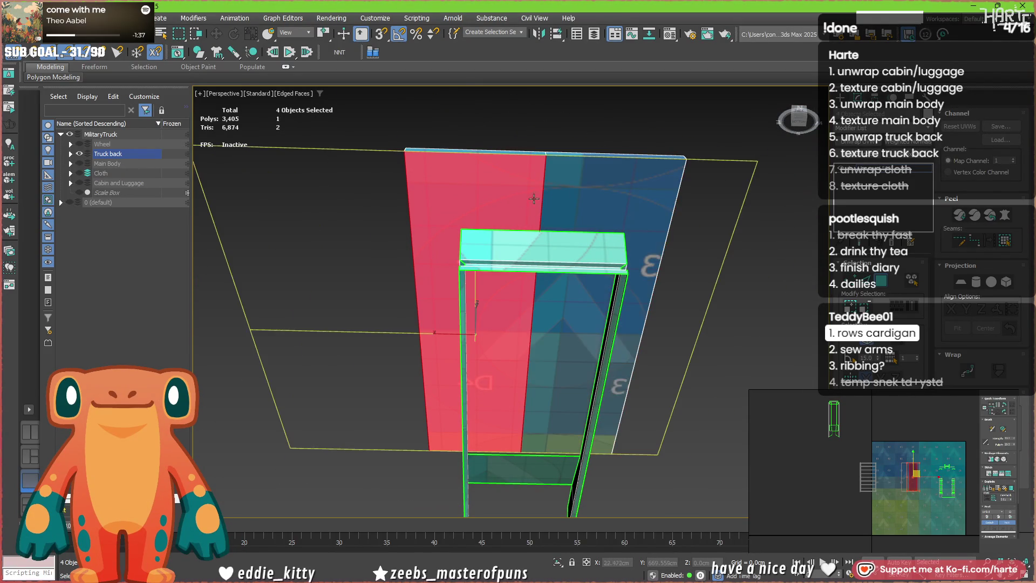
alt+middle_drag(576, 195, 579, 278)
scroll(579, 278, up, 3)
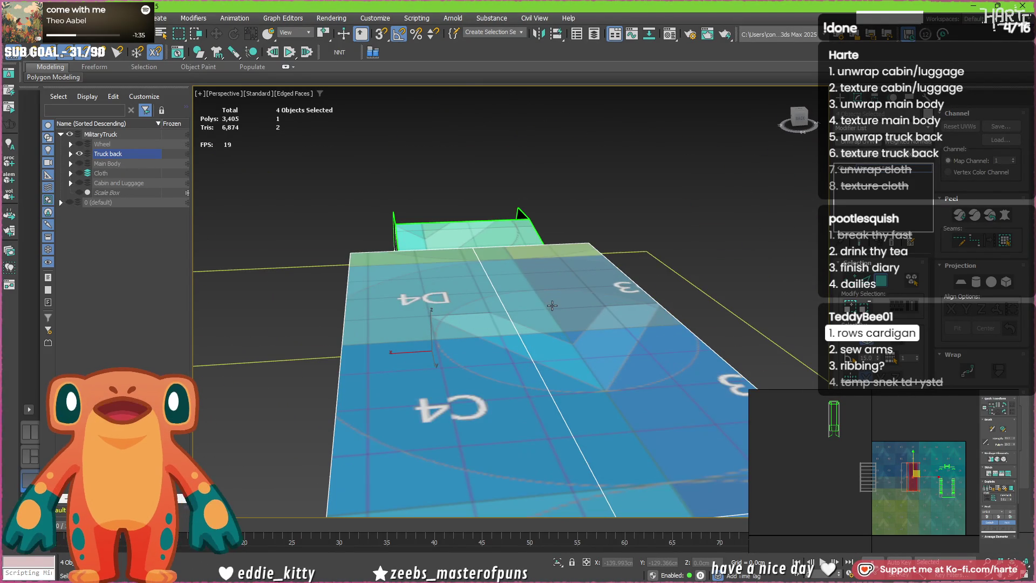
scroll(508, 328, down, 3)
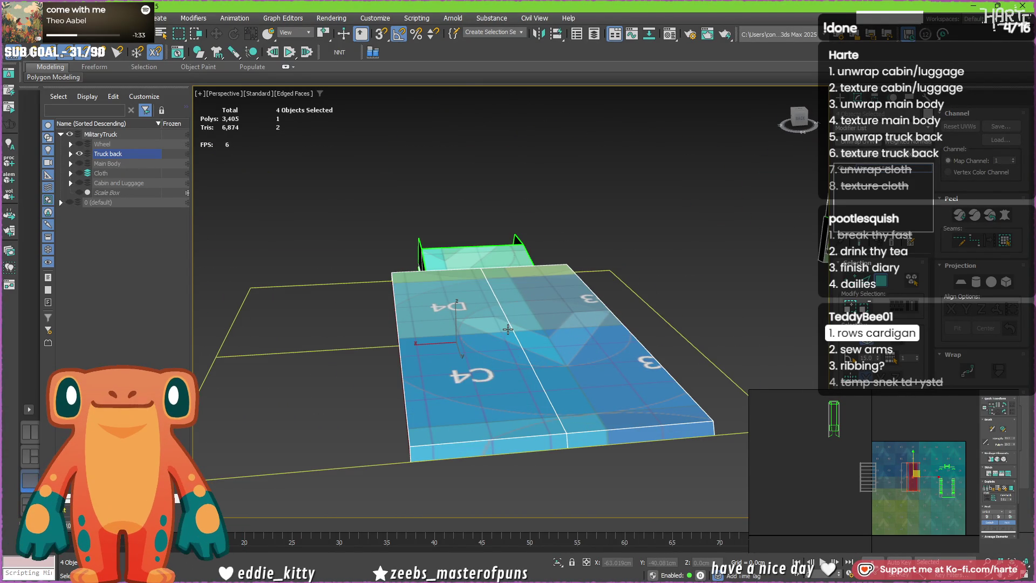
scroll(508, 304, down, 4)
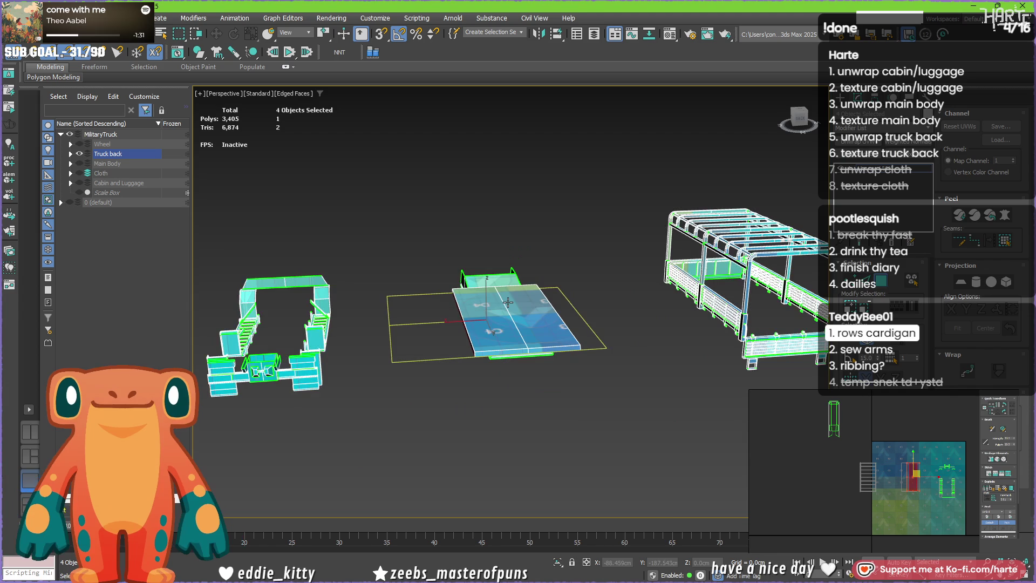
- Convert the panel to Editable Poly, isolate it, and remove its centre edge
right_click(508, 301)
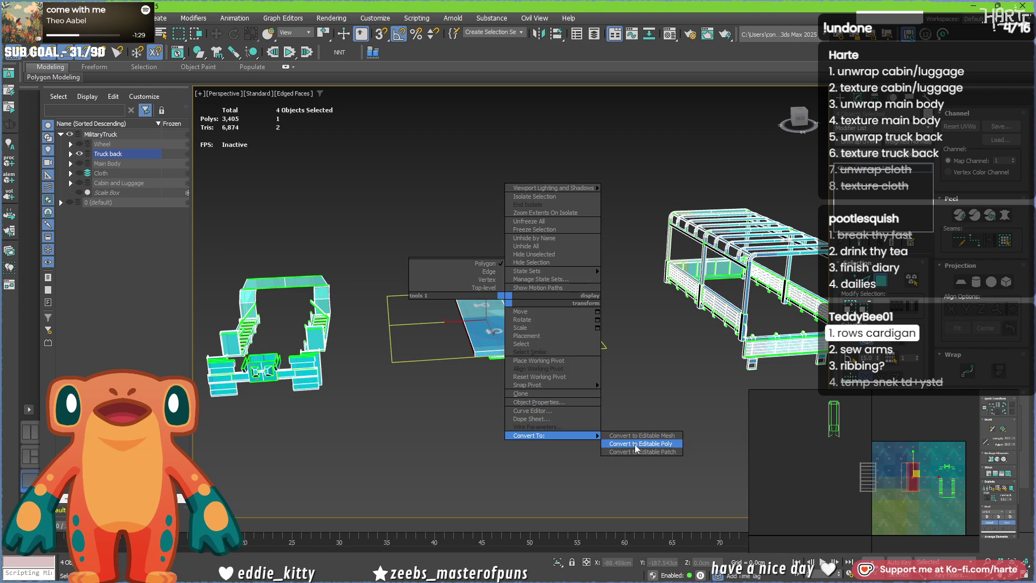
click(631, 445)
key(alt+q)
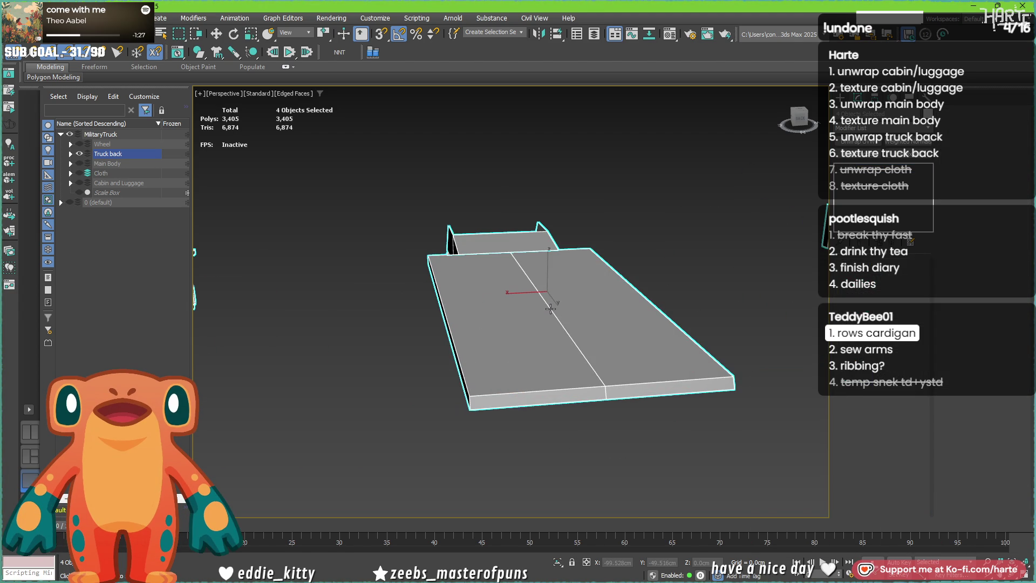
key(2)
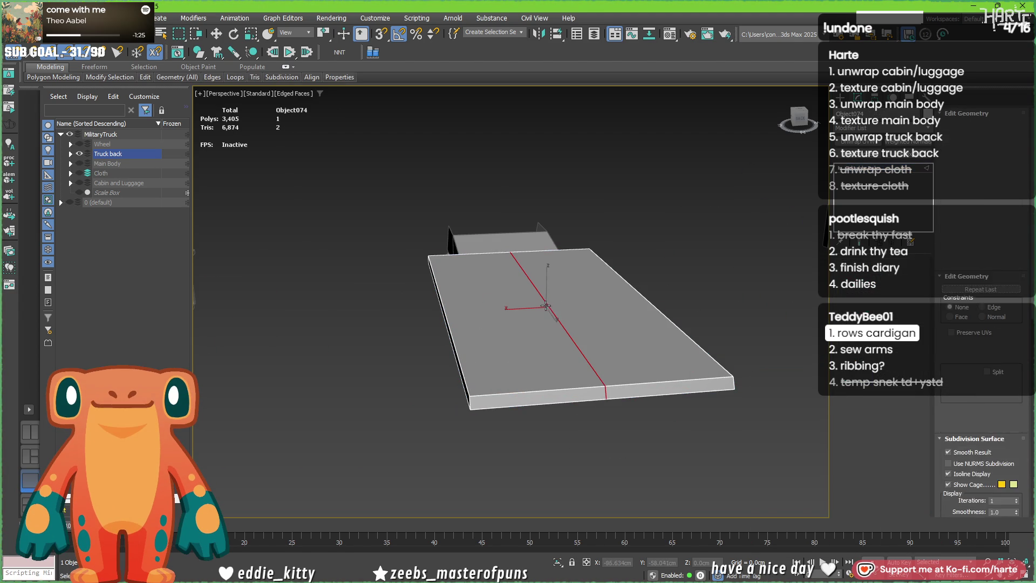
click(547, 309)
key(2)
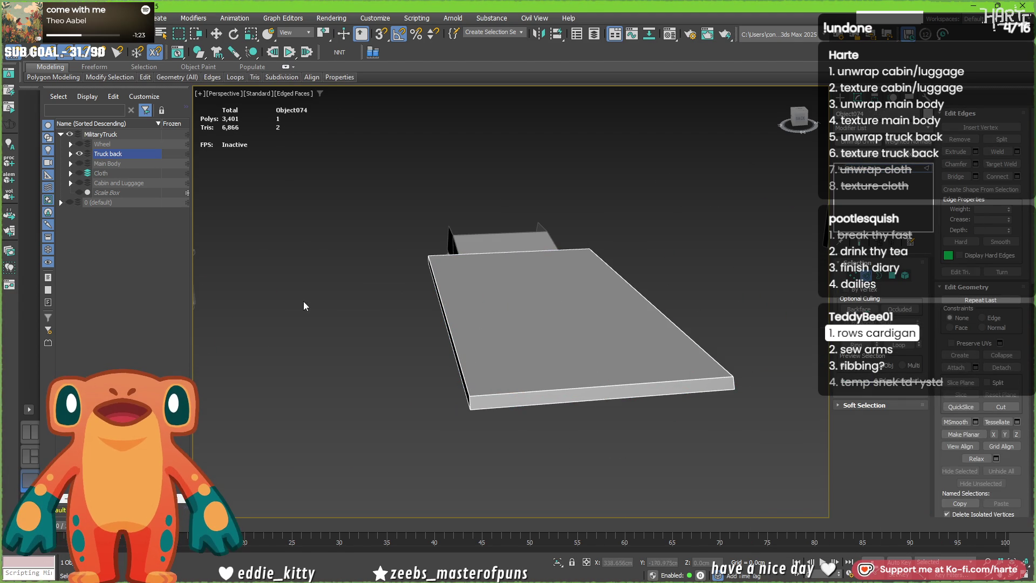
key(alt+q)
scroll(521, 353, up, 5)
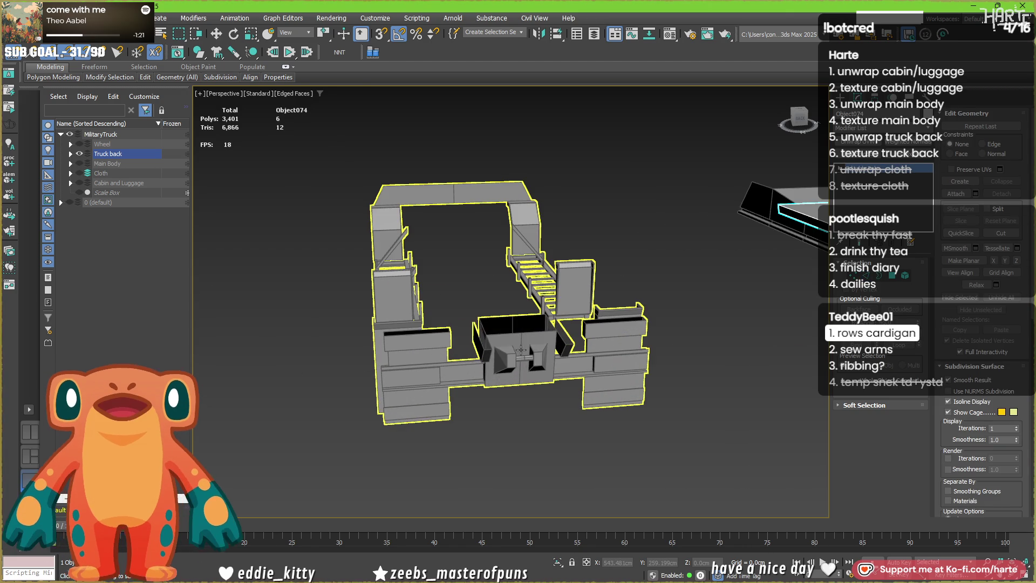
scroll(521, 353, up, 3)
- Select the main truck back frame and switch to editing its edges
click(522, 333)
key(2)
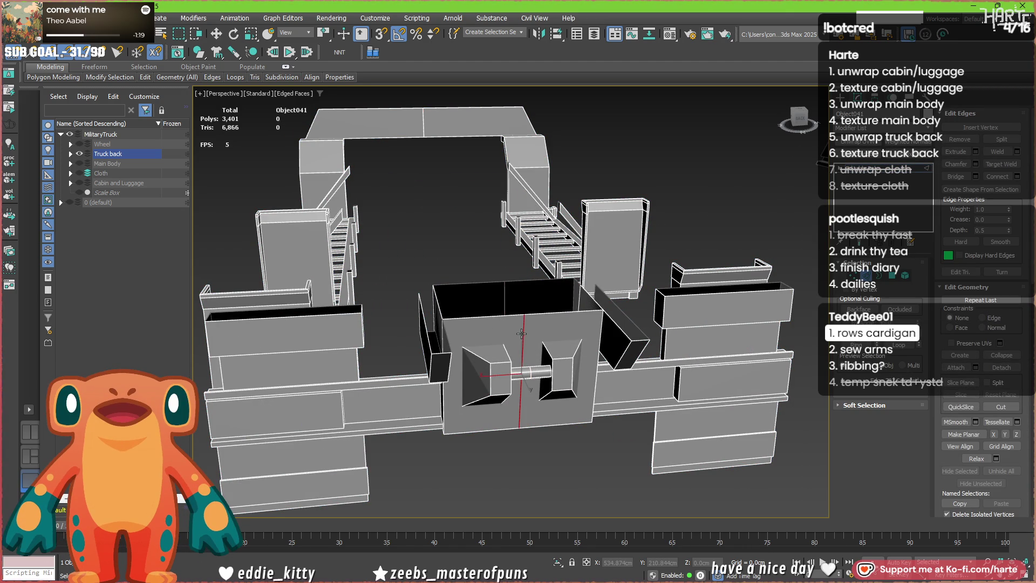
scroll(532, 373, up, 4)
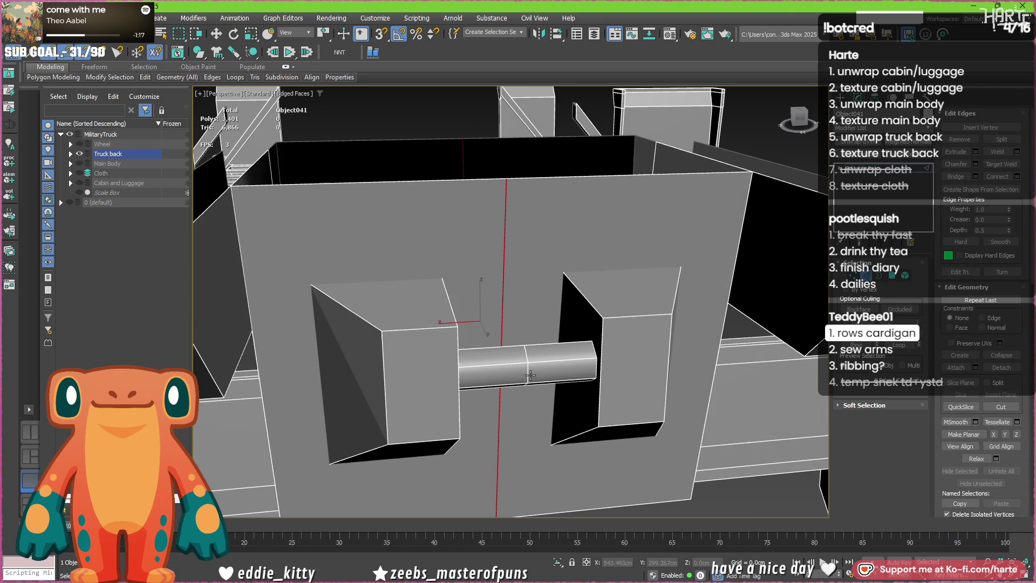
scroll(524, 374, down, 5)
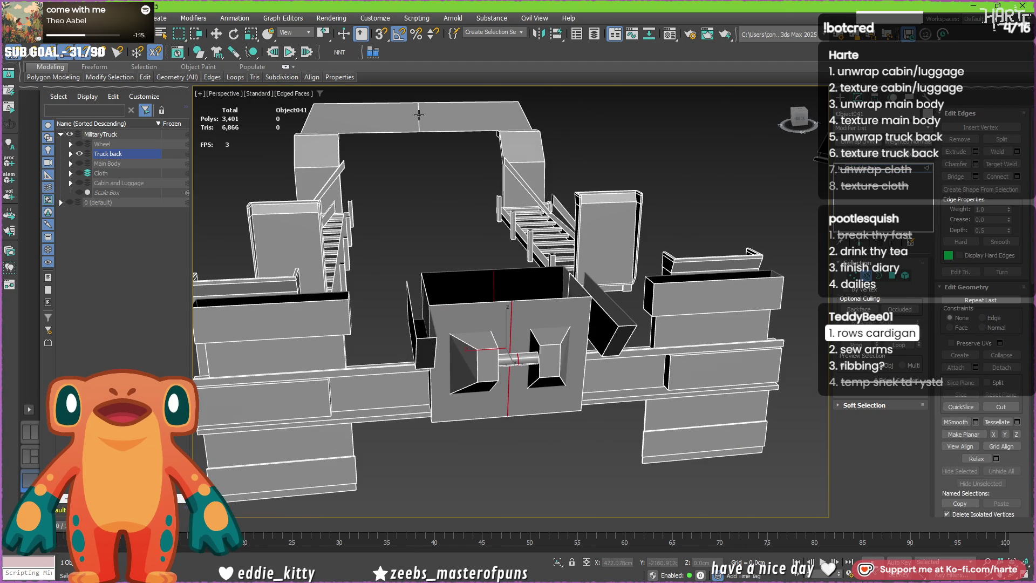
- Orbit around the truck back frame to inspect it from above, the sides and low angles
mouse_move(418, 123)
alt+middle_down()
mouse_move(459, 130)
mouse_move(378, 126)
mouse_move(277, 280)
alt+middle_up()
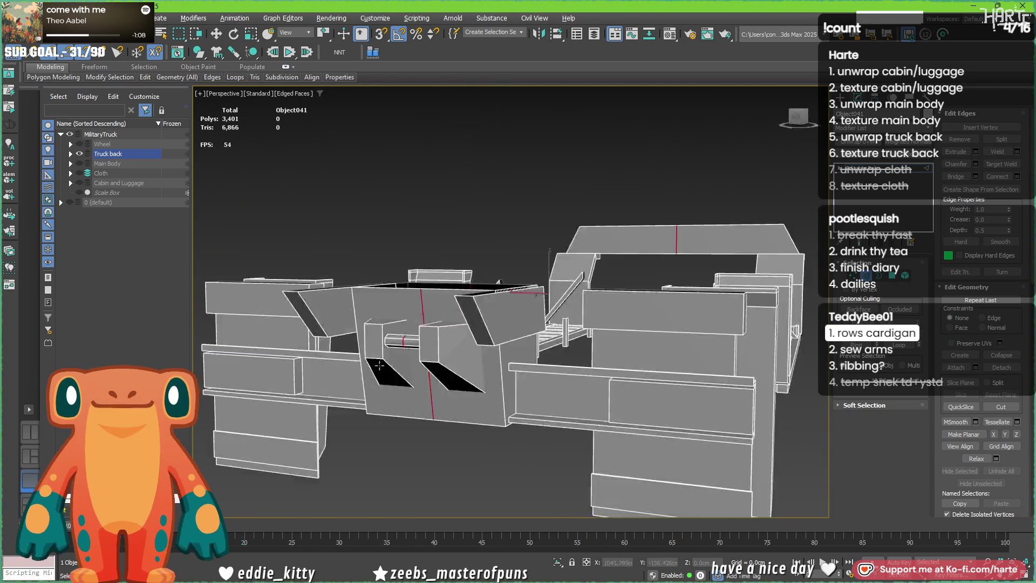
mouse_move(307, 307)
alt+middle_down()
mouse_move(382, 399)
mouse_move(260, 422)
alt+middle_up()
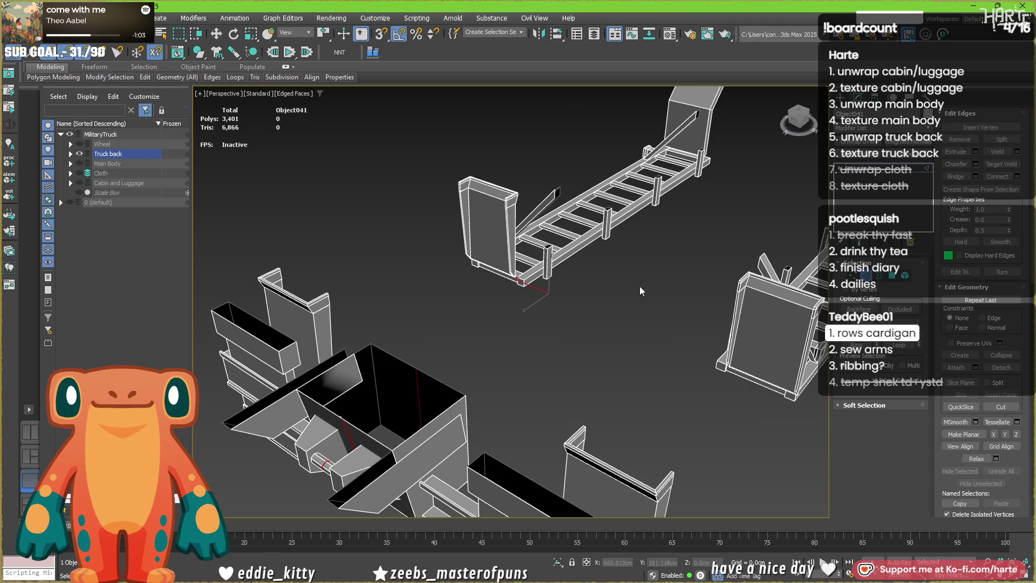
scroll(525, 356, down, 3)
mouse_move(524, 355)
alt+middle_down()
mouse_move(444, 336)
mouse_move(477, 356)
alt+middle_up()
scroll(469, 427, up, 2)
mouse_move(474, 417)
alt+middle_down()
mouse_move(495, 420)
mouse_move(492, 389)
mouse_move(546, 471)
mouse_move(531, 373)
alt+middle_up()
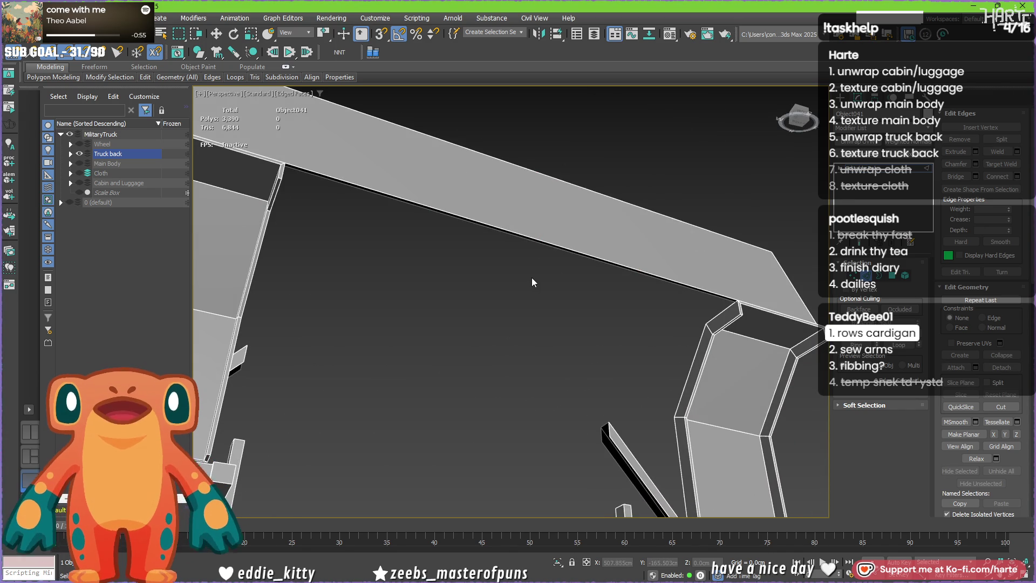
scroll(532, 278, down, 5)
alt+middle_drag(532, 278, 614, 351)
scroll(485, 290, up, 3)
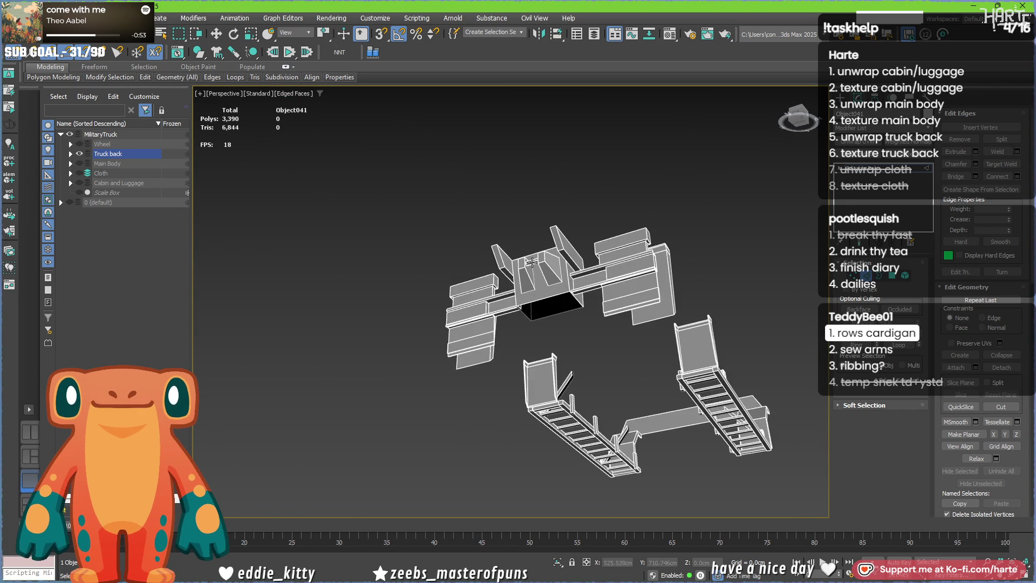
scroll(486, 290, up, 3)
scroll(486, 290, up, 2)
scroll(525, 342, up, 3)
mouse_move(526, 341)
alt+middle_down()
mouse_move(413, 309)
mouse_move(515, 355)
mouse_move(597, 335)
alt+middle_up()
- Test-slide a top-face edge of the truck back box in edge mode, then cancel the move
click(414, 309)
key(2)
click(508, 242)
key(w)
mouse_move(488, 281)
mouse_down()
mouse_move(506, 329)
mouse_move(563, 337)
mouse_up()
right_click(502, 329)
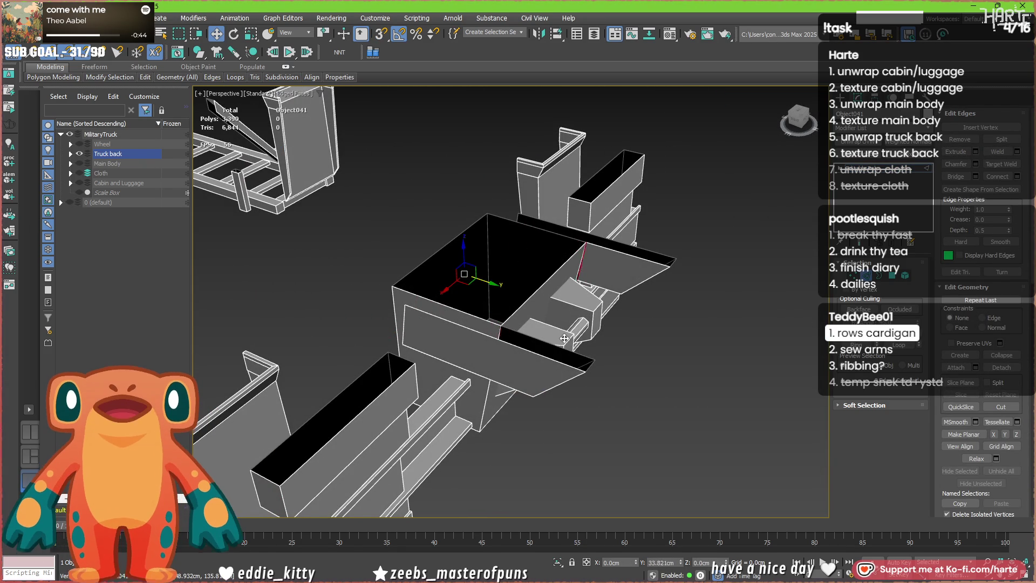
- Inspect the box's outer and inner-wall edges from top-down and side angles
mouse_move(563, 337)
alt+middle_down()
mouse_move(558, 291)
mouse_move(543, 292)
mouse_move(612, 336)
alt+middle_up()
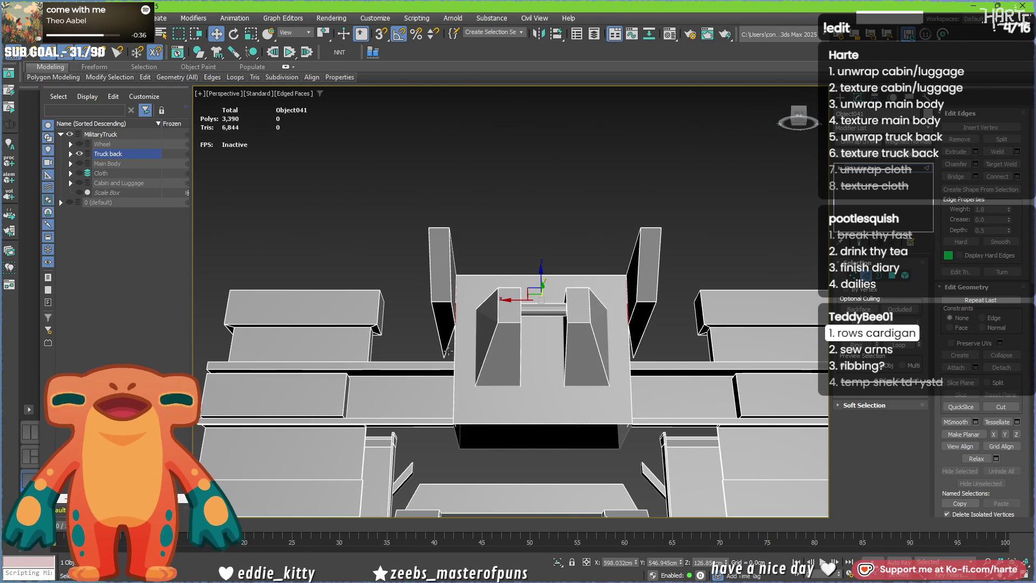
scroll(452, 349, up, 5)
scroll(451, 353, down, 3)
scroll(450, 353, down, 3)
mouse_move(451, 353)
alt+middle_down()
mouse_move(390, 427)
mouse_move(377, 421)
alt+middle_up()
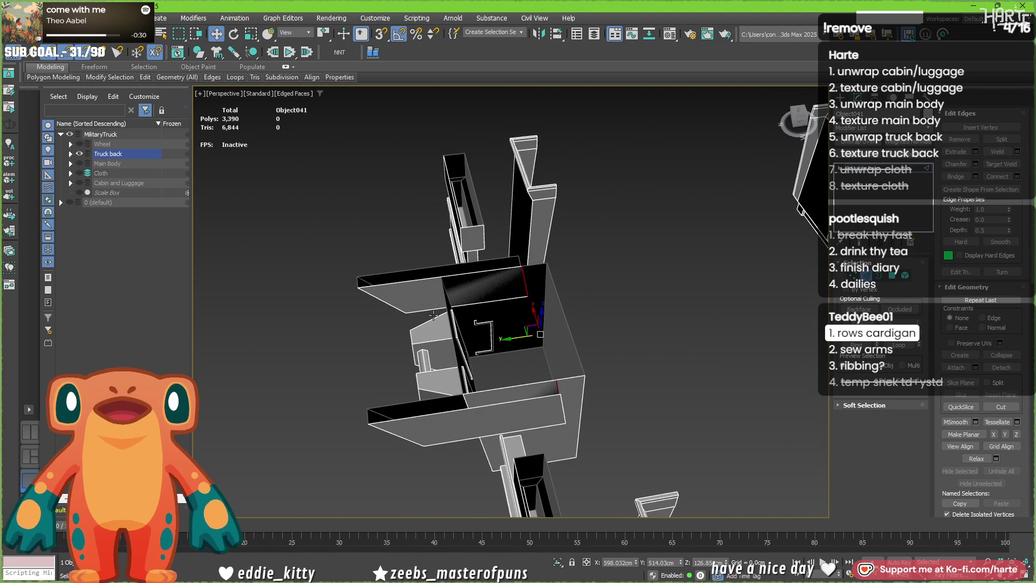
alt+middle_drag(433, 315, 607, 299)
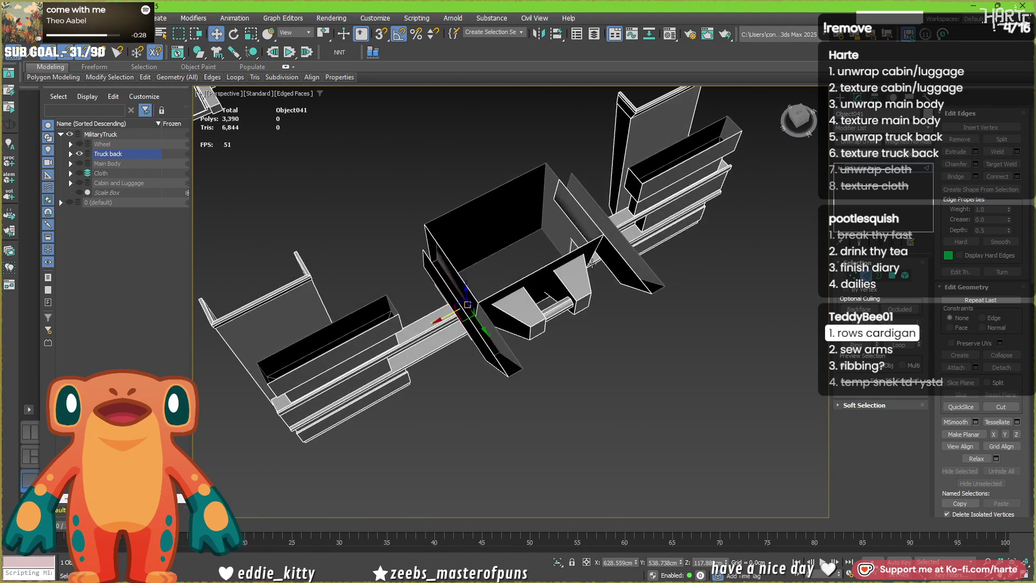
click(615, 279)
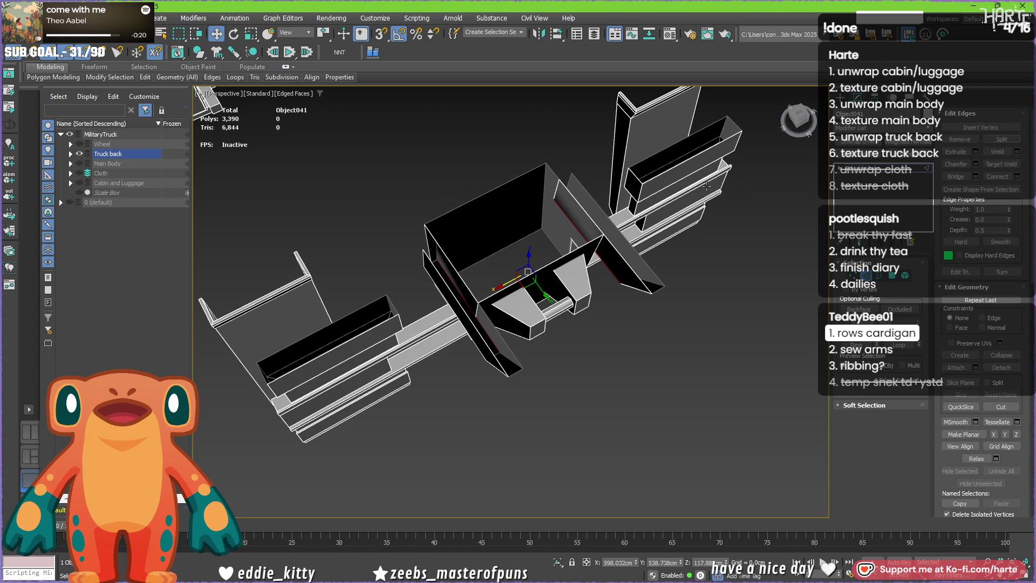
scroll(575, 263, up, 3)
mouse_move(576, 263)
alt+middle_down()
mouse_move(553, 190)
mouse_move(537, 251)
alt+middle_up()
scroll(538, 252, up, 2)
scroll(538, 252, up, 1)
click(432, 330)
mouse_move(445, 335)
alt+middle_down()
mouse_move(439, 350)
mouse_move(391, 342)
alt+middle_up()
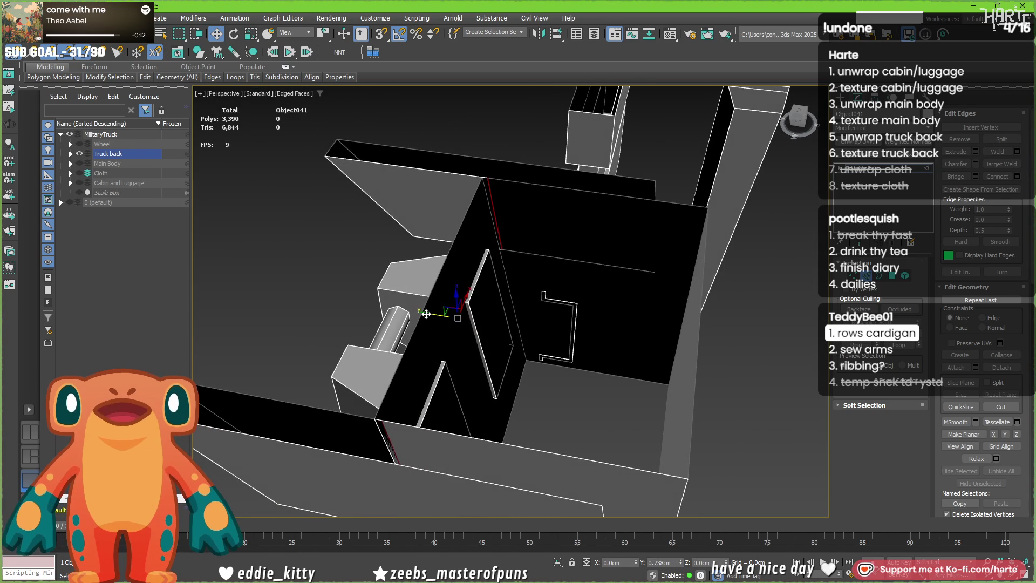
mouse_move(435, 261)
alt+middle_down()
mouse_move(643, 283)
mouse_move(567, 174)
alt+middle_up()
scroll(553, 234, down, 5)
- Show the Main Body again in the Scene Explorer and reframe around the truck parts
mouse_move(552, 234)
alt+middle_down()
mouse_move(570, 133)
mouse_move(611, 164)
alt+middle_up()
click(451, 203)
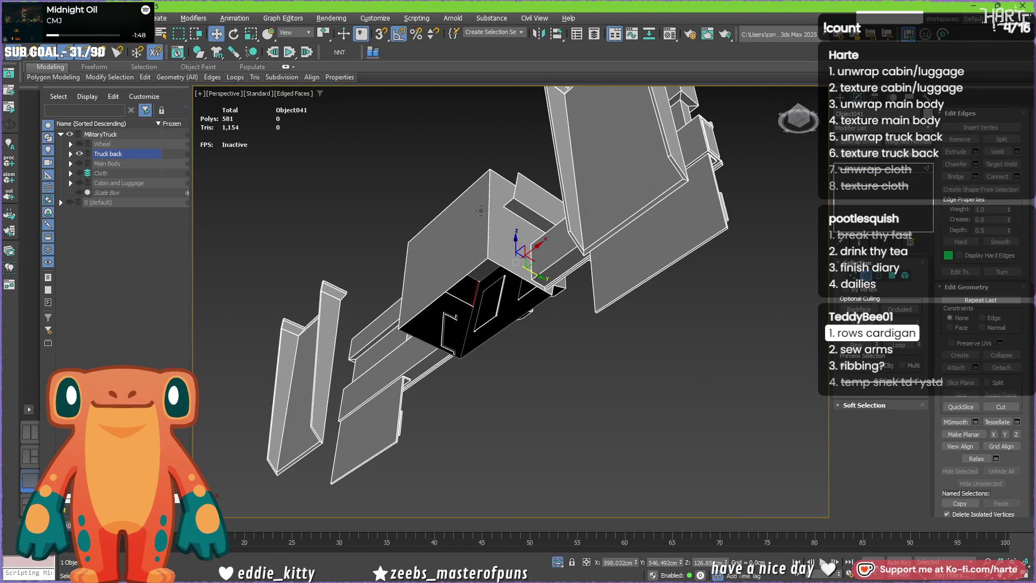
click(81, 164)
scroll(324, 195, down, 5)
middle_drag(370, 213, 636, 249)
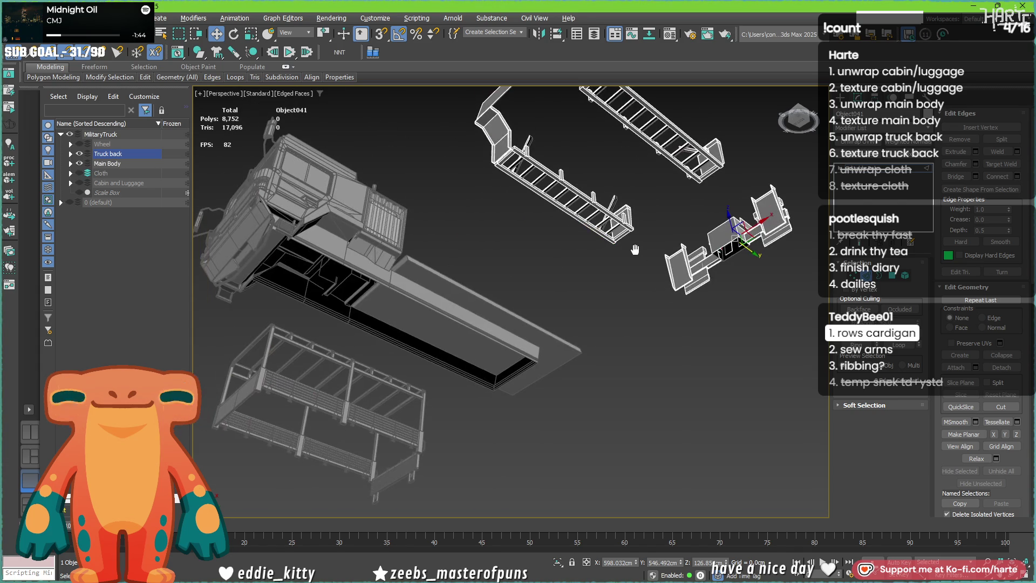
- Zero the truck back's X position and unhide the Wheel, Cloth and Cabin and Luggage objects
key(2)
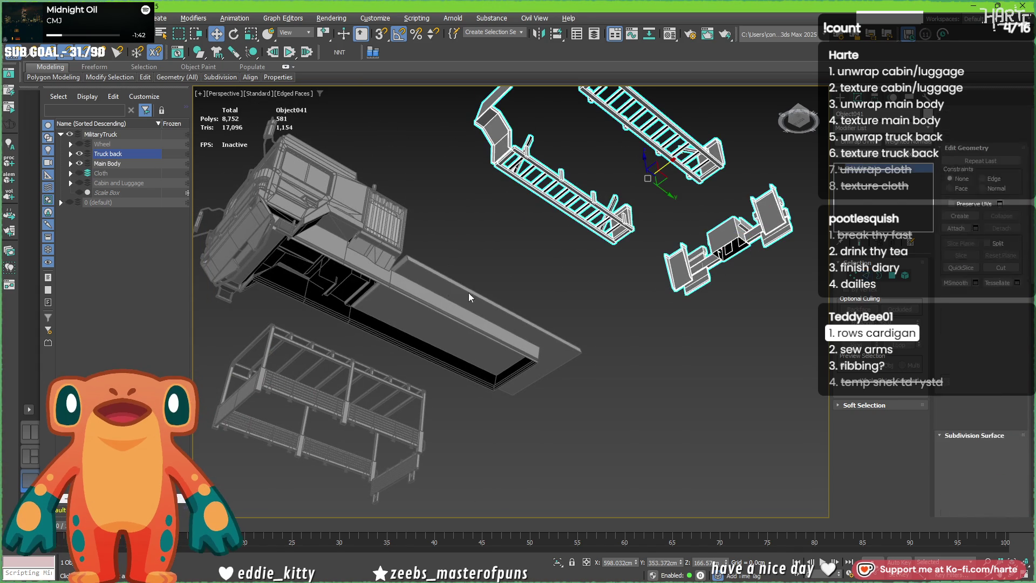
right_click(637, 562)
key(z)
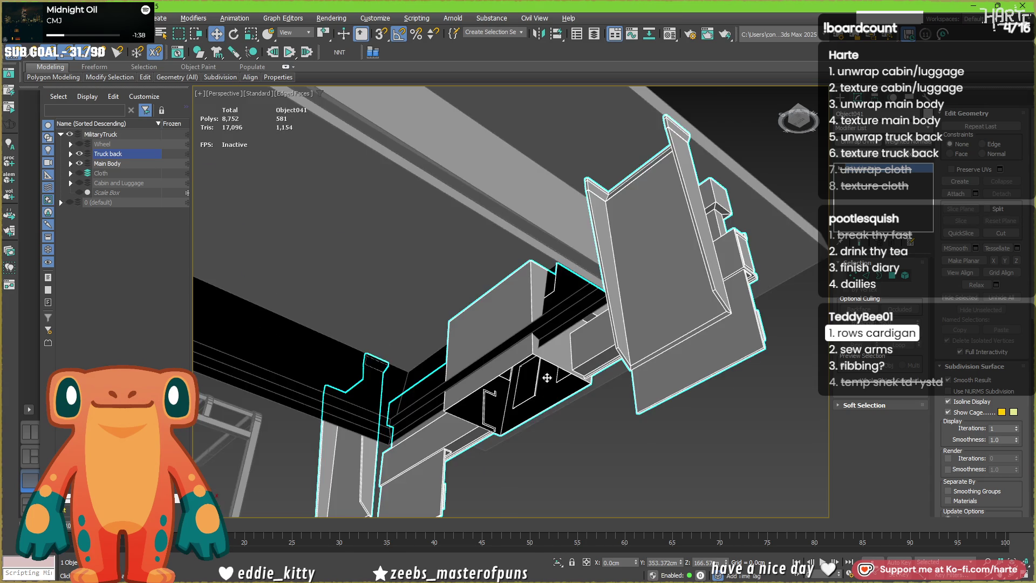
alt+middle_drag(544, 383, 252, 233)
click(79, 183)
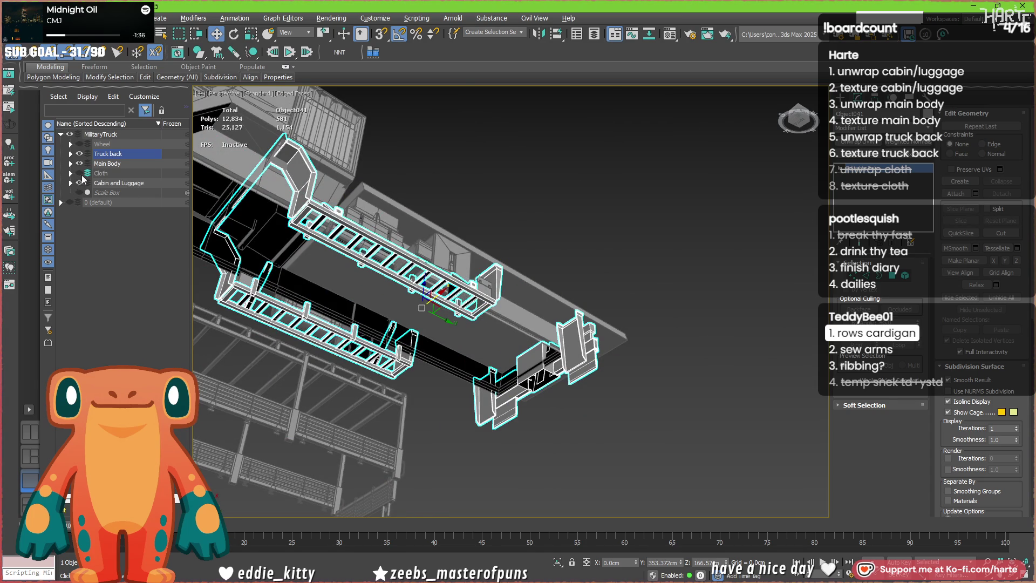
click(79, 173)
click(80, 144)
- Examine the rear rack's fit from the side and below, then hide the rack objects
mouse_move(454, 325)
alt+middle_down()
mouse_move(454, 373)
mouse_move(379, 372)
mouse_move(393, 369)
alt+middle_up()
click(687, 267)
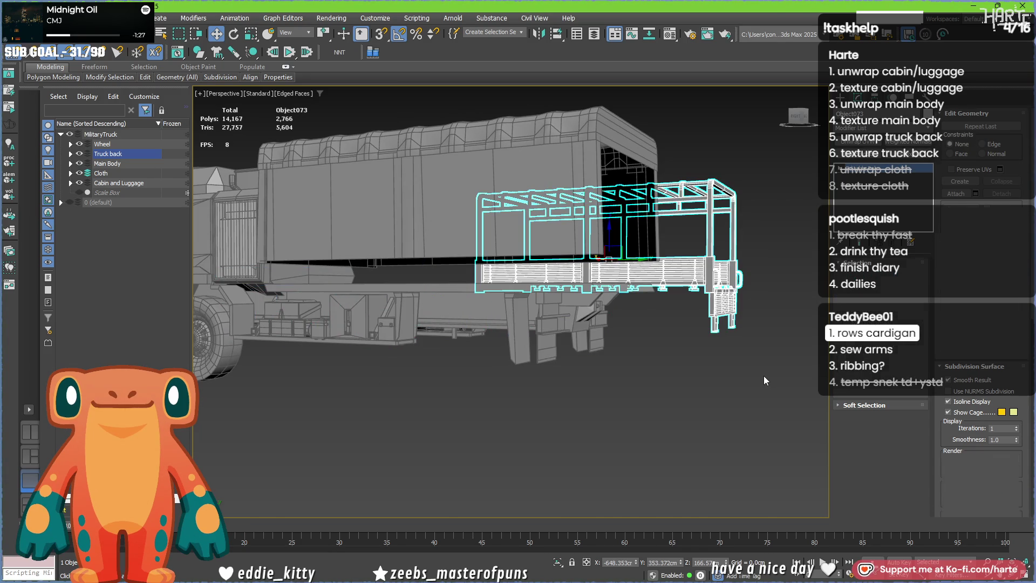
key(z)
mouse_move(539, 393)
alt+middle_down()
mouse_move(608, 399)
mouse_move(530, 394)
alt+middle_up()
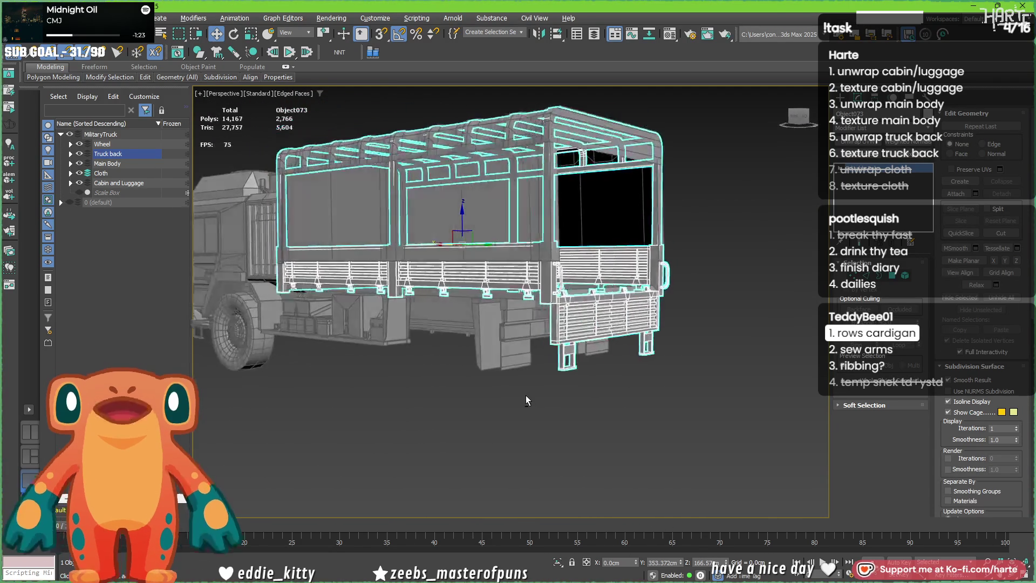
scroll(545, 271, up, 5)
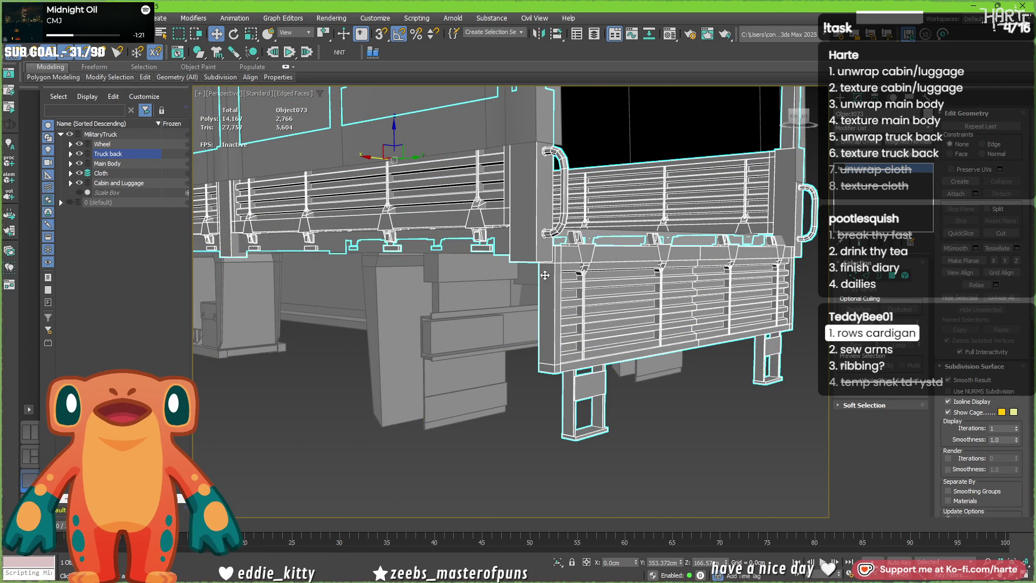
alt+middle_drag(522, 290, 529, 280)
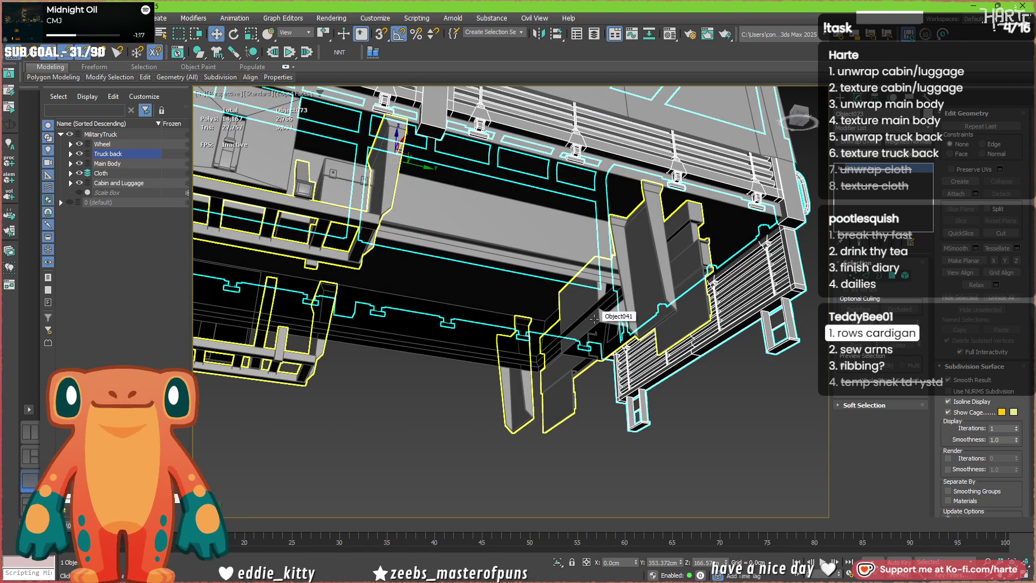
key(ctrl+z)
key(ctrl+z)
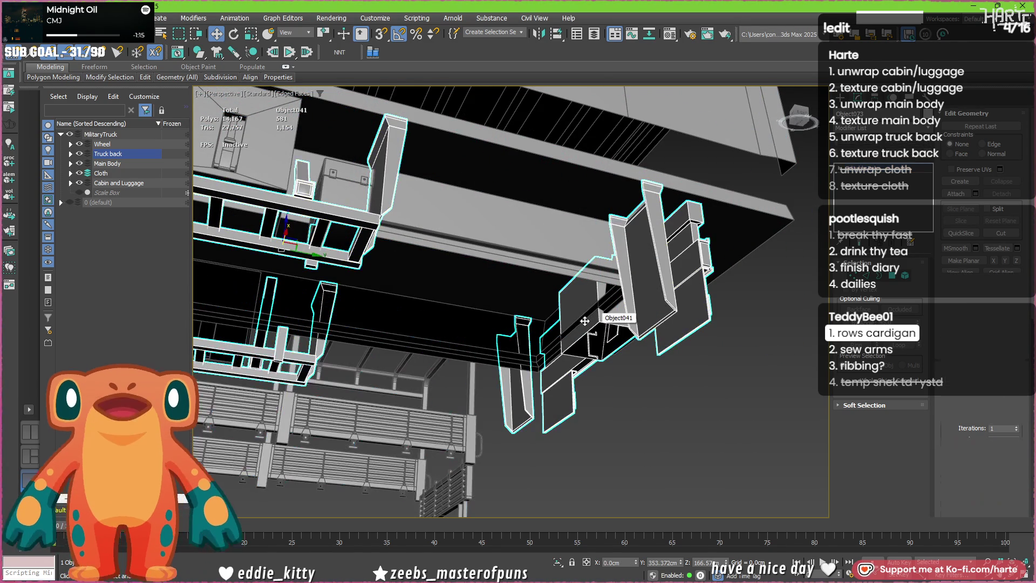
key(alt+h)
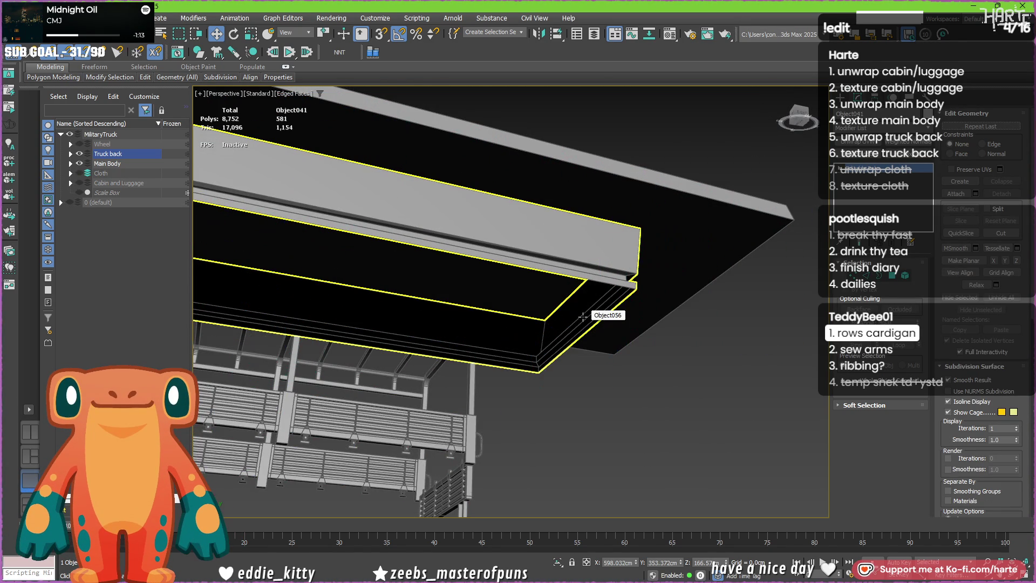
- Unhide the racks, isolate the truck back and inspect its frame polygons
key(ctrl+z)
scroll(580, 317, down, 5)
scroll(580, 318, up, 3)
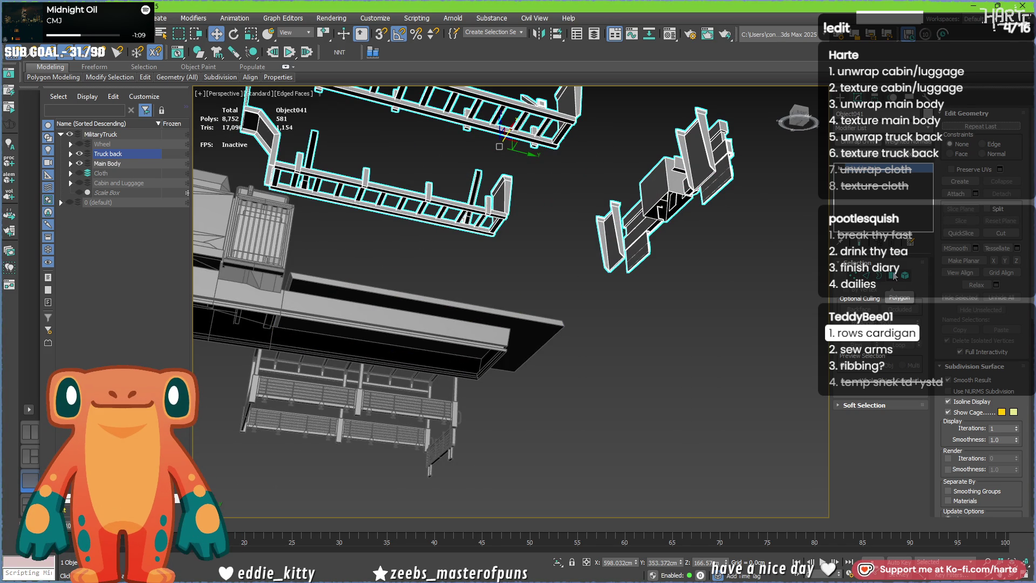
key(alt+i)
key(ctrl+z)
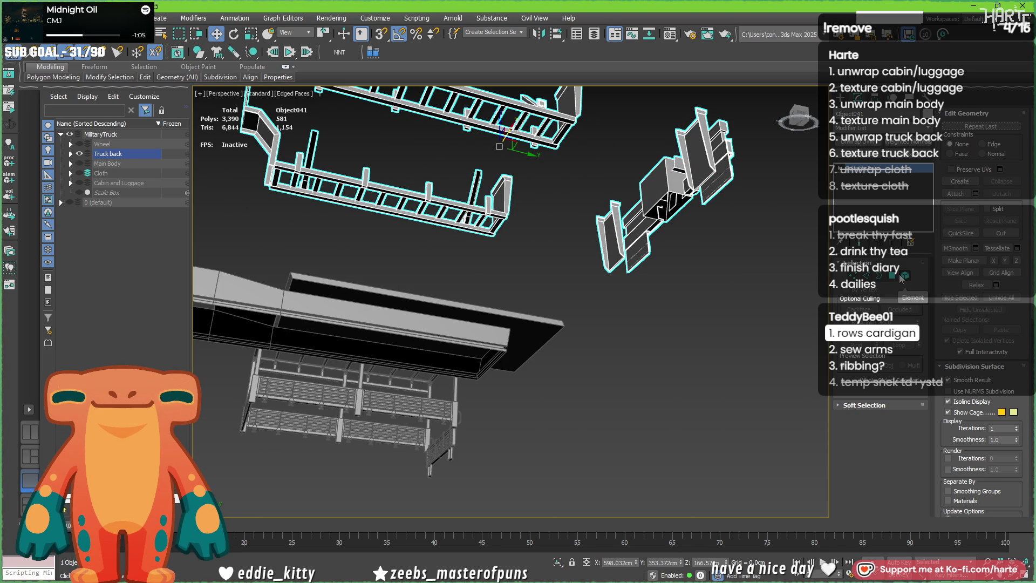
key(4)
mouse_move(499, 145)
alt+middle_down()
mouse_move(620, 184)
mouse_move(544, 281)
alt+middle_up()
click(621, 184)
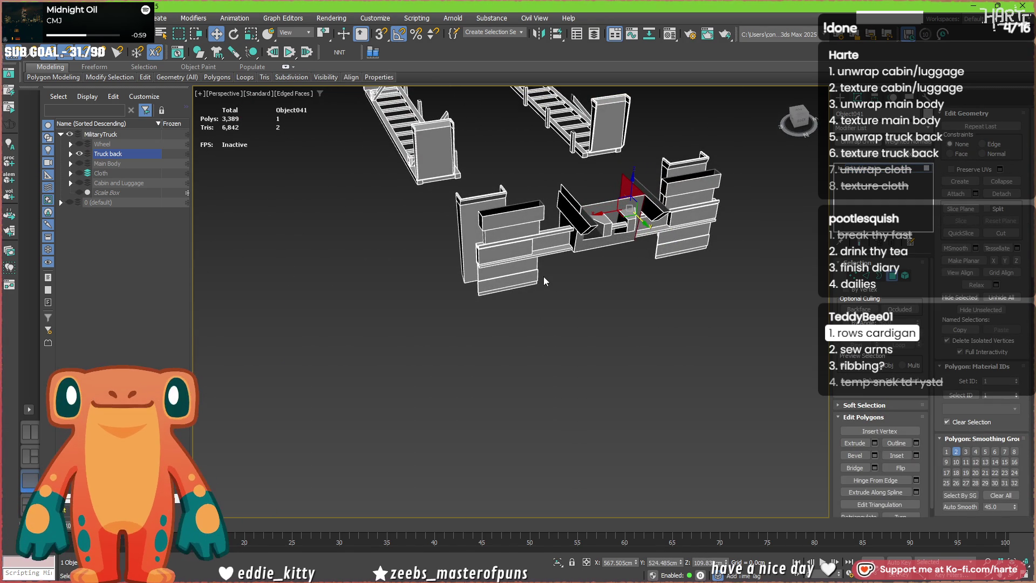
mouse_move(559, 229)
middle_down()
mouse_move(712, 410)
mouse_move(679, 344)
middle_up()
scroll(712, 411, up, 3)
scroll(711, 410, down, 3)
alt+middle_drag(485, 306, 492, 353)
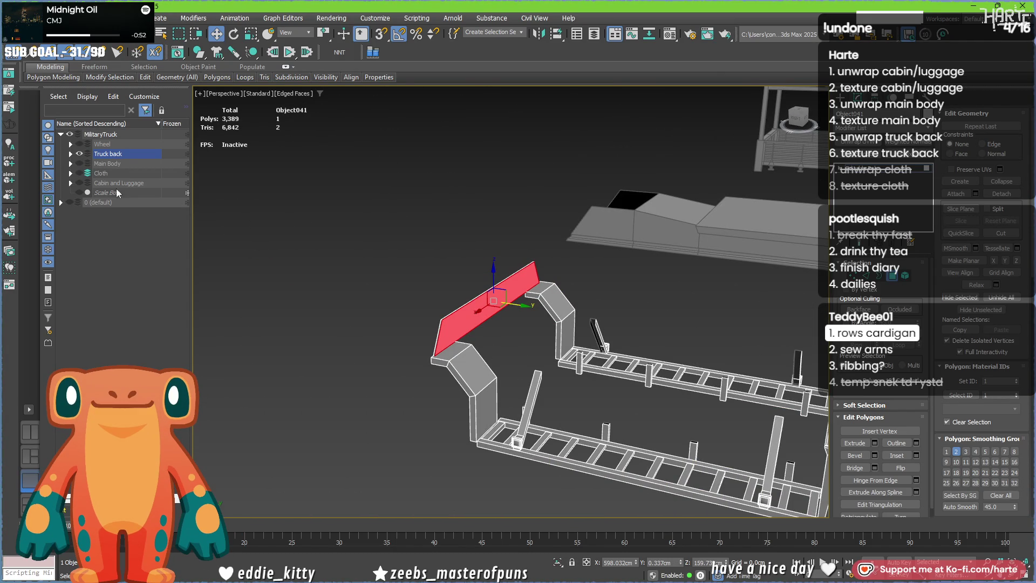
- Show the Main Body, zero the truck back's X and move the frame parts below the truck, then hide the body
click(79, 163)
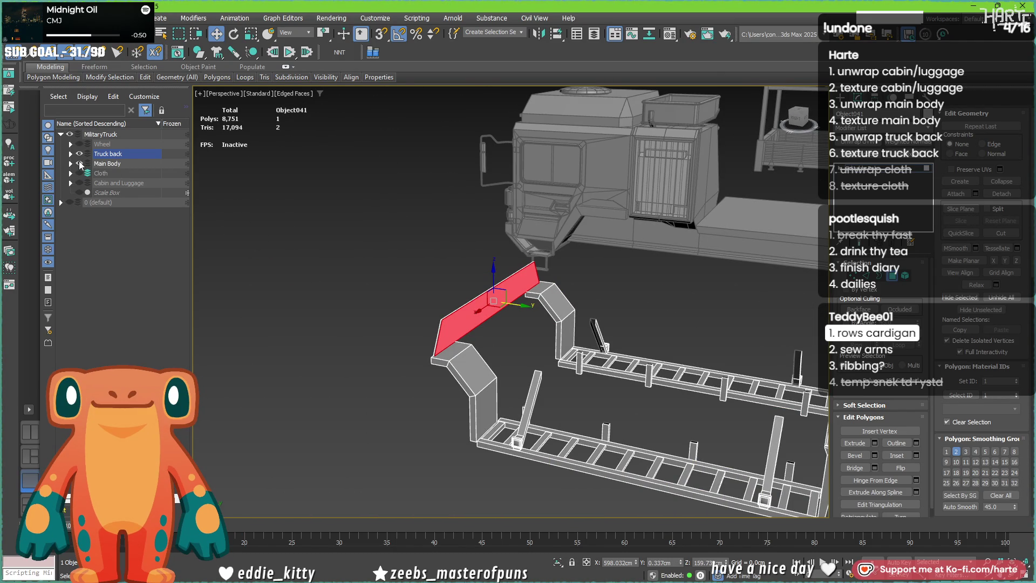
mouse_move(431, 289)
alt+middle_down()
mouse_move(573, 303)
mouse_move(493, 312)
alt+middle_up()
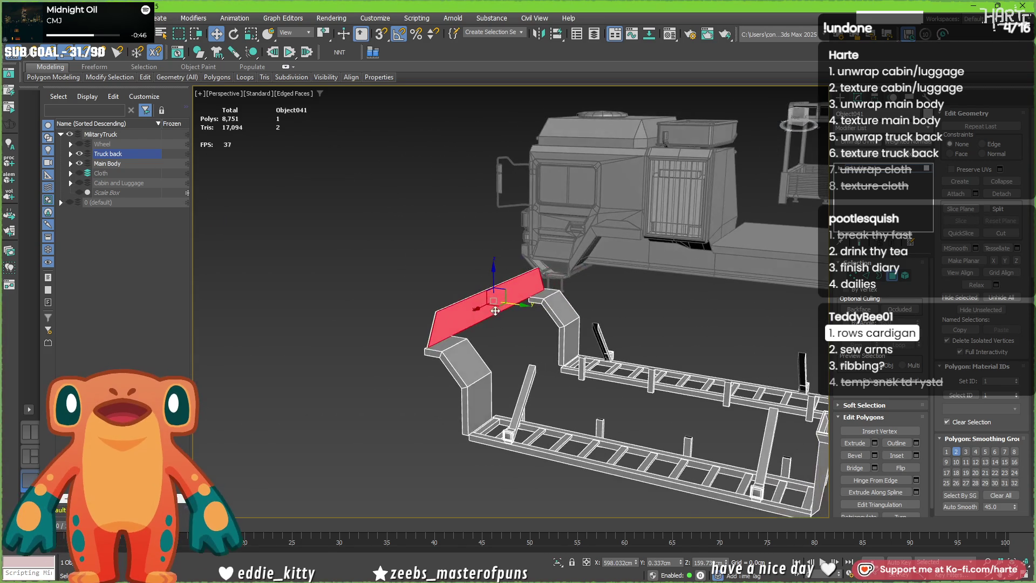
double_click(491, 303)
alt+middle_drag(534, 316, 465, 324)
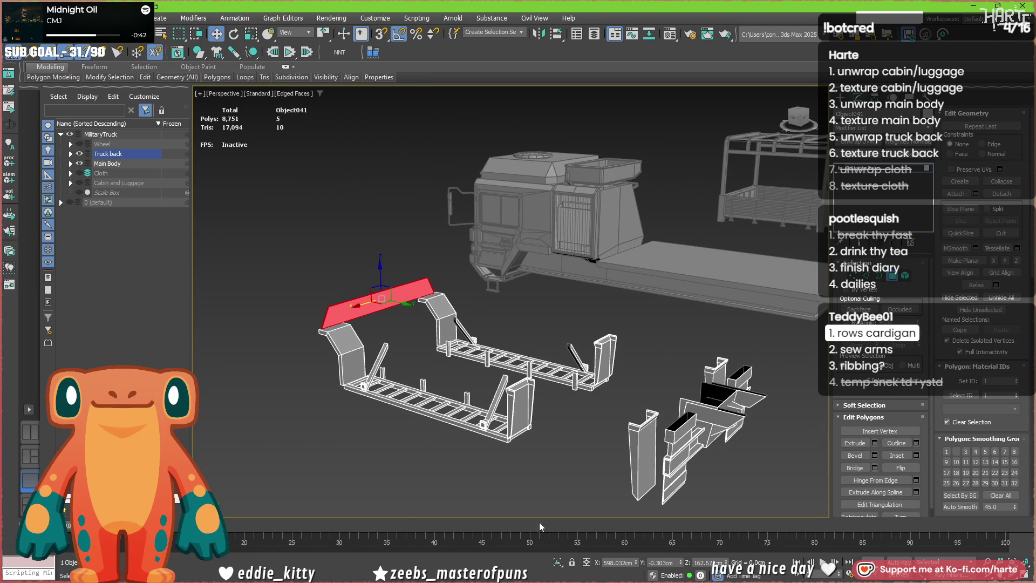
key(4)
right_click(636, 562)
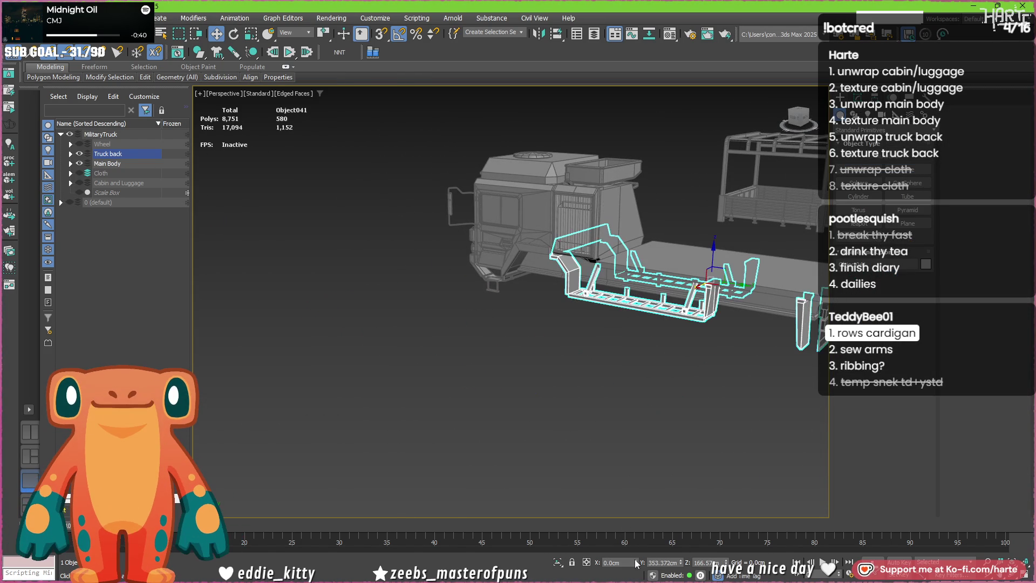
scroll(578, 278, up, 3)
scroll(567, 284, up, 3)
scroll(559, 285, up, 2)
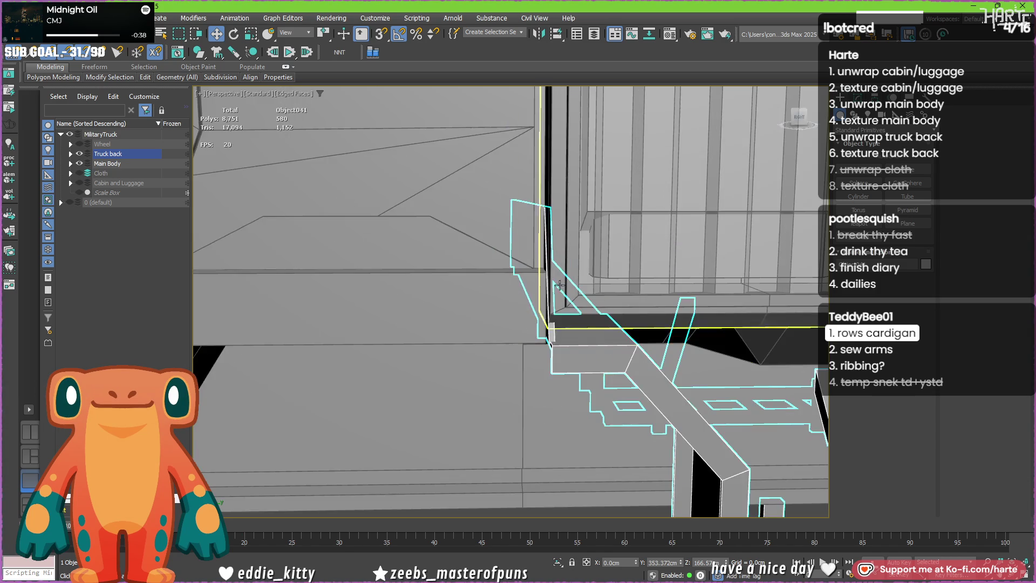
scroll(552, 287, up, 2)
scroll(552, 288, up, 2)
scroll(553, 285, up, 2)
scroll(556, 284, up, 2)
scroll(558, 284, down, 4)
alt+middle_drag(557, 283, 504, 280)
scroll(495, 278, up, 3)
scroll(487, 277, up, 2)
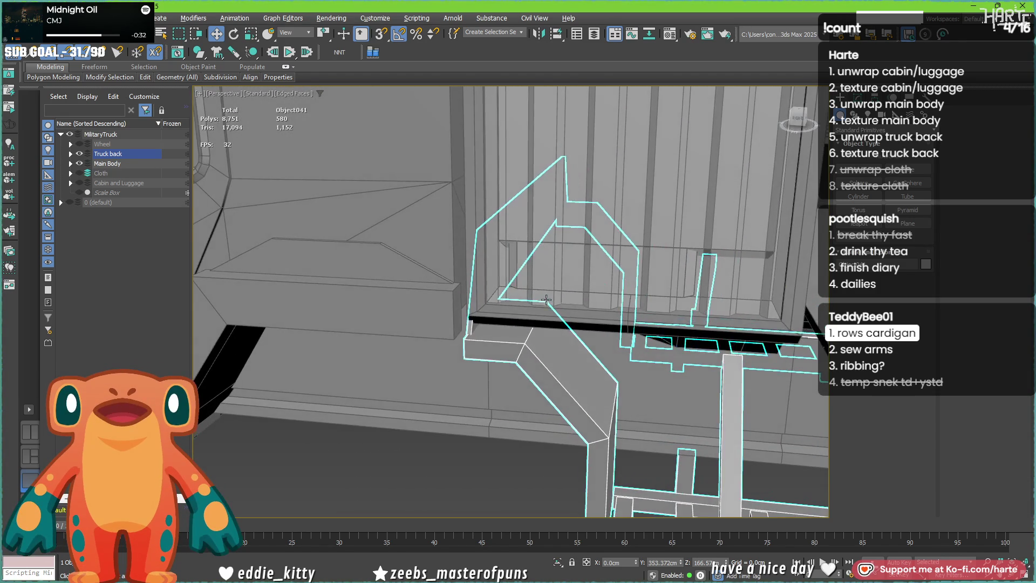
scroll(478, 275, down, 10)
drag(477, 272, 477, 341)
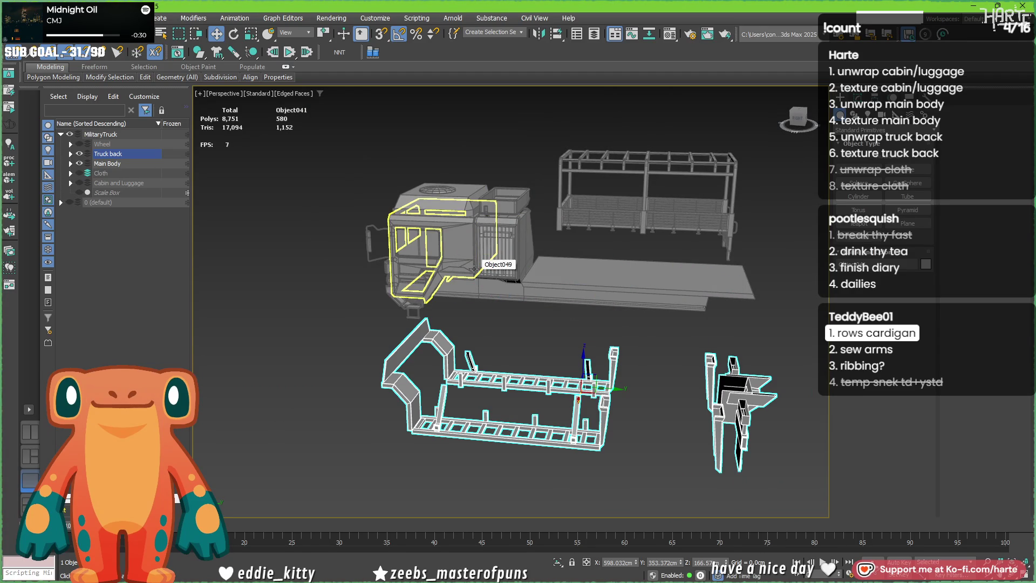
key(alt+h)
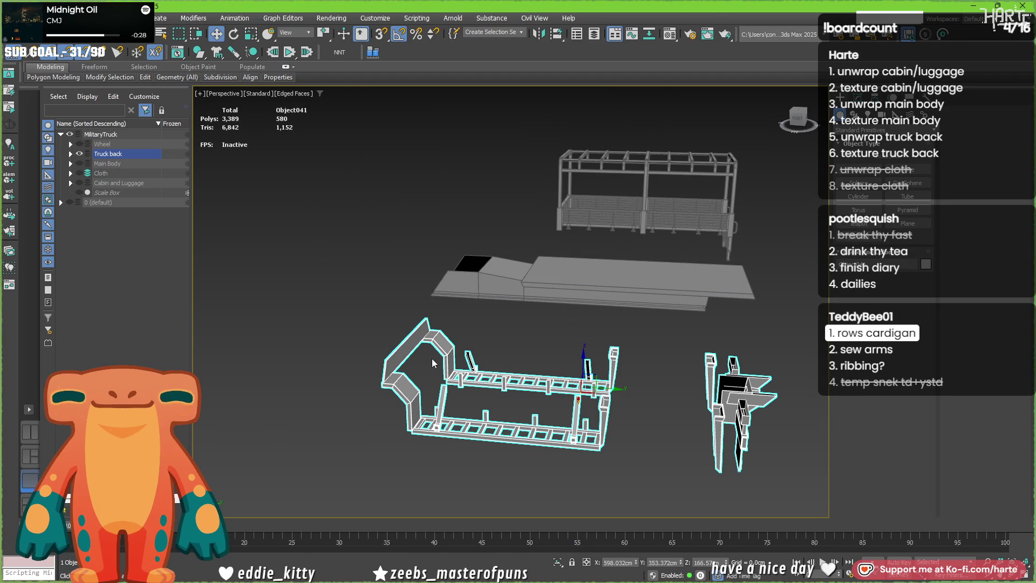
scroll(440, 360, up, 3)
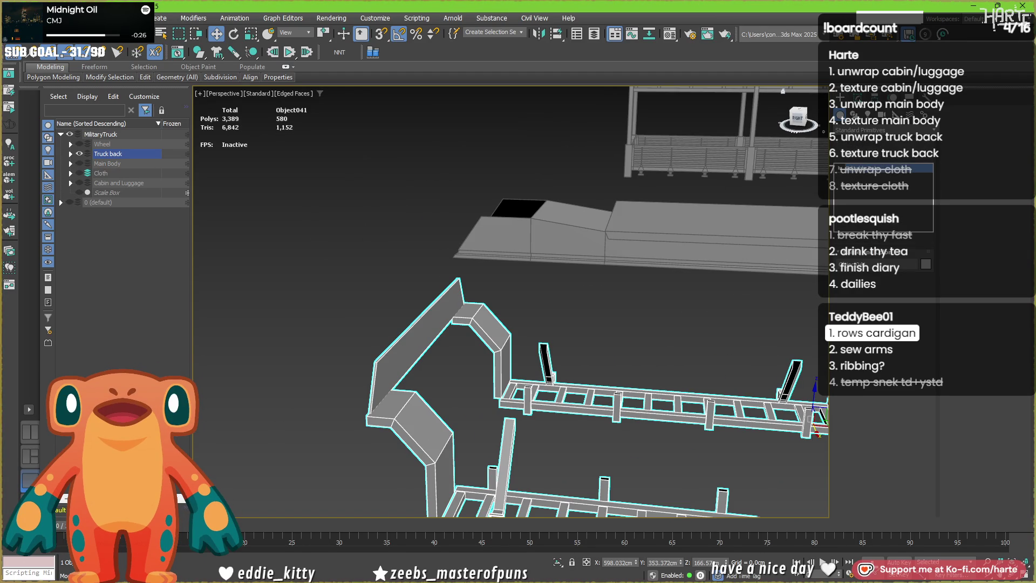
- Delete the stray diagonal panel element and return to object level
key(5)
click(425, 324)
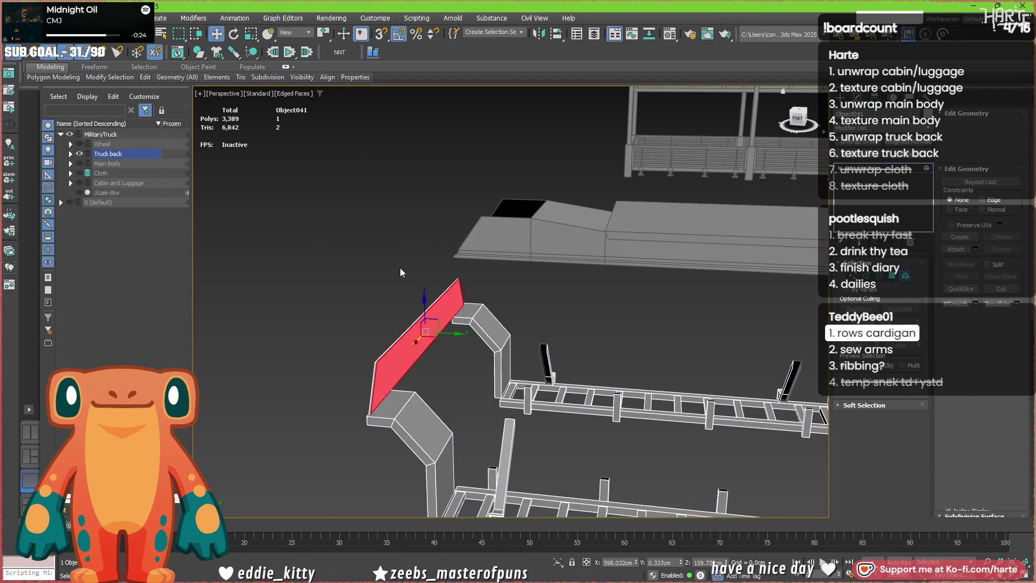
key(Delete)
scroll(438, 338, down, 3)
mouse_move(455, 343)
alt+middle_down()
mouse_move(541, 370)
mouse_move(489, 356)
alt+middle_up()
scroll(527, 364, up, 2)
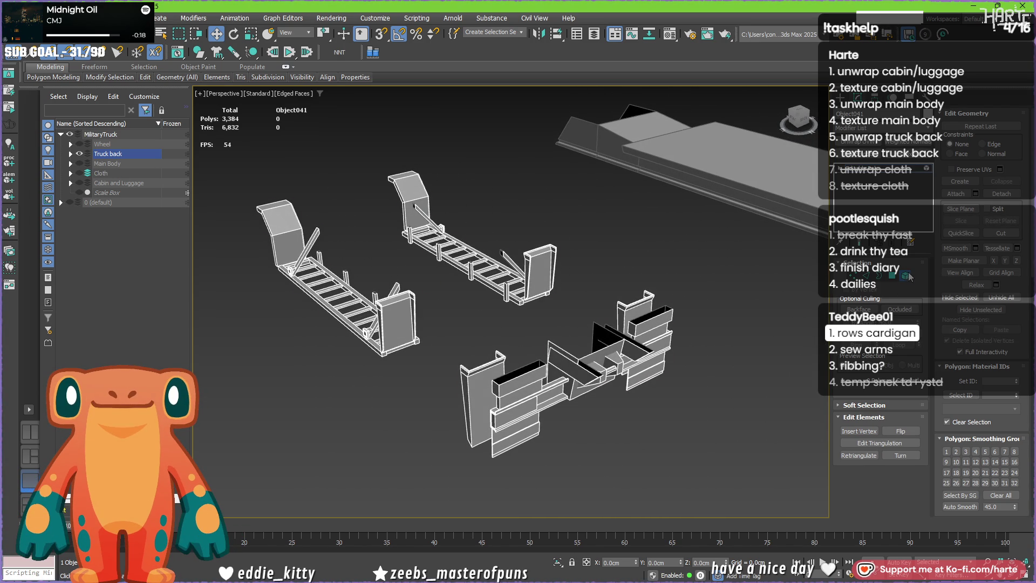
key(5)
alt+middle_drag(583, 388, 559, 417)
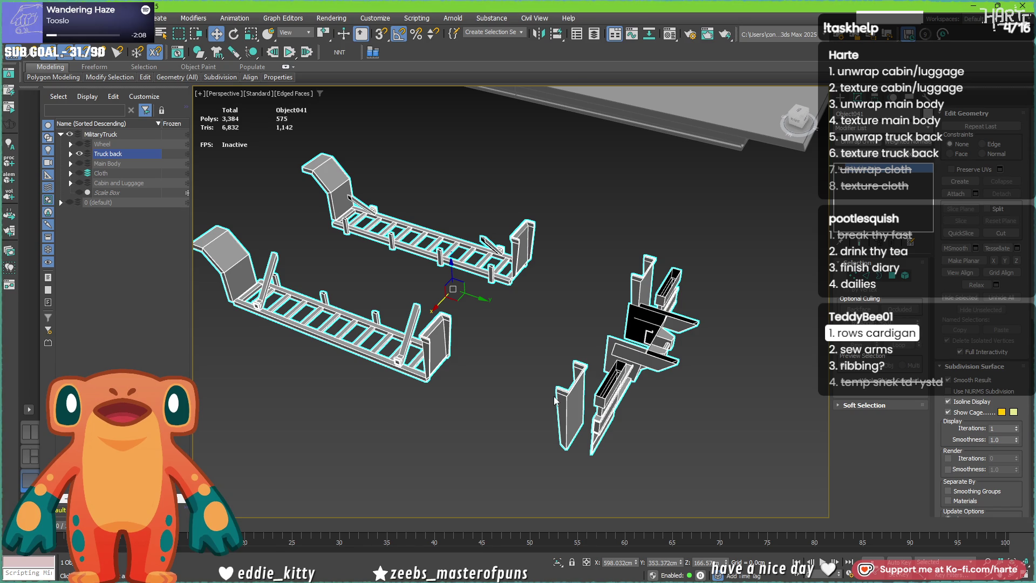
- Jump to a ViewCube corner view and select all four truck back parts with Ctrl+A
mouse_move(520, 378)
alt+middle_down()
mouse_move(526, 315)
mouse_move(524, 335)
alt+middle_up()
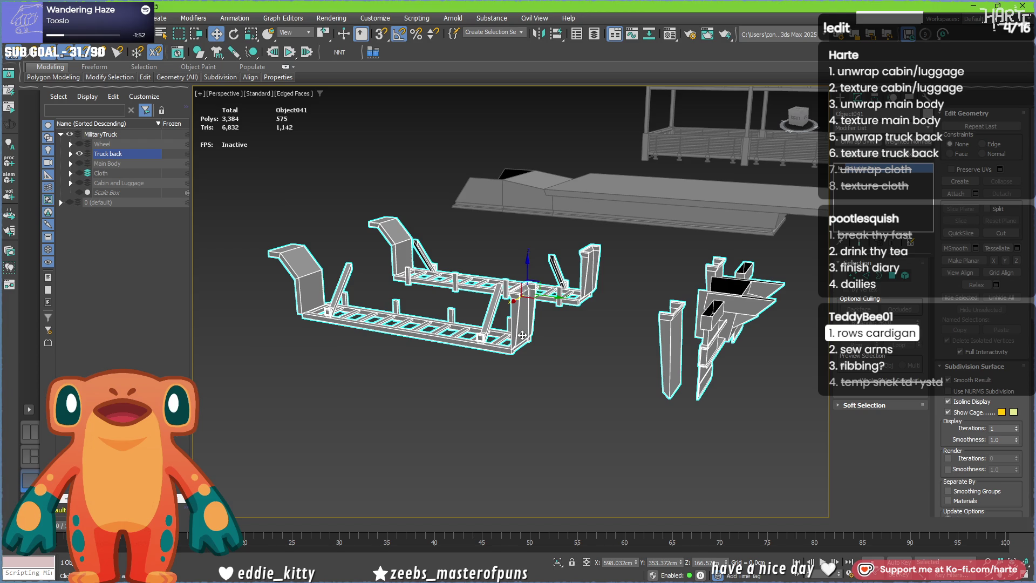
alt+middle_drag(524, 334, 548, 414)
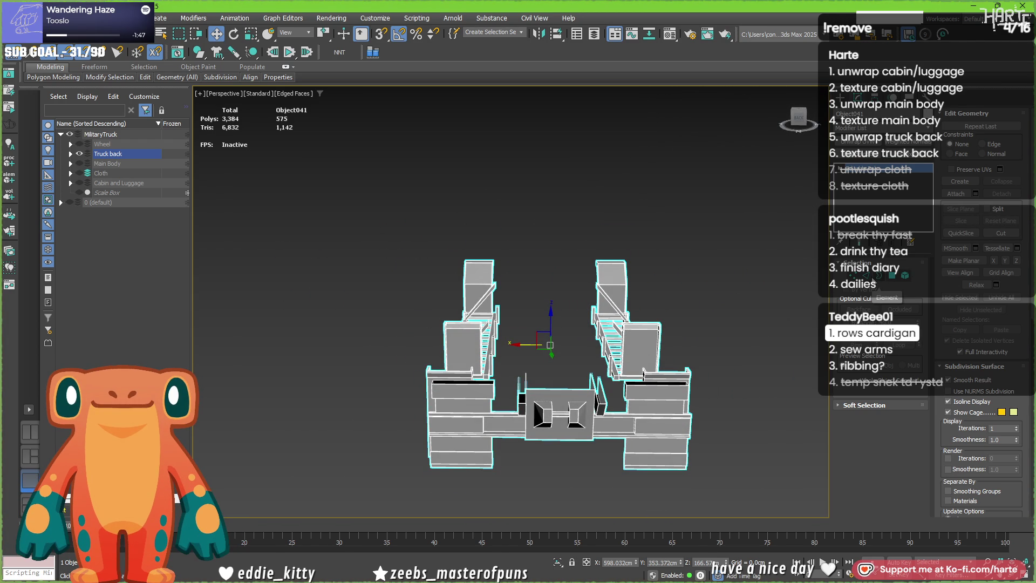
click(814, 130)
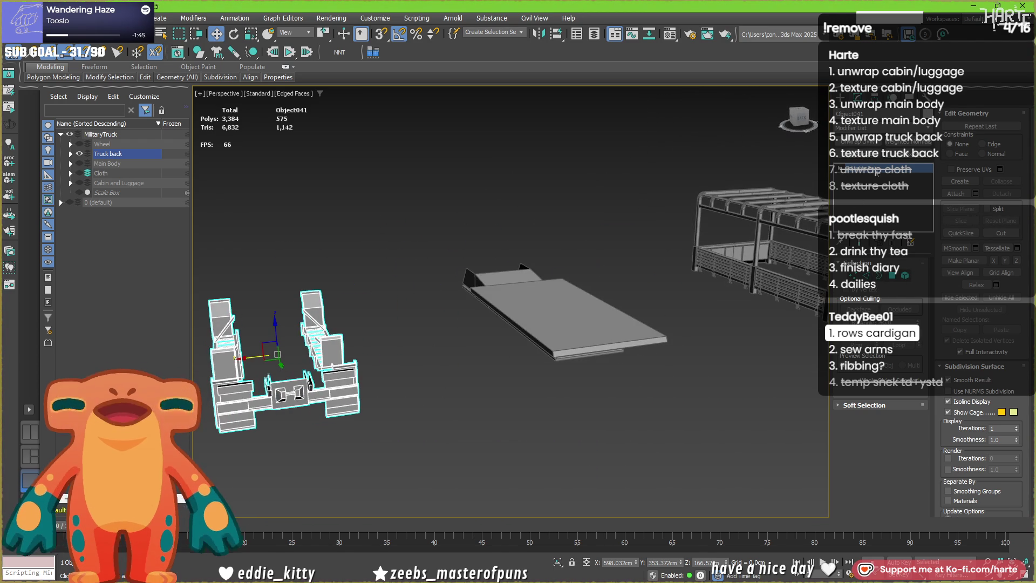
key(ctrl+a)
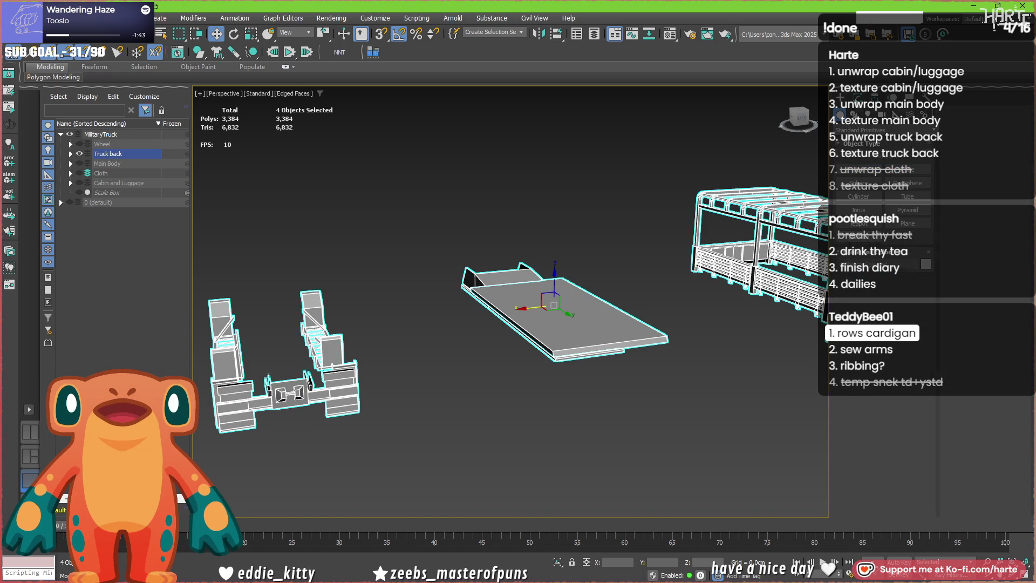
- Apply an Unwrap UVW modifier to the four selected truck back parts
click(855, 96)
click(855, 143)
alt+middle_drag(560, 374, 413, 378)
scroll(413, 378, up, 3)
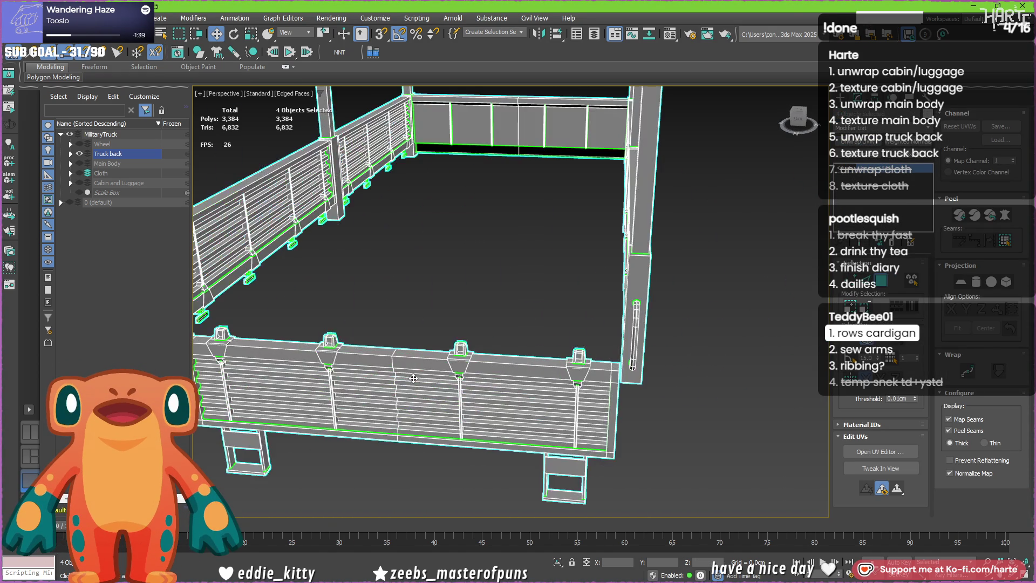
click(506, 334)
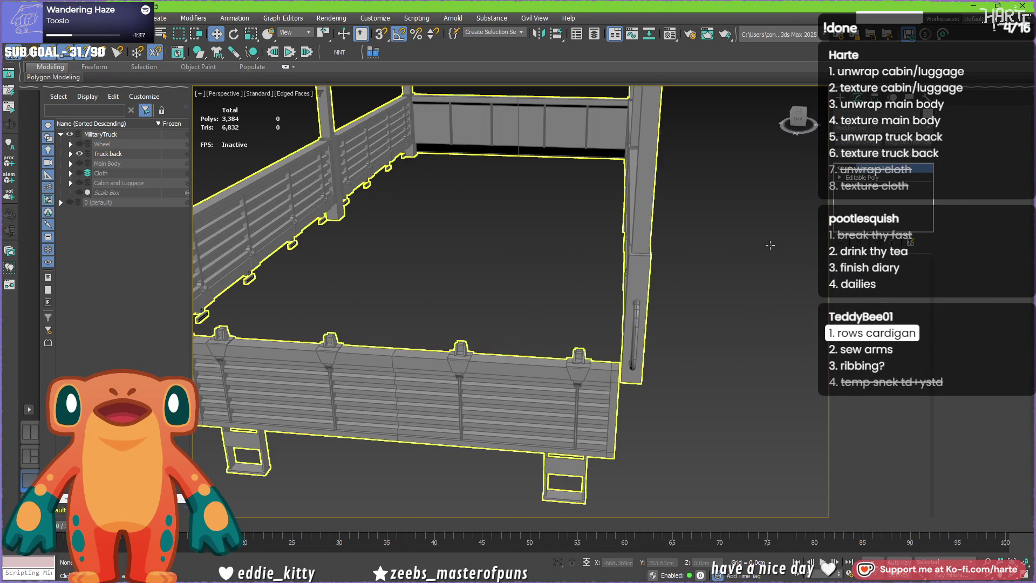
- Drop to the front fence's Edit Poly level beneath the unwrap and select an edge loop across it
click(433, 380)
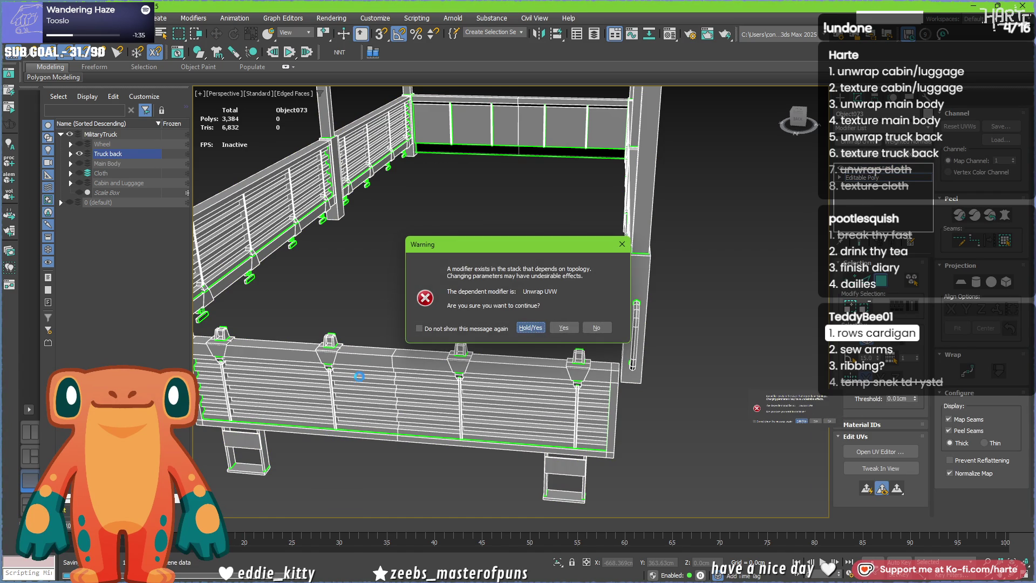
key(Return)
click(393, 356)
scroll(393, 358, up, 3)
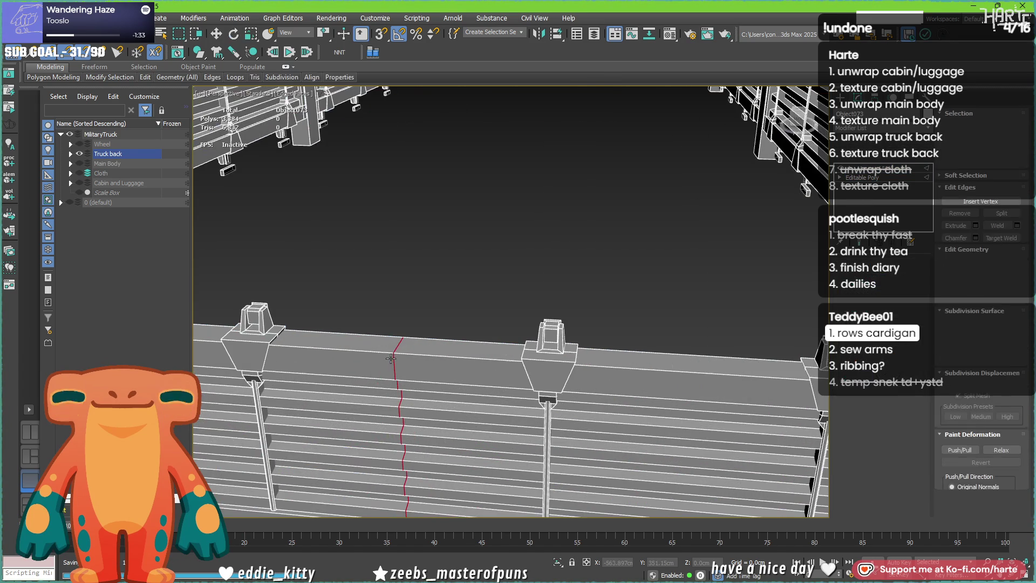
scroll(392, 358, down, 3)
scroll(398, 336, down, 3)
- Inspect the cage rails and brackets up close, adjusting which edges are picked
mouse_move(398, 333)
alt+middle_down()
mouse_move(438, 371)
mouse_move(529, 340)
alt+middle_up()
scroll(428, 361, up, 2)
scroll(428, 361, down, 2)
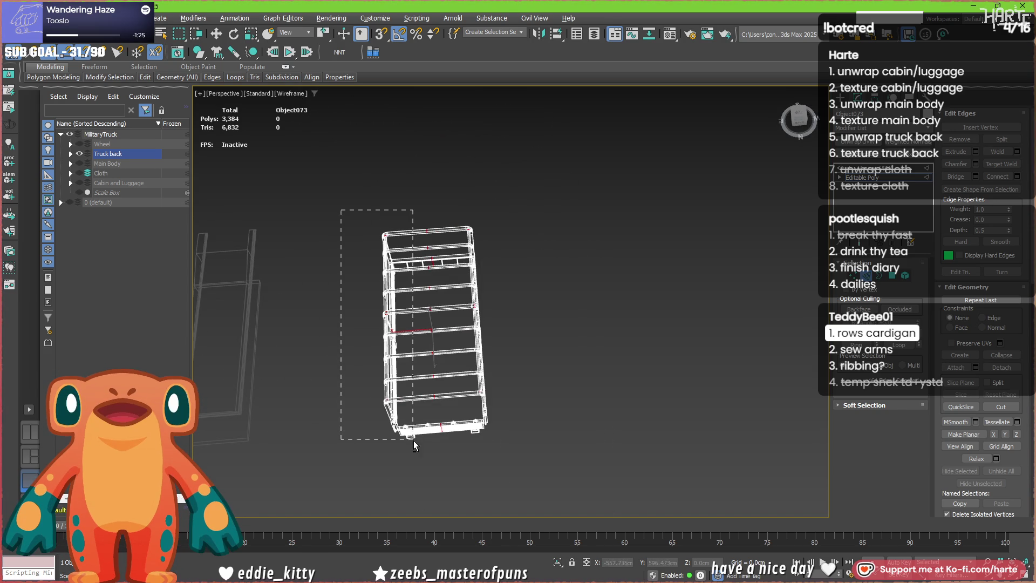
drag(413, 442, 408, 437)
mouse_move(408, 437)
alt+middle_down()
mouse_move(423, 453)
mouse_move(498, 462)
alt+middle_up()
alt+middle_drag(490, 343, 408, 219)
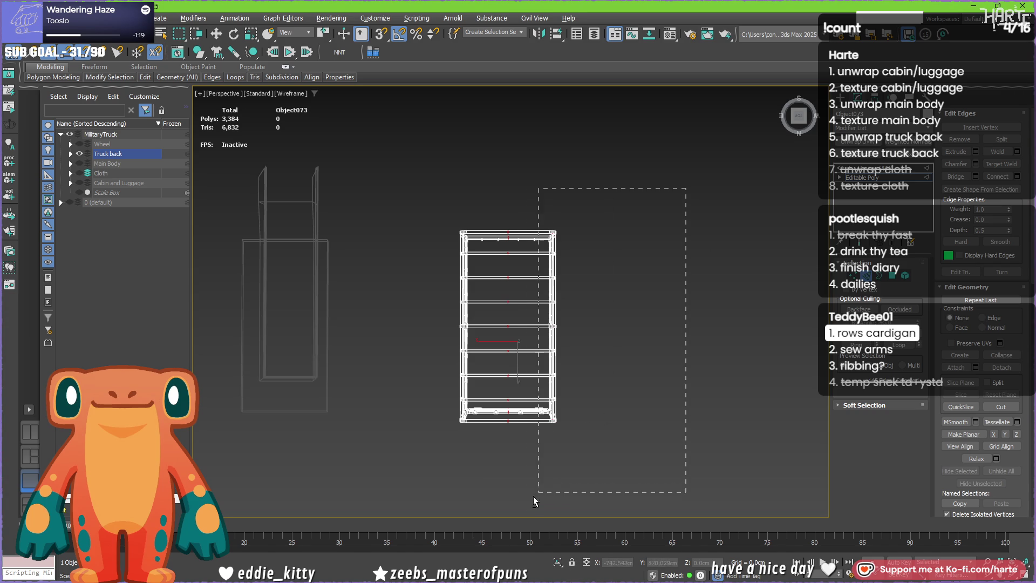
drag(543, 496, 523, 491)
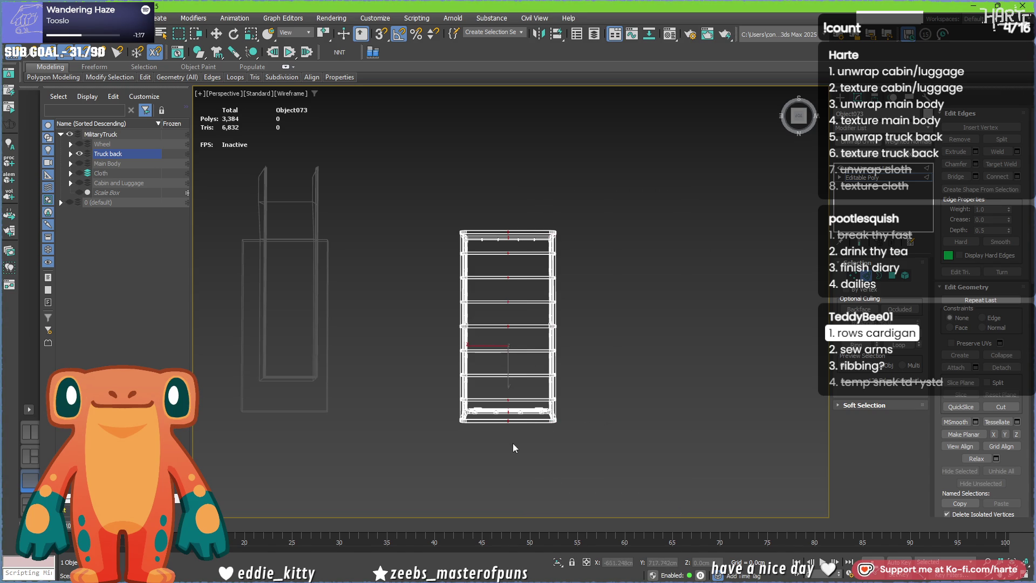
alt+middle_drag(500, 440, 501, 436)
alt+middle_drag(472, 360, 368, 362)
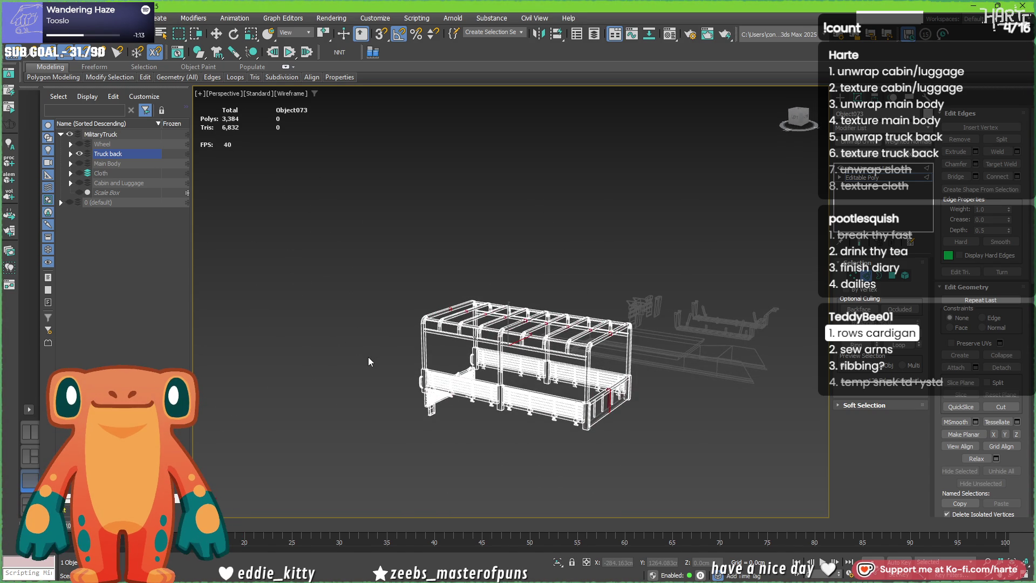
scroll(368, 362, up, 3)
scroll(369, 362, up, 3)
scroll(522, 385, down, 3)
- Switch to shaded faces, select the truck back and then the flatbed panel piece
alt+middle_drag(523, 385, 404, 369)
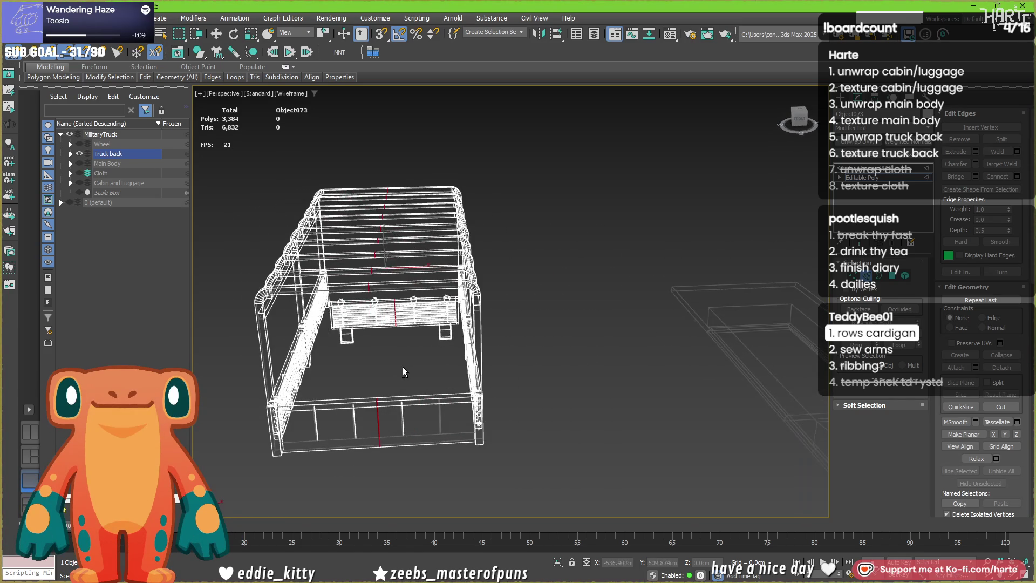
key(F3)
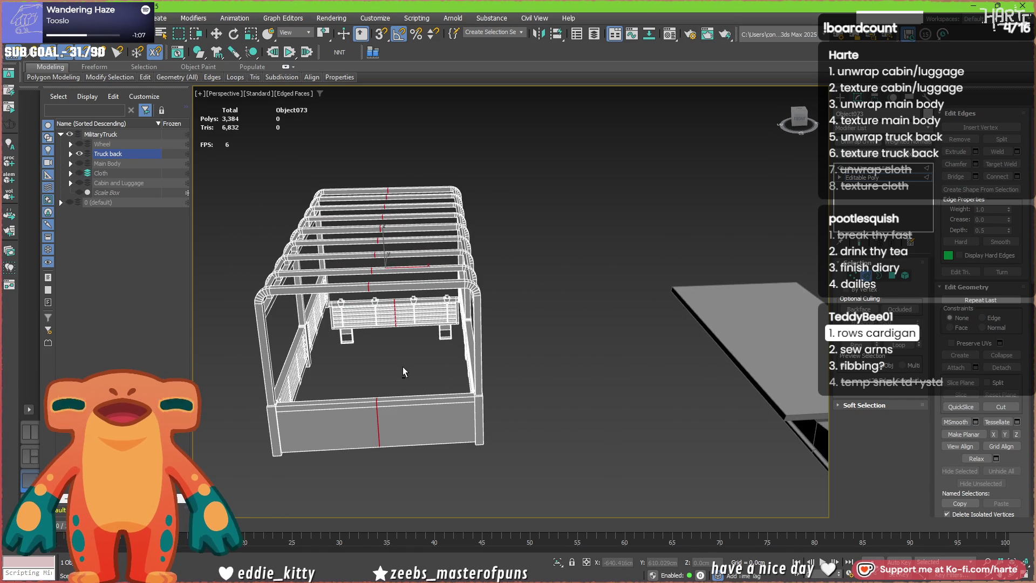
mouse_move(363, 354)
alt+middle_down()
mouse_move(511, 328)
mouse_move(412, 376)
alt+middle_up()
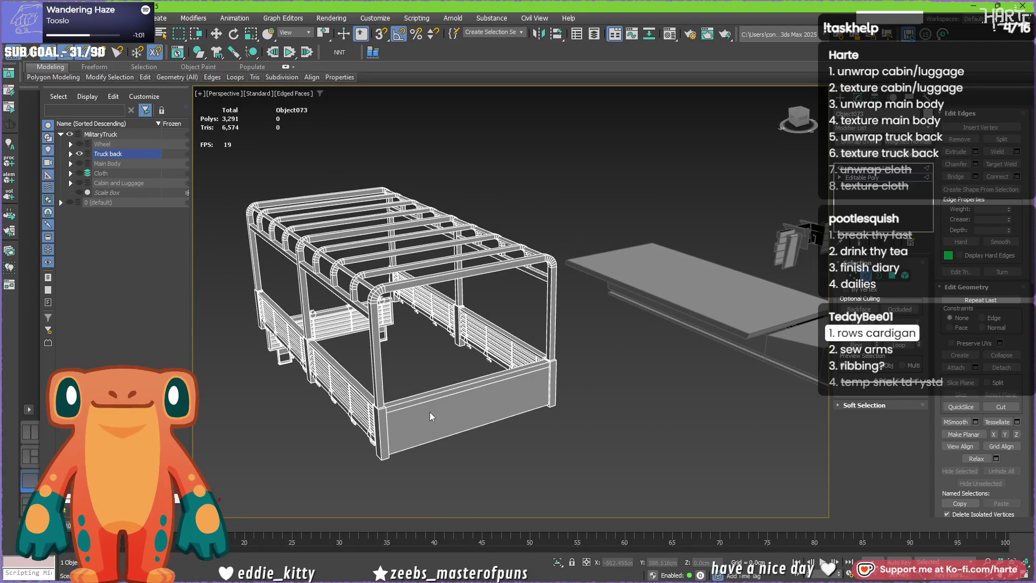
mouse_move(430, 417)
alt+middle_down()
mouse_move(560, 412)
mouse_move(360, 404)
mouse_move(527, 377)
alt+middle_up()
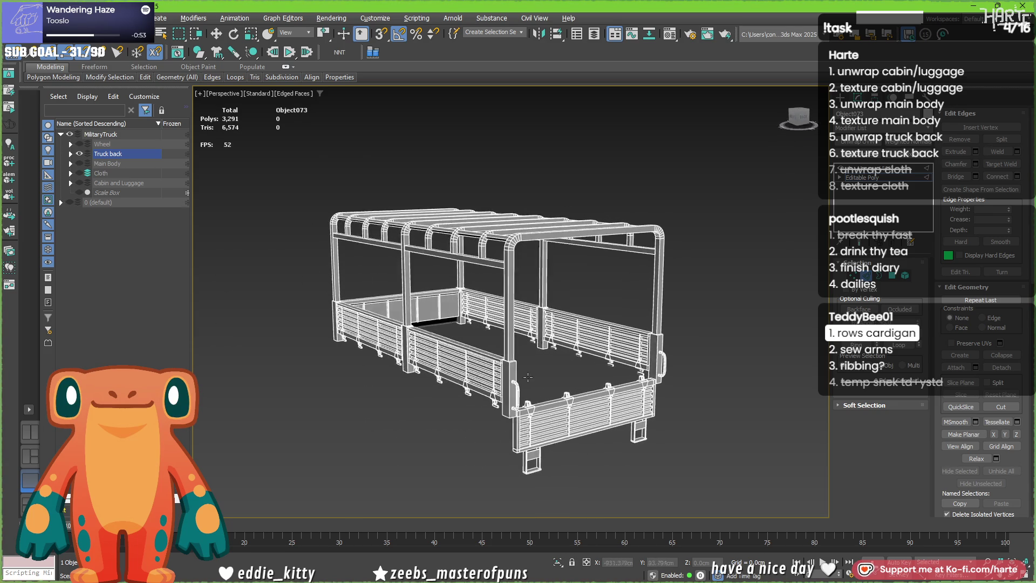
scroll(527, 377, up, 3)
scroll(526, 389, up, 3)
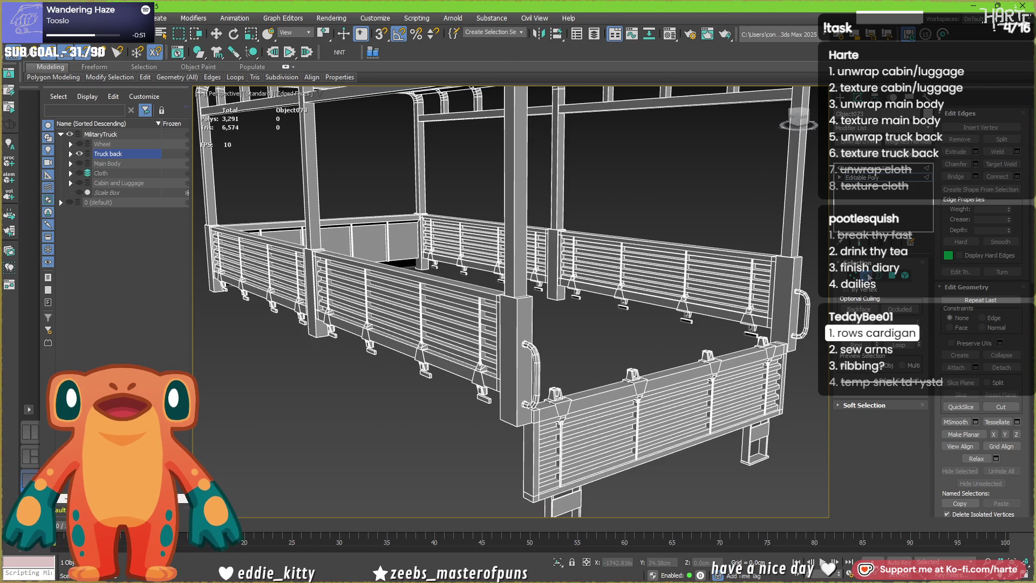
click(526, 381)
scroll(474, 291, up, 5)
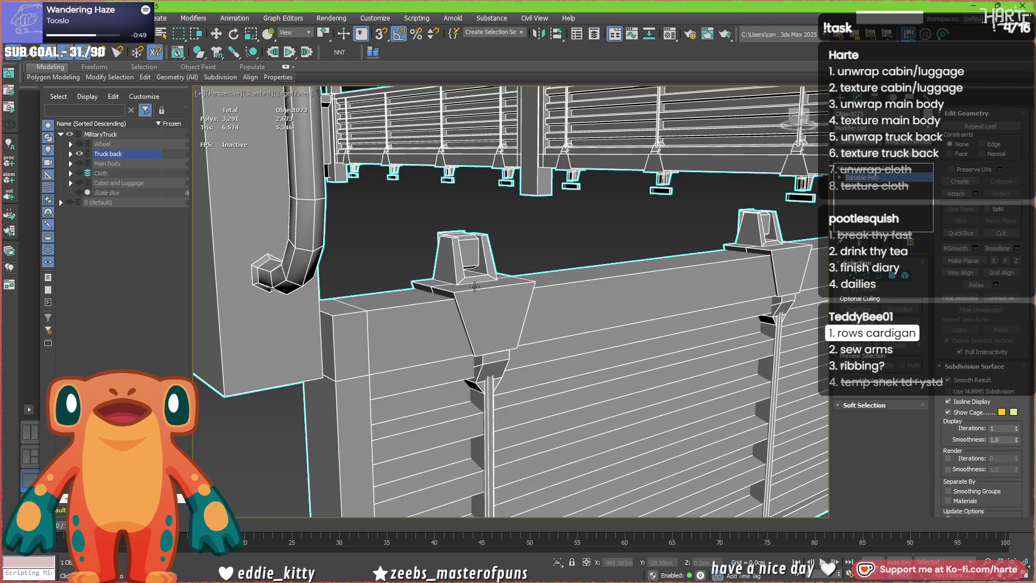
scroll(474, 291, down, 3)
scroll(462, 300, down, 3)
scroll(426, 317, down, 2)
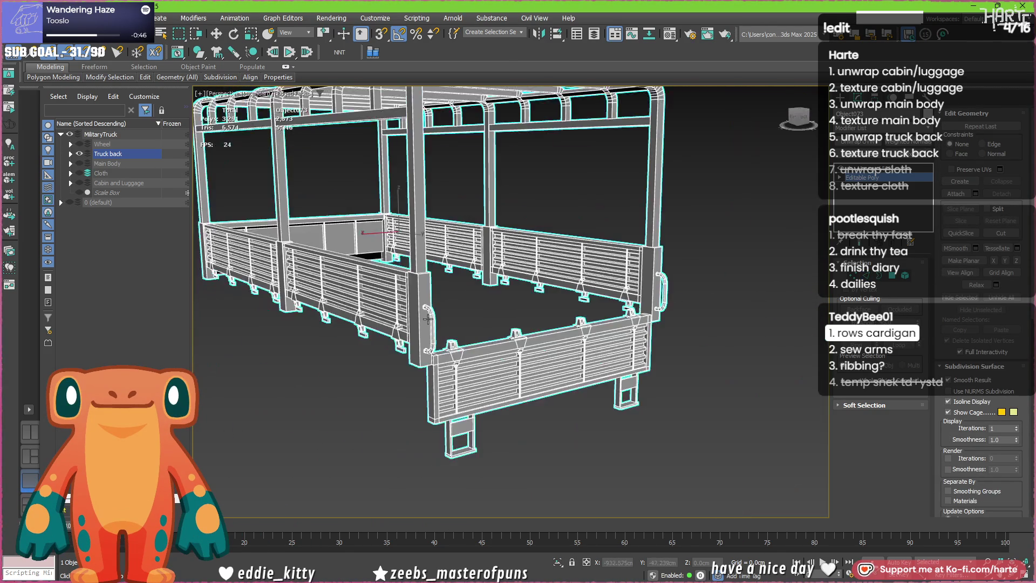
scroll(375, 363, down, 5)
scroll(438, 360, up, 1)
scroll(438, 361, up, 2)
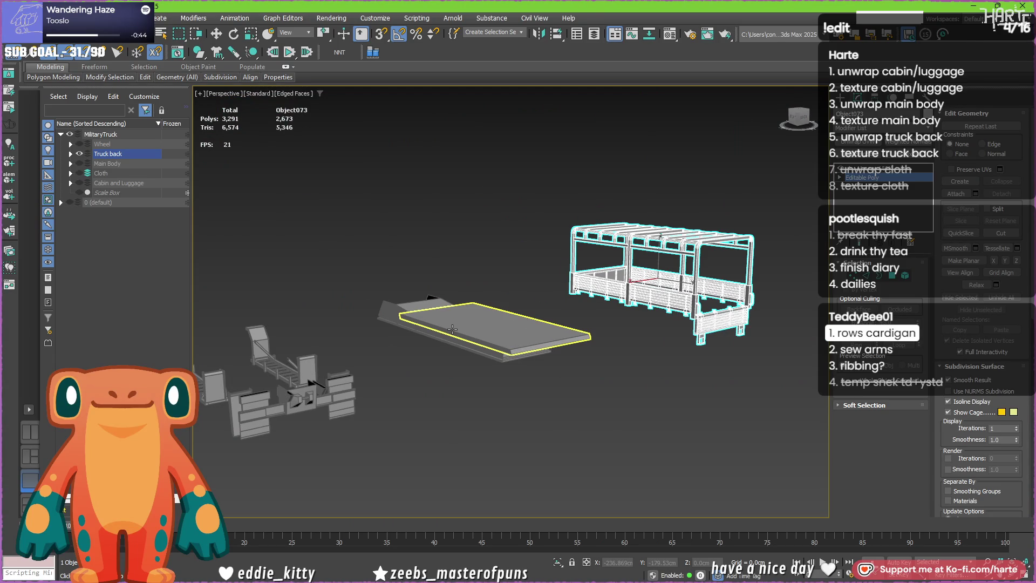
click(505, 333)
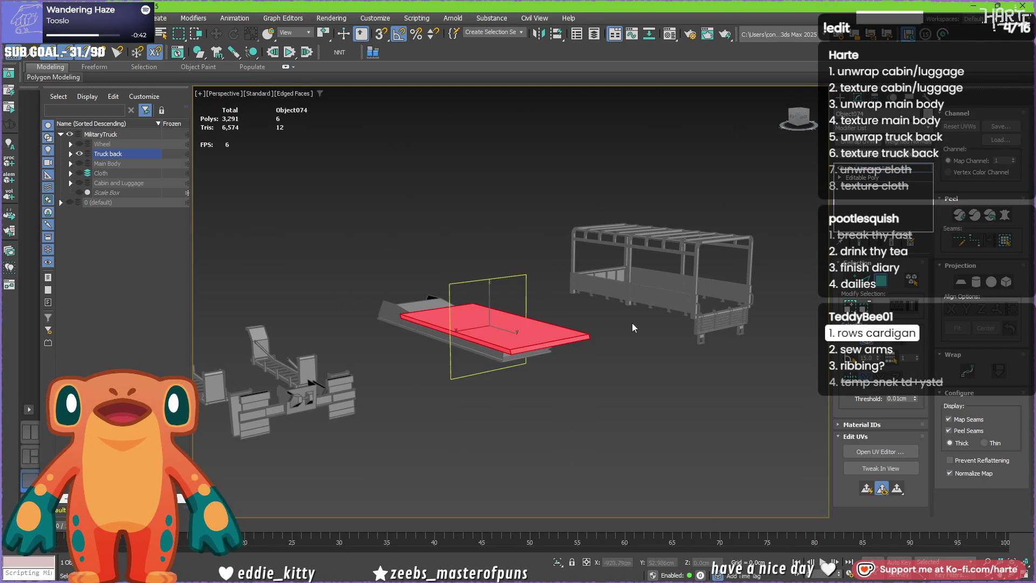
- Select all four pieces, open the UV Editor from Unwrap UVW and pick the flatbed's faces
click(842, 97)
key(ctrl+a)
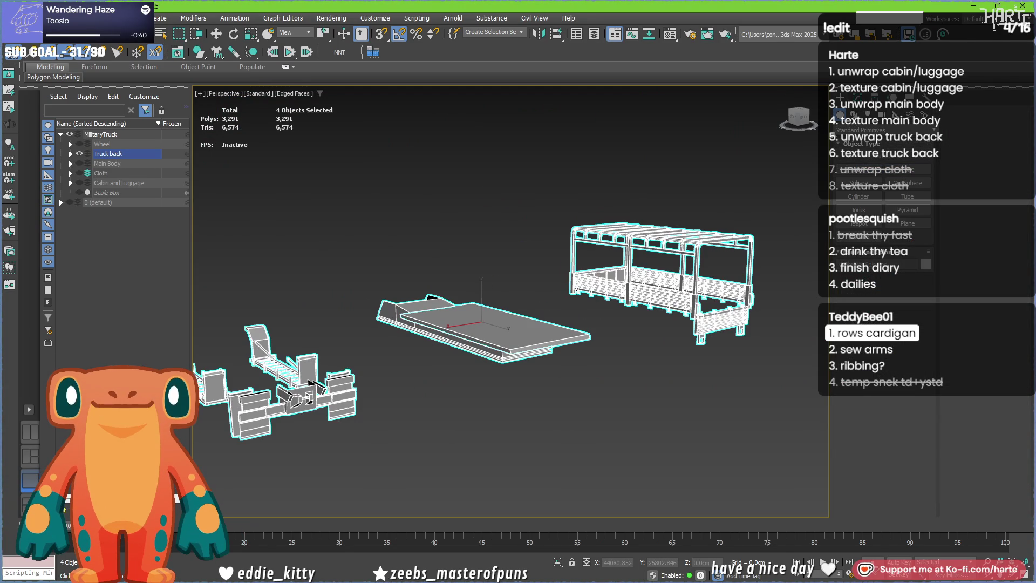
key(u)
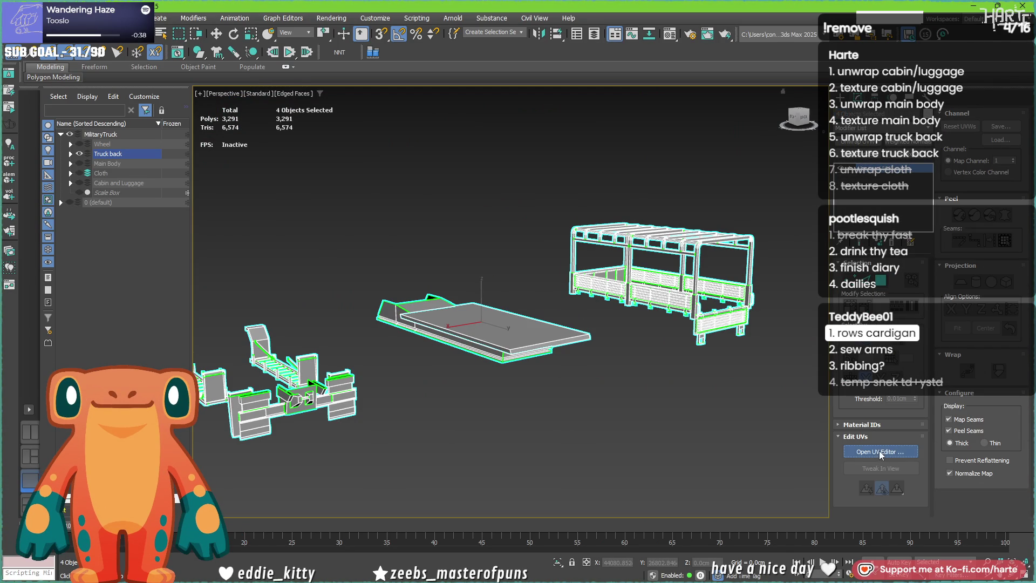
click(881, 451)
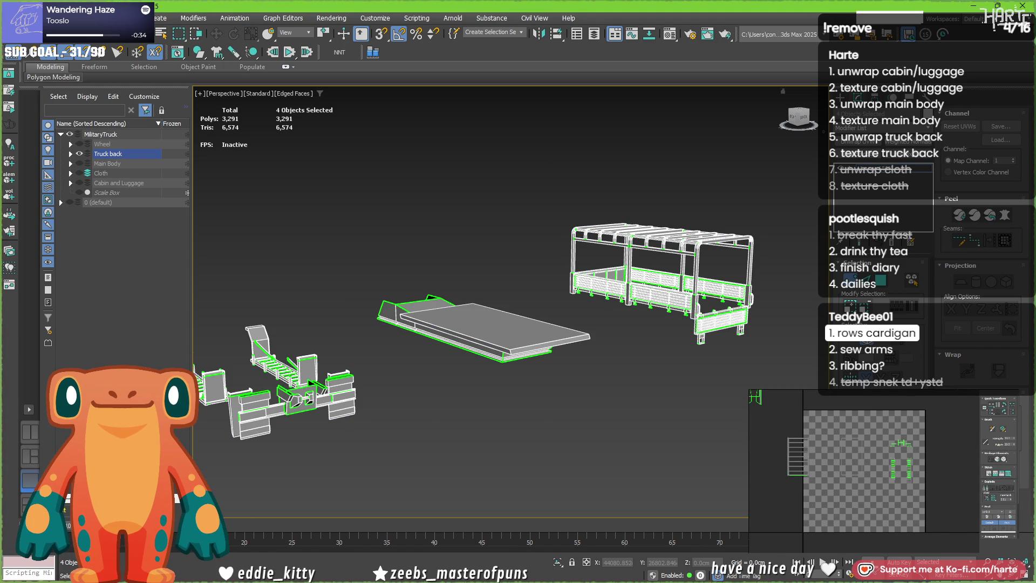
drag(755, 396, 813, 394)
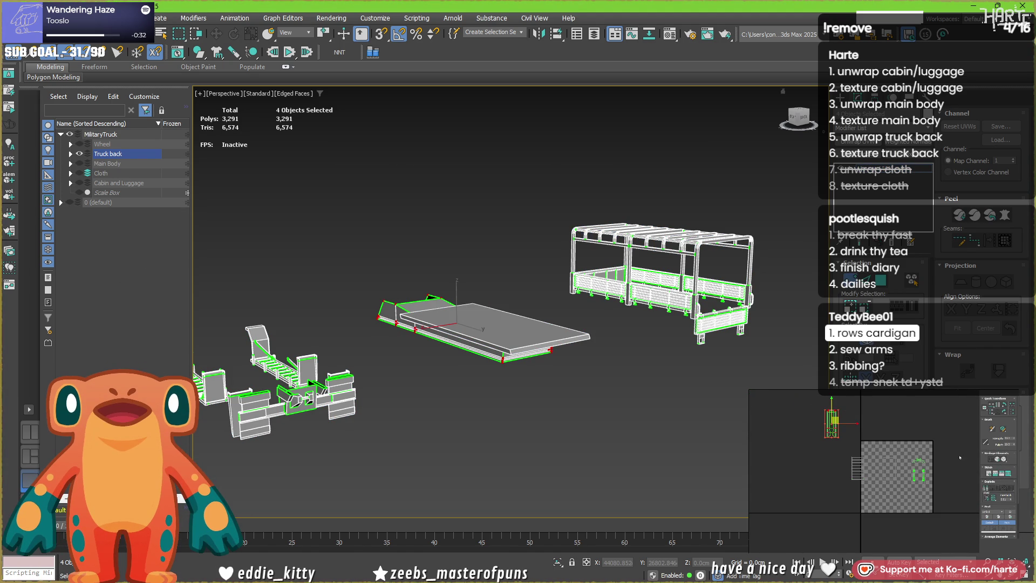
scroll(469, 330, up, 3)
click(486, 324)
- View the red flatbed panel from underneath to compare it with its UV layout
mouse_move(487, 325)
alt+middle_down()
mouse_move(561, 335)
mouse_move(583, 364)
alt+middle_up()
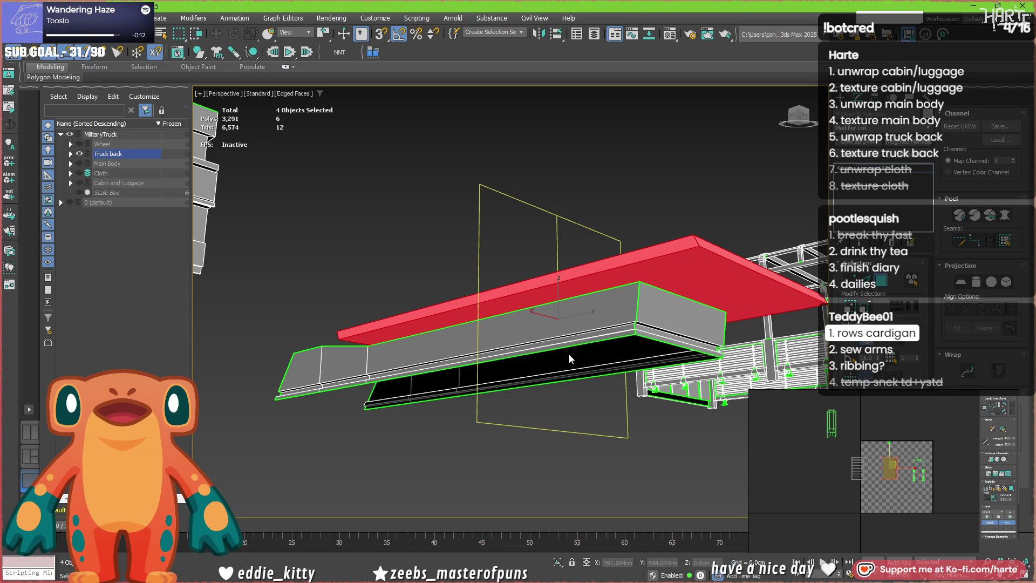
mouse_move(533, 326)
alt+middle_down()
mouse_move(599, 316)
mouse_move(651, 376)
mouse_move(493, 293)
alt+middle_up()
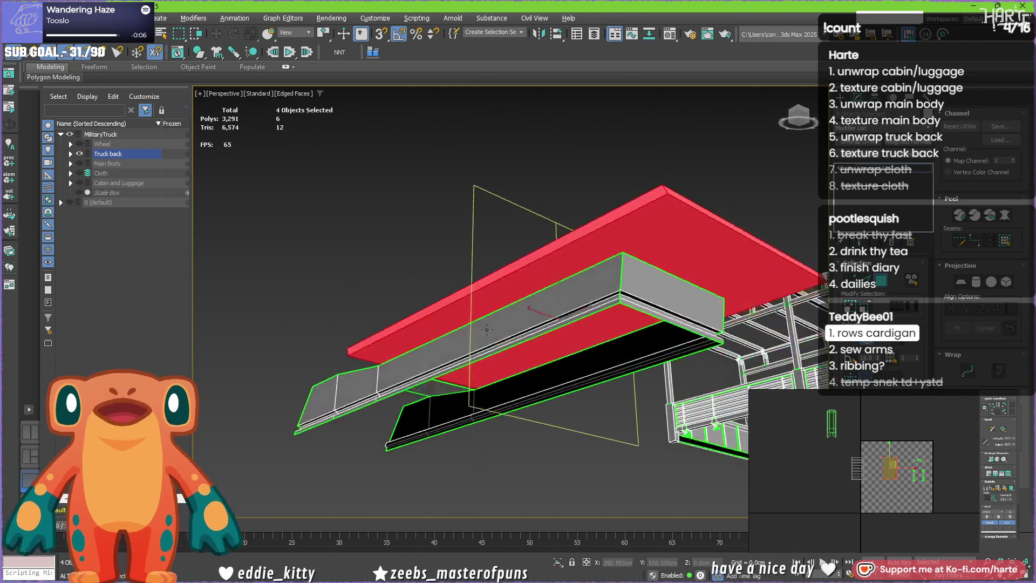
mouse_move(494, 293)
alt+middle_down()
mouse_move(421, 313)
mouse_move(465, 375)
alt+middle_up()
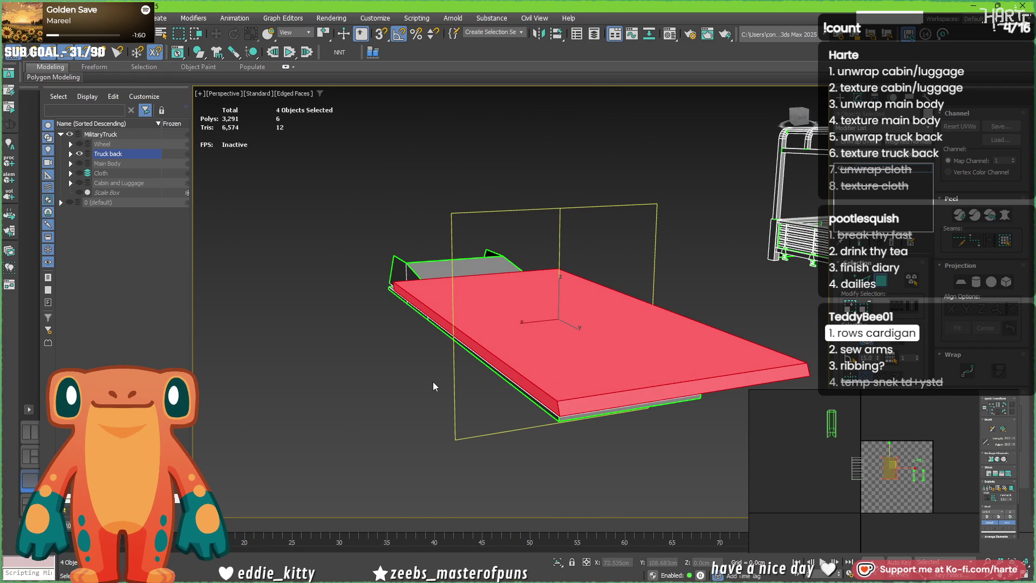
alt+middle_drag(433, 382, 523, 377)
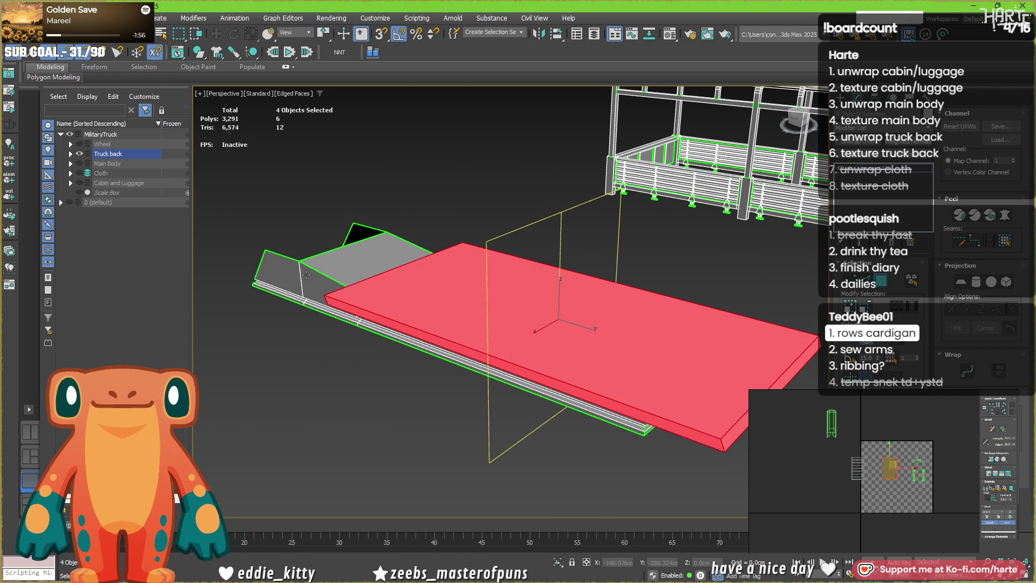
scroll(899, 488, up, 2)
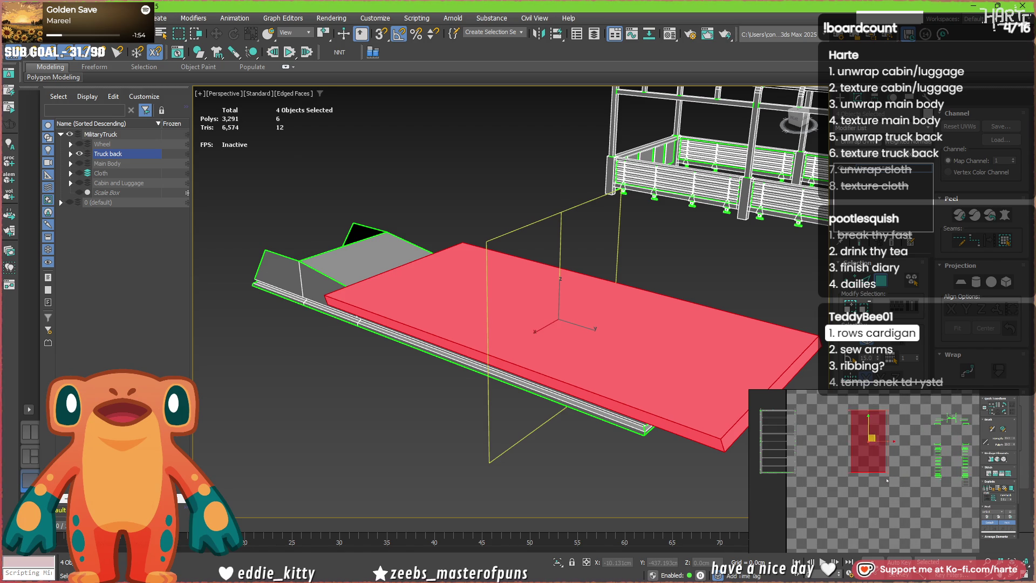
- Narrow the selection to a single flatbed face and isolate it with Alt+Q
click(518, 374)
mouse_move(519, 374)
alt+middle_down()
mouse_move(425, 292)
mouse_move(776, 285)
alt+middle_up()
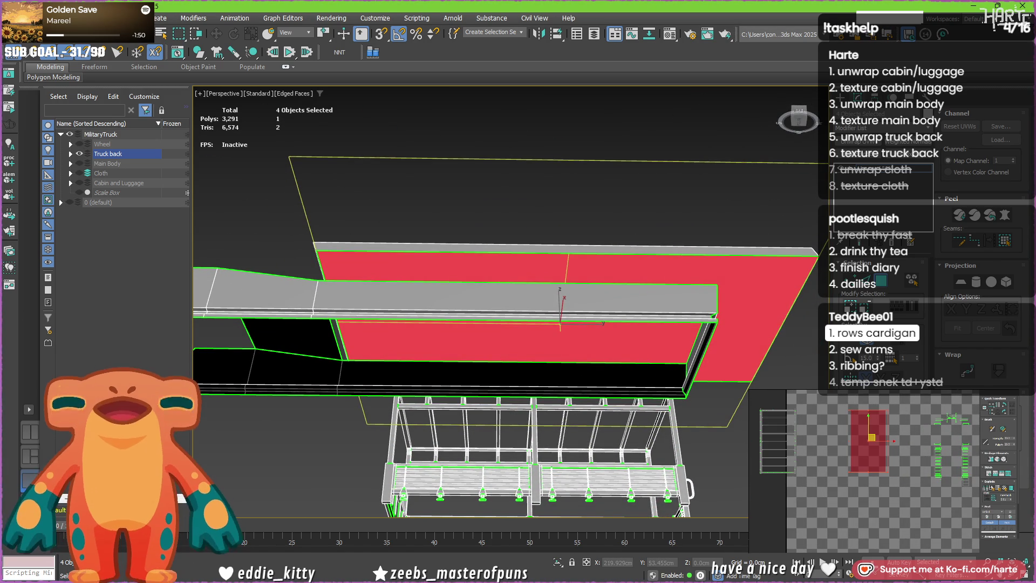
mouse_move(664, 308)
alt+middle_down()
mouse_move(482, 314)
mouse_move(367, 353)
mouse_move(433, 350)
mouse_move(334, 349)
mouse_move(619, 303)
mouse_move(410, 336)
alt+middle_up()
scroll(368, 354, up, 2)
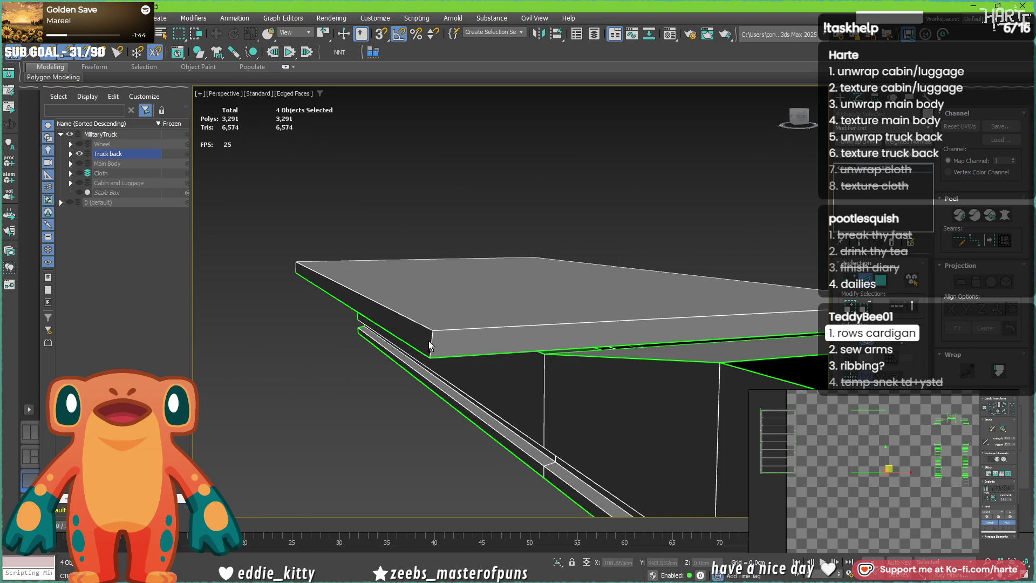
key(alt+q)
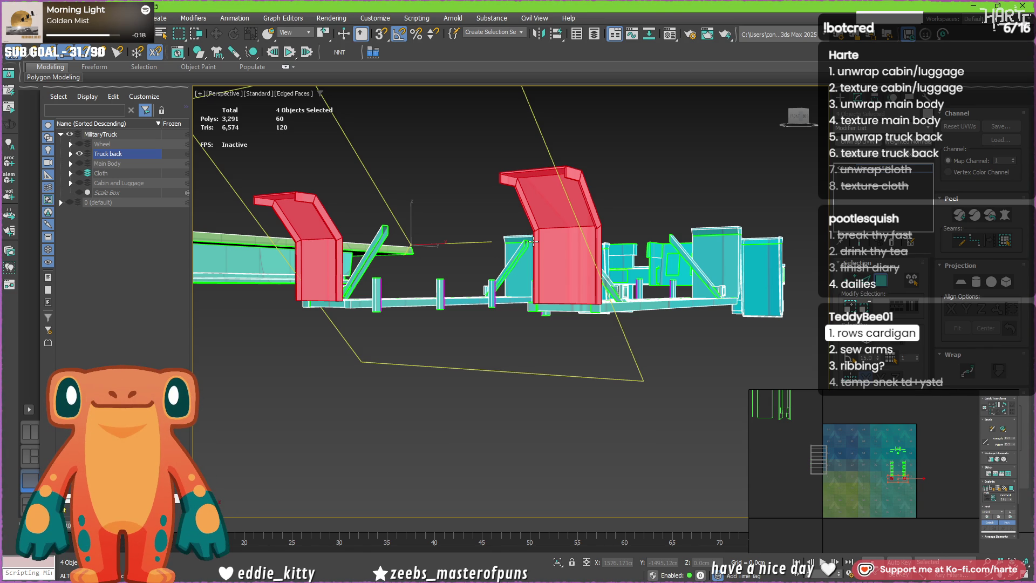
alt+middle_drag(532, 221, 374, 302)
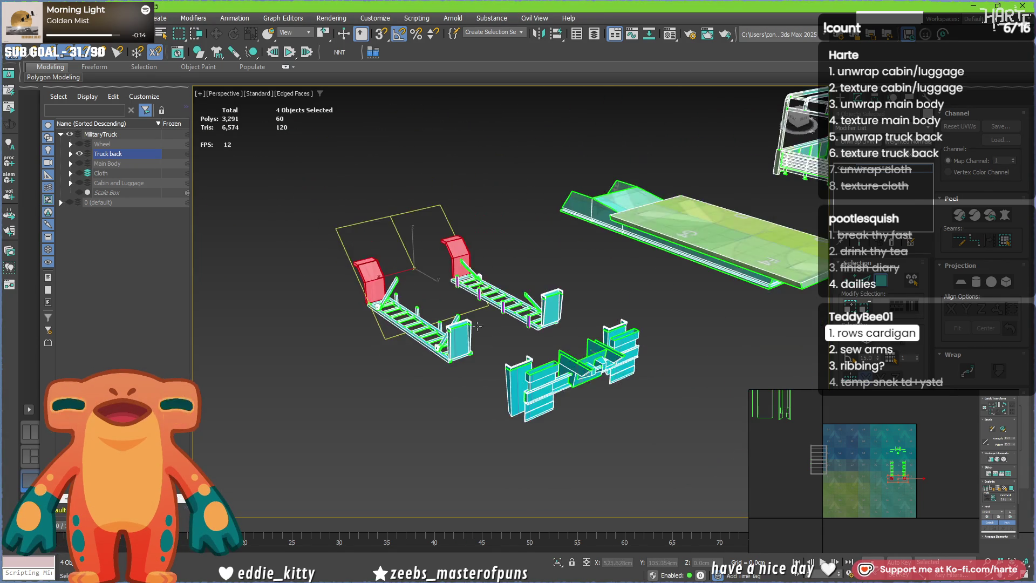
alt+middle_drag(374, 301, 464, 320)
alt+middle_drag(387, 328, 448, 366)
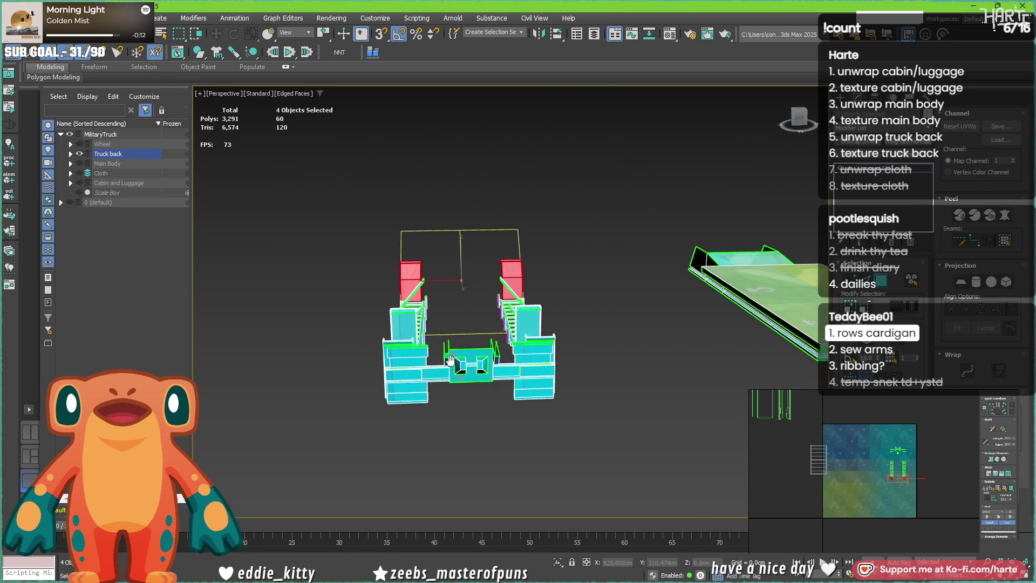
scroll(448, 365, up, 5)
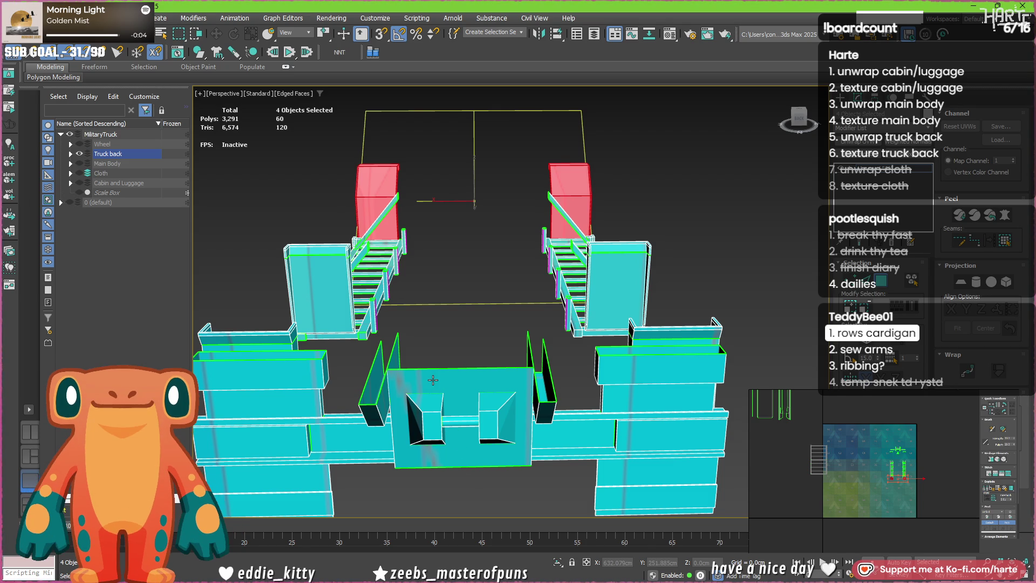
scroll(433, 368, down, 3)
alt+middle_drag(433, 369, 421, 407)
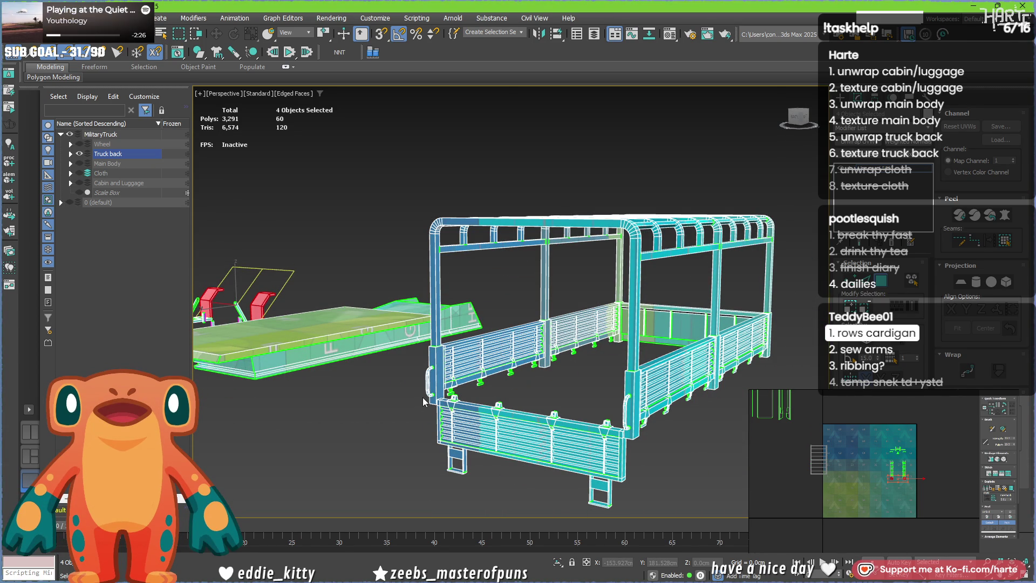
scroll(423, 398, up, 3)
scroll(423, 398, down, 3)
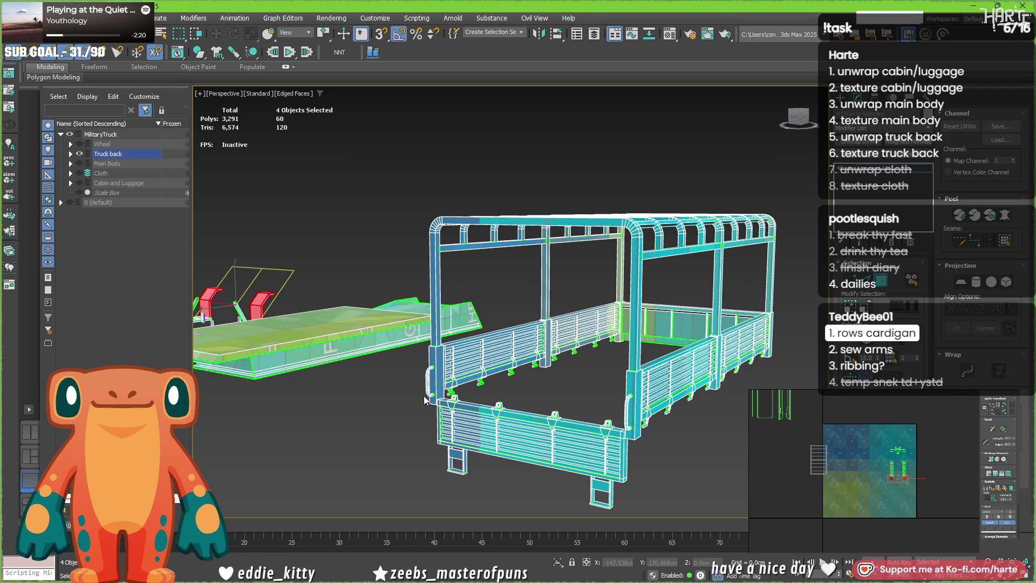
mouse_move(424, 395)
middle_down()
mouse_move(375, 385)
mouse_move(502, 373)
middle_up()
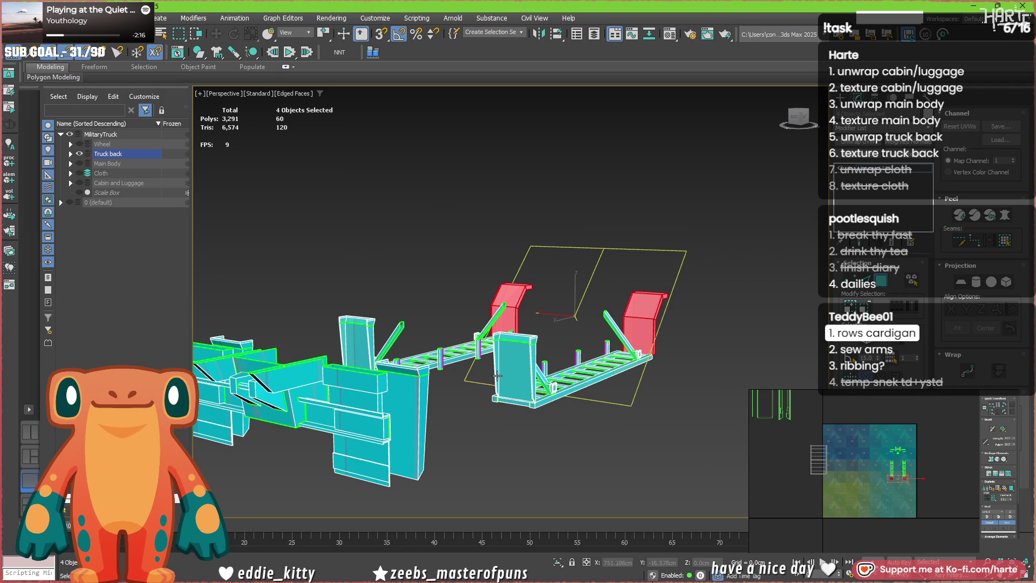
mouse_move(502, 372)
alt+middle_down()
mouse_move(516, 384)
mouse_move(527, 373)
alt+middle_up()
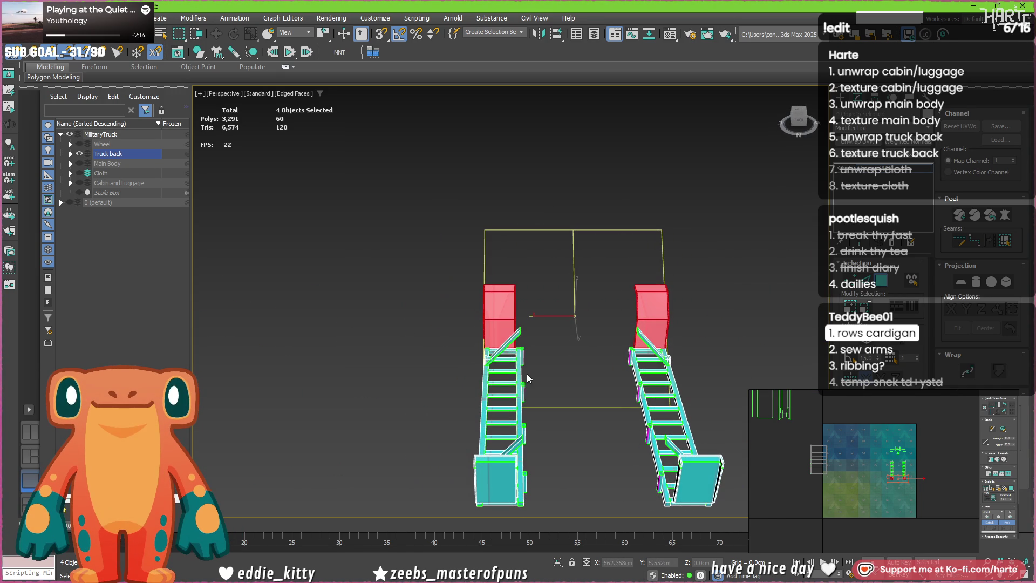
- Clear the selection, pick the truck bed part and switch to face sub-object level
right_click(527, 373)
click(670, 511)
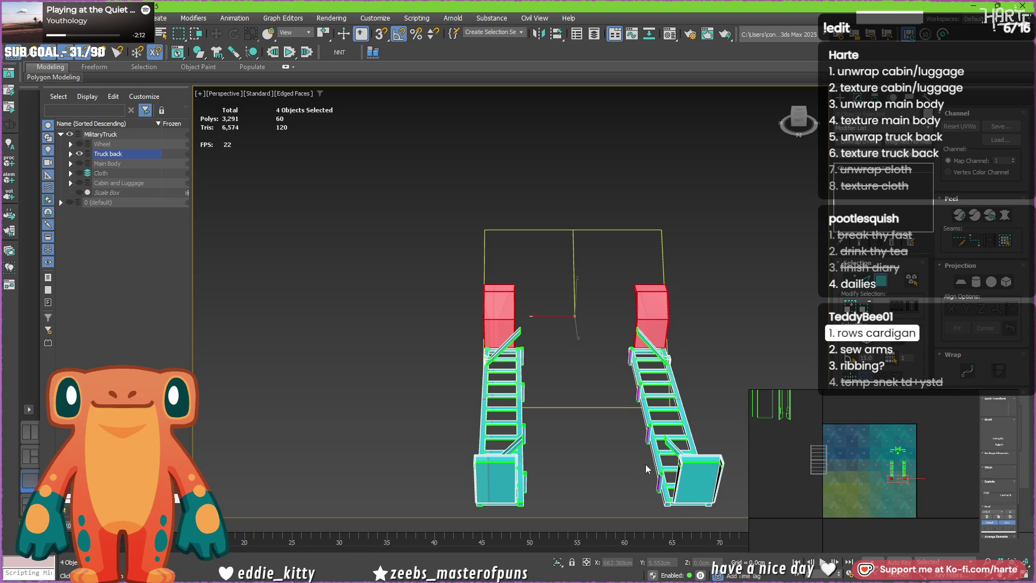
click(623, 359)
mouse_move(623, 358)
alt+middle_down()
mouse_move(403, 318)
mouse_move(403, 267)
alt+middle_up()
click(403, 318)
click(905, 280)
scroll(449, 448, up, 3)
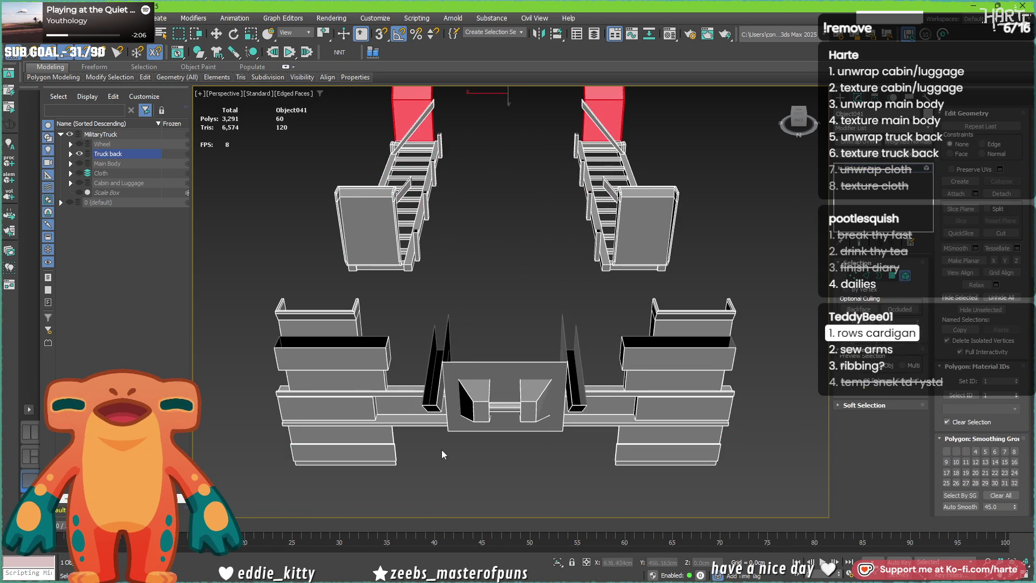
- Select the red centre panel faces, excluding the side pillars, and start Detach as Object077
drag(429, 317, 599, 387)
alt+middle_drag(599, 387, 528, 373)
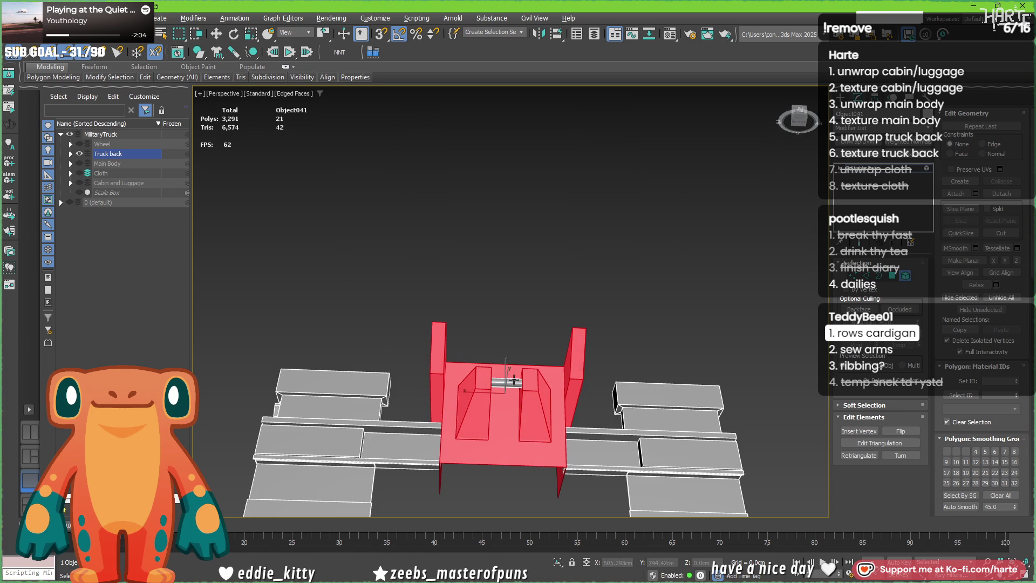
click(505, 439)
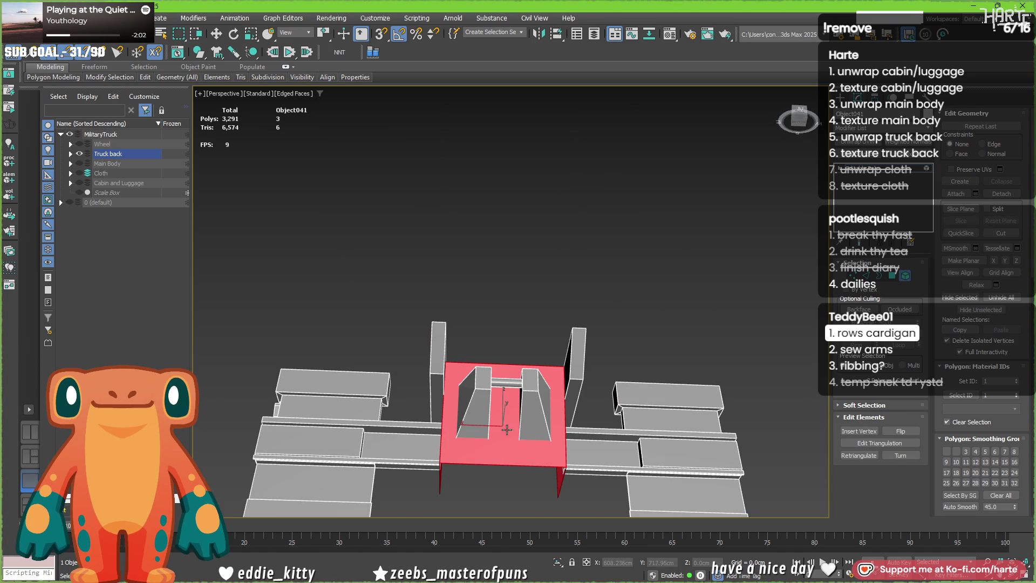
ctrl+click(507, 388)
scroll(508, 392, down, 3)
scroll(508, 392, up, 2)
mouse_move(508, 392)
middle_down()
mouse_move(497, 358)
mouse_move(492, 422)
mouse_move(483, 364)
middle_up()
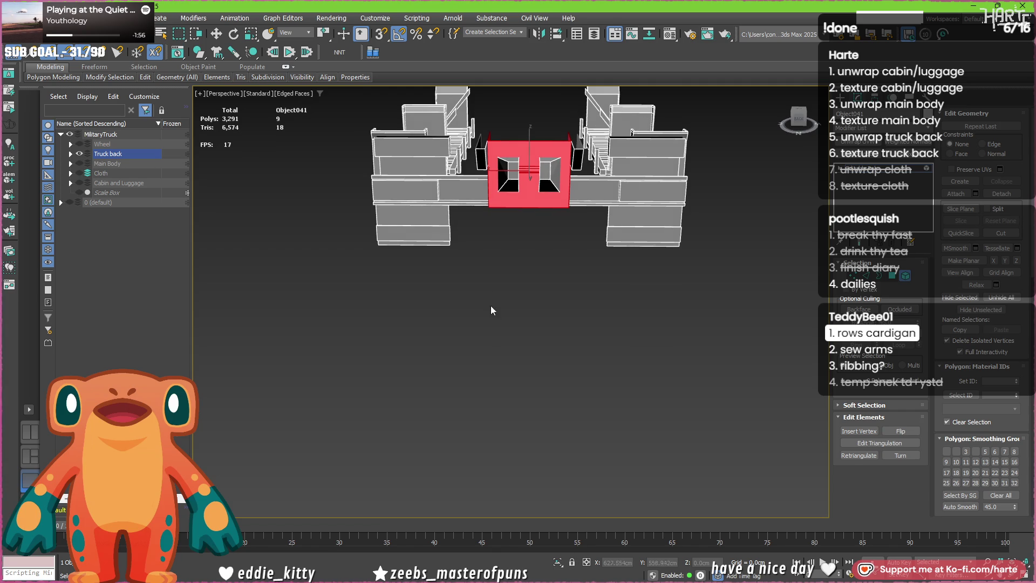
mouse_move(484, 365)
alt+middle_down()
mouse_move(515, 333)
mouse_move(516, 352)
alt+middle_up()
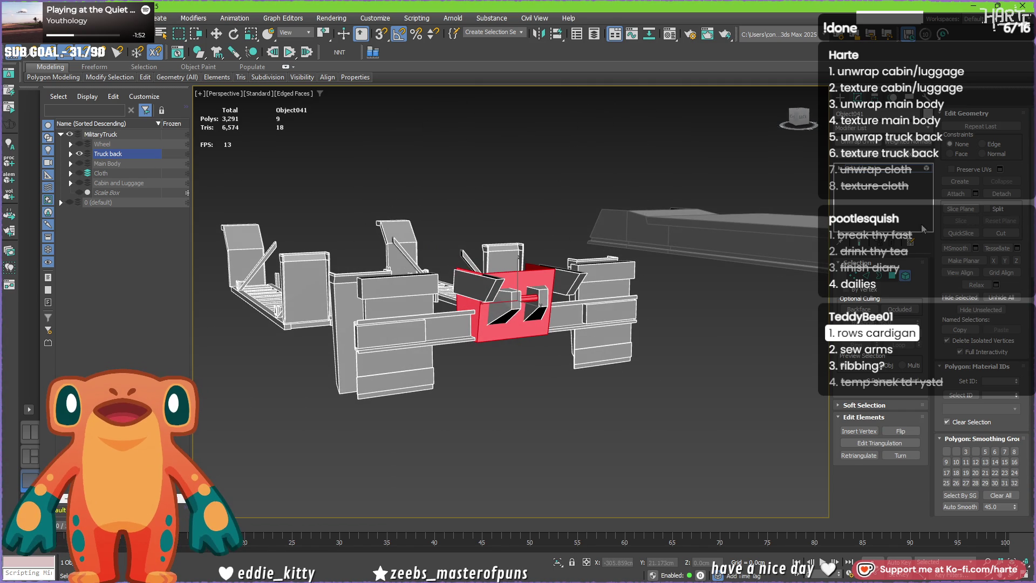
click(988, 196)
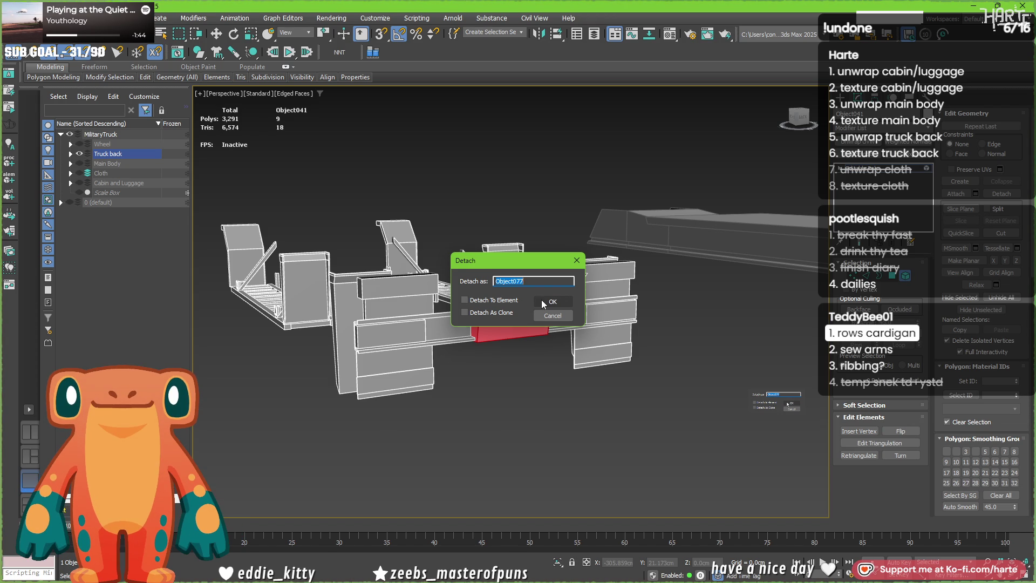
- Confirm the detach and check the new nine-polygon Object077 beside Object041
click(545, 301)
scroll(545, 301, down, 2)
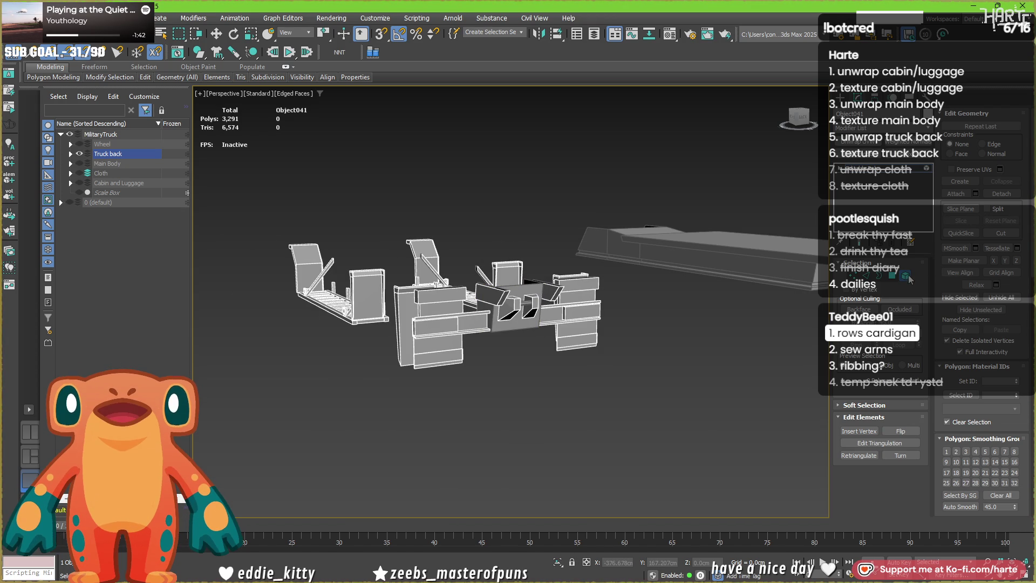
click(883, 169)
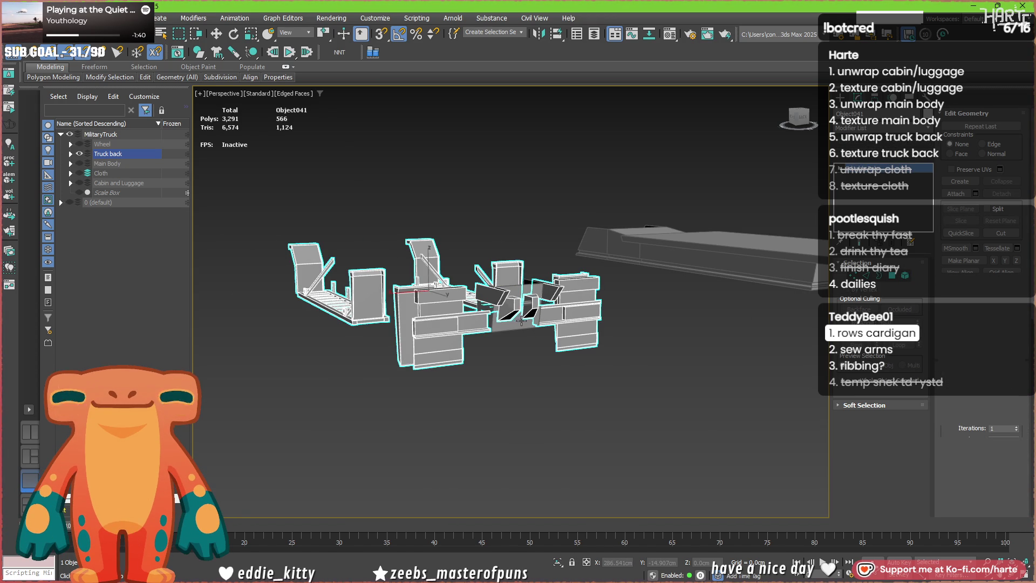
click(520, 330)
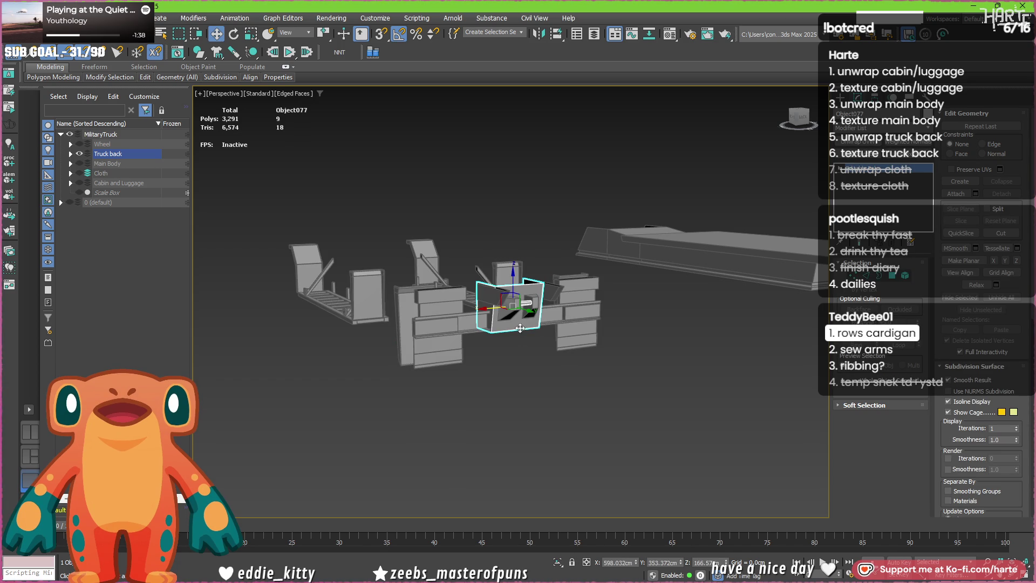
mouse_move(495, 308)
middle_down()
mouse_move(259, 328)
mouse_move(373, 330)
mouse_move(447, 383)
mouse_move(453, 366)
middle_up()
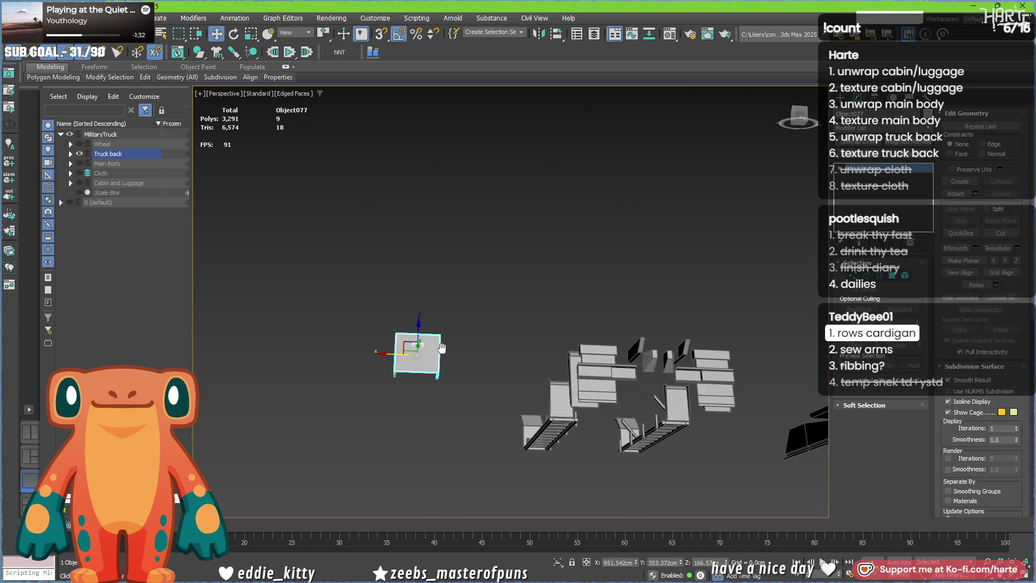
scroll(452, 366, up, 2)
- Select all five truck-back objects and apply Unwrap UVW to them
alt+middle_drag(521, 301, 486, 308)
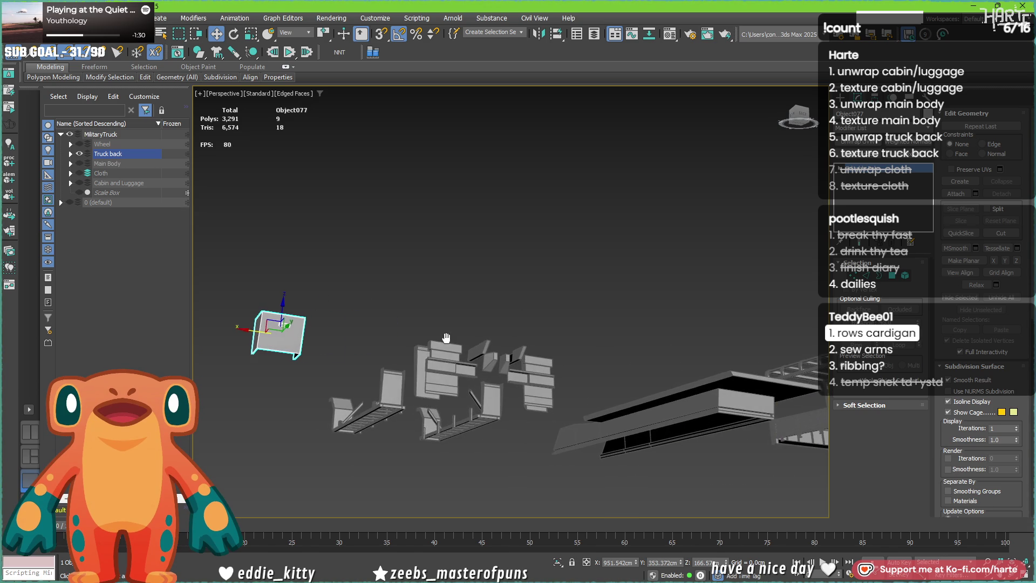
key(ctrl+a)
key(u)
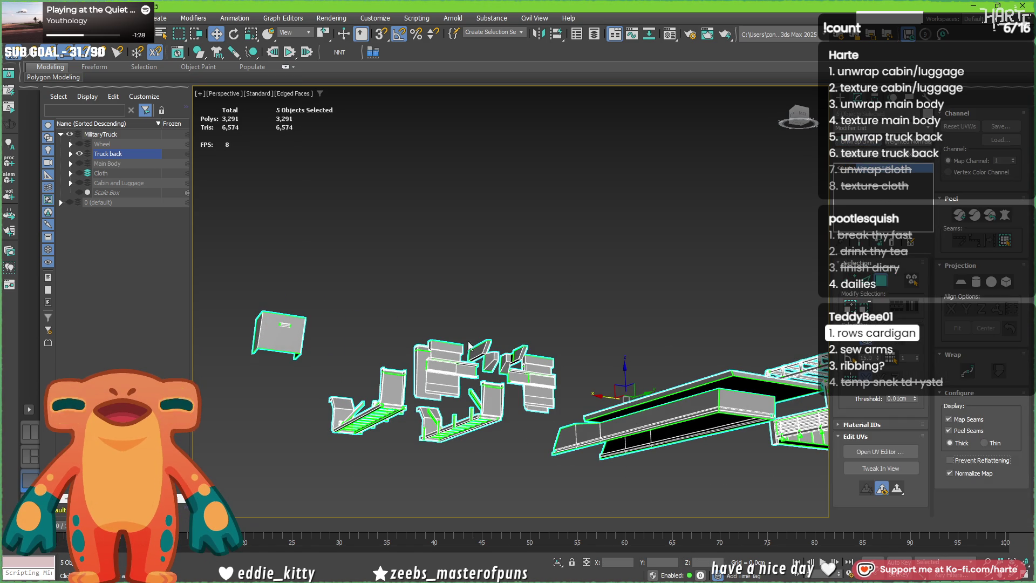
- In the UV editor, pick the detached box's faces and grow the selection across the whole box
click(875, 453)
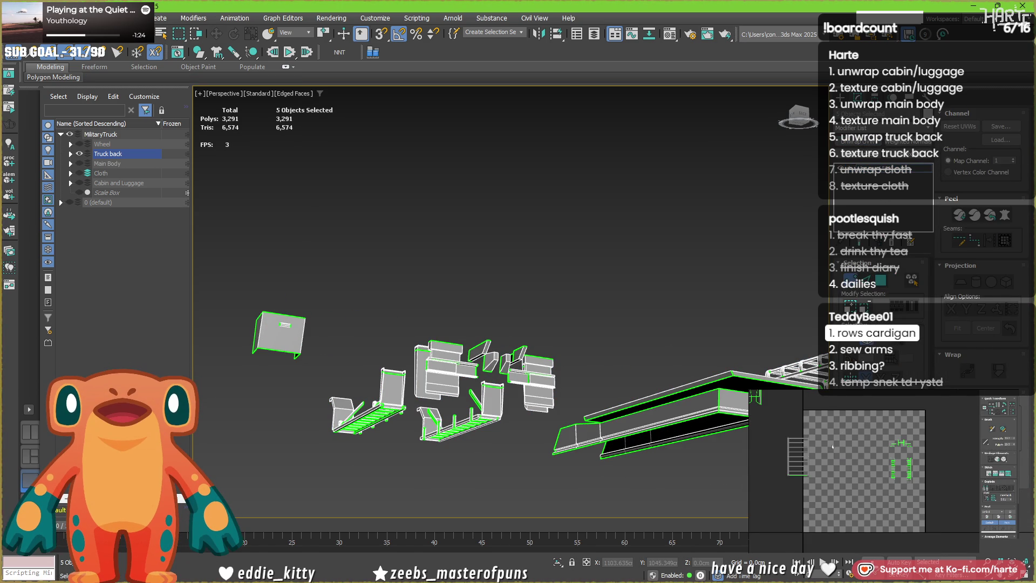
scroll(264, 331, up, 5)
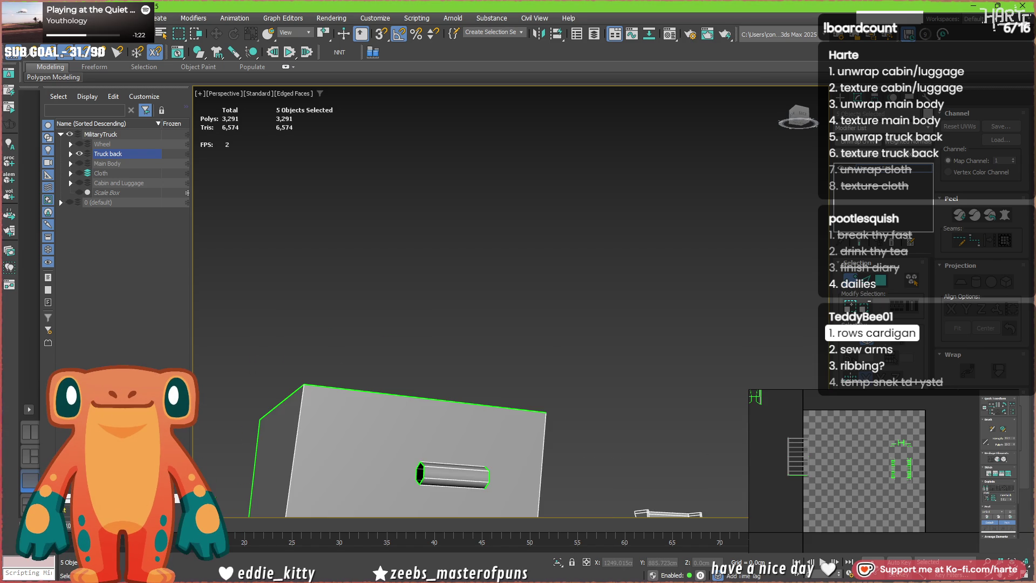
alt+middle_drag(438, 341, 432, 284)
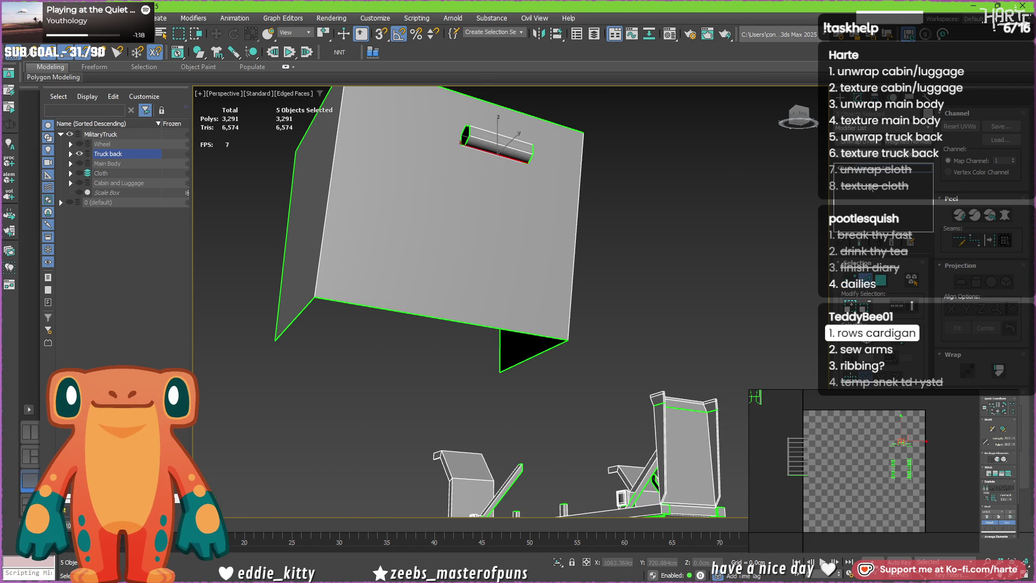
click(436, 140)
click(491, 142)
key(ctrl+Page_Up)
key(ctrl+Page_Up)
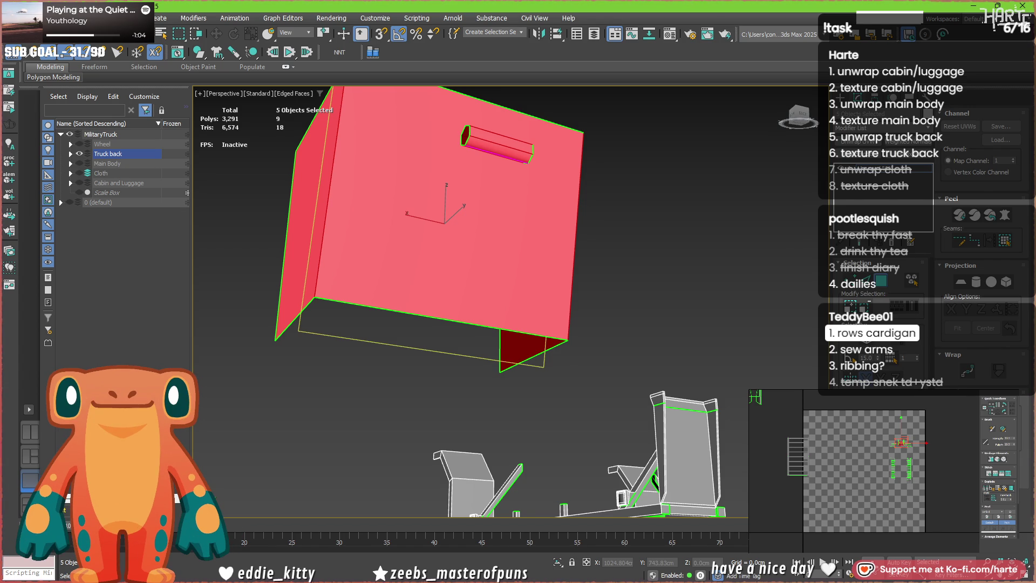
- Lay the box faces out as their own UV islands and clear the selection
middle_drag(849, 442, 869, 462)
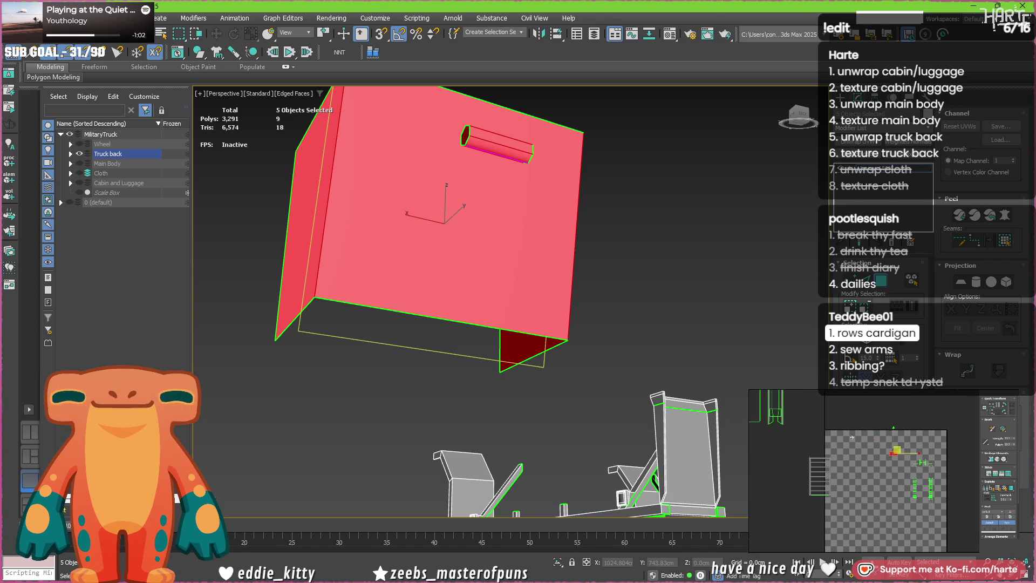
scroll(782, 428, up, 5)
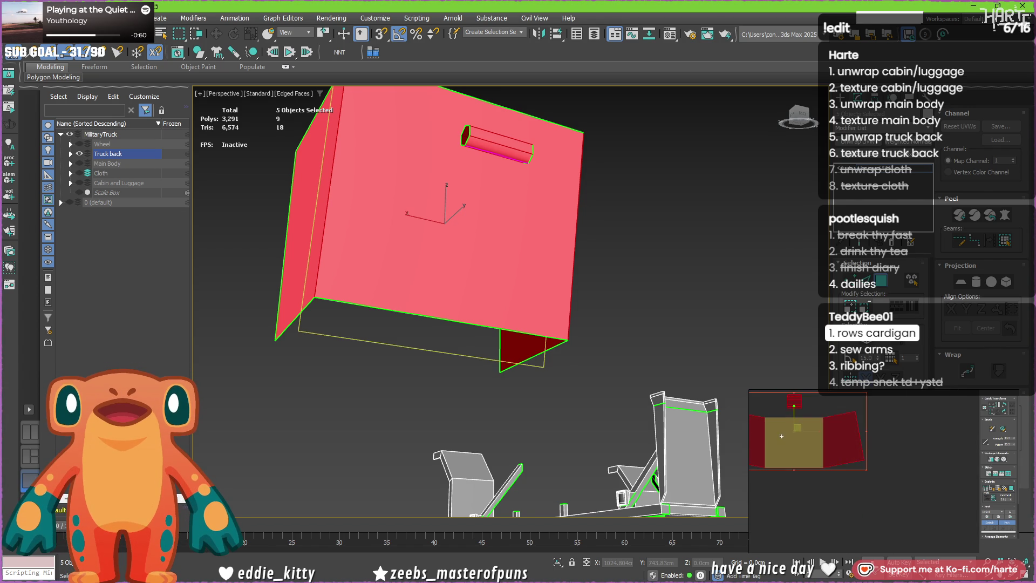
click(776, 448)
scroll(776, 448, down, 3)
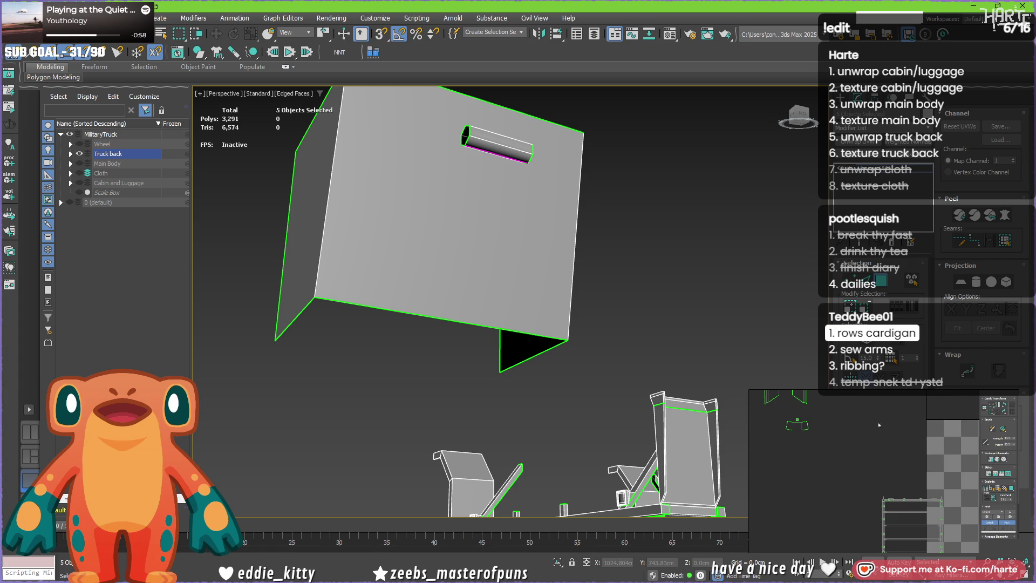
scroll(500, 293, down, 3)
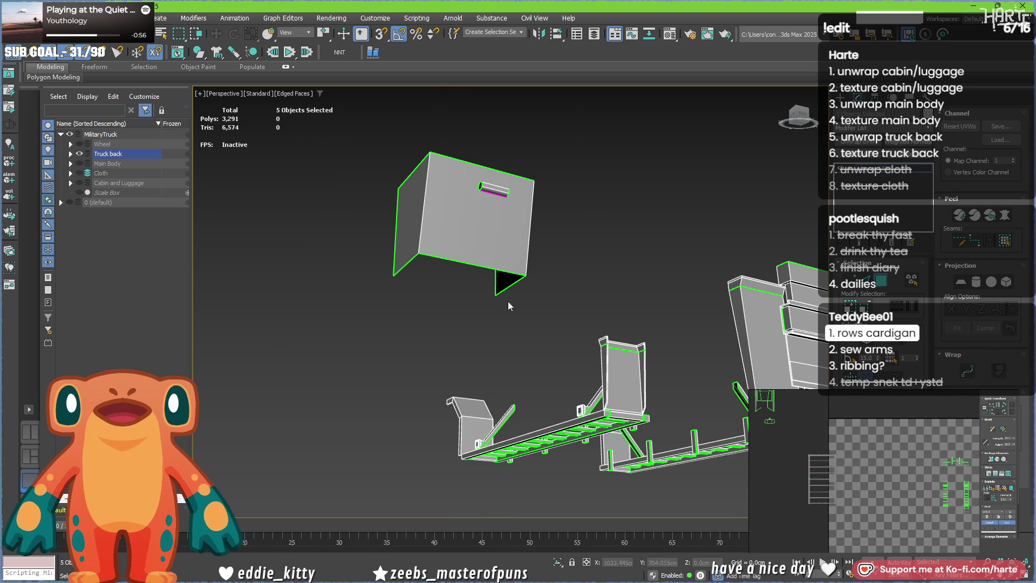
alt+middle_drag(488, 411, 437, 416)
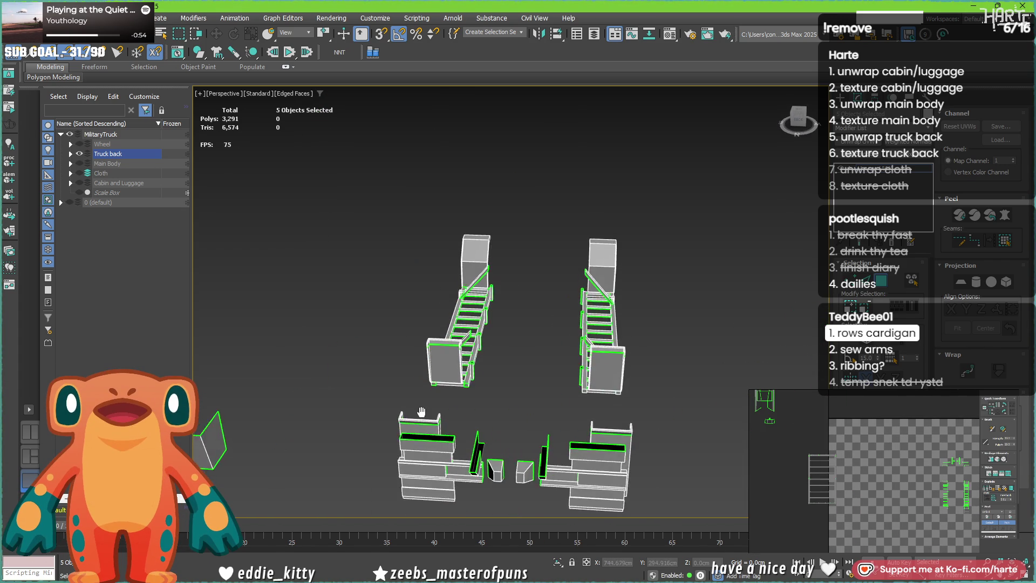
- Leave unwrapping, select Object041 and drop to its Editable Poly polygon level
key(ctrl+z)
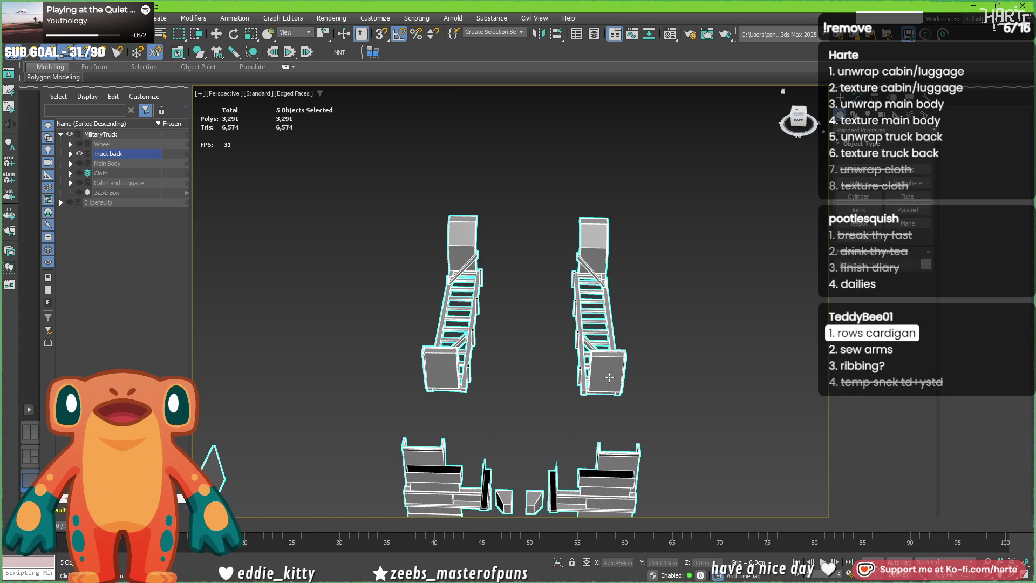
click(609, 376)
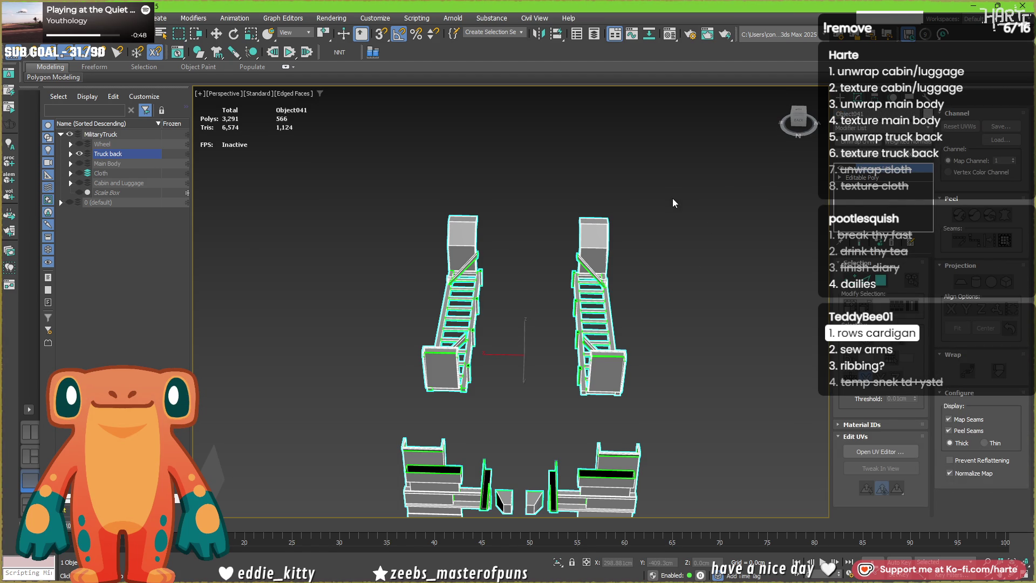
right_click(732, 331)
key(w)
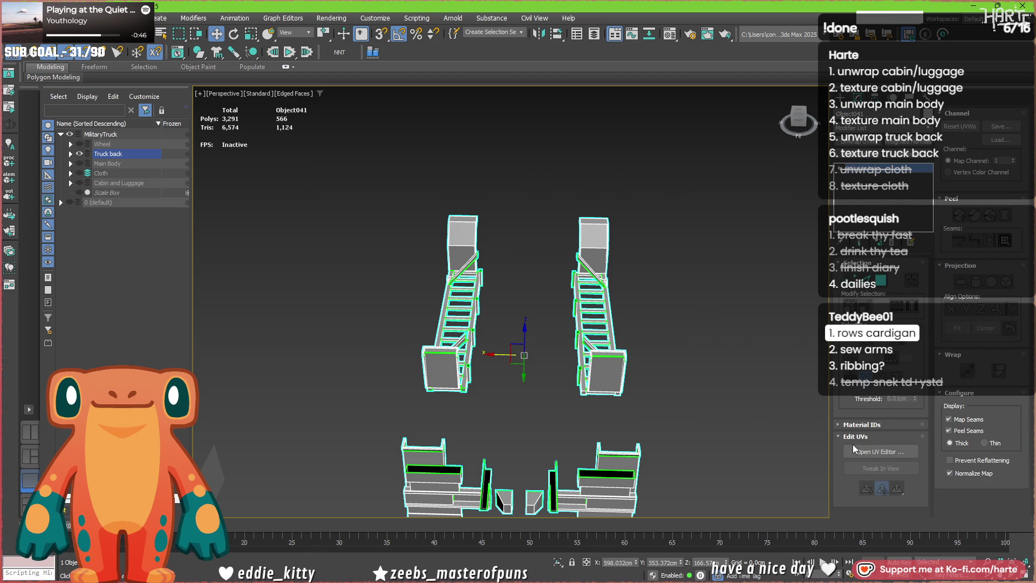
click(882, 185)
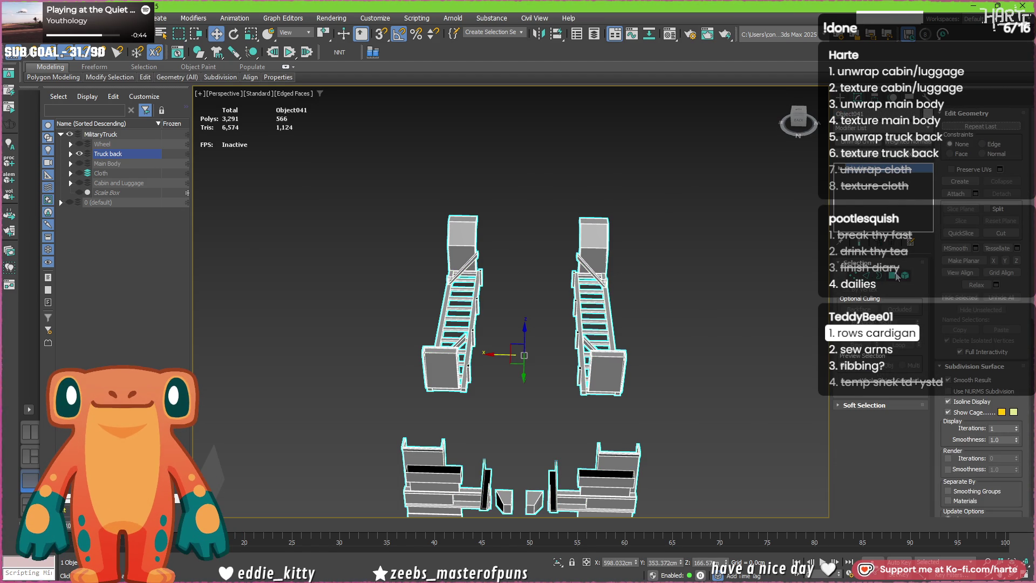
middle_drag(671, 345, 627, 287)
key(4)
- Delete the mirrored right half of the truck back and add Unwrap UVW to the remaining 3,008-polygon half
drag(648, 139, 452, 490)
key(Delete)
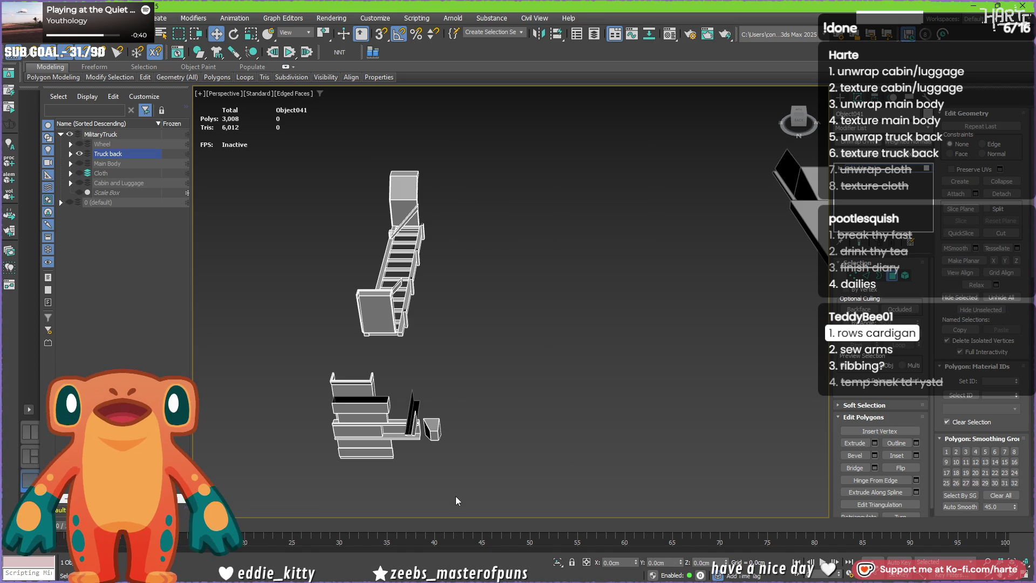
mouse_move(454, 369)
middle_down()
mouse_move(566, 369)
mouse_move(572, 410)
mouse_move(443, 391)
middle_up()
key(4)
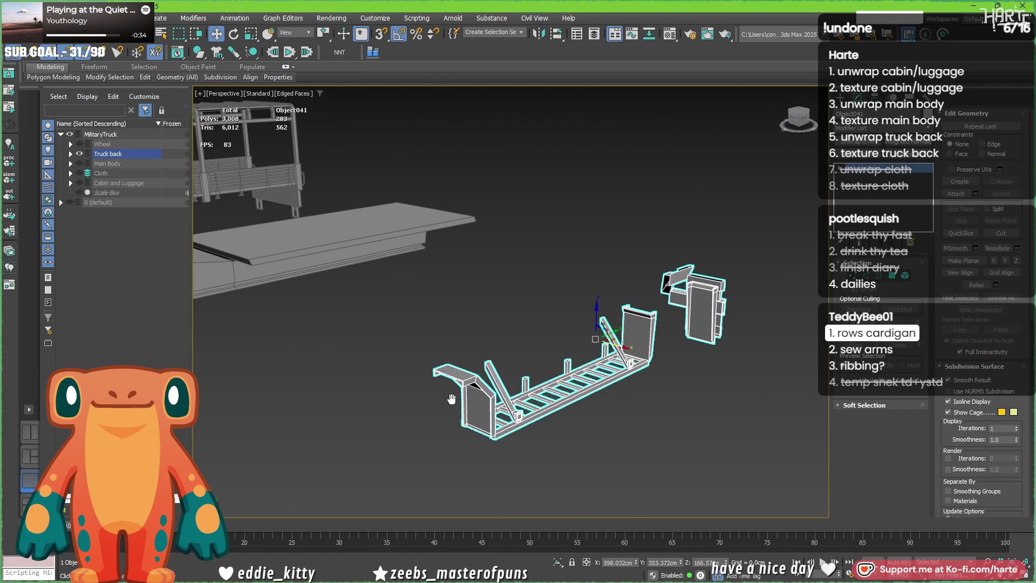
scroll(412, 379, up, 3)
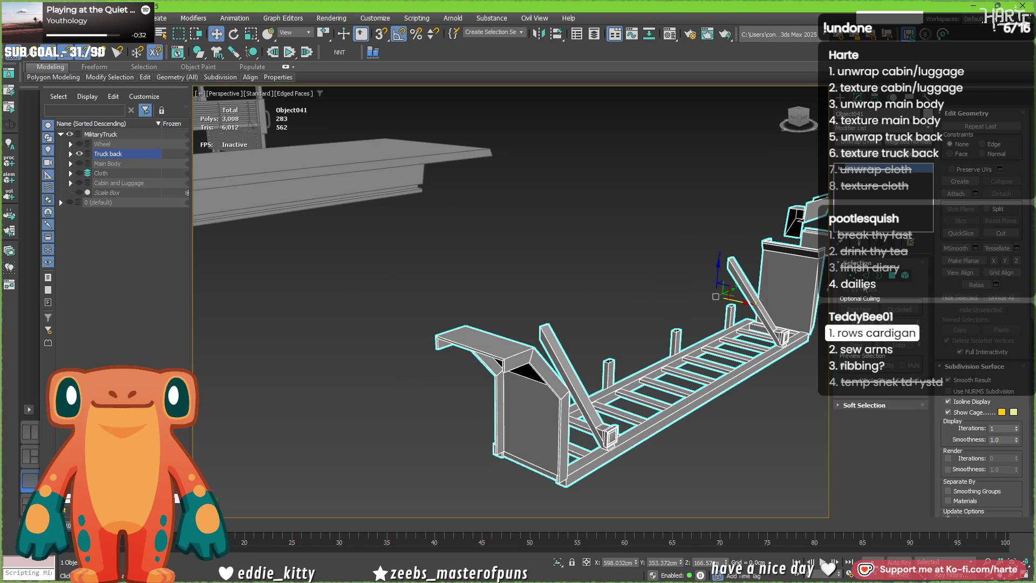
click(864, 144)
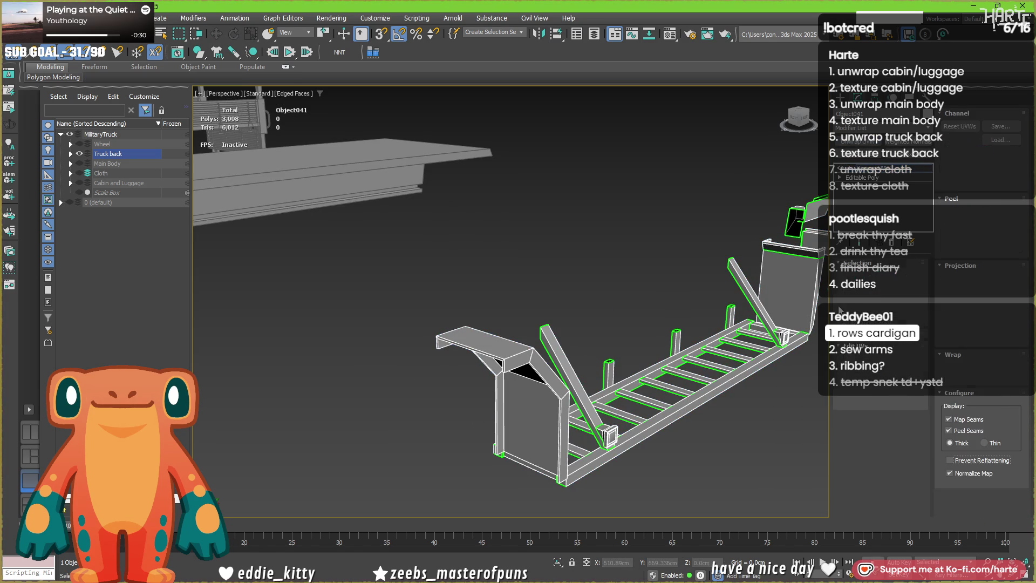
- With the UV editor open, select the truck frame's tall front panel element (30 faces)
click(888, 452)
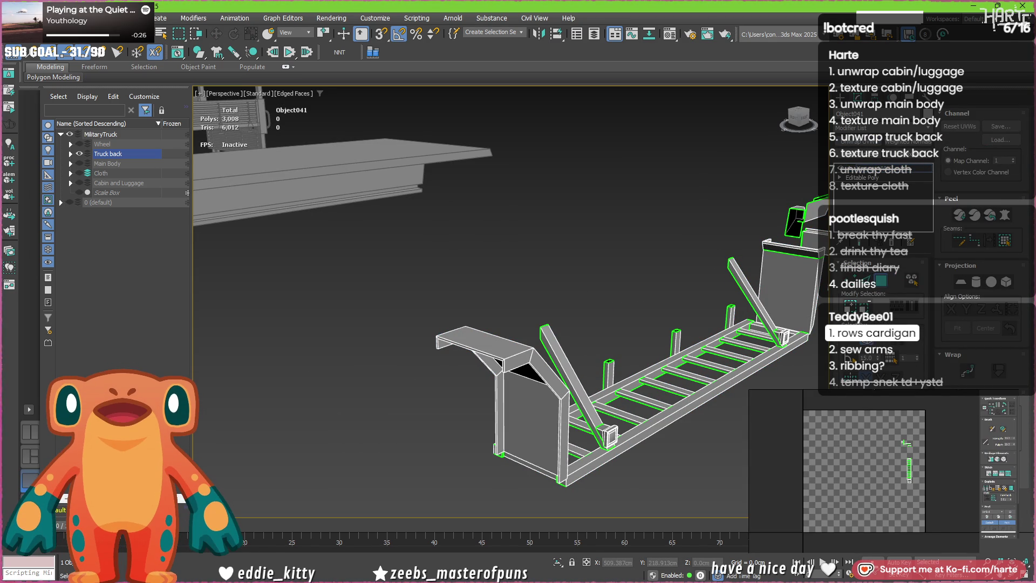
alt+middle_drag(196, 184, 449, 319)
click(367, 343)
scroll(366, 343, up, 5)
mouse_move(341, 304)
alt+middle_down()
mouse_move(409, 301)
mouse_move(419, 286)
alt+middle_up()
scroll(380, 308, down, 2)
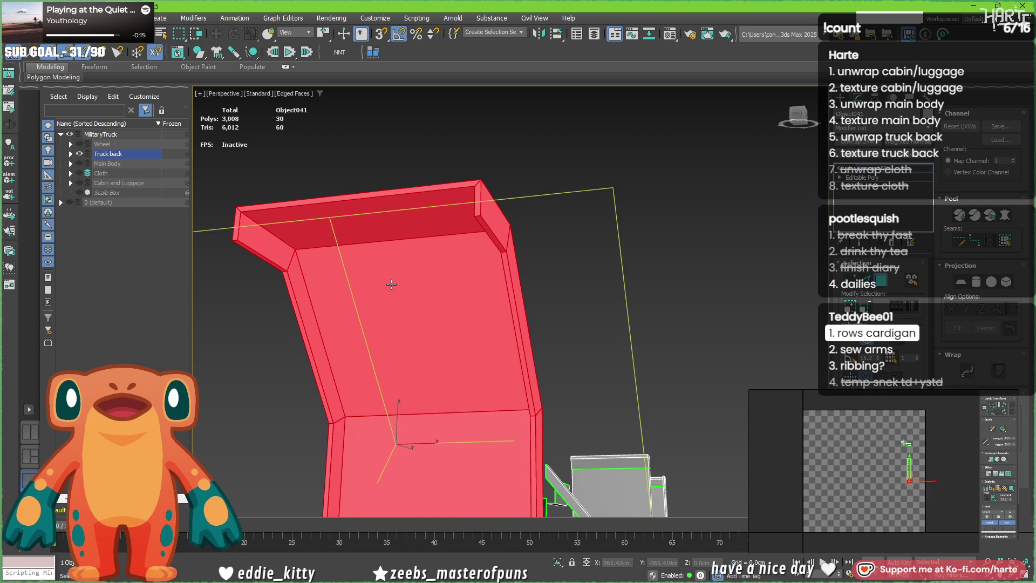
- Pick the front panel's individual faces, adding its main, lower and bevel strip faces
click(237, 212)
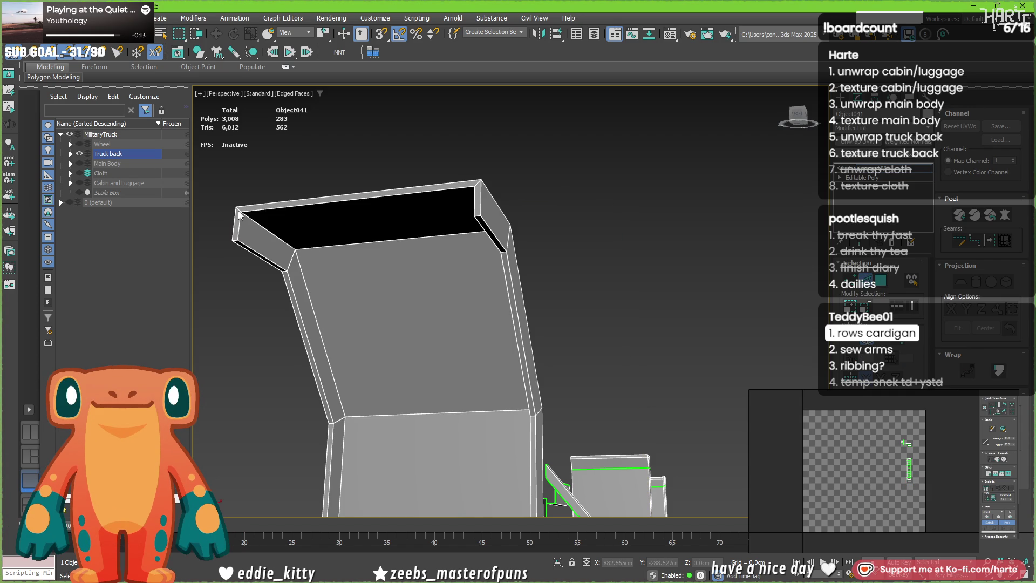
click(361, 239)
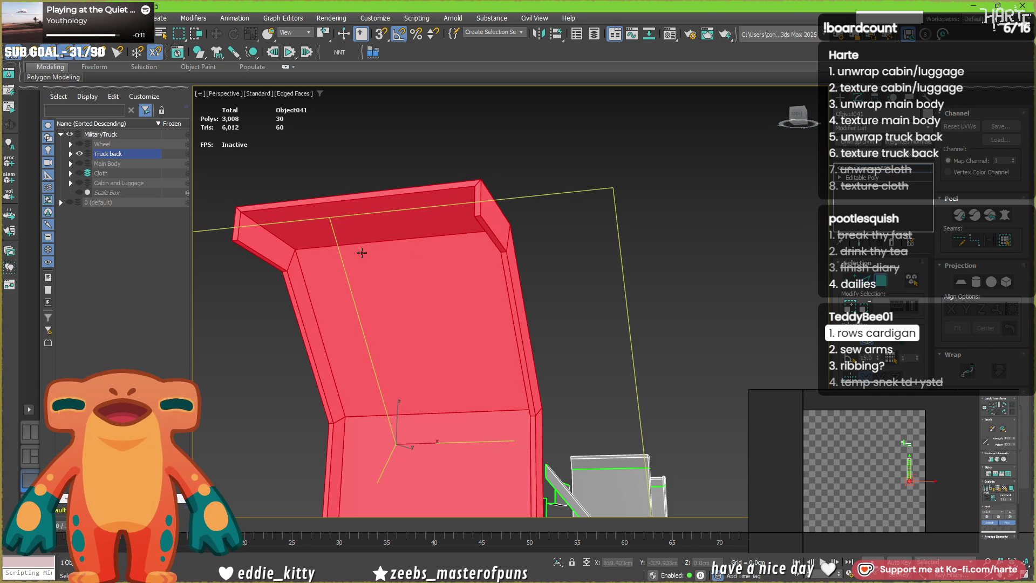
click(277, 241)
ctrl+click(320, 223)
ctrl+click(334, 268)
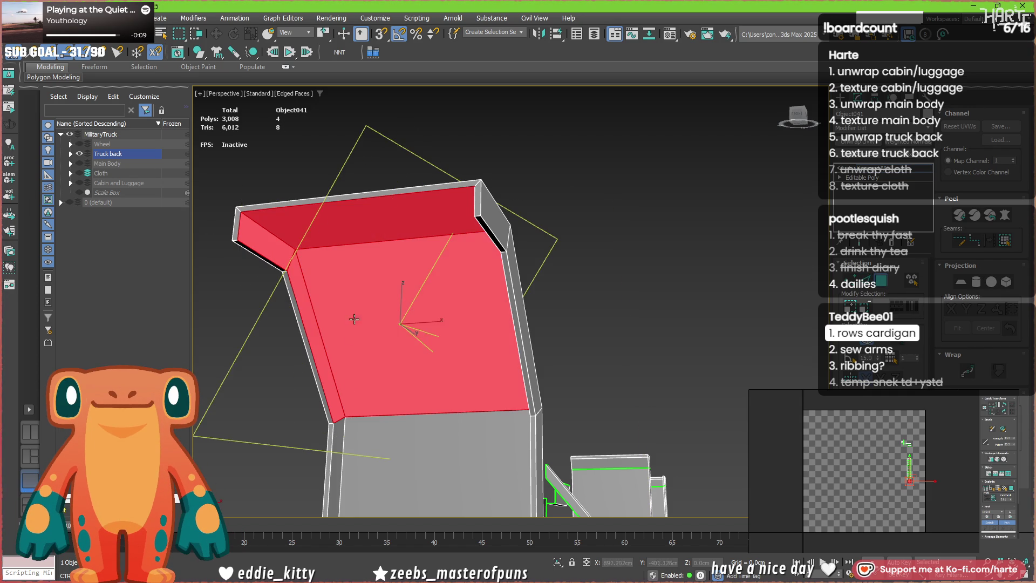
ctrl+click(339, 429)
ctrl+click(453, 453)
alt+middle_drag(476, 401, 440, 329)
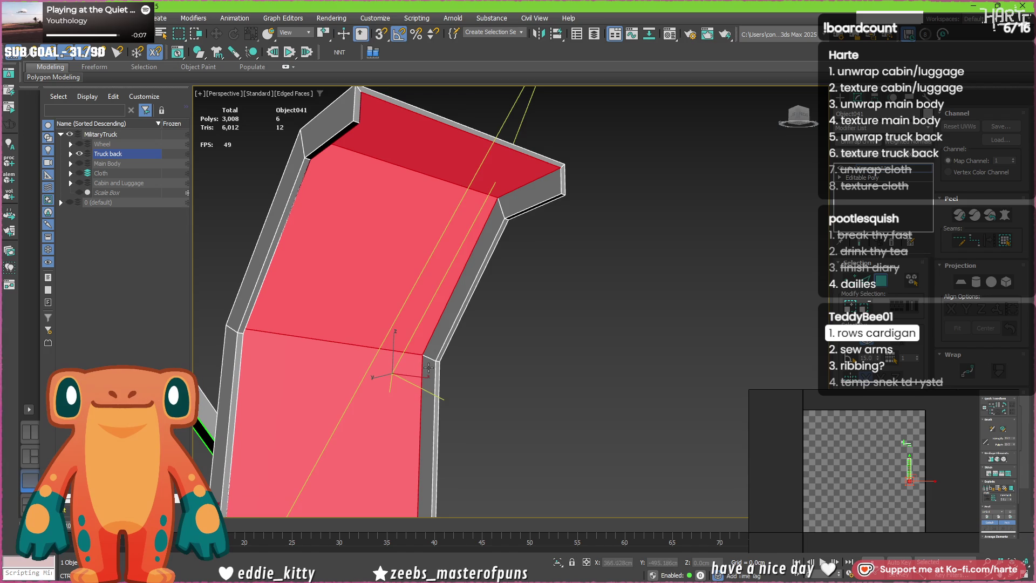
ctrl+click(439, 329)
ctrl+click(518, 201)
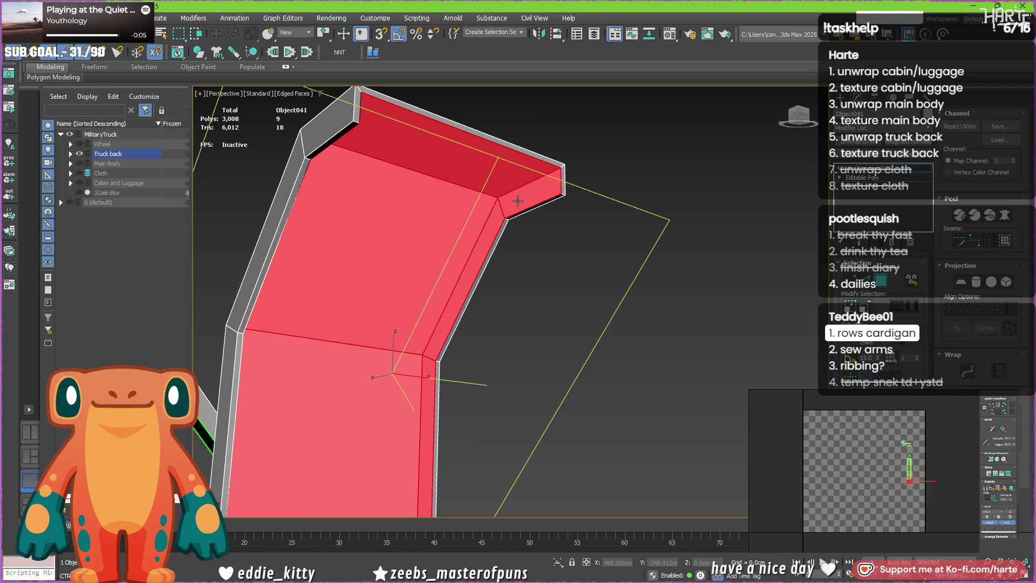
- Clear that selection and window-select just the small left end-cap face of the top rim
alt+middle_drag(496, 208, 418, 210)
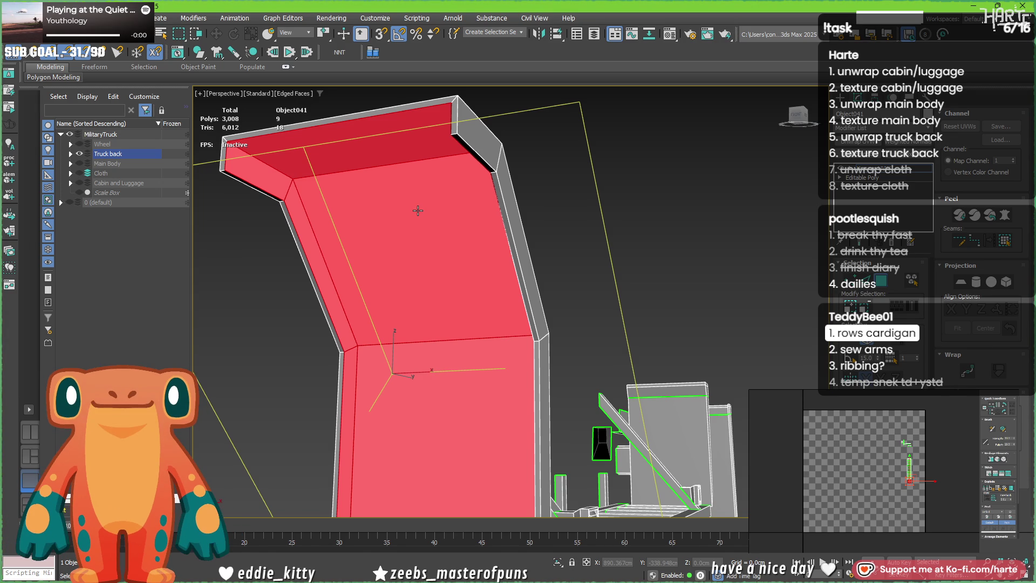
mouse_move(418, 211)
alt+middle_down()
mouse_move(389, 335)
mouse_move(484, 319)
mouse_move(487, 281)
alt+middle_up()
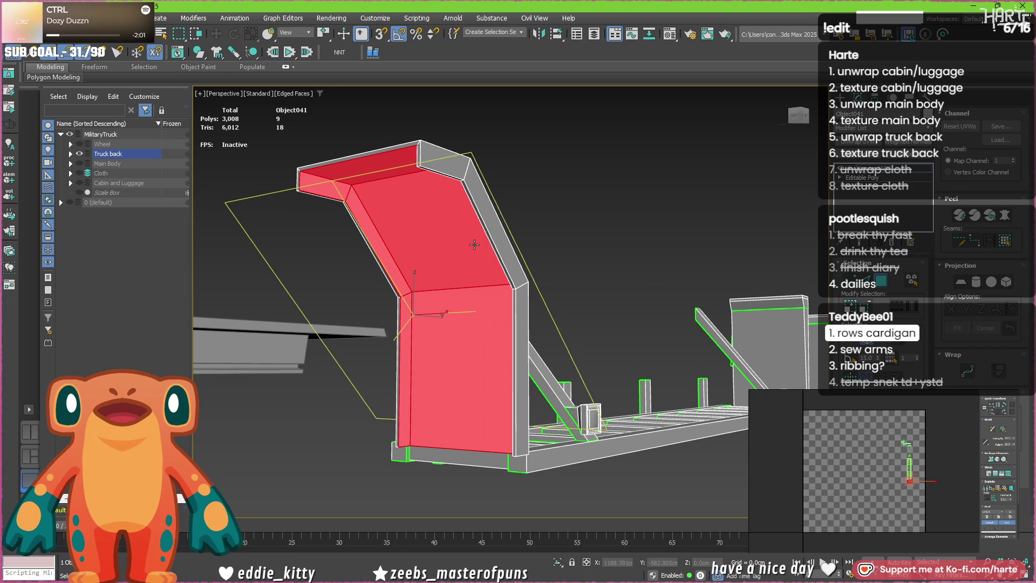
scroll(389, 175, up, 2)
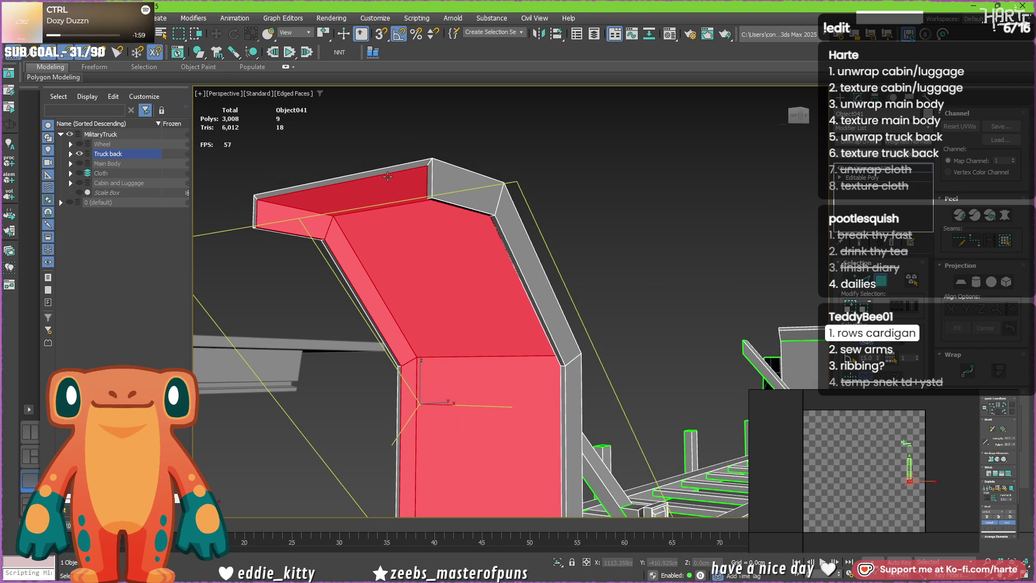
click(434, 180)
drag(435, 89, 227, 217)
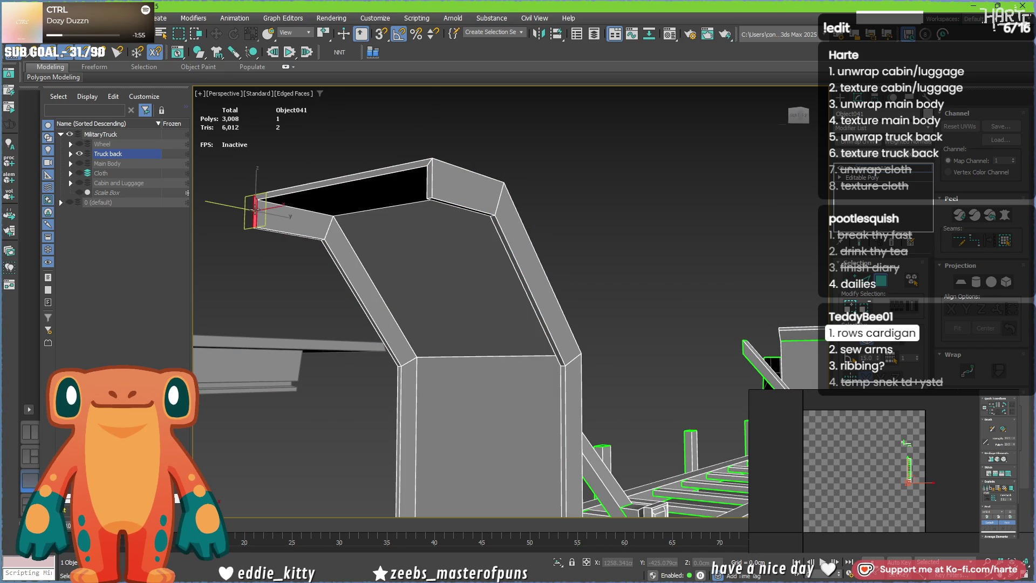
- Build a 283-face selection of the thin rim strips: top, slanted, vertical and bottom strips
click(427, 170)
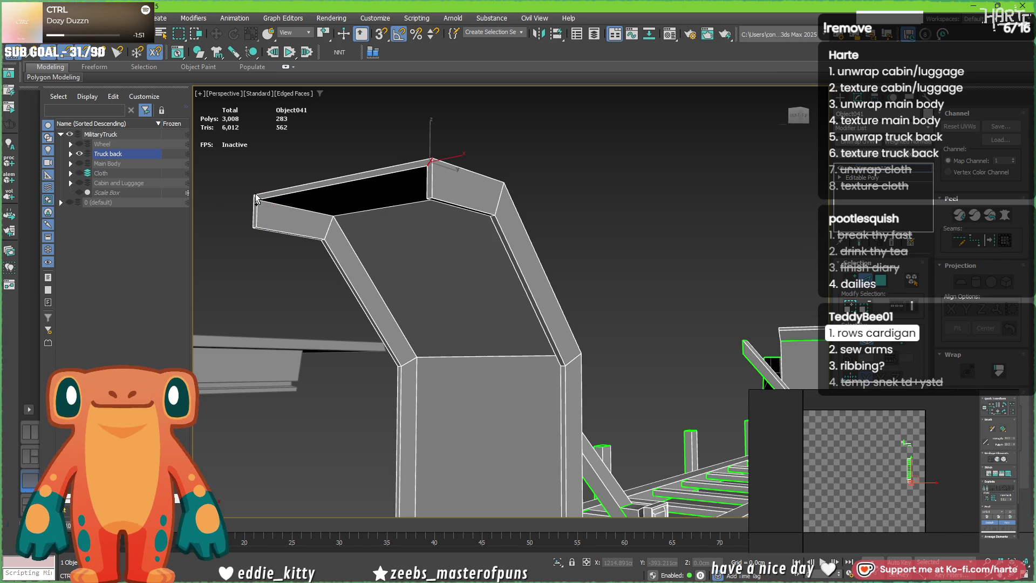
alt+middle_drag(257, 197, 421, 241)
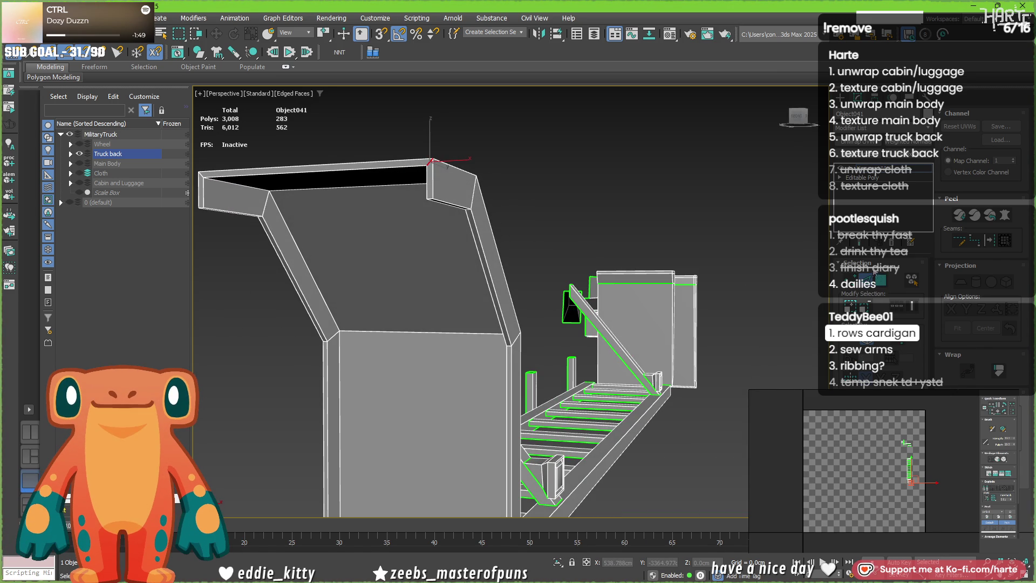
click(203, 191)
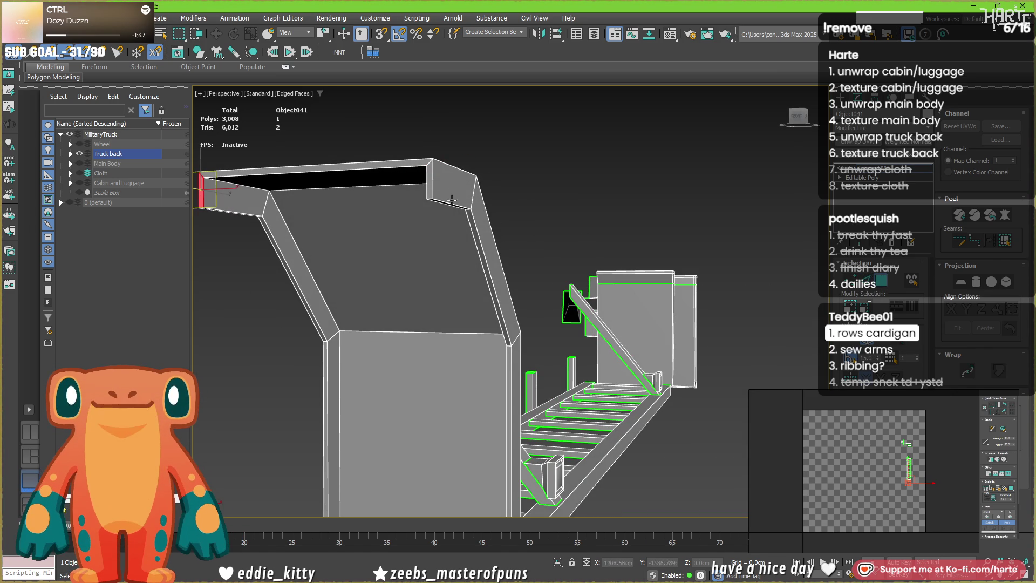
ctrl+drag(200, 85, 433, 320)
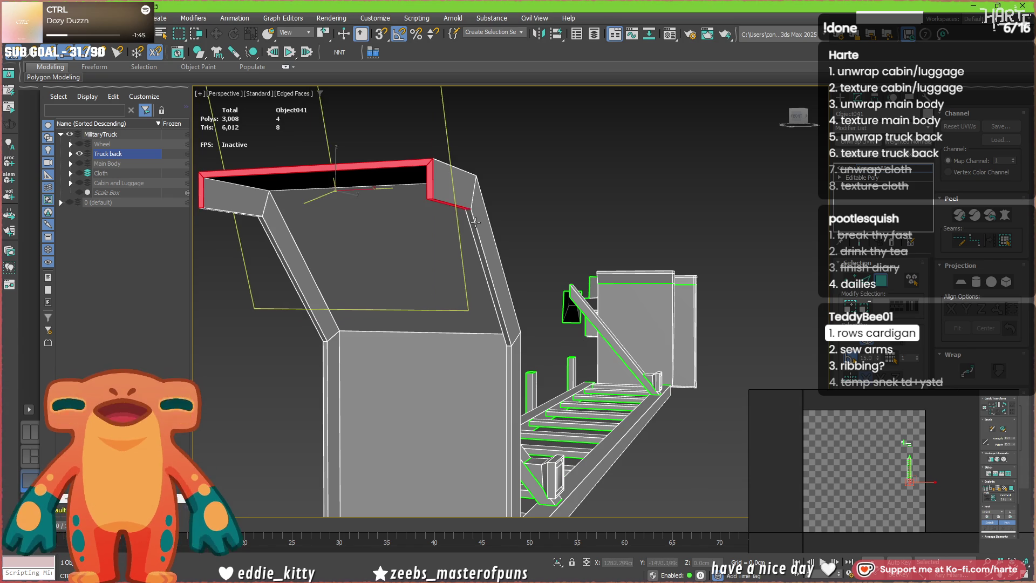
ctrl+drag(474, 224, 518, 359)
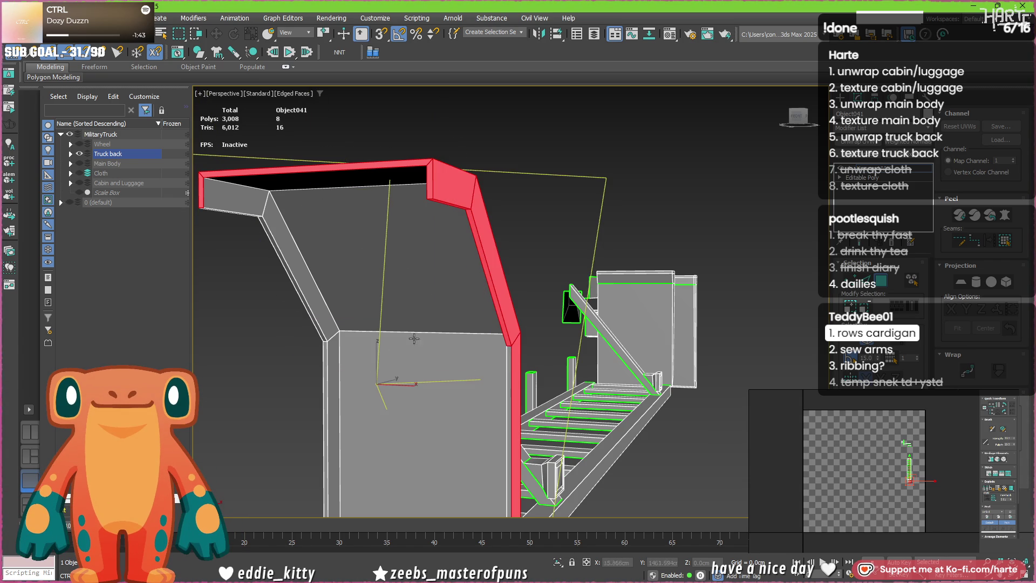
ctrl+click(315, 318)
ctrl+click(509, 429)
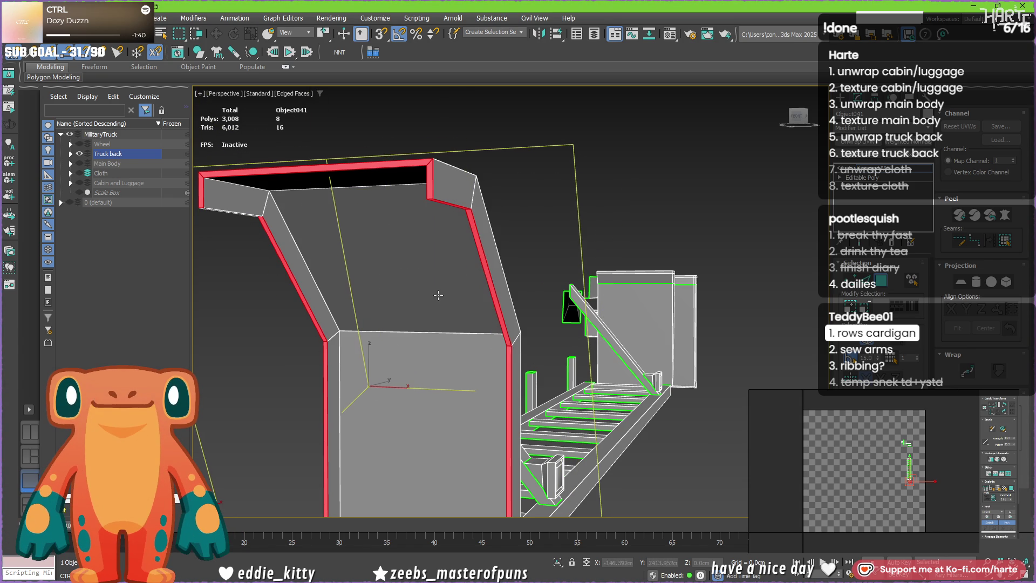
ctrl+click(245, 215)
alt+middle_drag(245, 215, 526, 144)
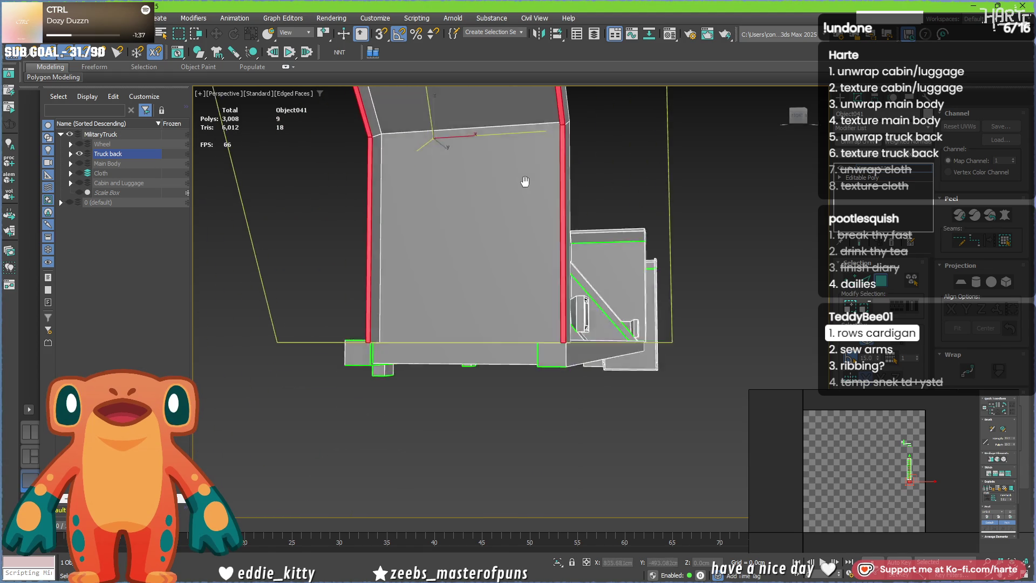
ctrl+click(344, 388)
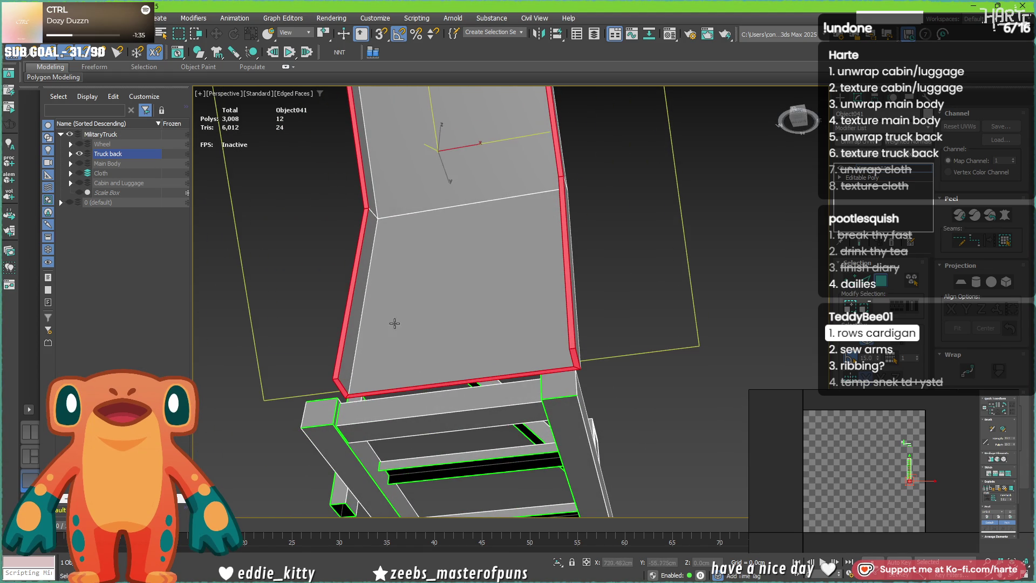
- Switch to edge selection and pick the top strip's short corner edges for seams
alt+middle_drag(433, 251, 560, 340)
click(463, 333)
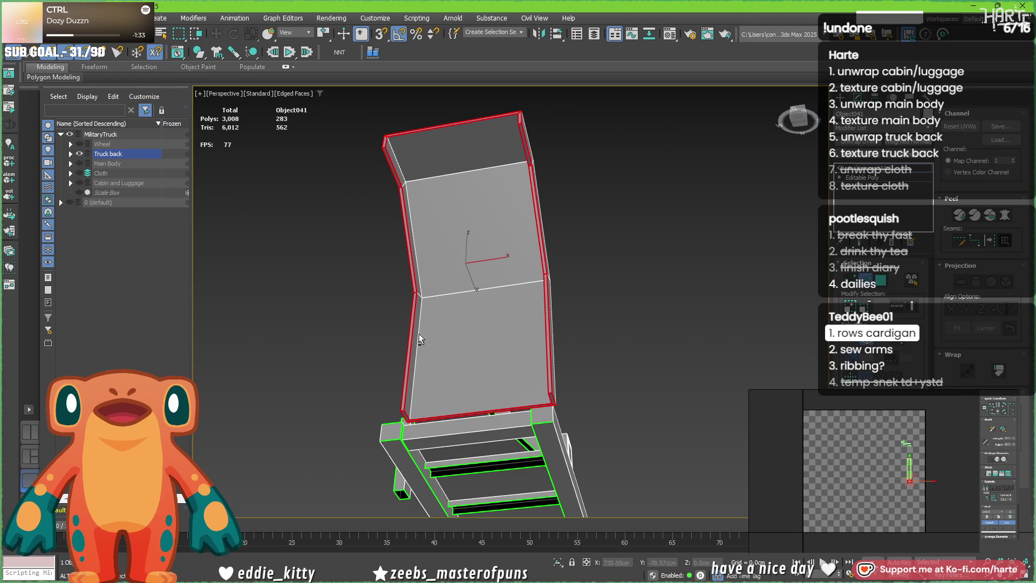
click(418, 235)
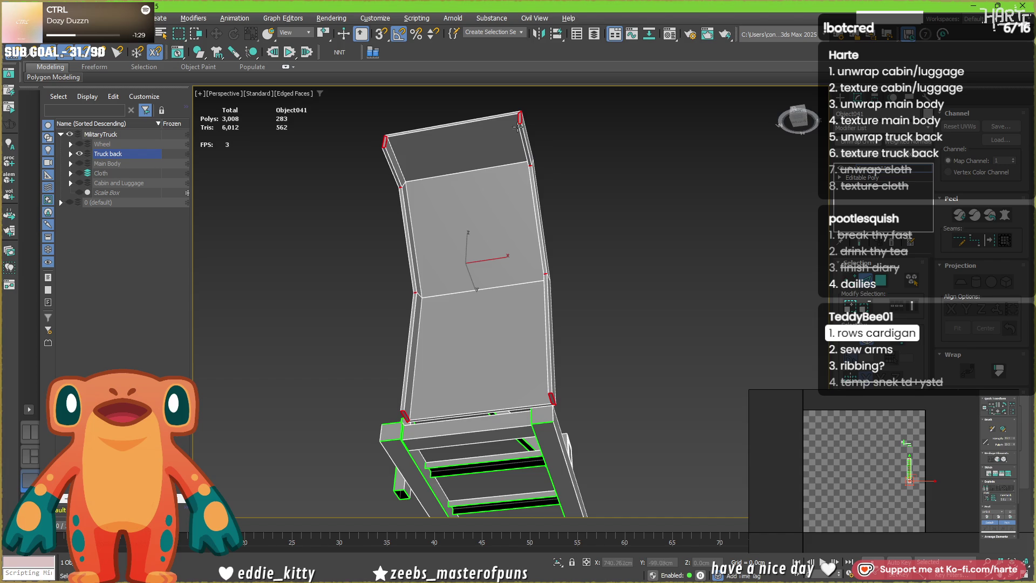
- Add the panel's bottom front edge, left vertical edges and top edge to the seam selection
alt+middle_drag(533, 151, 544, 197)
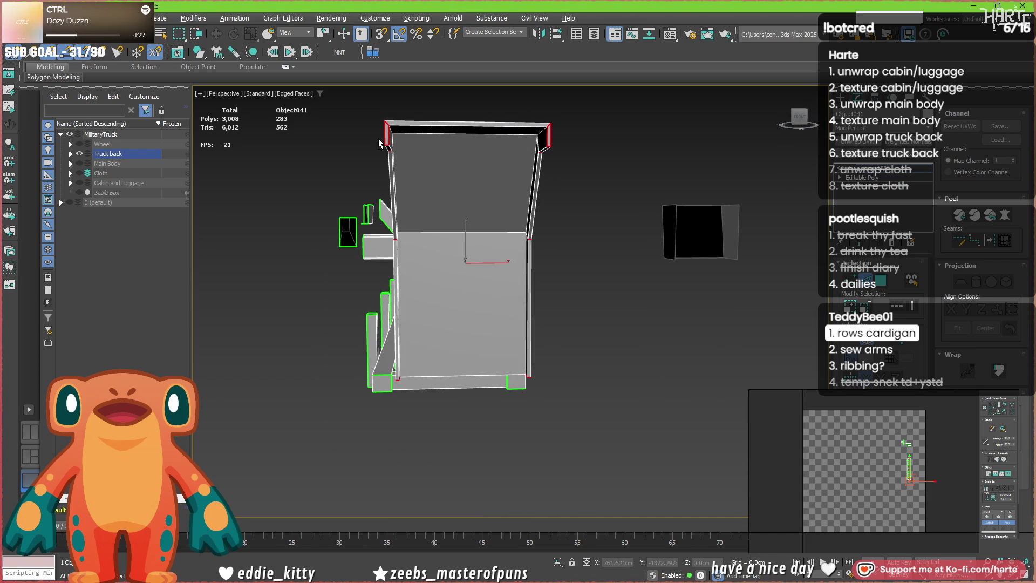
mouse_move(555, 144)
alt+middle_down()
mouse_move(546, 220)
mouse_move(535, 196)
alt+middle_up()
alt+middle_drag(531, 302, 537, 241)
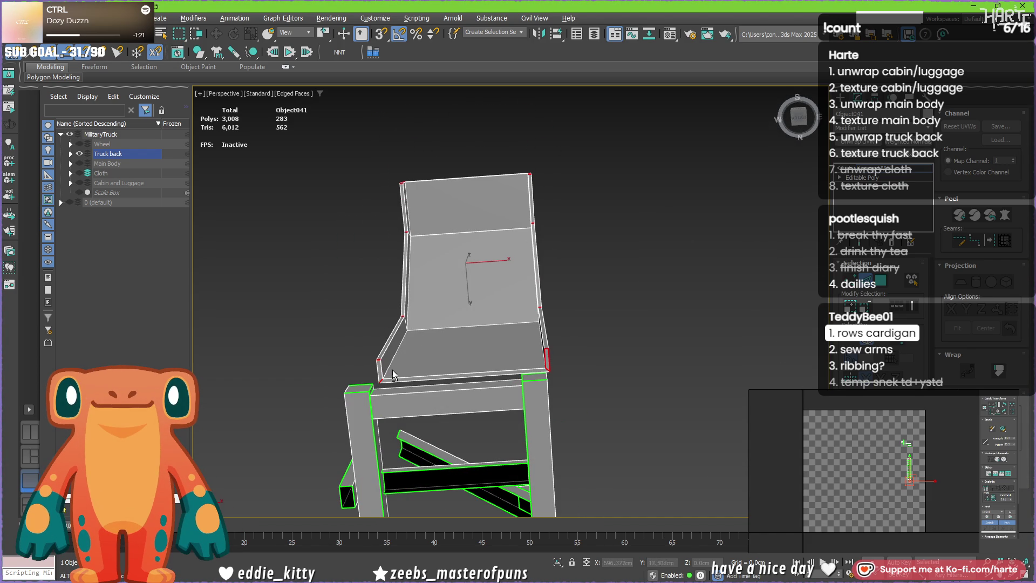
click(511, 373)
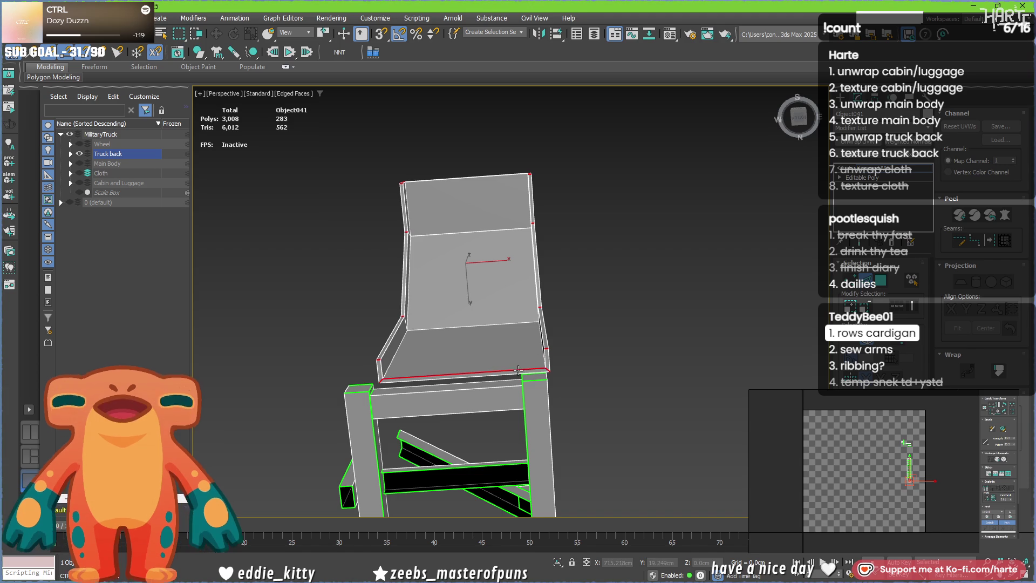
ctrl+click(397, 328)
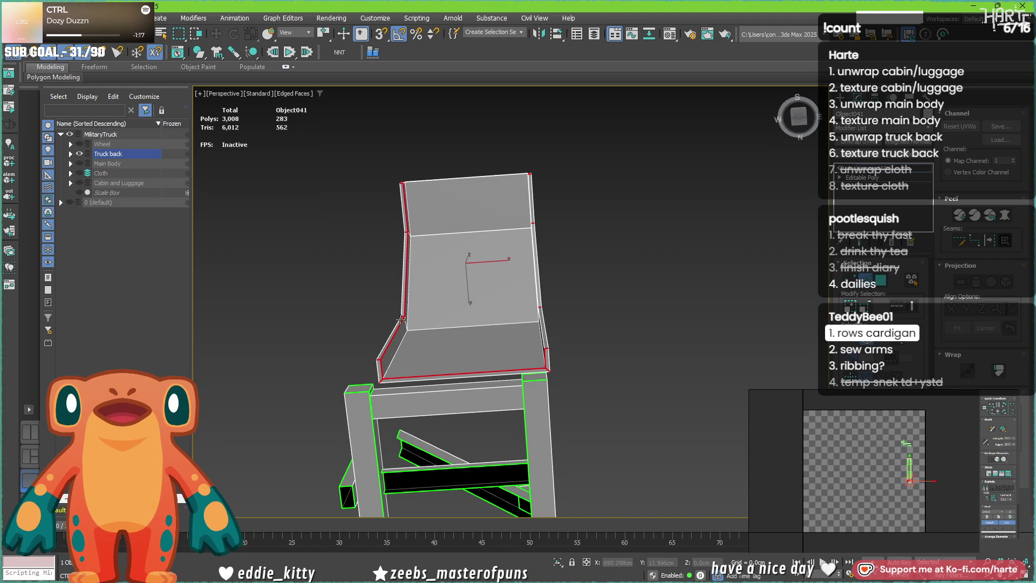
mouse_move(456, 186)
alt+middle_down()
mouse_move(481, 241)
mouse_move(558, 150)
alt+middle_up()
scroll(490, 178, up, 3)
scroll(416, 201, up, 1)
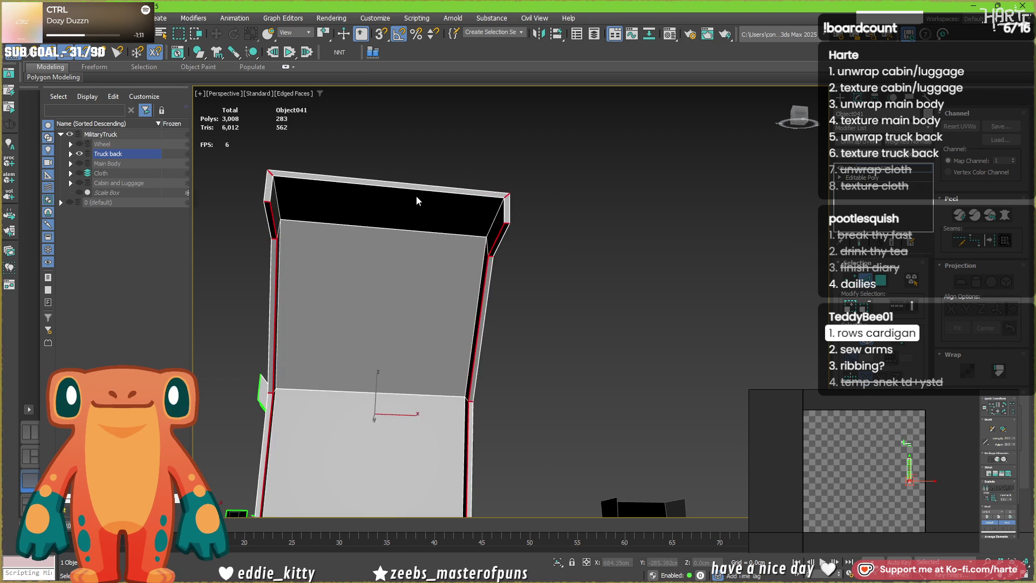
scroll(416, 201, up, 2)
ctrl+click(426, 180)
scroll(427, 180, down, 4)
mouse_move(416, 250)
alt+middle_down()
mouse_move(572, 240)
mouse_move(612, 294)
mouse_move(491, 199)
alt+middle_up()
scroll(492, 199, up, 2)
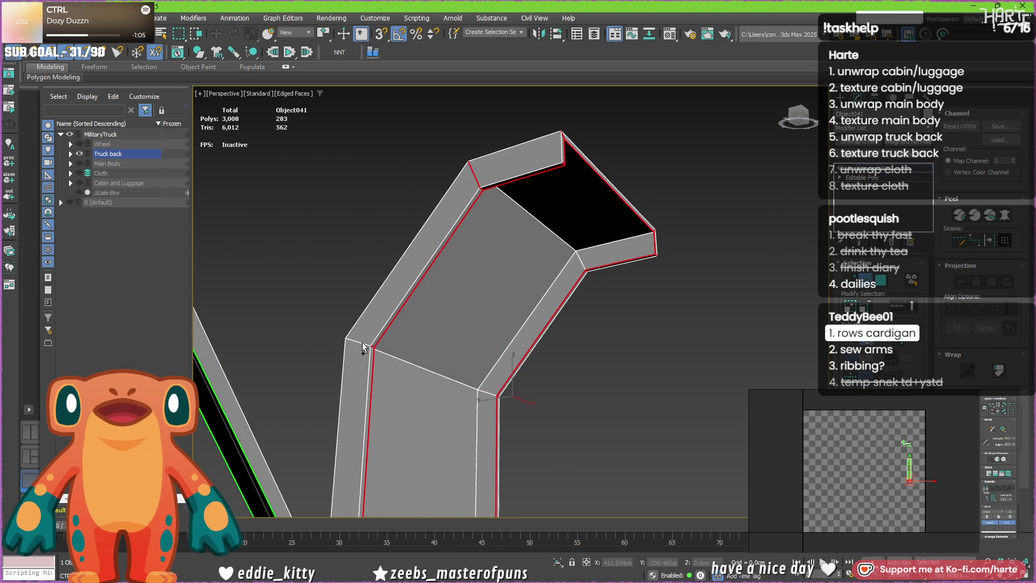
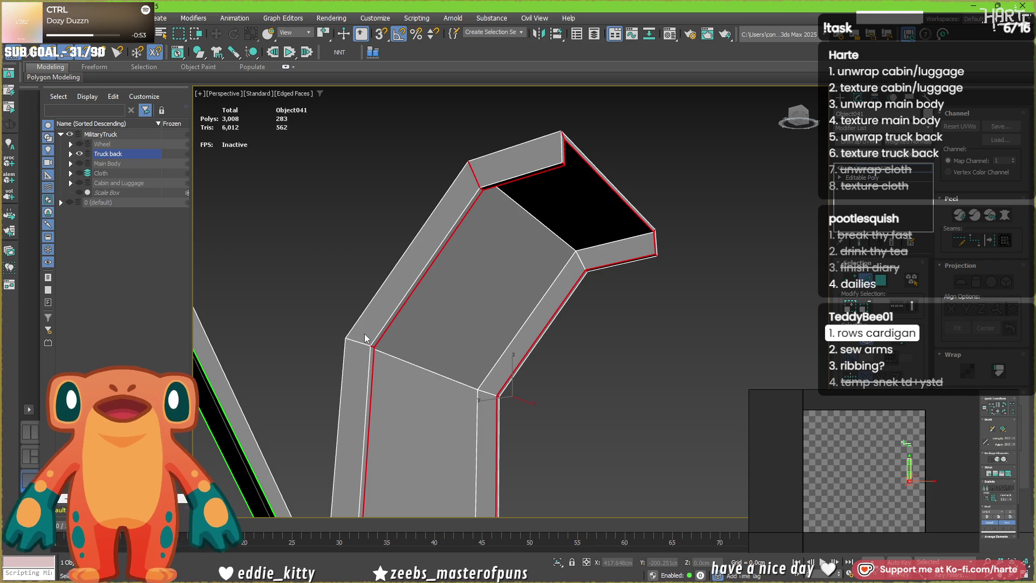
- Select the edge loop along the bent panel's edge, then pick its three outer faces
mouse_move(365, 339)
alt+middle_down()
mouse_move(442, 266)
mouse_move(553, 367)
mouse_move(681, 344)
mouse_move(710, 312)
mouse_move(708, 389)
mouse_move(777, 383)
mouse_move(828, 316)
mouse_move(758, 335)
mouse_move(668, 340)
mouse_move(614, 329)
mouse_move(656, 324)
mouse_move(667, 342)
alt+middle_up()
double_click(422, 258)
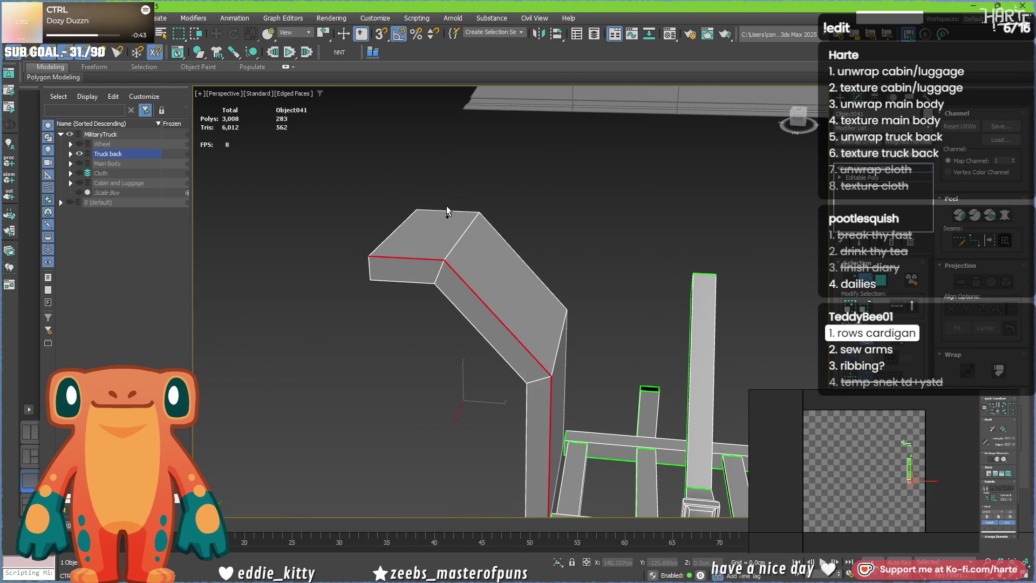
mouse_move(400, 229)
alt+middle_down()
mouse_move(548, 243)
mouse_move(487, 338)
mouse_move(481, 384)
alt+middle_up()
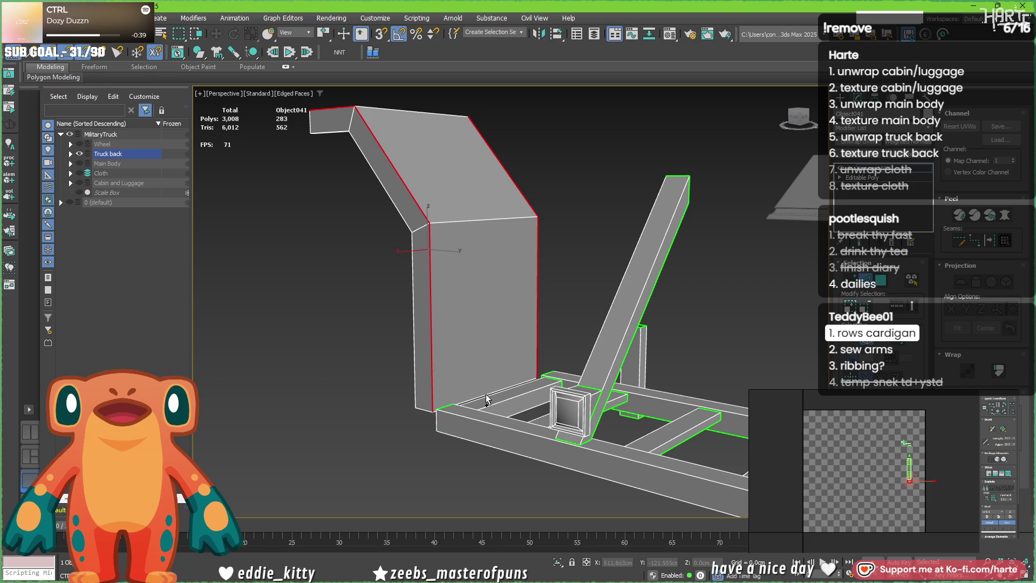
scroll(490, 391, up, 5)
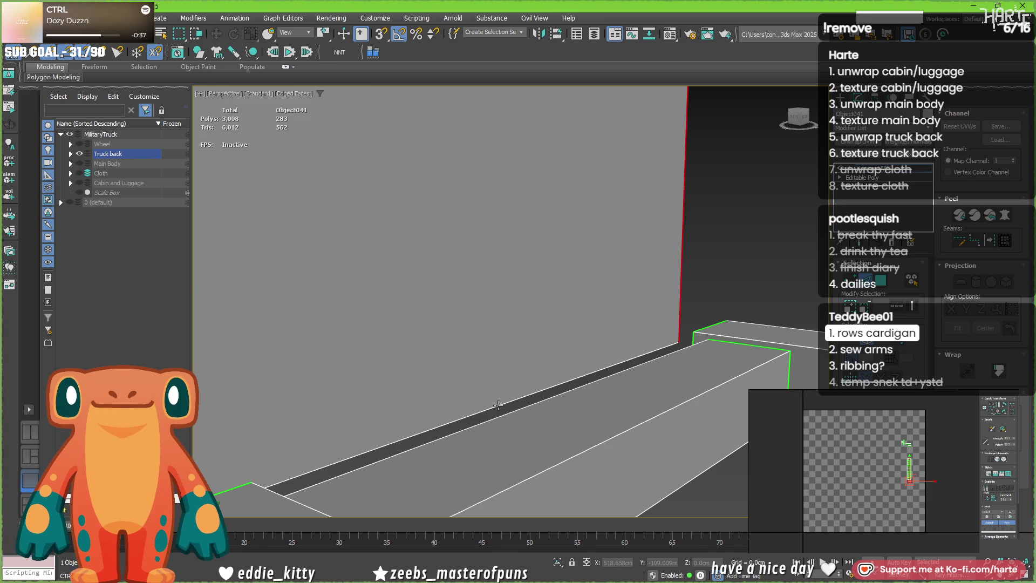
scroll(500, 348, down, 4)
mouse_move(500, 347)
middle_down()
mouse_move(482, 361)
mouse_move(486, 370)
middle_up()
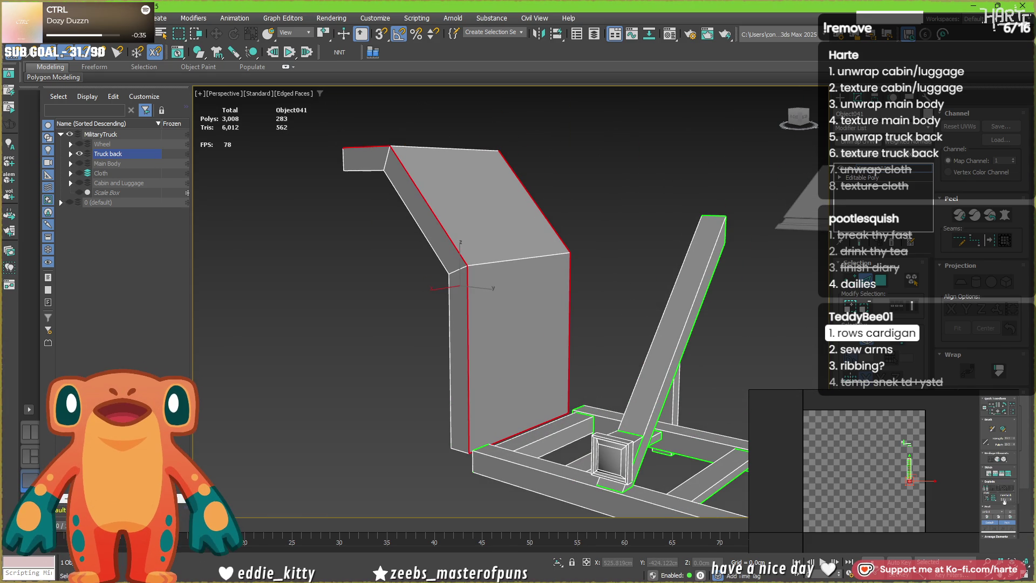
mouse_move(286, 288)
alt+middle_down()
mouse_move(420, 342)
mouse_move(446, 316)
mouse_move(448, 277)
mouse_move(482, 275)
alt+middle_up()
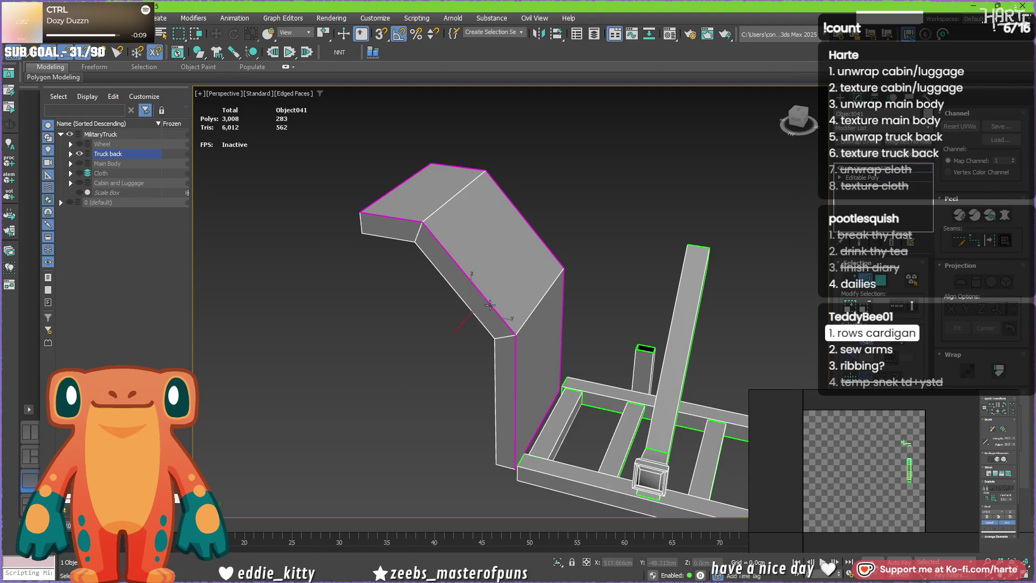
click(482, 276)
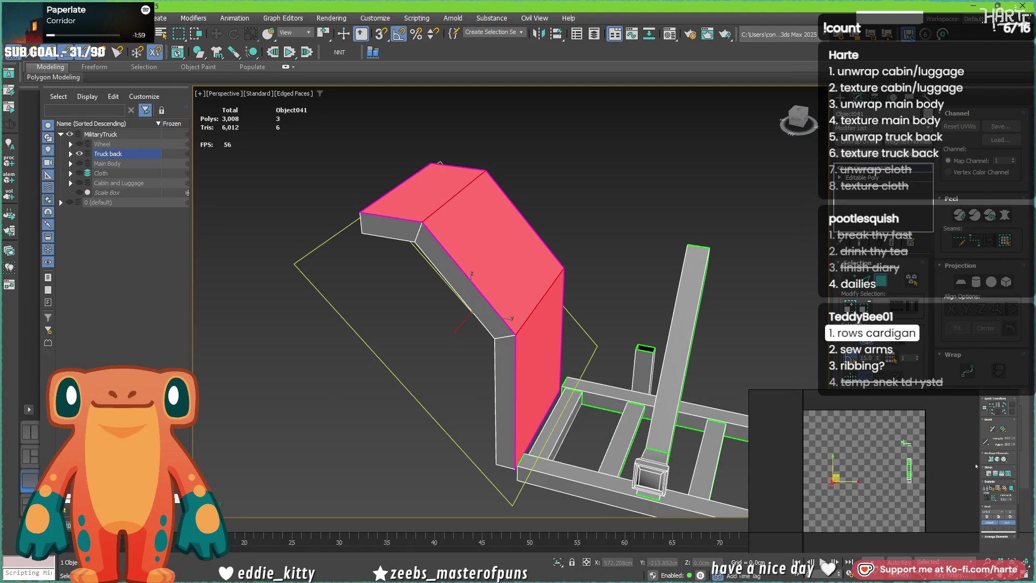
- Box-select the panel's top band and front faces, toggling the front strip in and out
mouse_move(403, 314)
alt+middle_down()
mouse_move(505, 320)
mouse_move(515, 301)
alt+middle_up()
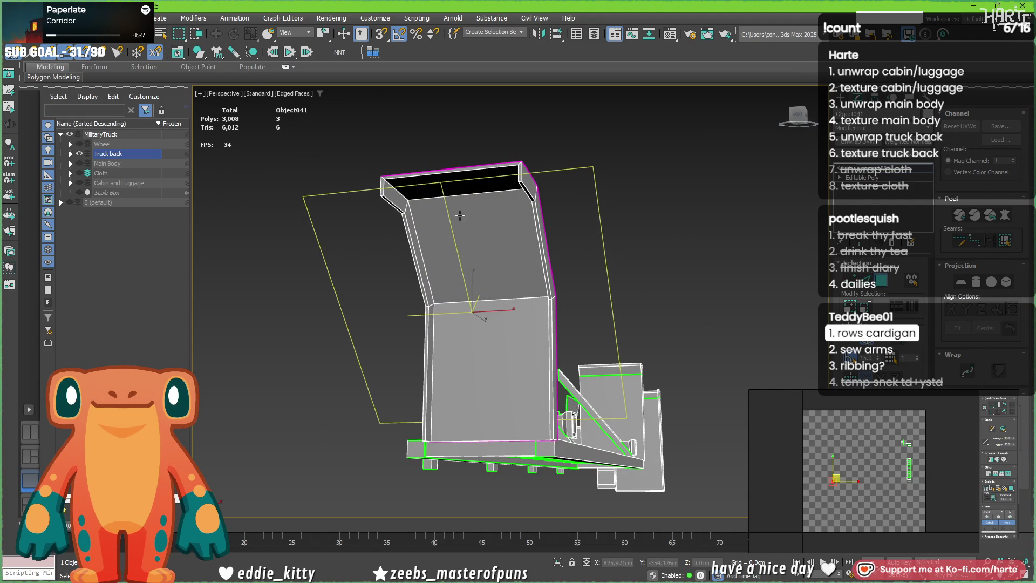
drag(459, 217, 482, 332)
alt+middle_drag(487, 323, 473, 288)
scroll(473, 288, up, 3)
ctrl+click(428, 106)
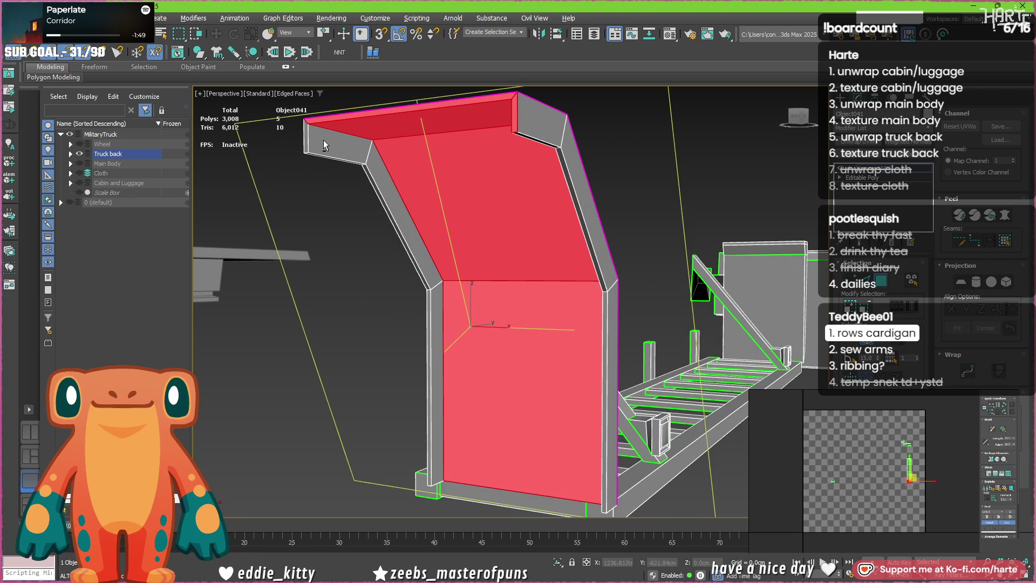
alt+click(409, 108)
- Add another panel face to the selection and inspect it from several angles
mouse_move(409, 108)
alt+middle_down()
mouse_move(493, 328)
mouse_move(452, 445)
alt+middle_up()
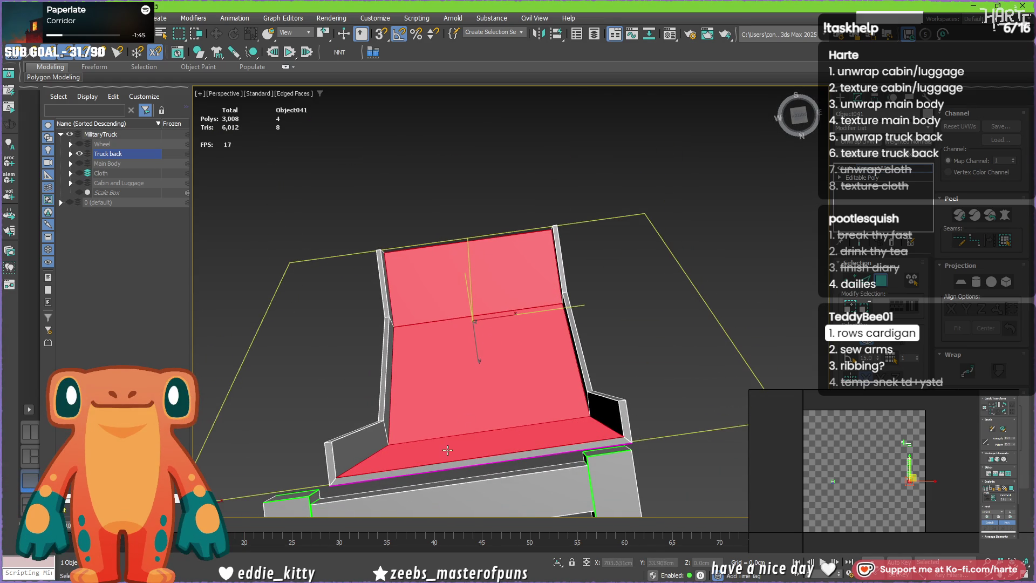
ctrl+click(450, 456)
scroll(439, 401, up, 3)
alt+middle_drag(438, 401, 437, 363)
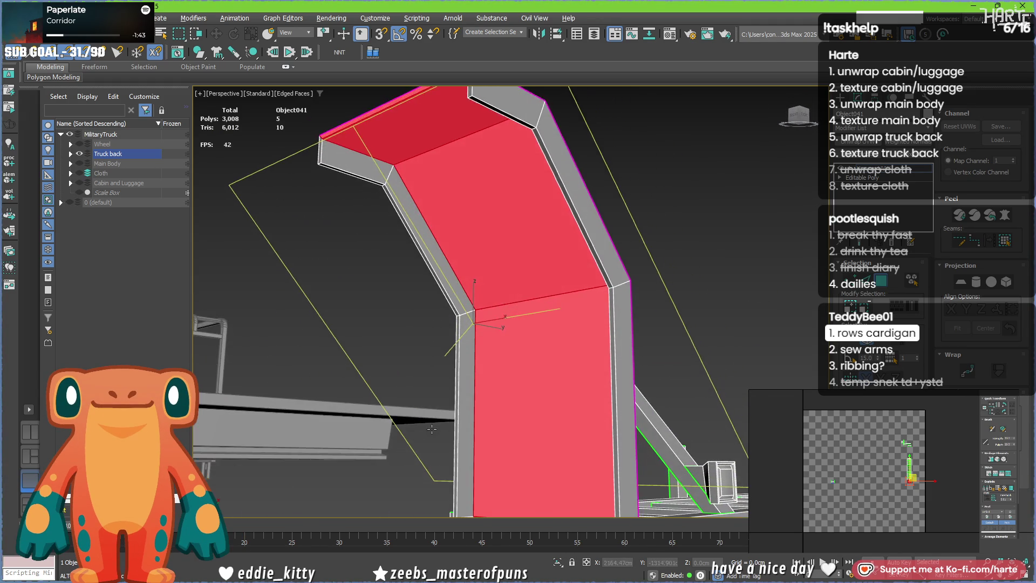
scroll(437, 363, down, 3)
scroll(440, 360, up, 3)
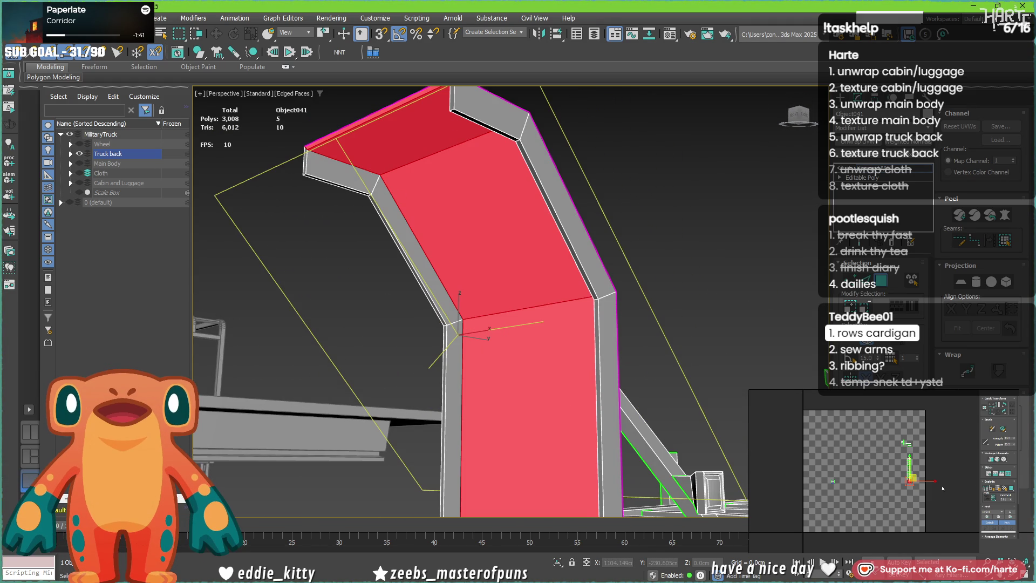
alt+middle_drag(564, 199, 421, 136)
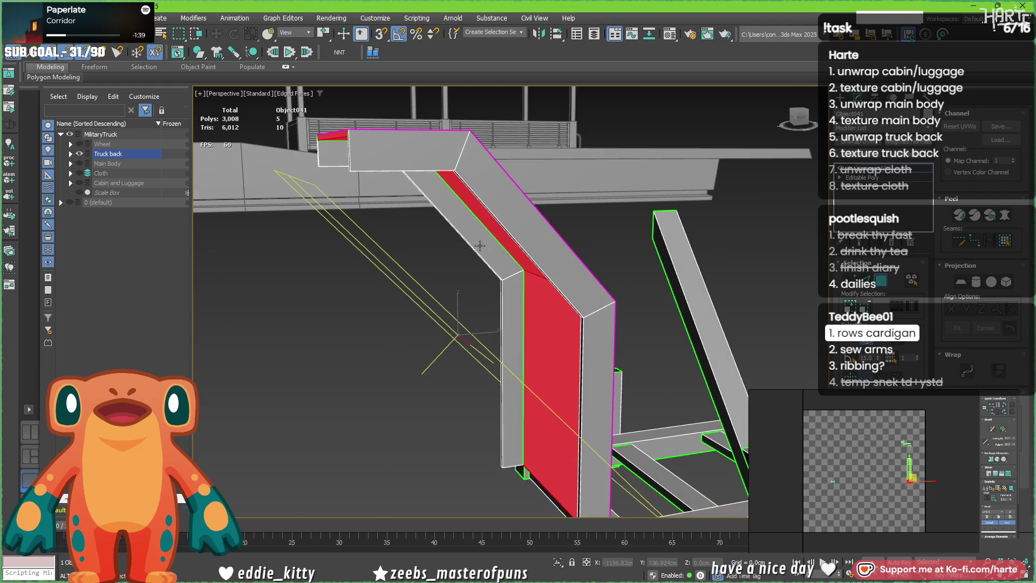
alt+middle_drag(480, 350, 544, 326)
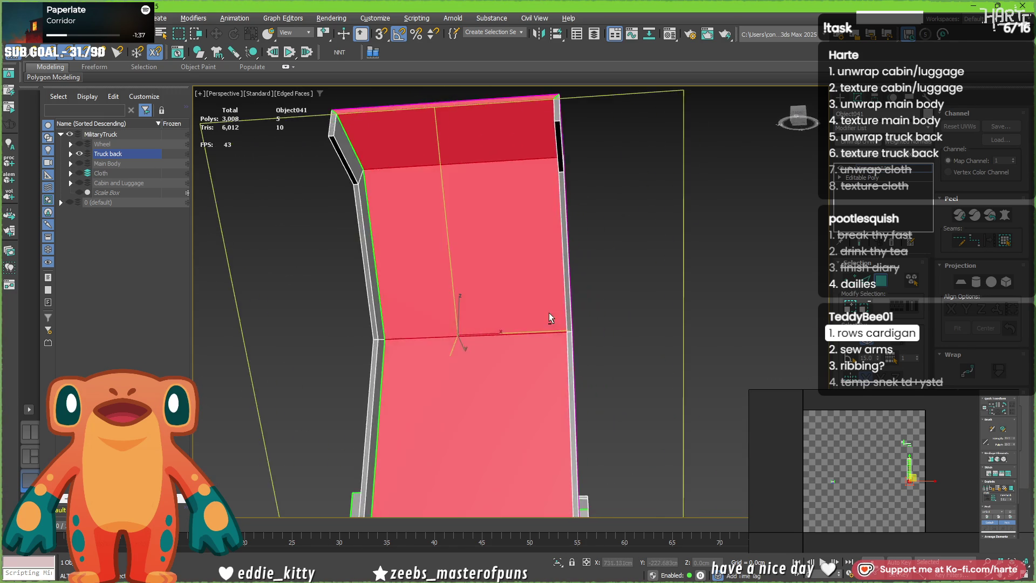
alt+middle_drag(552, 257, 438, 217)
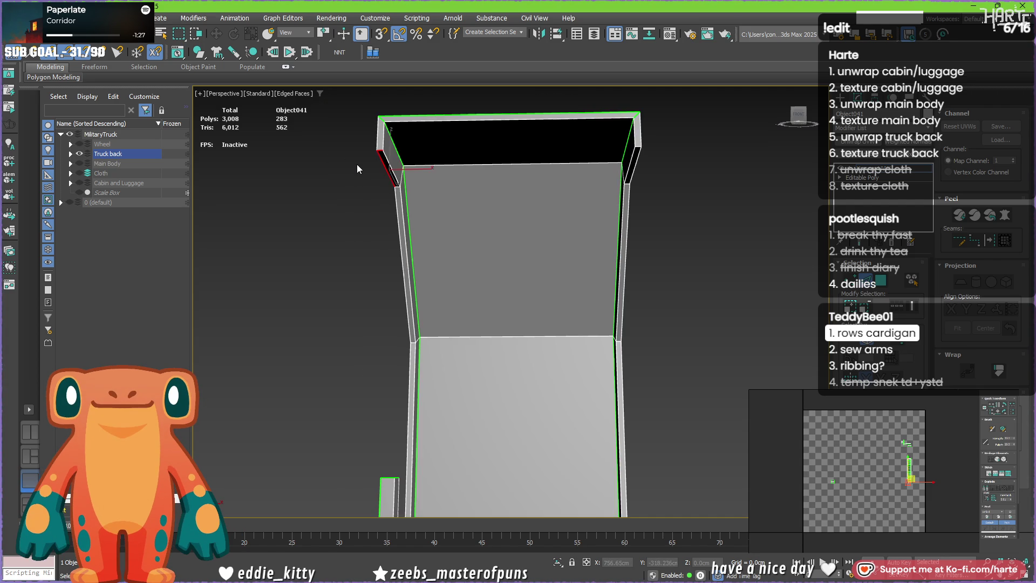
scroll(401, 183, up, 3)
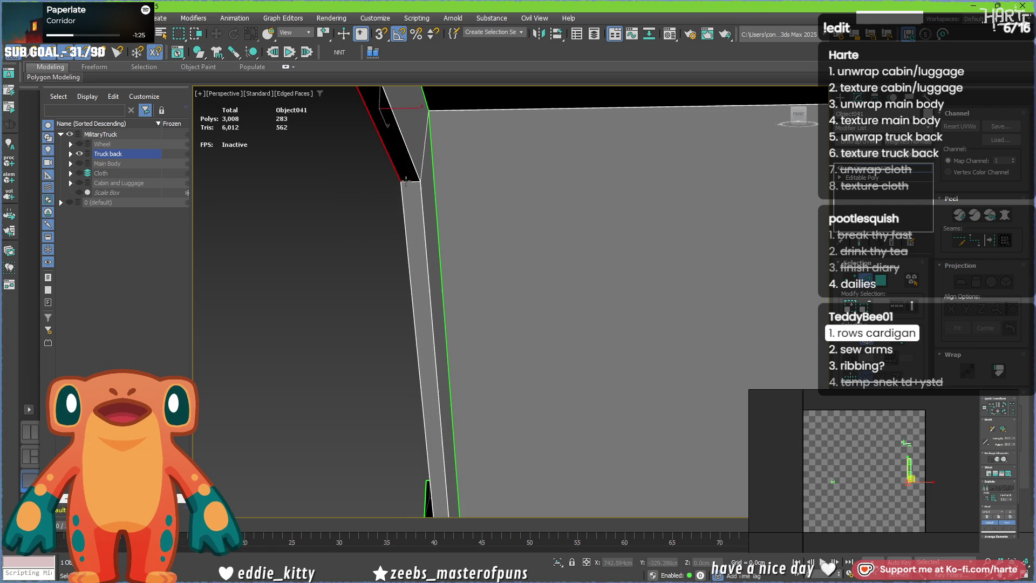
scroll(410, 180, down, 4)
scroll(422, 343, up, 4)
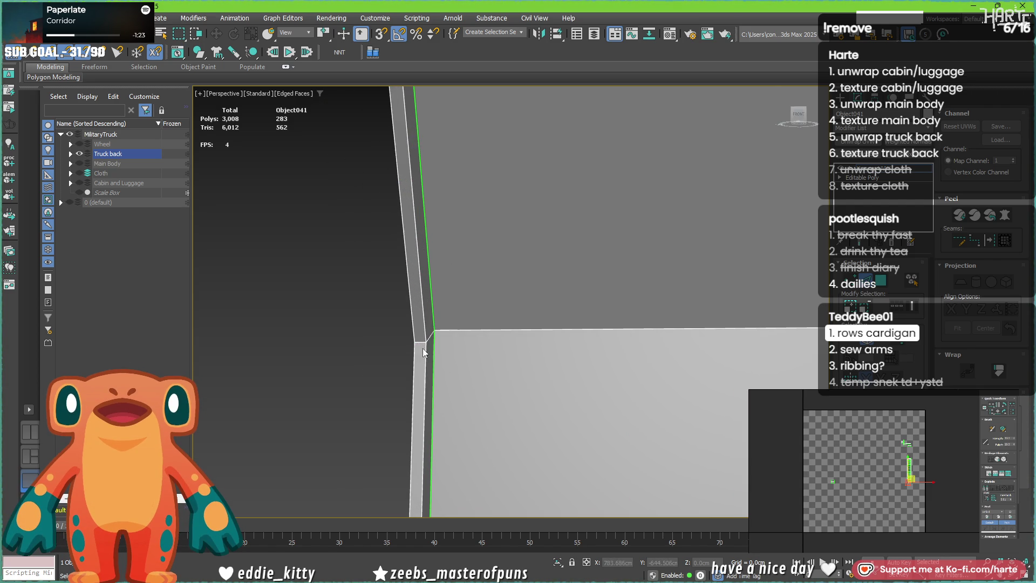
scroll(421, 341, down, 5)
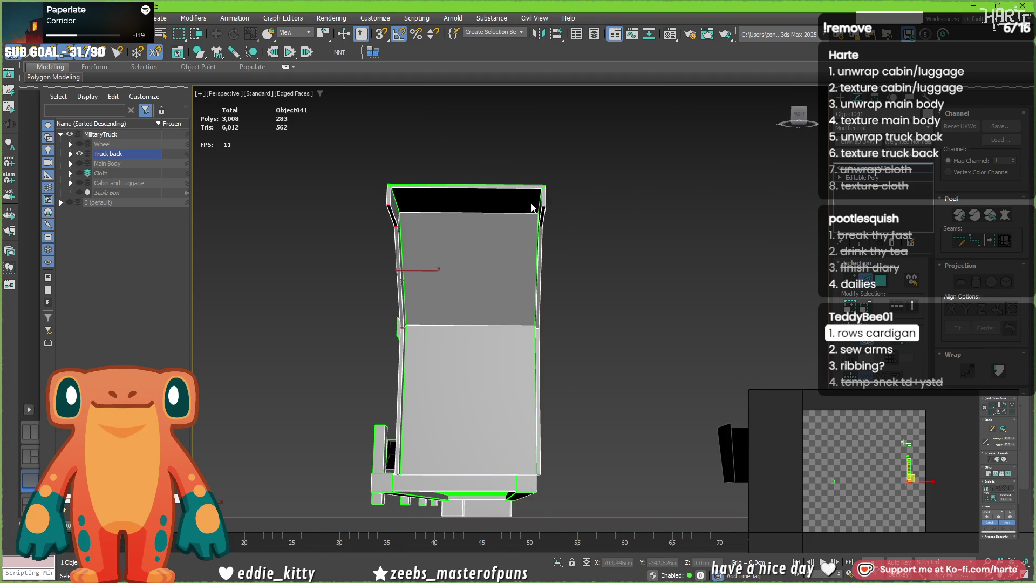
scroll(558, 213, up, 3)
scroll(557, 210, up, 2)
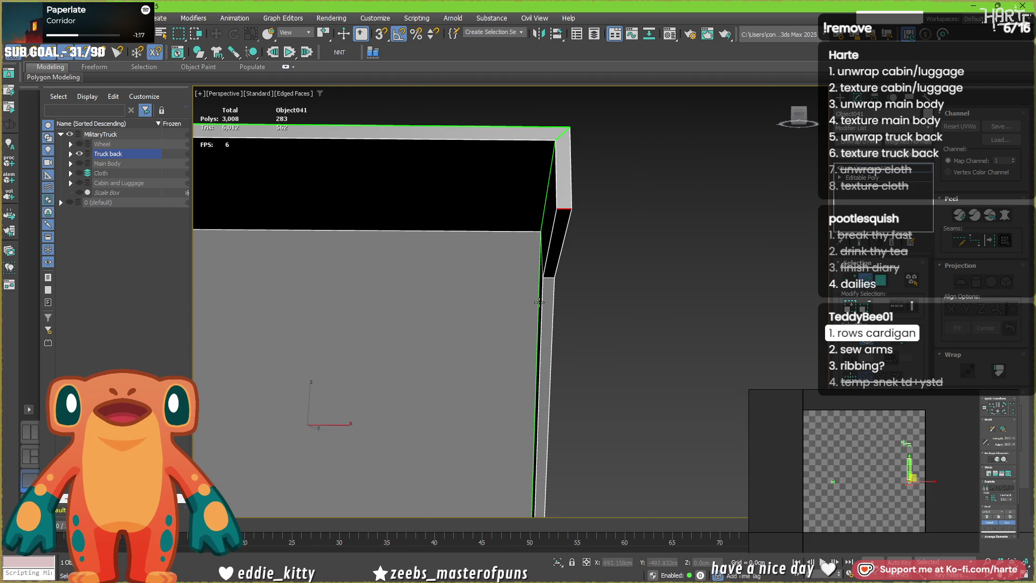
- Select the vertical edge on the panel's side after inspecting the corners
middle_drag(551, 502, 544, 316)
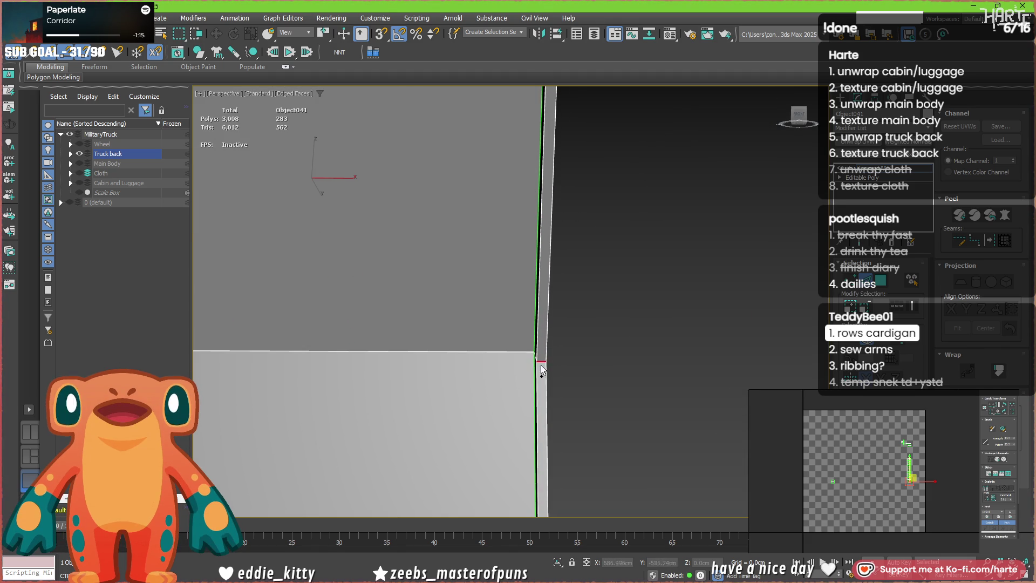
scroll(541, 361, down, 3)
scroll(515, 296, down, 2)
mouse_move(536, 391)
alt+middle_down()
mouse_move(519, 301)
mouse_move(437, 280)
mouse_move(526, 384)
alt+middle_up()
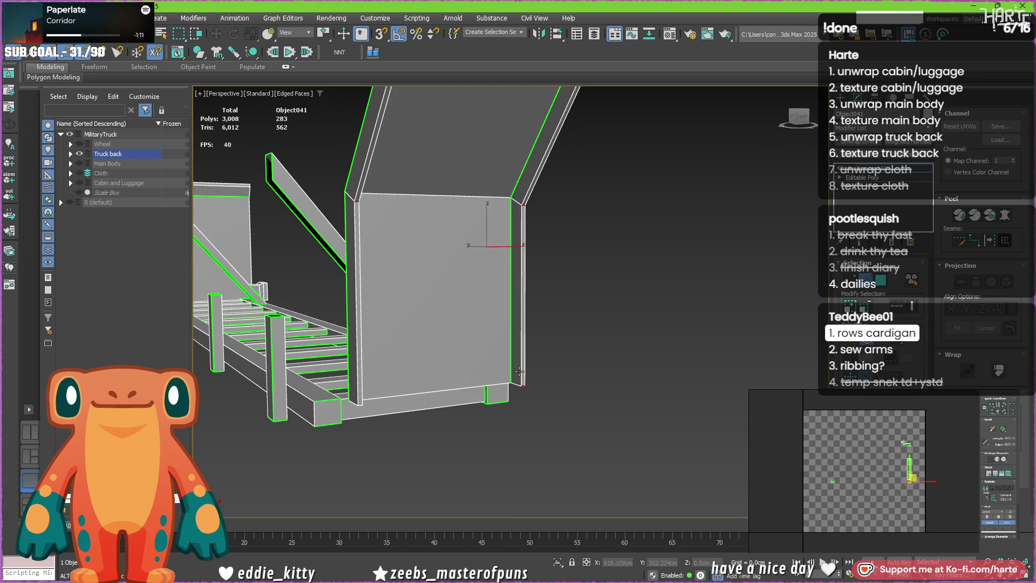
click(355, 347)
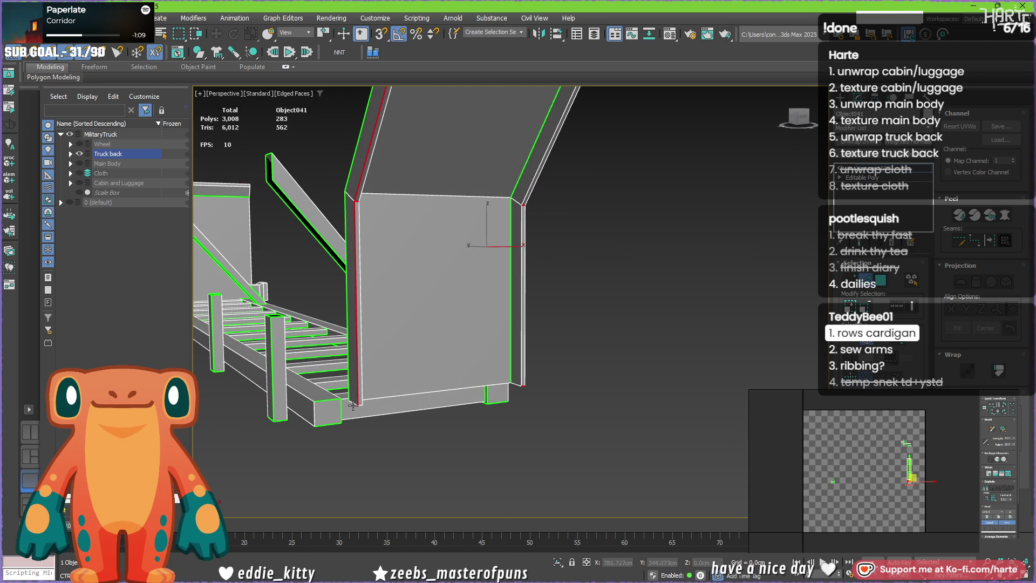
mouse_move(361, 401)
alt+middle_down()
mouse_move(491, 446)
mouse_move(389, 277)
alt+middle_up()
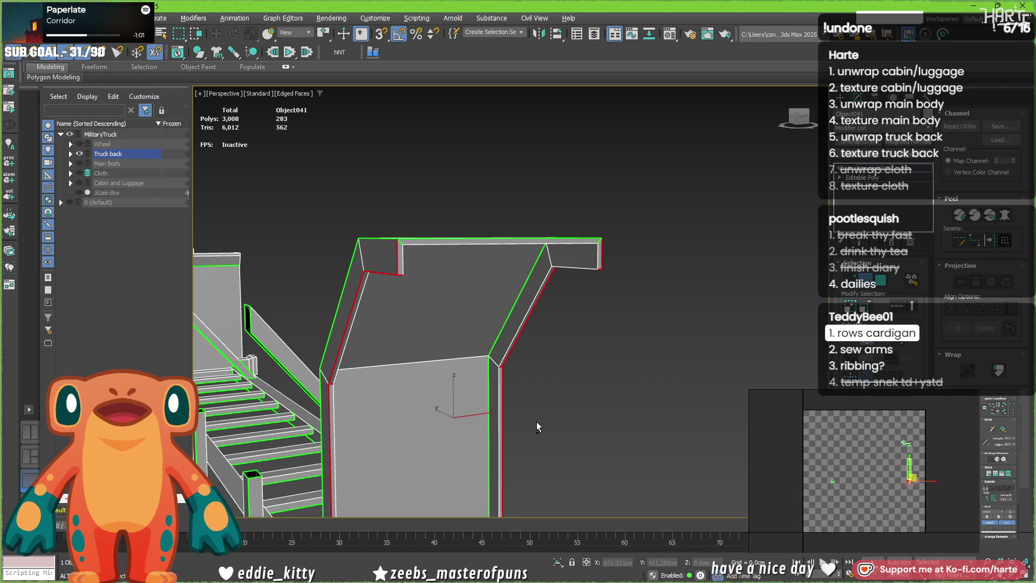
- Orbit around the truck back to frame the panel's left corner and frame
alt+middle_drag(535, 415, 442, 331)
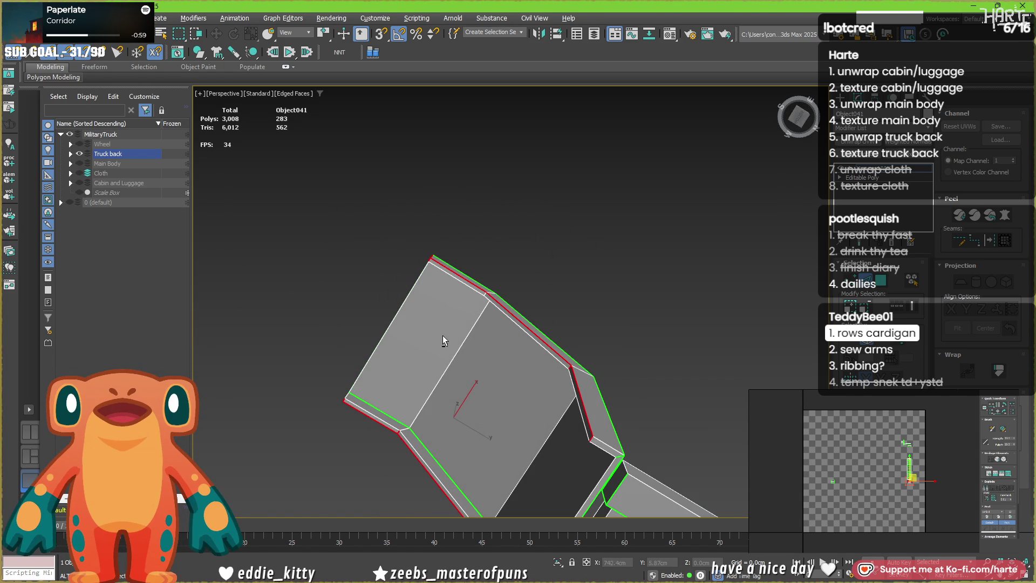
alt+middle_drag(479, 439, 500, 312)
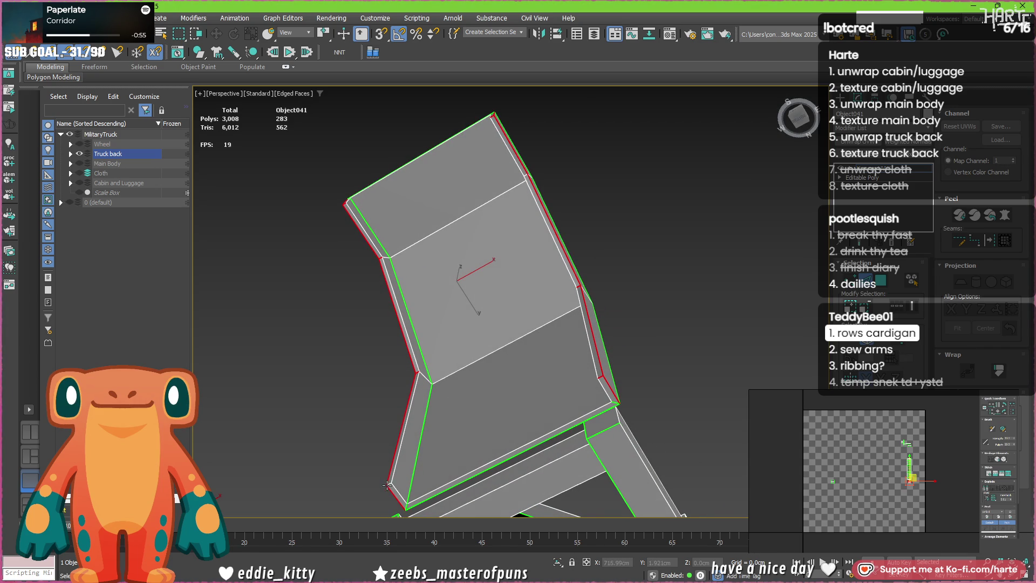
scroll(387, 488, up, 2)
scroll(389, 490, up, 2)
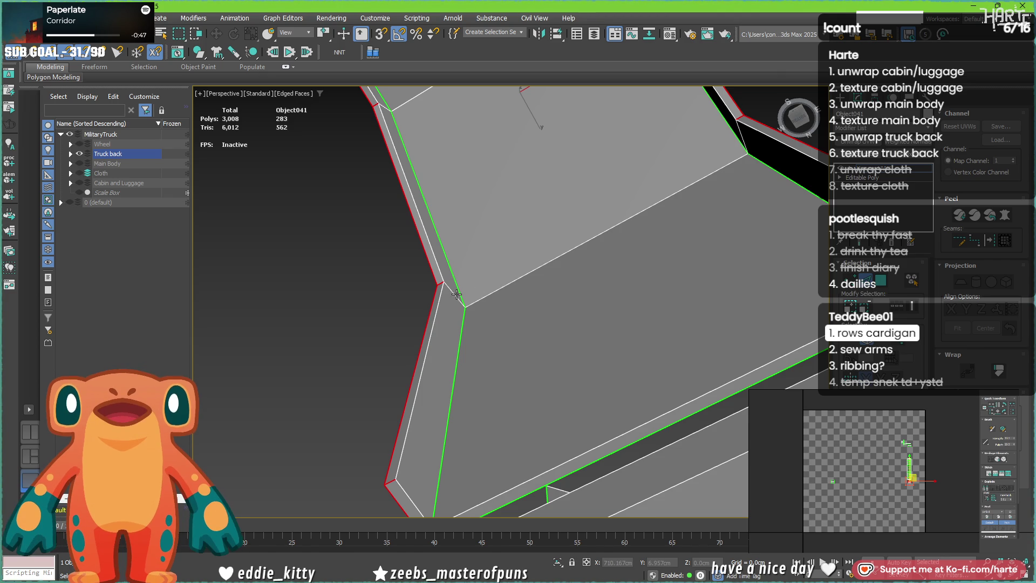
scroll(457, 293, down, 2)
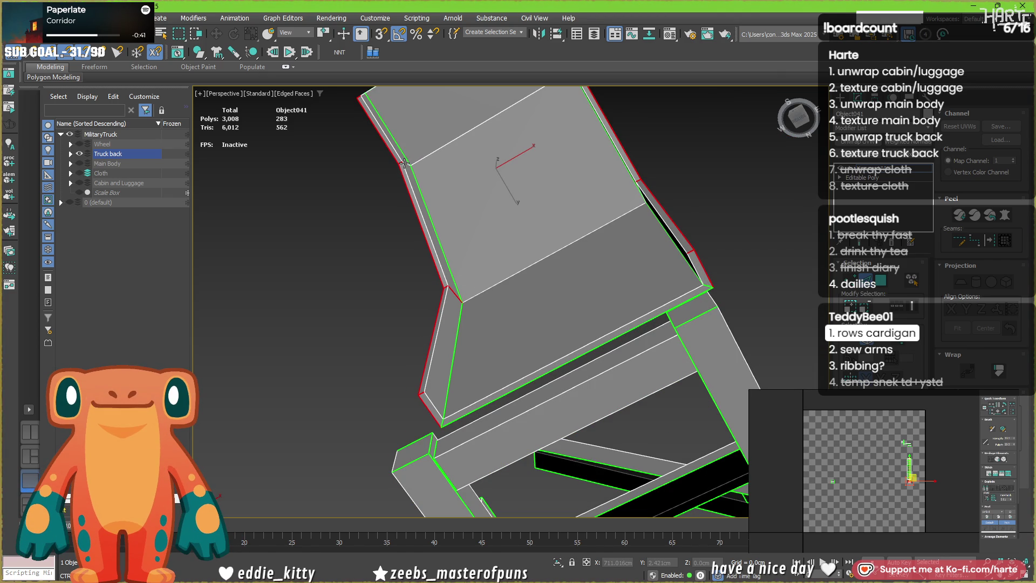
scroll(403, 163, up, 3)
mouse_move(404, 163)
alt+middle_down()
mouse_move(411, 264)
mouse_move(399, 311)
mouse_move(460, 313)
alt+middle_up()
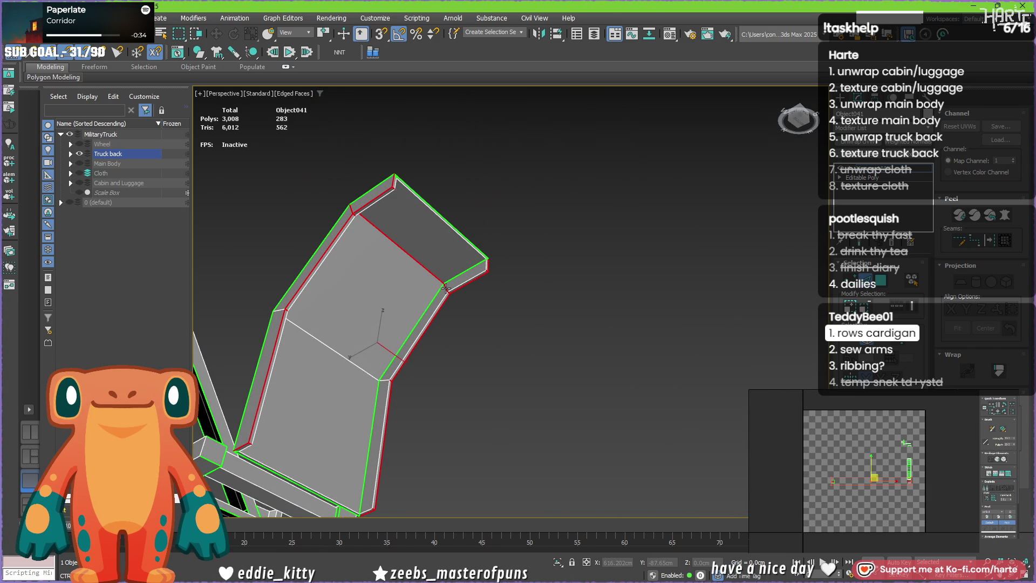
scroll(451, 304, up, 4)
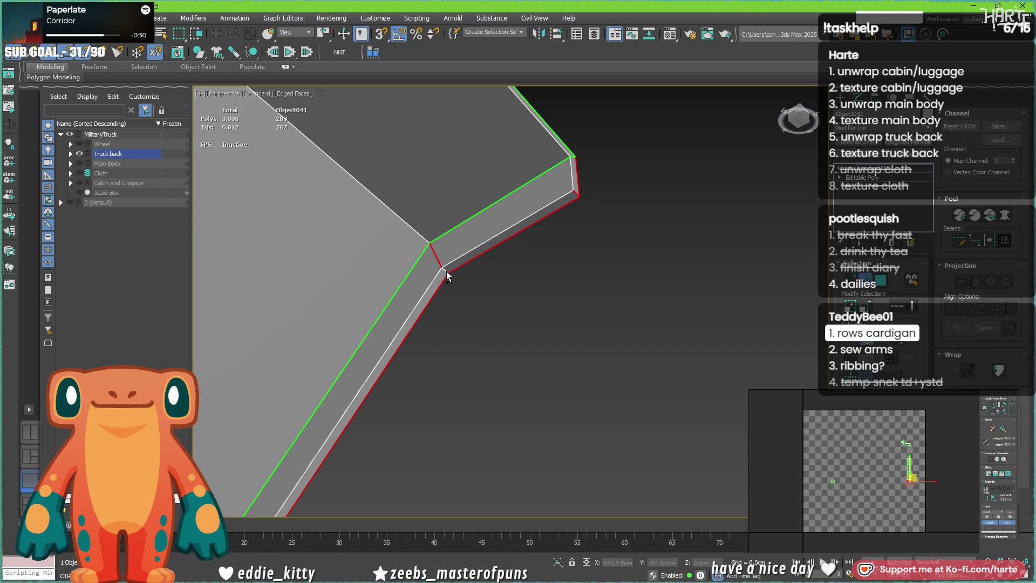
scroll(444, 273, up, 2)
alt+middle_drag(438, 268, 346, 399)
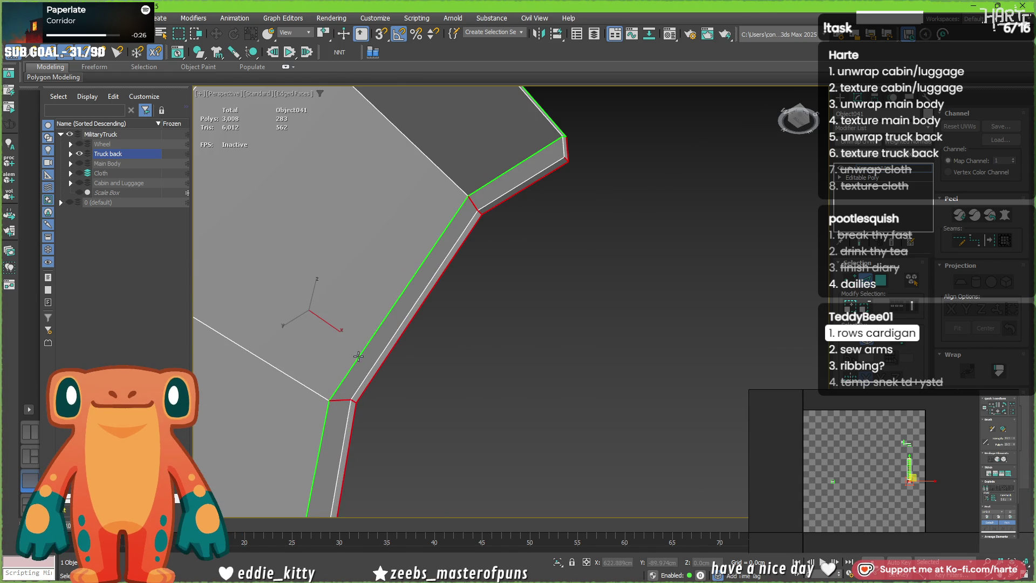
scroll(368, 349, down, 5)
mouse_move(368, 349)
middle_down()
mouse_move(512, 333)
mouse_move(504, 347)
mouse_move(455, 353)
middle_up()
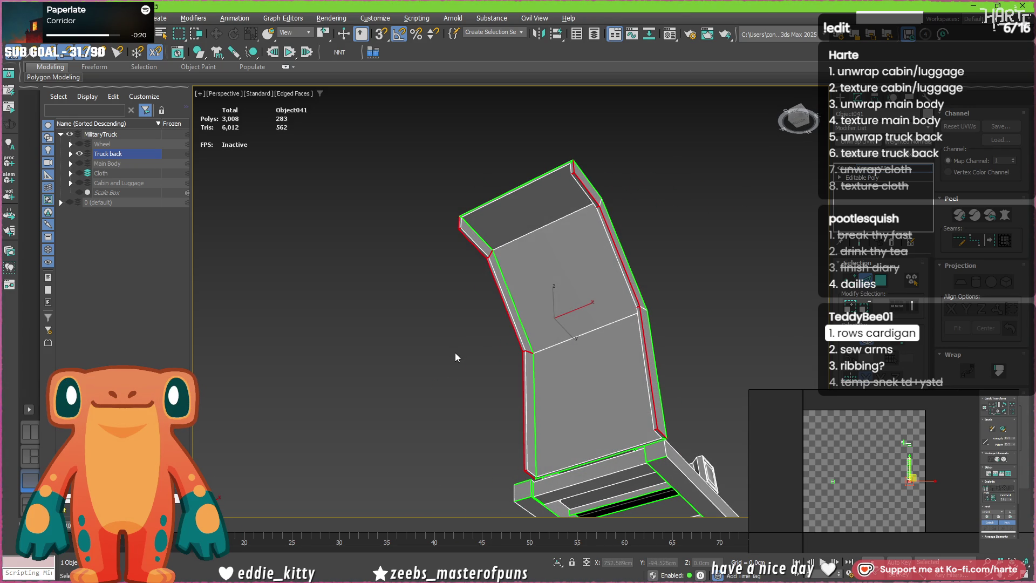
alt+middle_drag(455, 358, 454, 345)
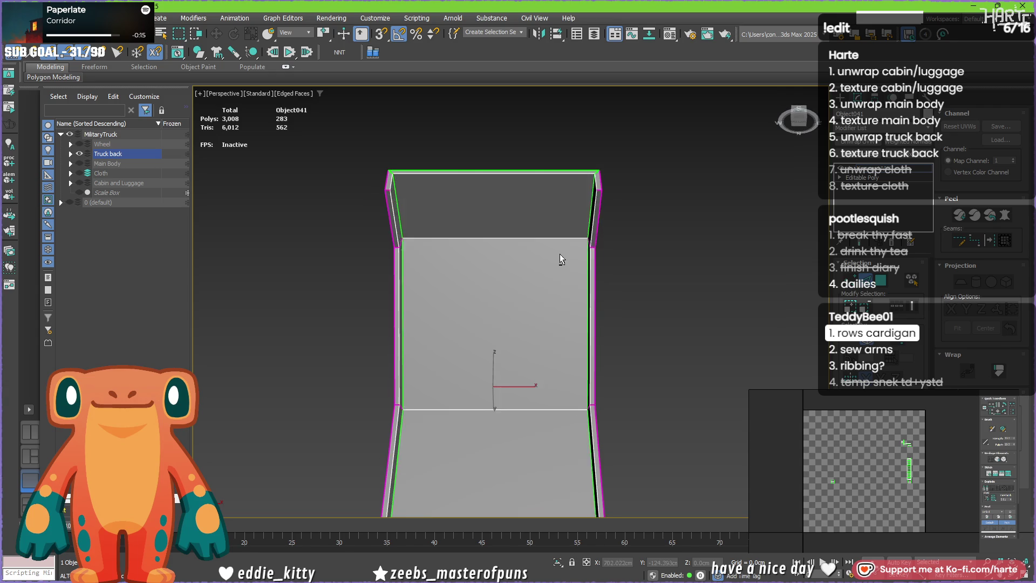
alt+middle_drag(562, 254, 366, 234)
- Select the left vertical edge of the panel and add the lower-left vertical edge
click(397, 225)
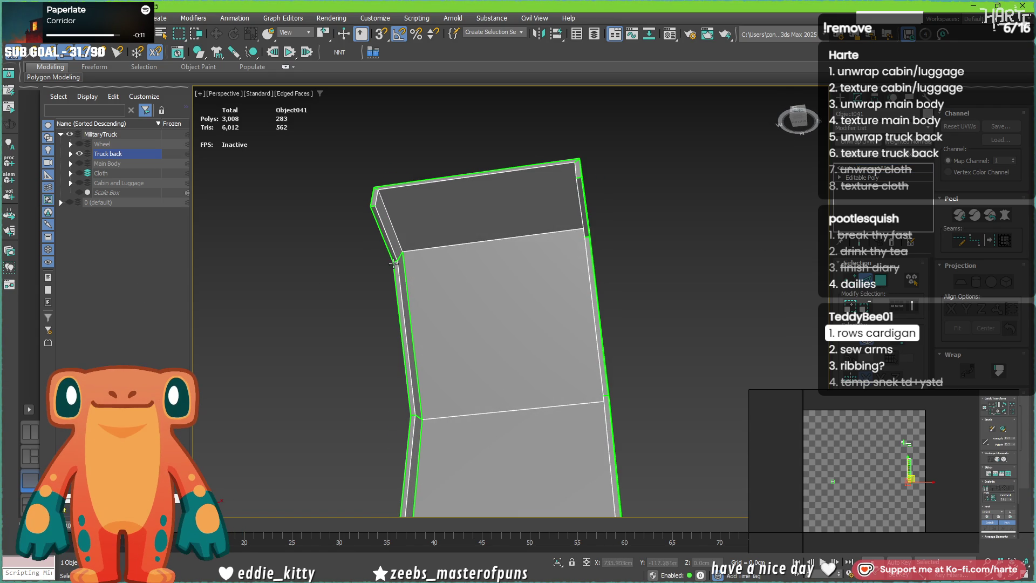
click(409, 332)
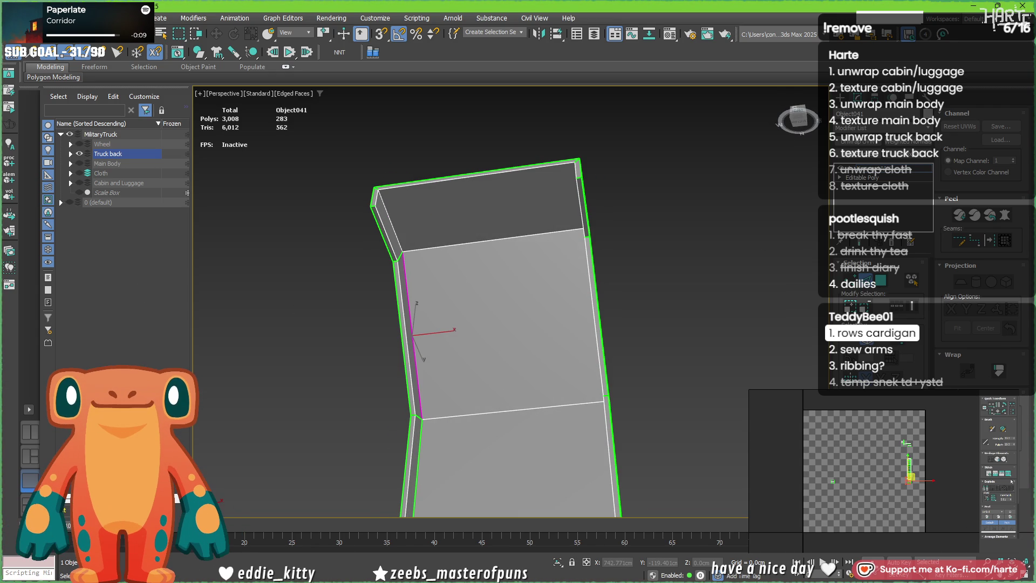
click(419, 450)
mouse_move(534, 340)
middle_down()
mouse_move(478, 211)
mouse_move(362, 303)
middle_up()
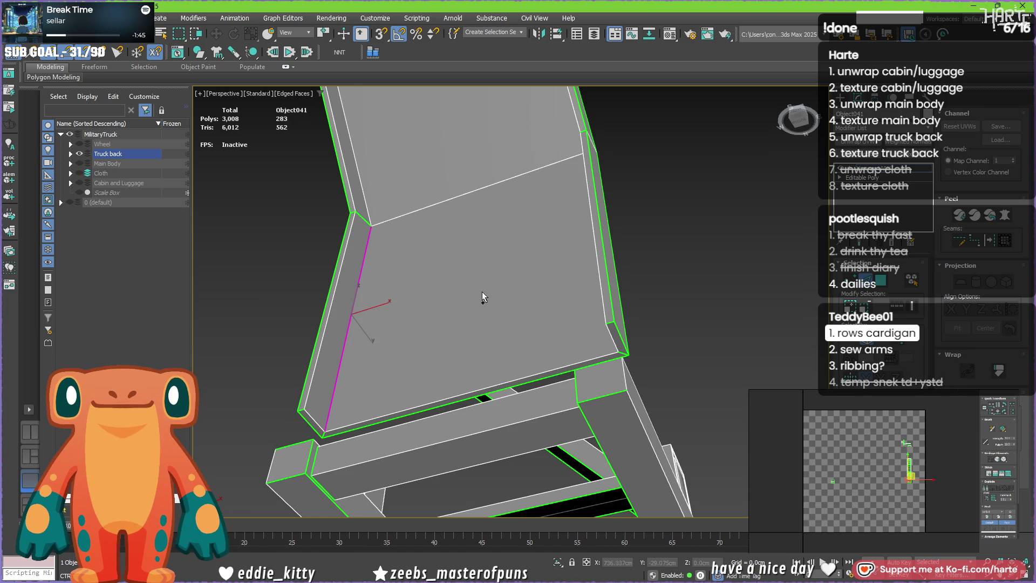
- Select the panel's front faces and side strips to check their UV island, then clear the selection
alt+middle_drag(502, 294, 736, 305)
click(887, 282)
alt+middle_drag(461, 345, 378, 378)
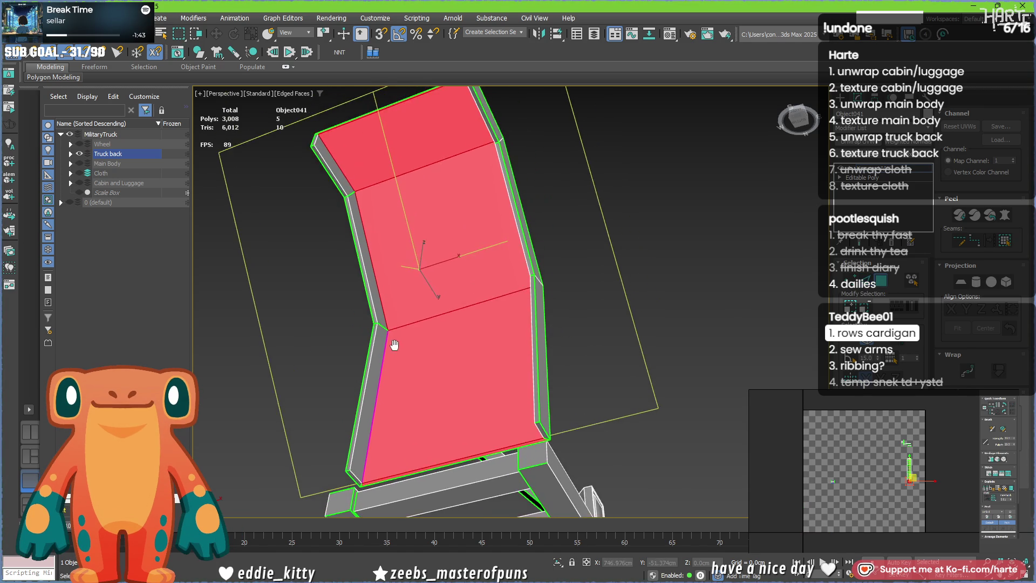
ctrl+click(377, 378)
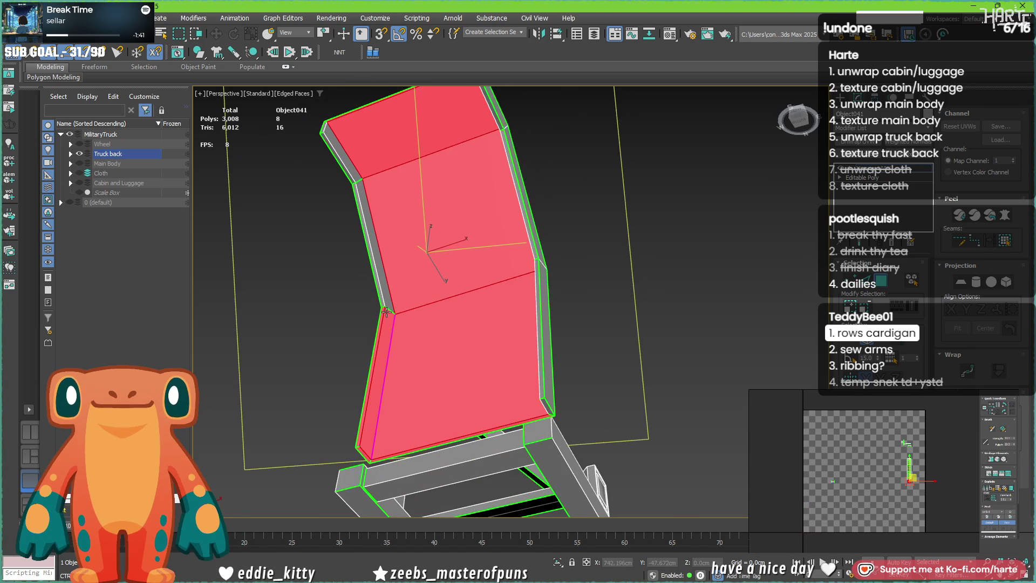
ctrl+click(334, 155)
alt+middle_drag(335, 155, 483, 217)
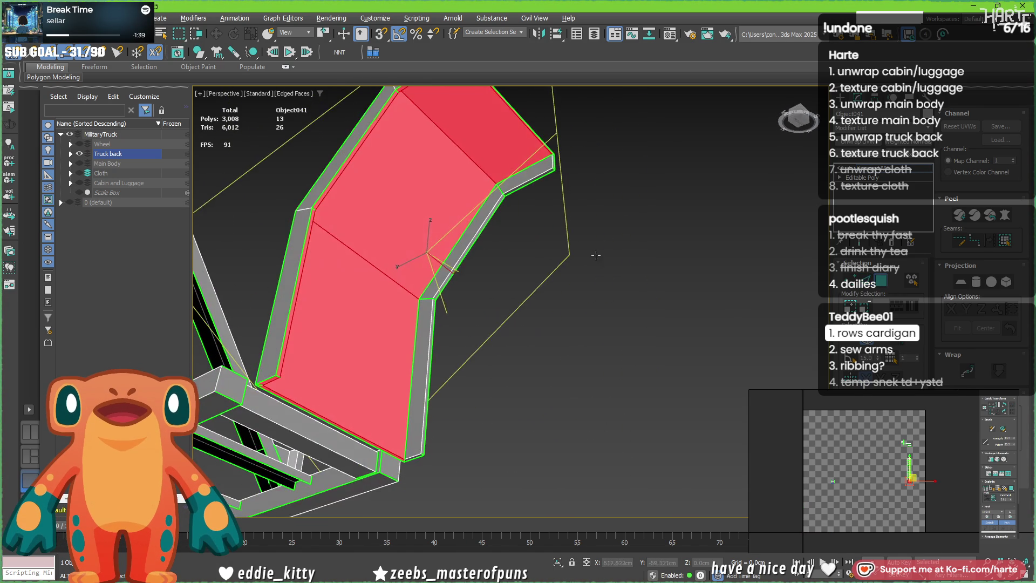
ctrl+click(482, 217)
ctrl+click(517, 180)
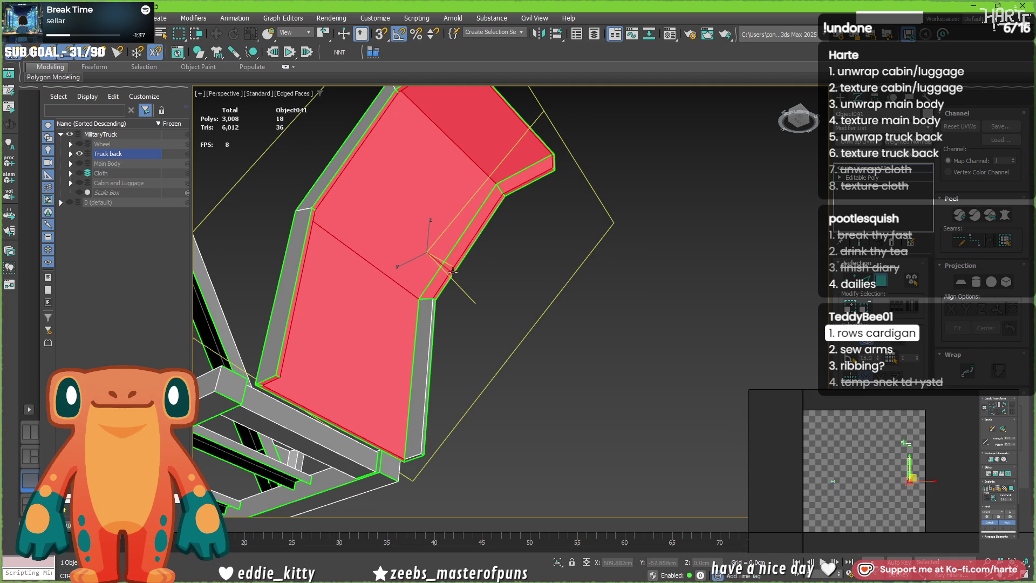
ctrl+click(427, 332)
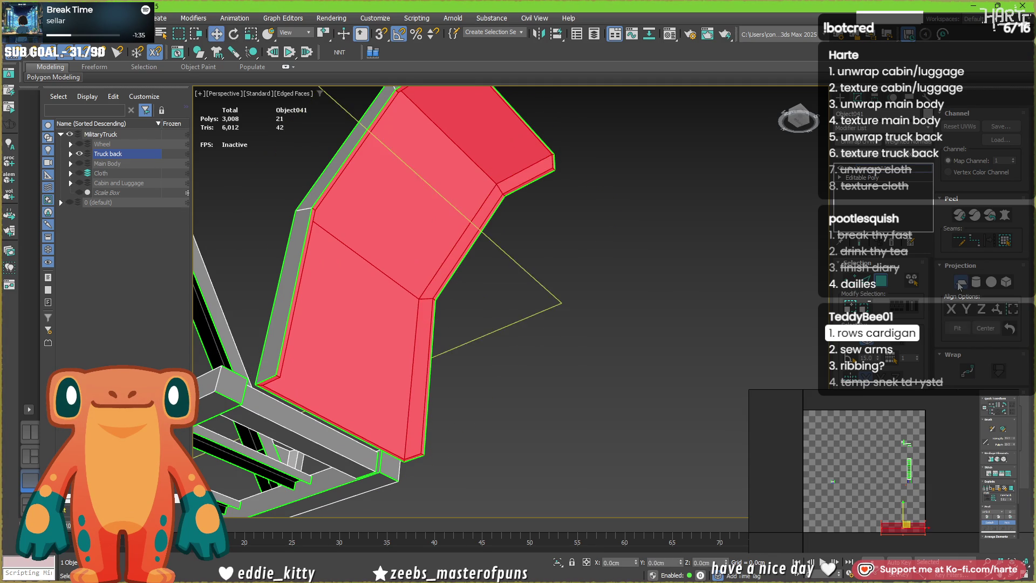
alt+middle_drag(427, 332, 542, 286)
scroll(541, 285, up, 2)
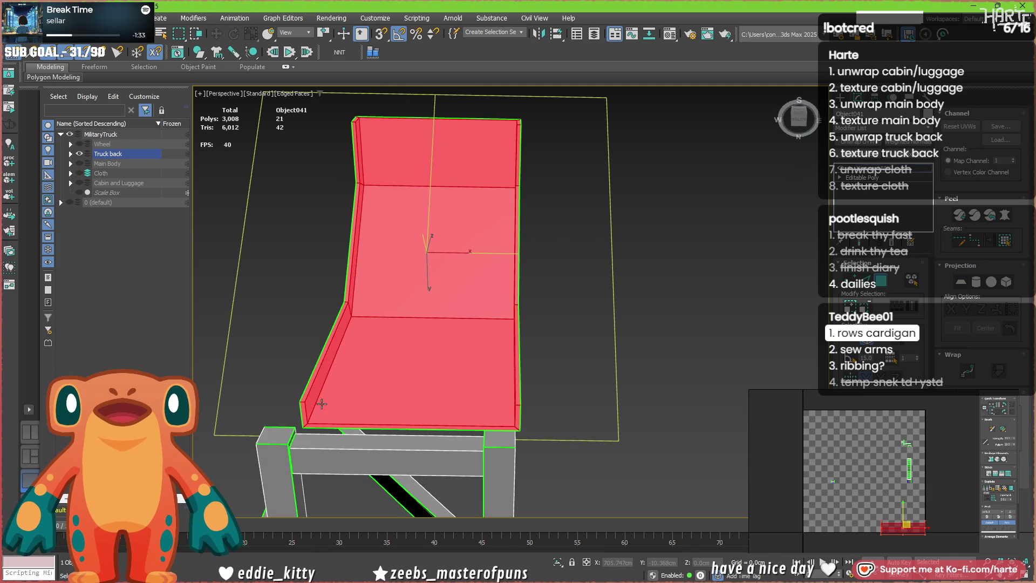
key(4)
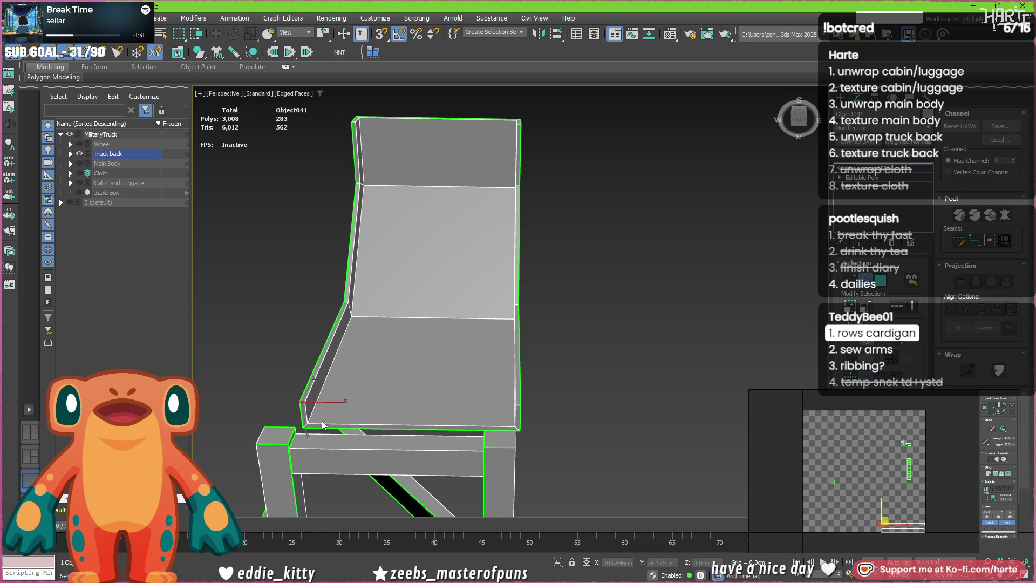
- Select the panel's bottom front edge and the two short bottom corner edges
click(310, 424)
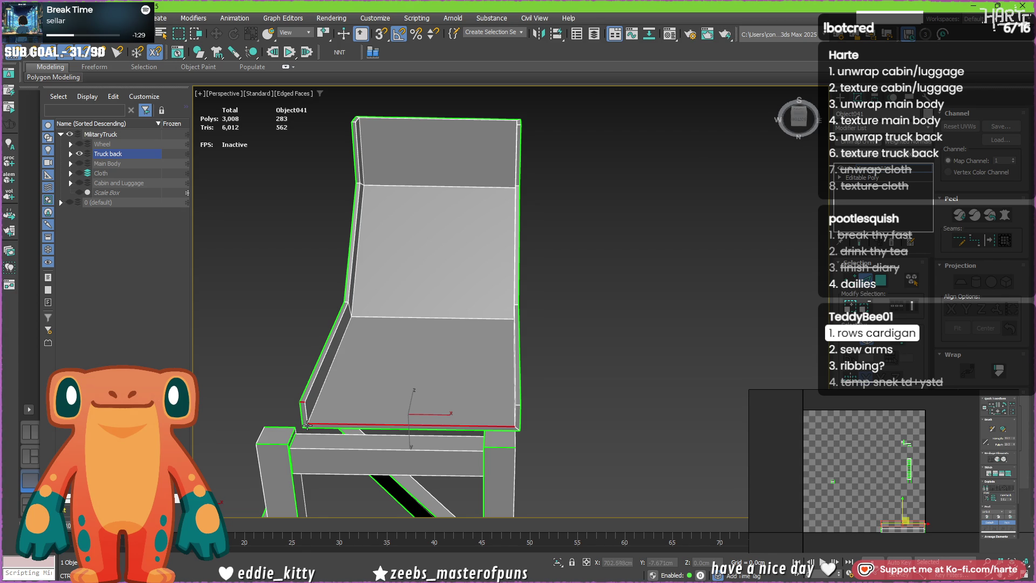
scroll(306, 423, up, 3)
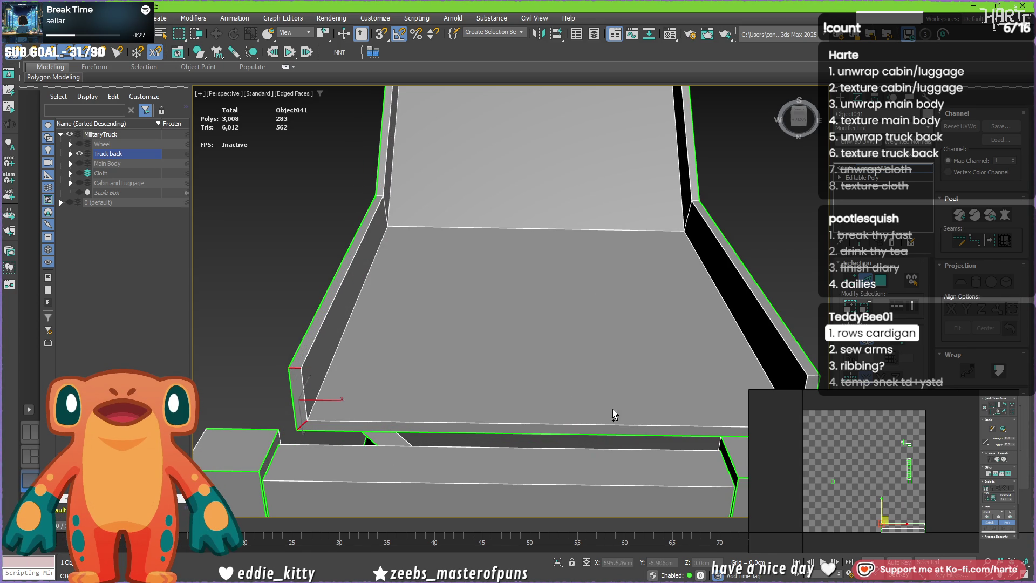
ctrl+click(812, 375)
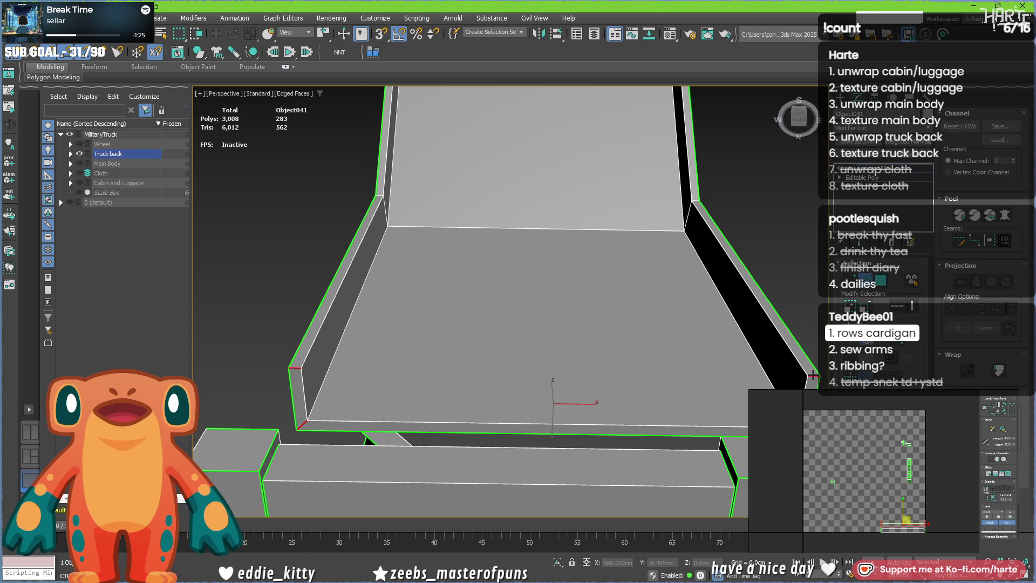
ctrl+click(696, 201)
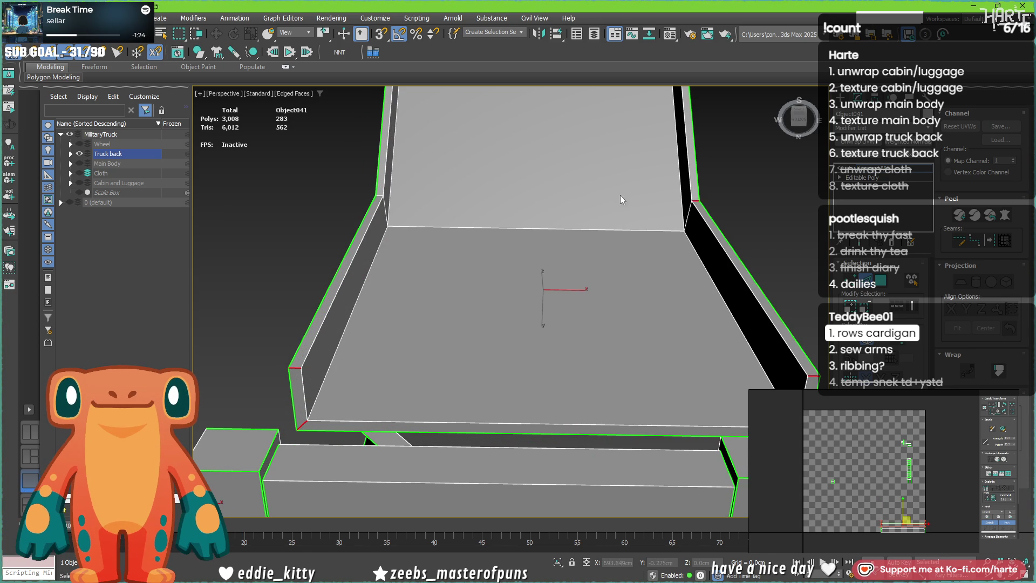
middle_drag(624, 194, 586, 319)
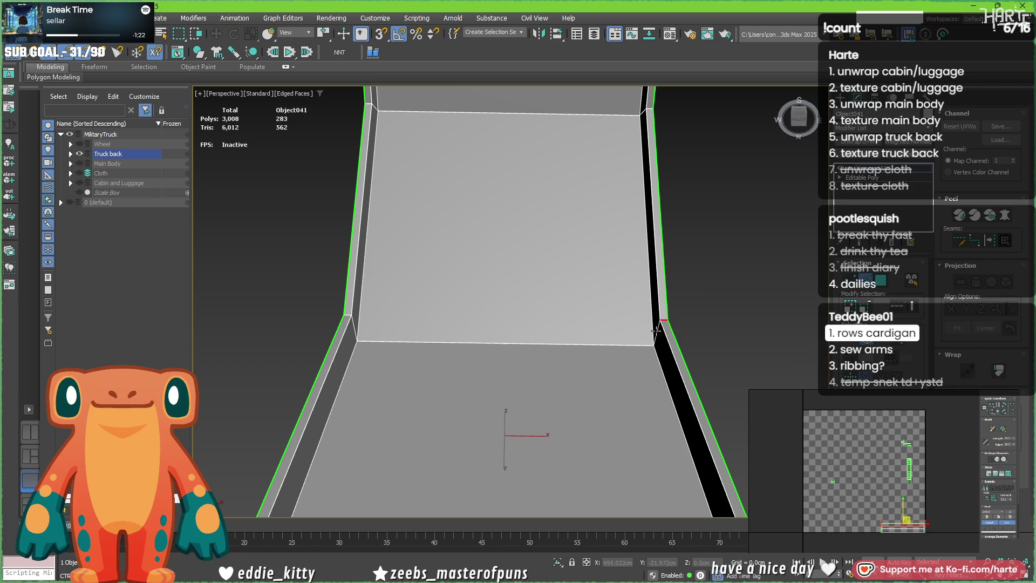
- Select the upper panel's left and top edges, correcting the top-left corner pick
ctrl+click(351, 322)
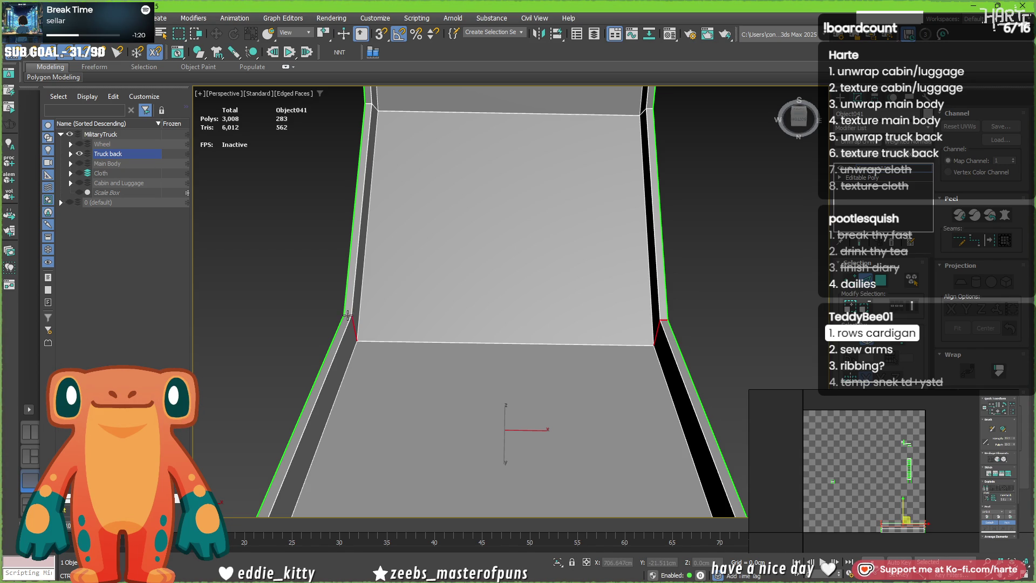
alt+middle_drag(459, 210, 435, 381)
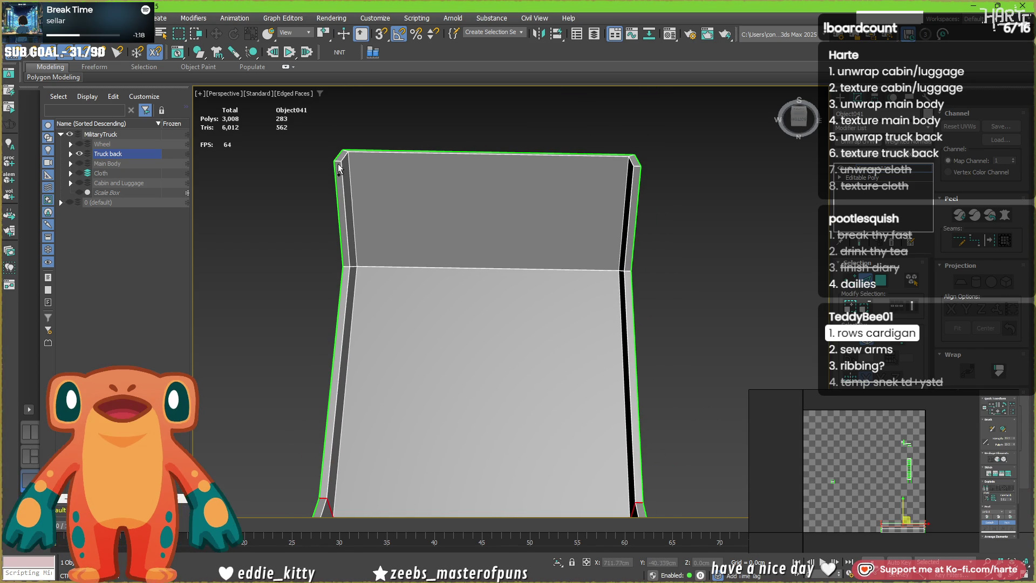
alt+middle_drag(355, 171, 335, 232)
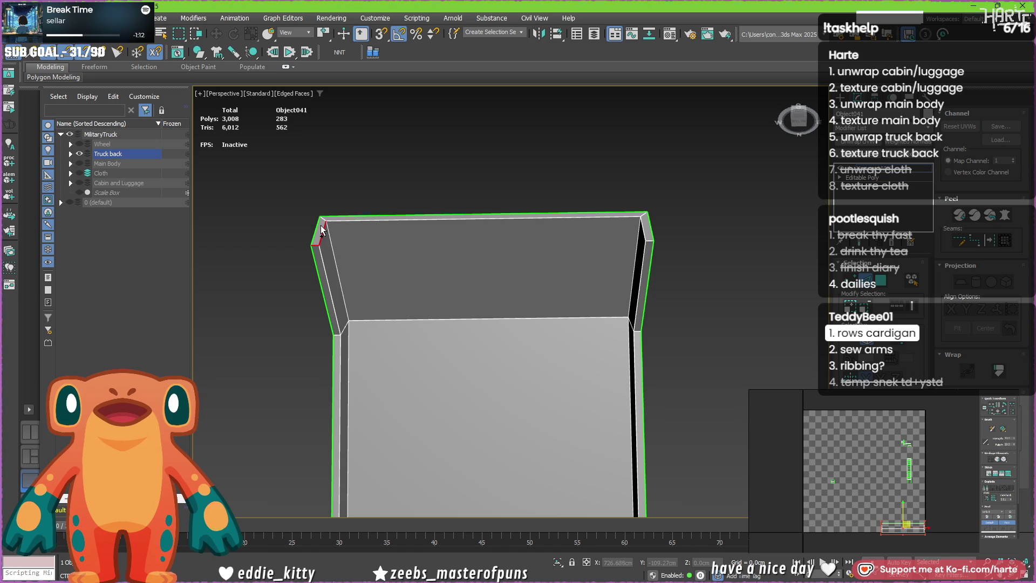
ctrl+click(333, 220)
ctrl+click(322, 220)
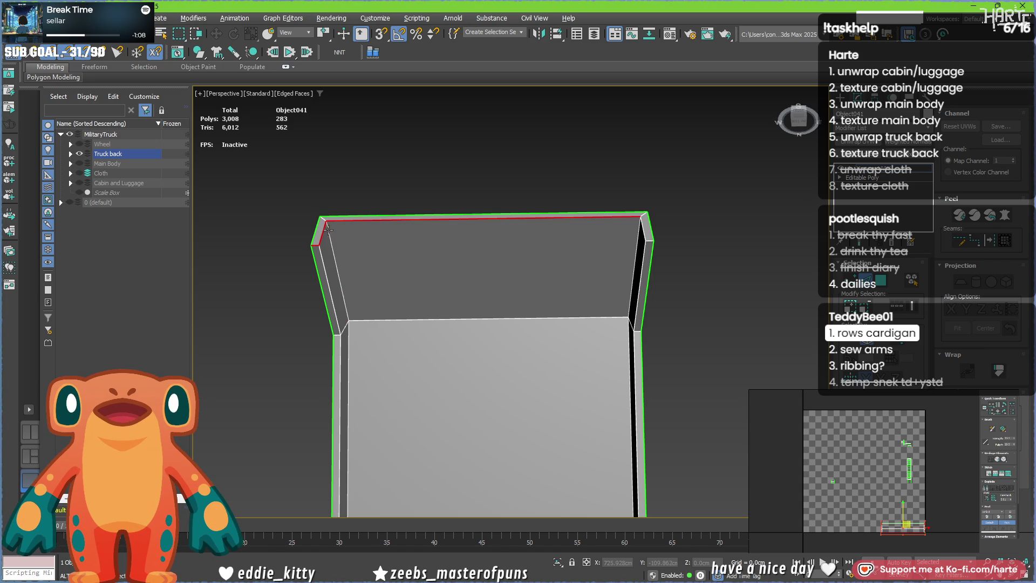
alt+click(327, 229)
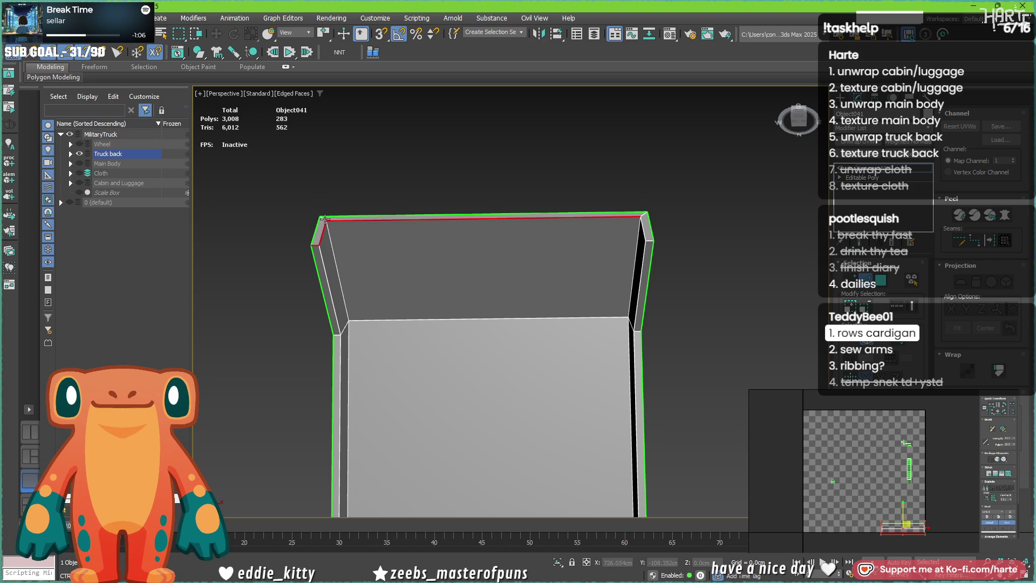
scroll(323, 219, up, 4)
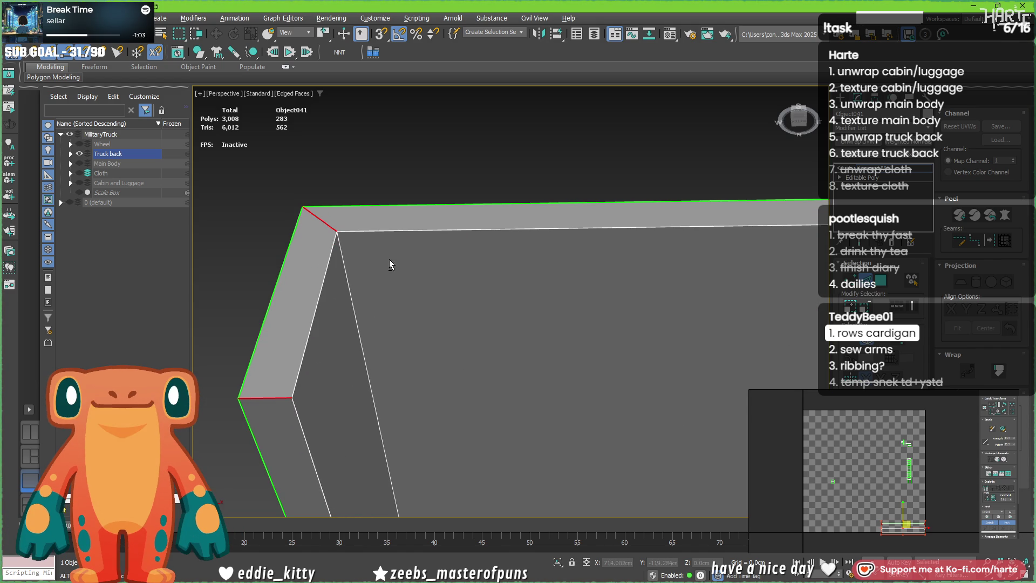
scroll(388, 255, down, 4)
scroll(485, 260, up, 4)
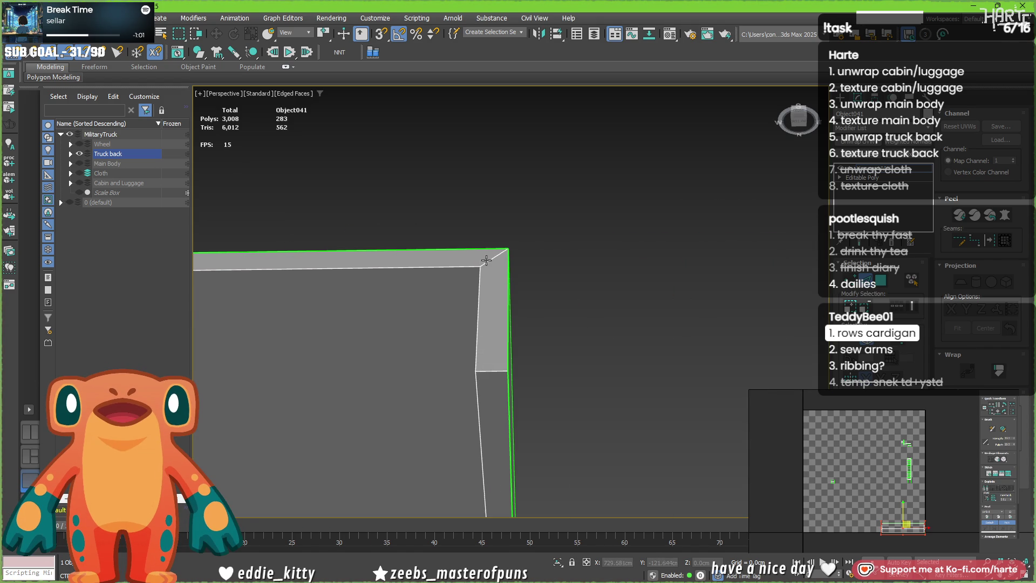
scroll(485, 280, down, 2)
scroll(491, 332, down, 2)
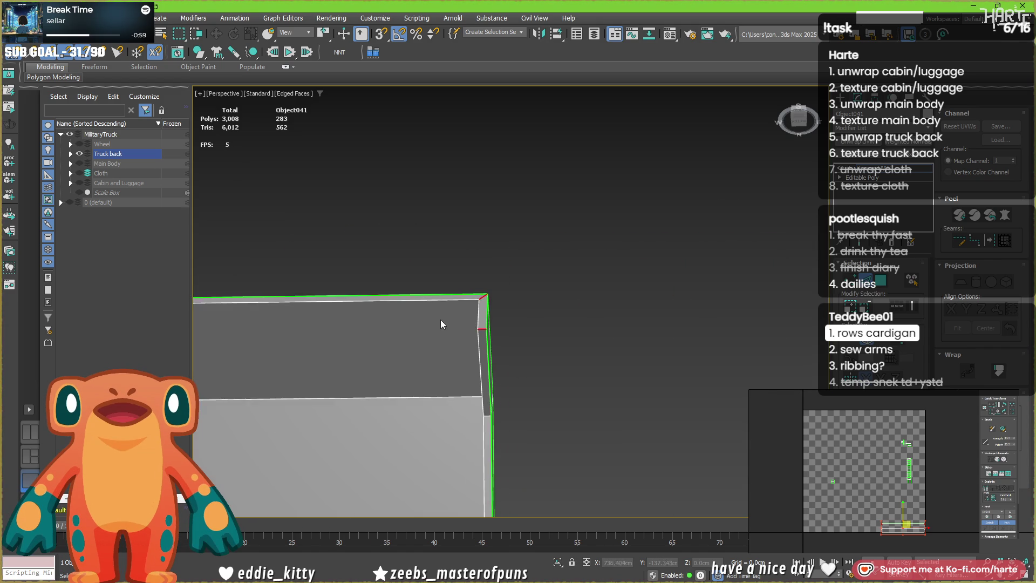
scroll(491, 332, down, 3)
- Add the edge rising from the corner and the two short crease-corner edges
alt+middle_drag(491, 333, 507, 341)
scroll(505, 341, up, 3)
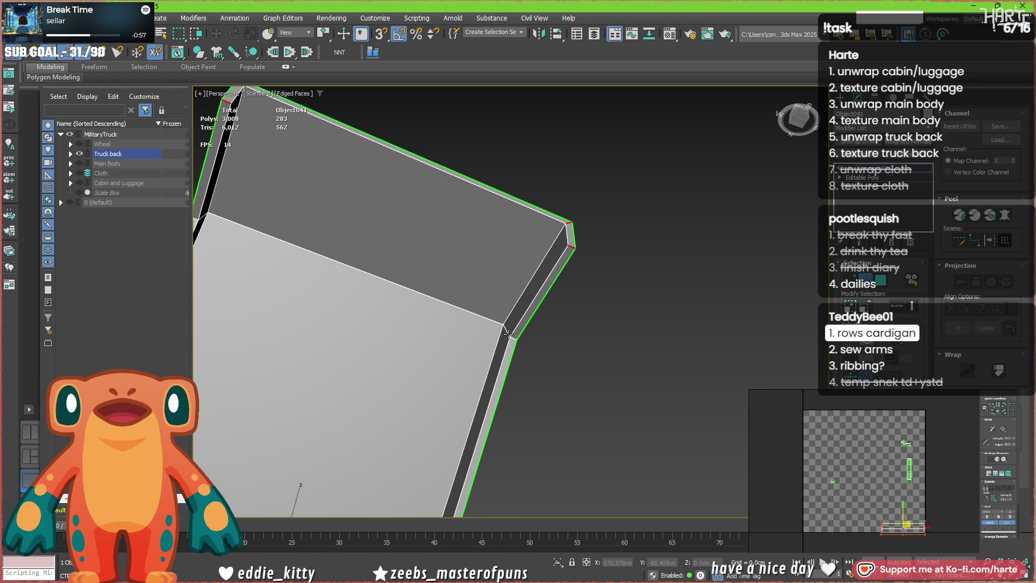
click(514, 338)
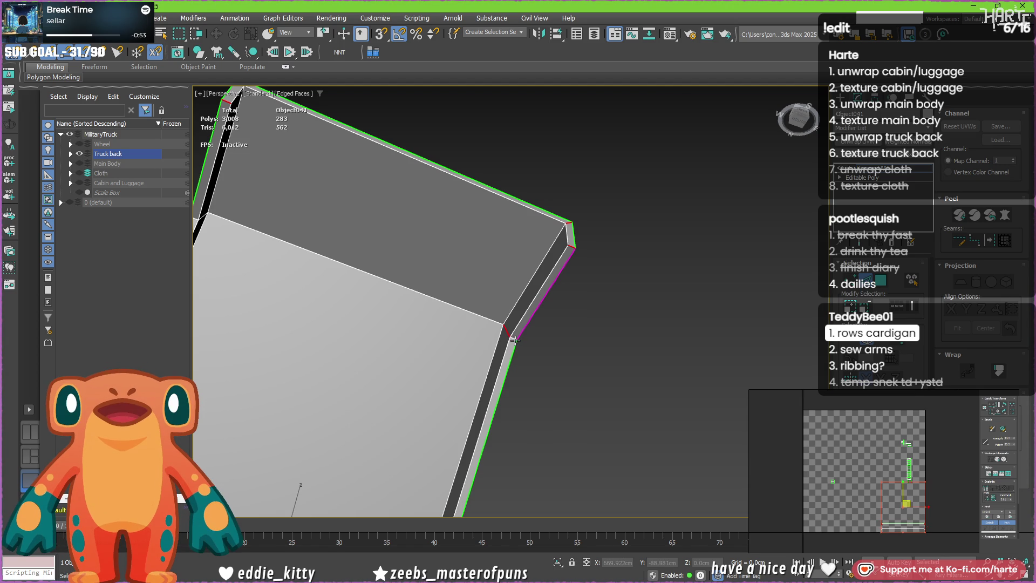
scroll(514, 340, up, 3)
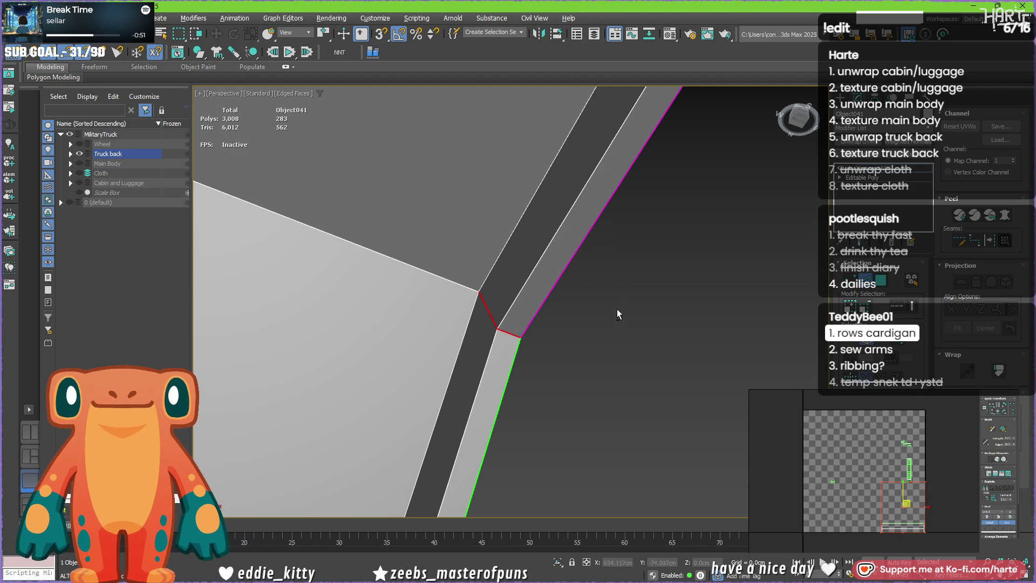
scroll(554, 249, down, 5)
mouse_move(553, 248)
alt+middle_down()
mouse_move(476, 372)
mouse_move(500, 391)
mouse_move(413, 433)
mouse_move(423, 397)
mouse_move(428, 416)
mouse_move(445, 417)
mouse_move(390, 154)
alt+middle_up()
scroll(499, 391, up, 2)
scroll(389, 155, up, 4)
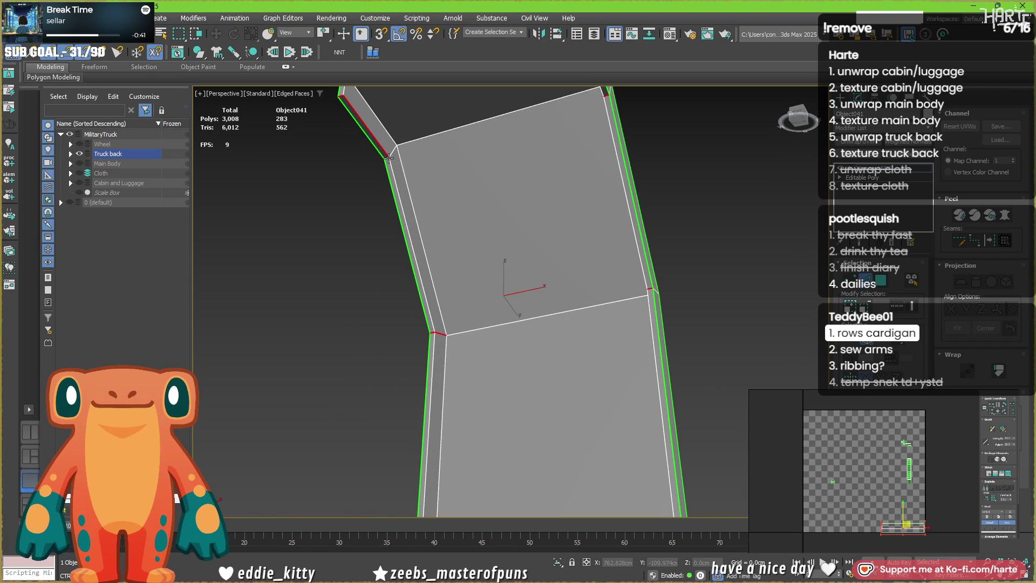
scroll(389, 156, up, 2)
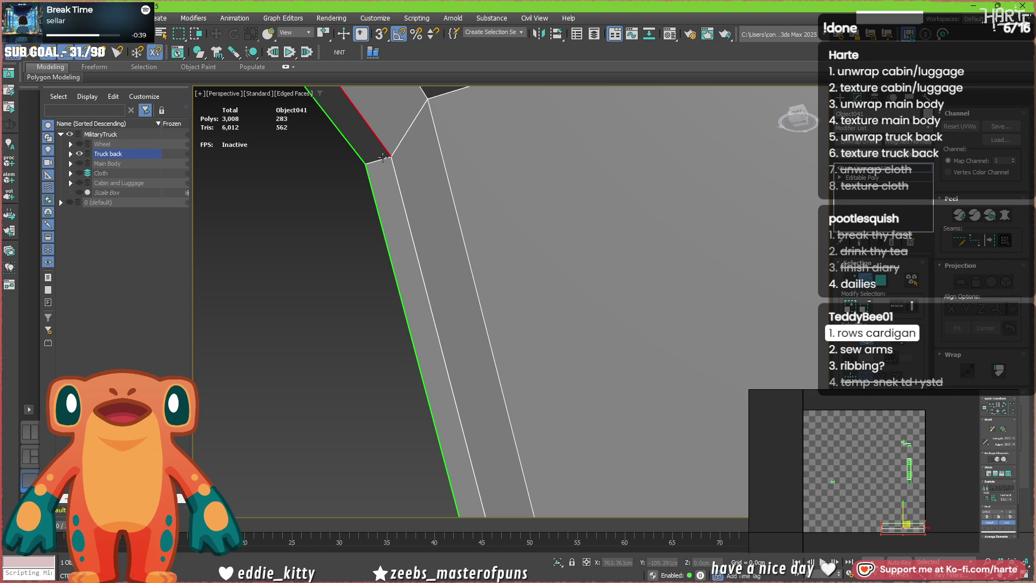
click(403, 140)
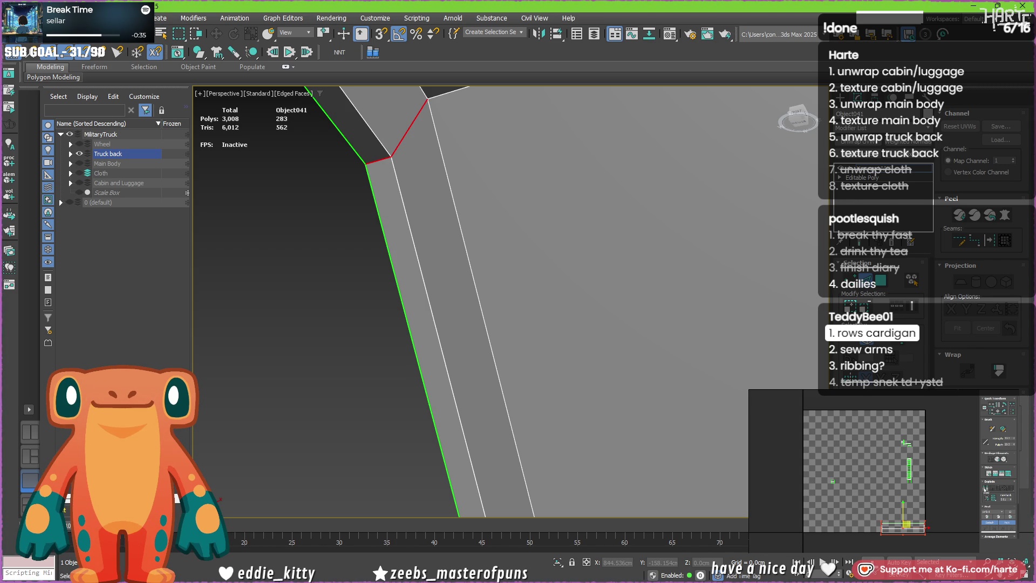
scroll(553, 232, down, 5)
key(5)
click(616, 257)
mouse_move(616, 257)
alt+middle_down()
mouse_move(624, 267)
mouse_move(595, 262)
mouse_move(547, 295)
alt+middle_up()
click(639, 220)
click(551, 284)
ctrl+click(632, 229)
mouse_move(632, 229)
alt+middle_down()
mouse_move(560, 192)
mouse_move(442, 243)
mouse_move(499, 228)
mouse_move(522, 334)
mouse_move(482, 255)
mouse_move(353, 379)
mouse_move(337, 352)
alt+middle_up()
ctrl+click(442, 243)
ctrl+click(500, 228)
ctrl+click(523, 256)
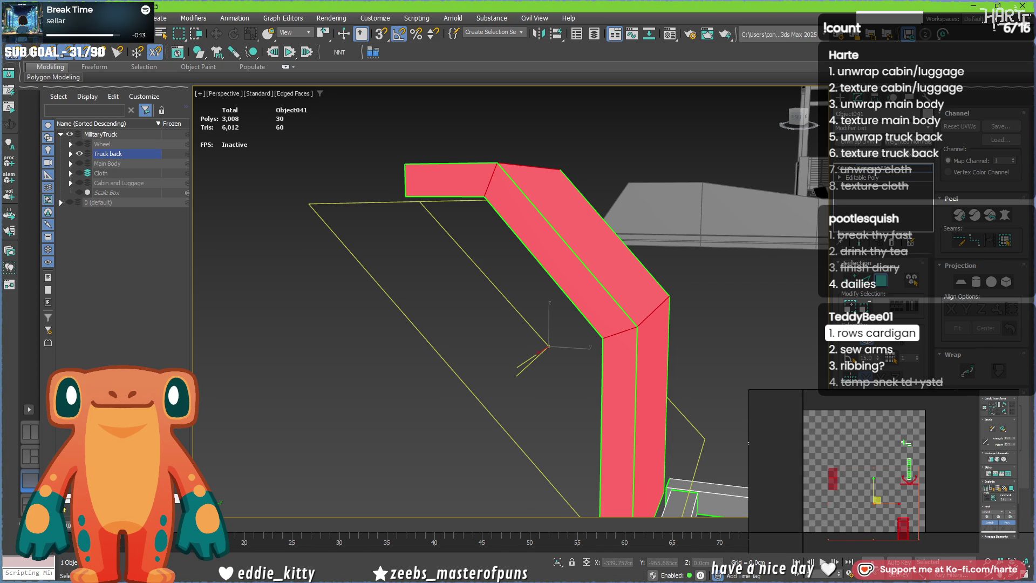
scroll(884, 479, down, 2)
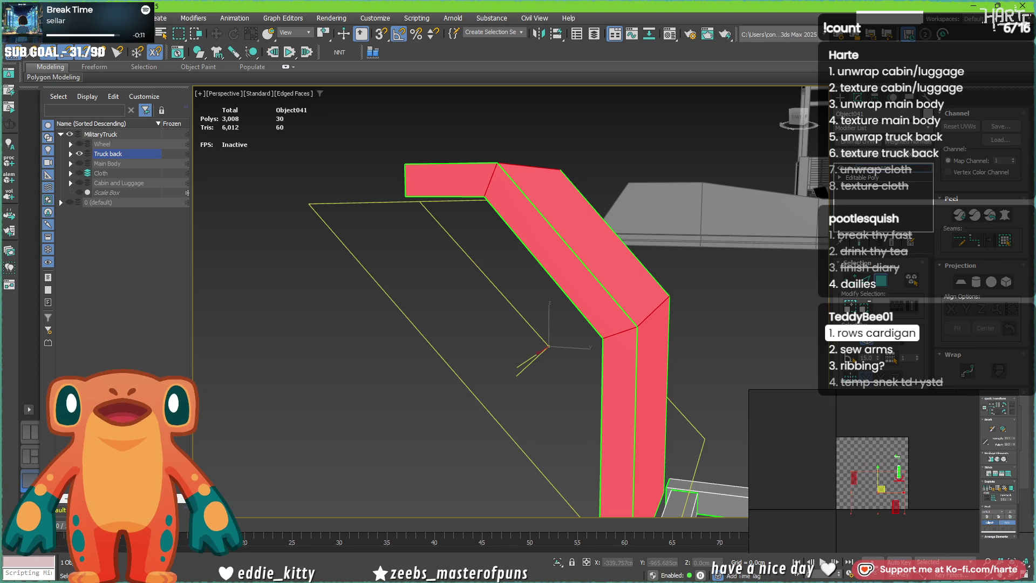
scroll(999, 518, down, 3)
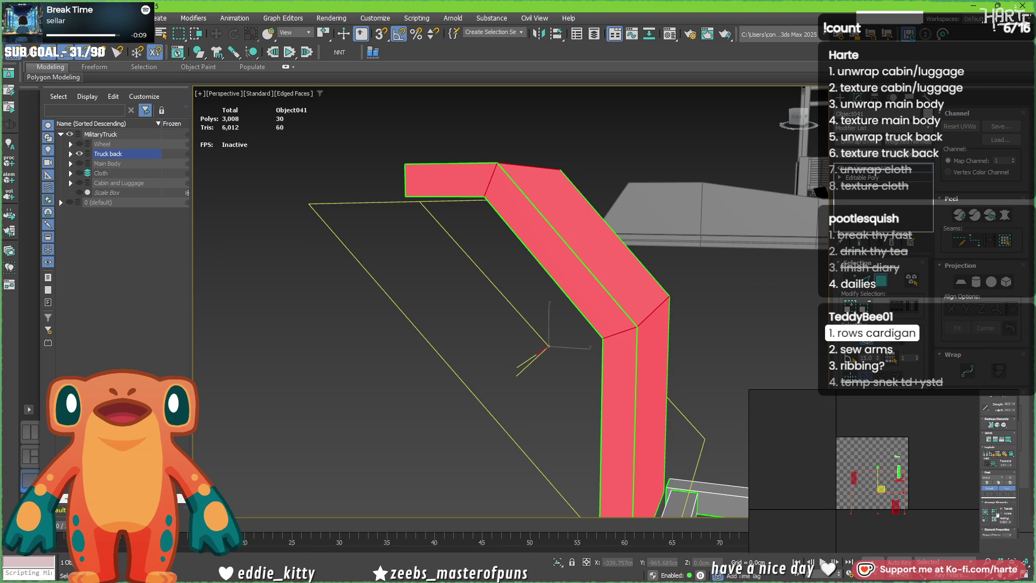
scroll(894, 484, up, 4)
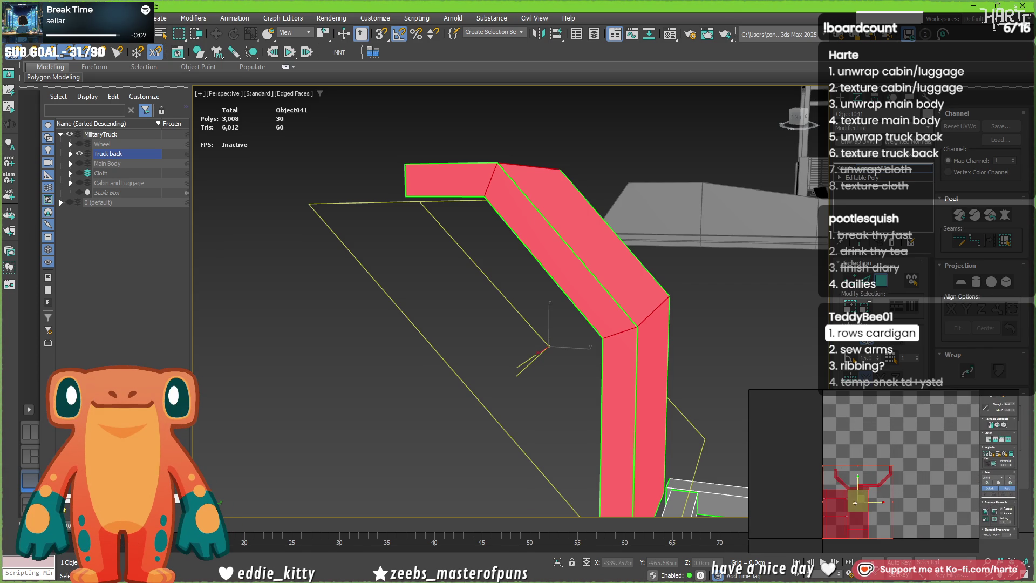
scroll(848, 494, up, 2)
click(860, 468)
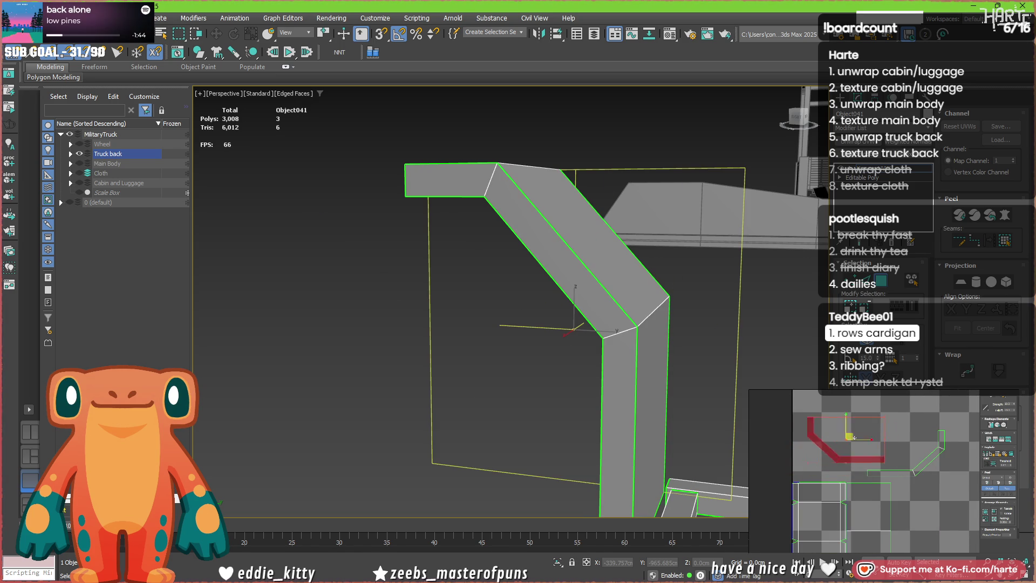
scroll(864, 454, down, 1)
click(846, 463)
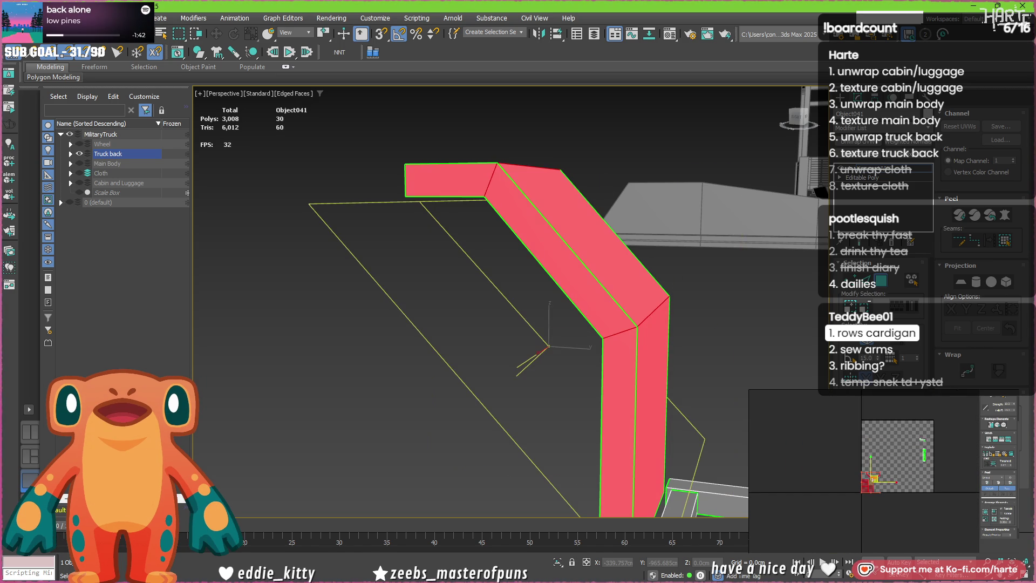
click(842, 456)
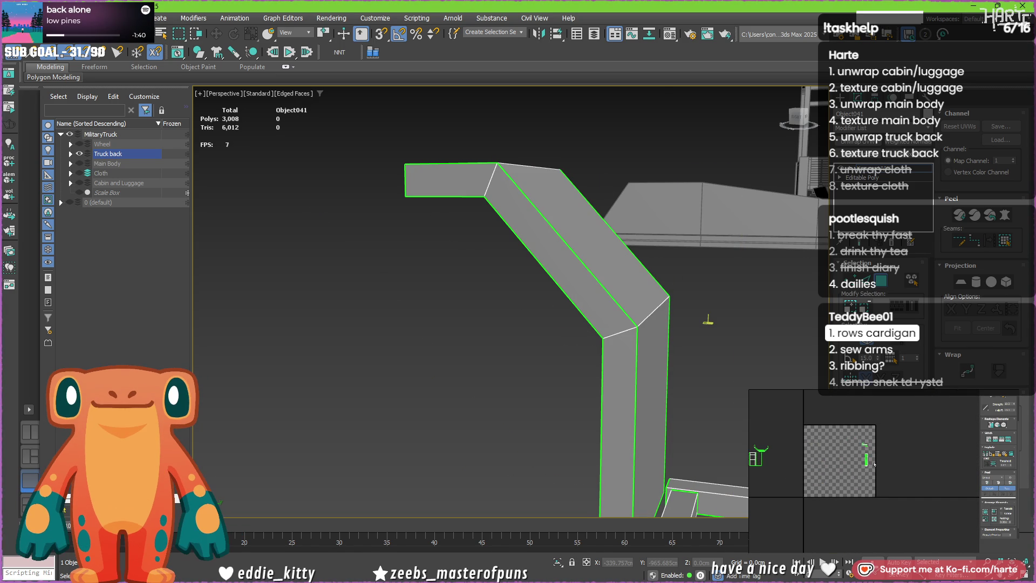
- Invert and frame the truck-back selection, then pick the tall posts, floor frame and a small post
key(ctrl+i)
key(z)
alt+middle_drag(598, 316, 398, 344)
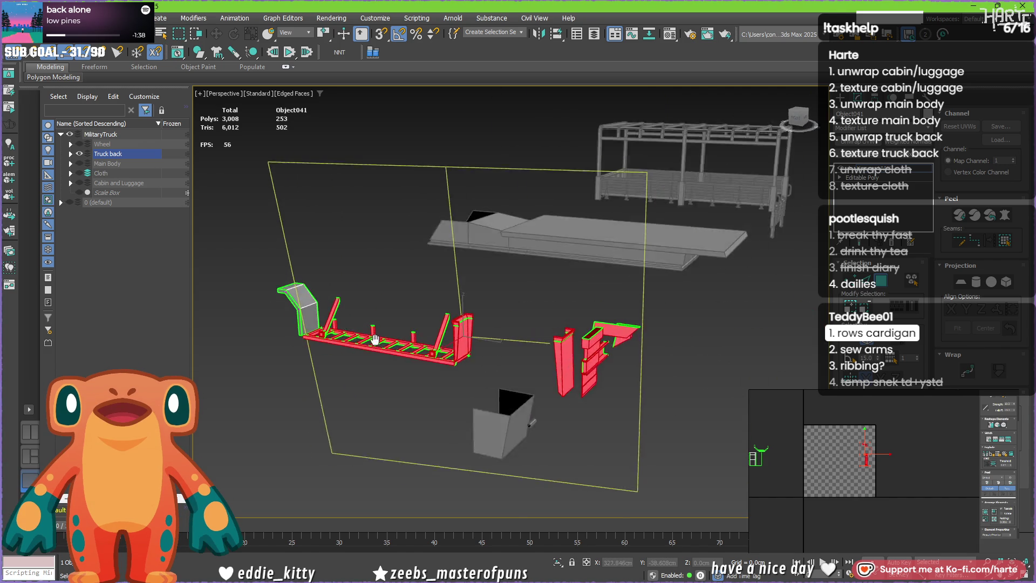
scroll(399, 344, up, 2)
scroll(399, 344, up, 2)
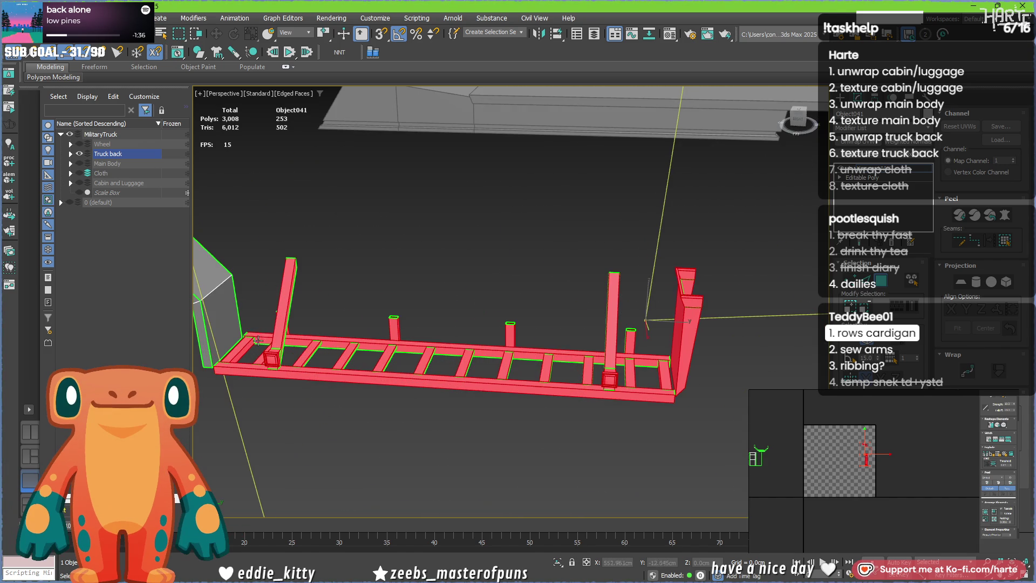
mouse_move(399, 343)
alt+middle_down()
mouse_move(493, 359)
mouse_move(592, 327)
alt+middle_up()
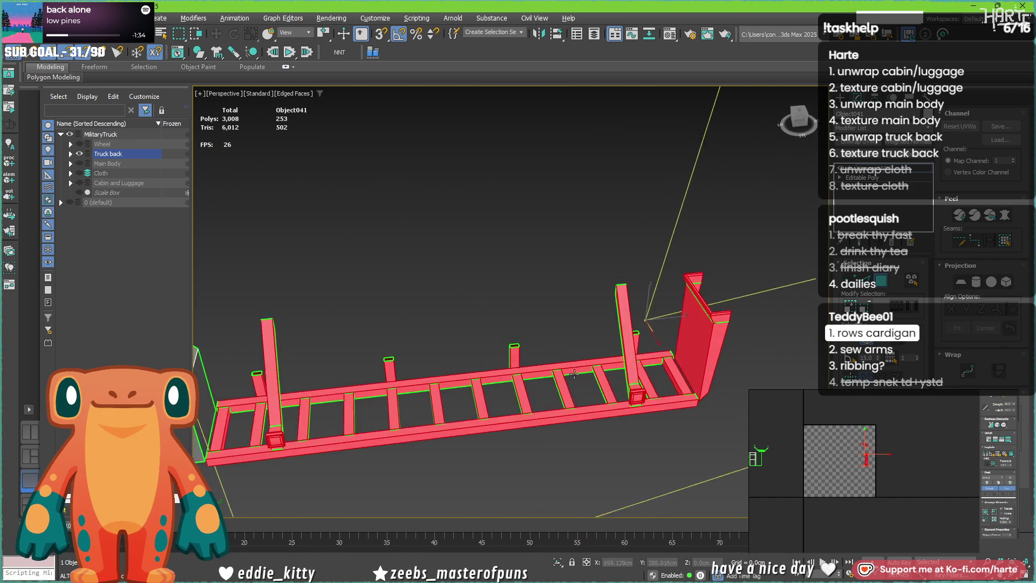
click(609, 308)
ctrl+click(284, 300)
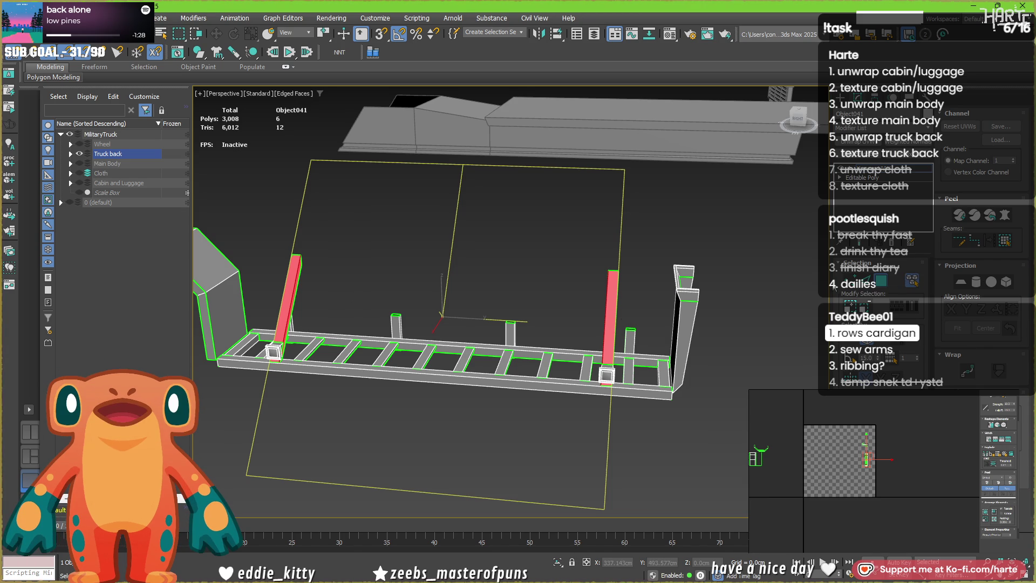
ctrl+click(454, 366)
ctrl+click(396, 326)
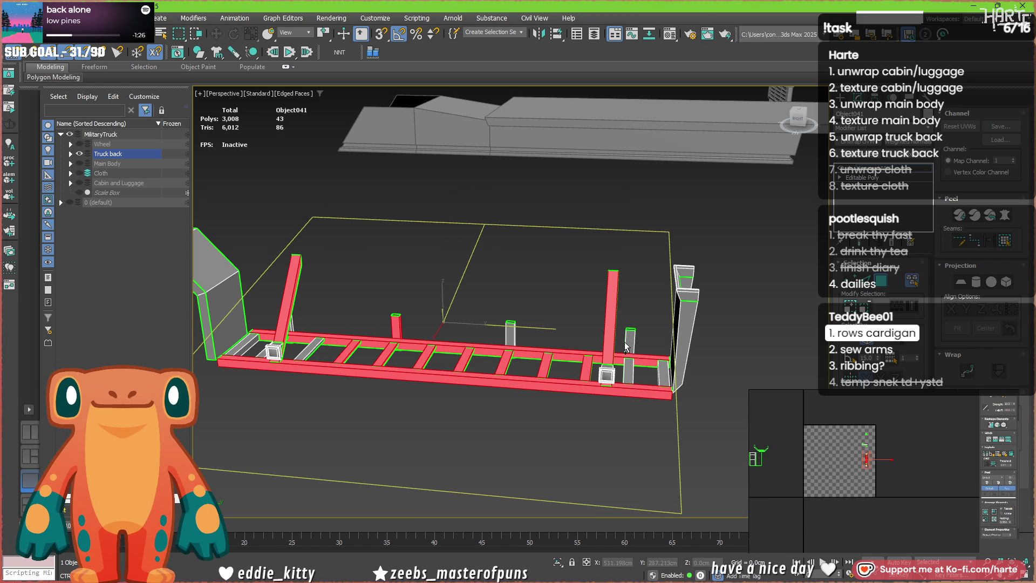
ctrl+drag(653, 407, 658, 408)
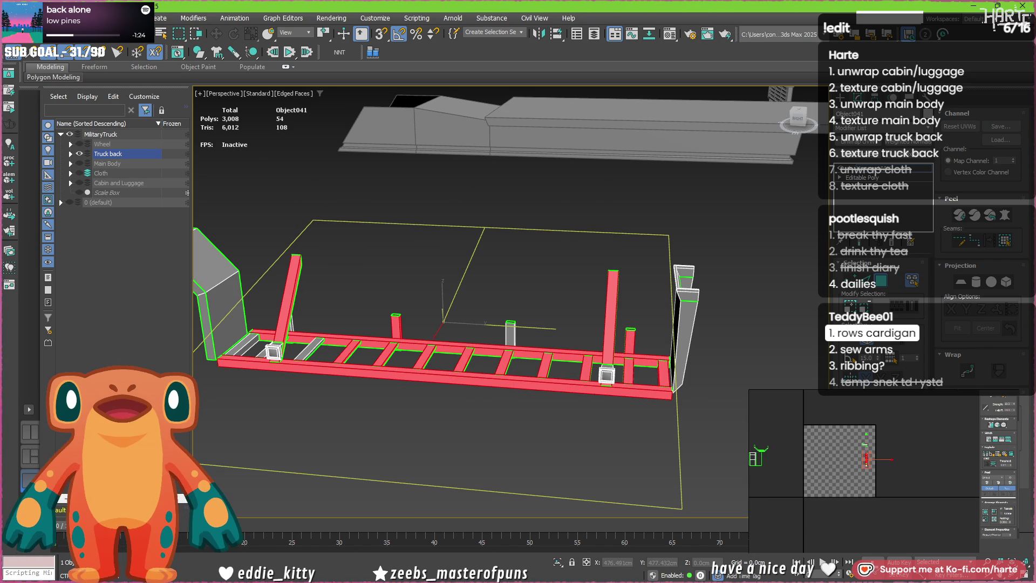
- Reselect the tall posts, whole floor frame, crossbars and short post as one 72-face set
click(288, 279)
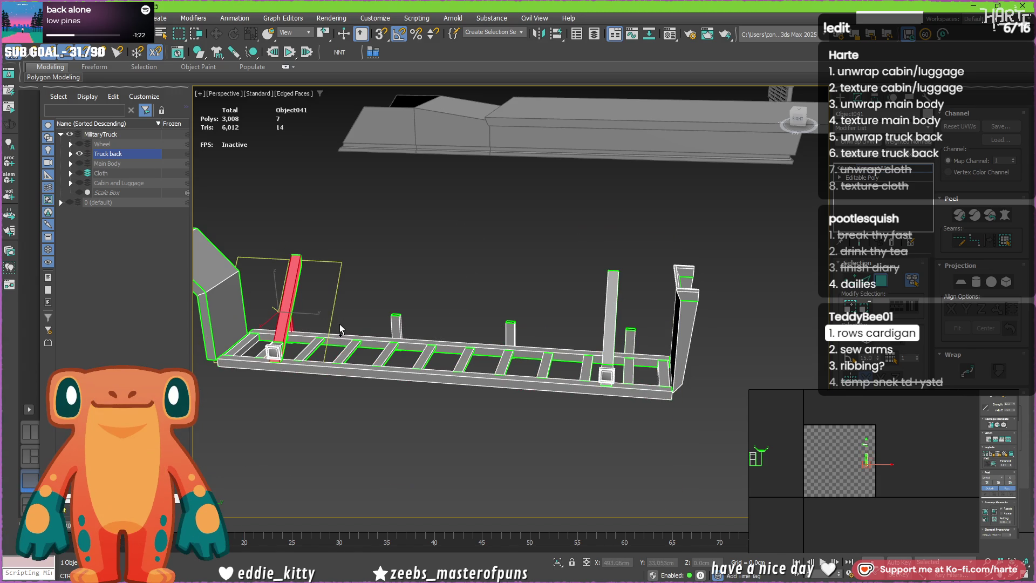
ctrl+drag(295, 382, 297, 380)
ctrl+drag(584, 426, 584, 427)
ctrl+drag(665, 414, 665, 414)
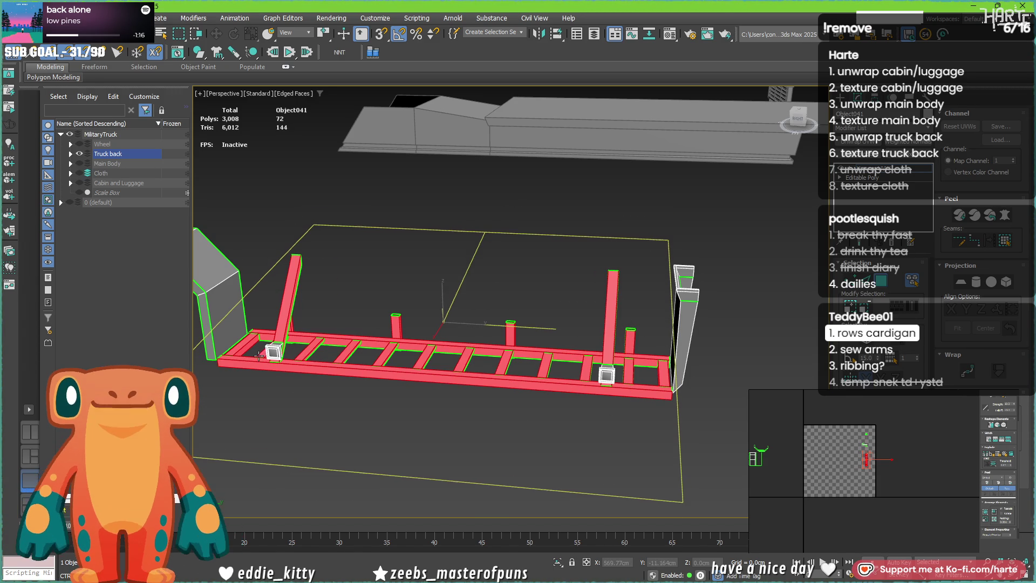
alt+middle_drag(258, 357, 326, 387)
scroll(337, 399, up, 5)
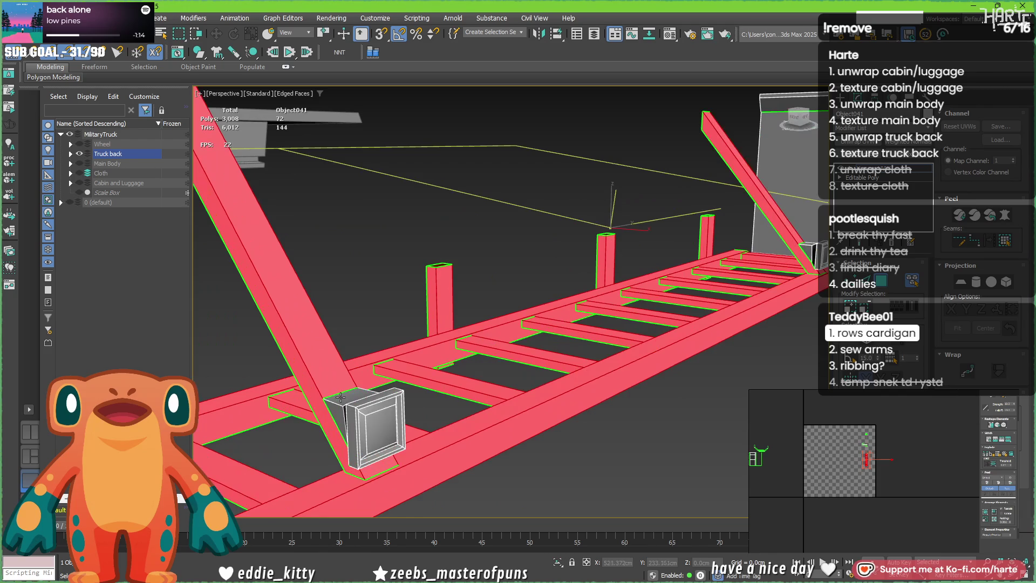
scroll(386, 411, up, 4)
scroll(386, 411, down, 5)
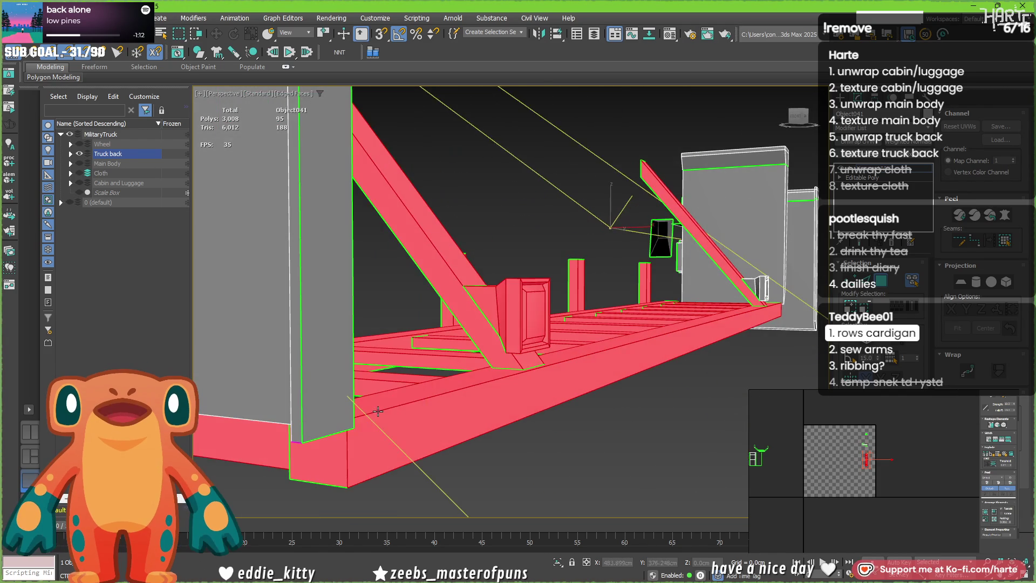
mouse_move(386, 410)
alt+middle_down()
mouse_move(285, 391)
mouse_move(783, 430)
alt+middle_up()
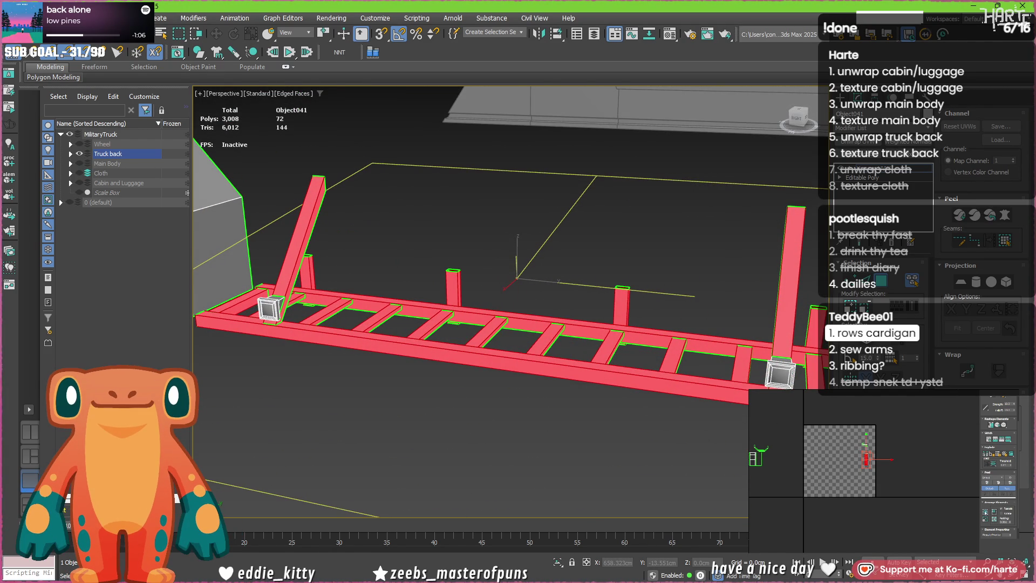
scroll(865, 449, up, 3)
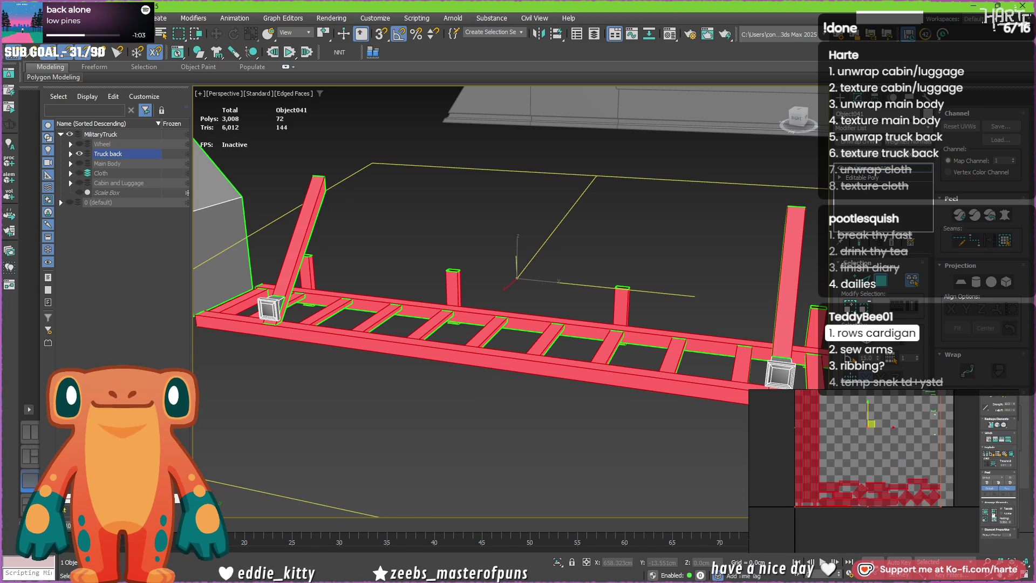
scroll(819, 492, up, 3)
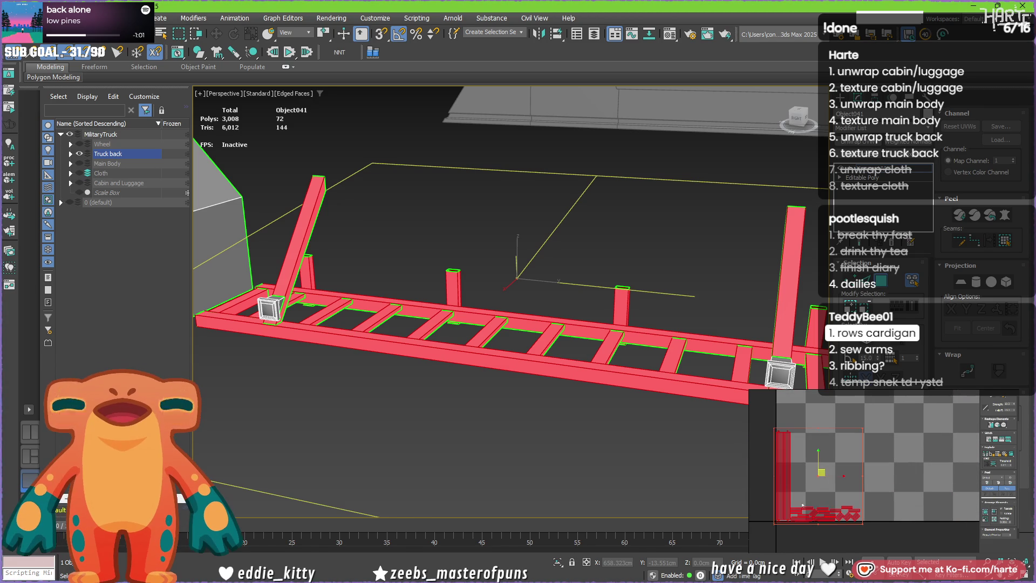
scroll(820, 491, up, 2)
scroll(854, 505, up, 2)
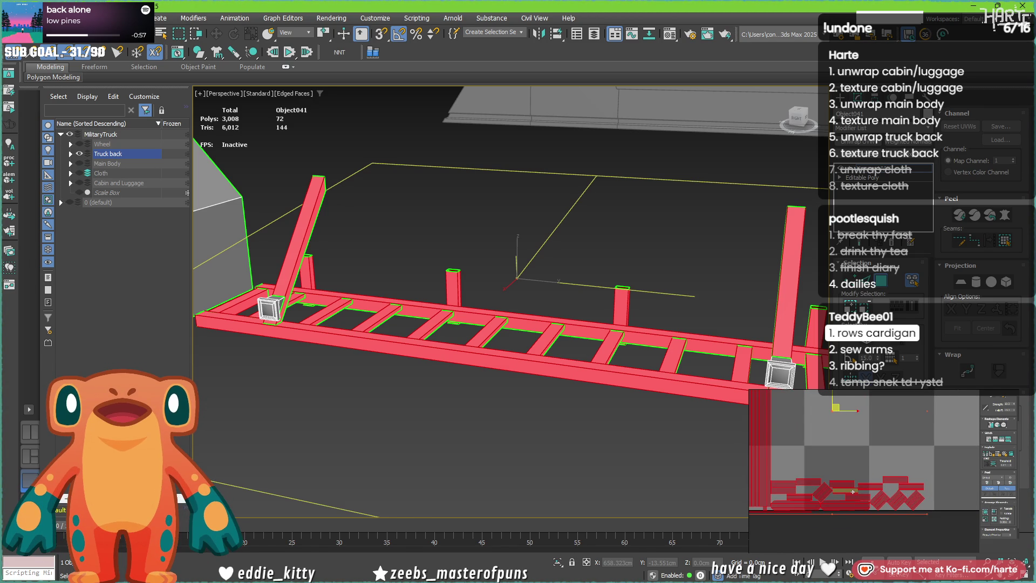
- Select the small posts' UV islands one by one and rearrange them in UV space
click(822, 486)
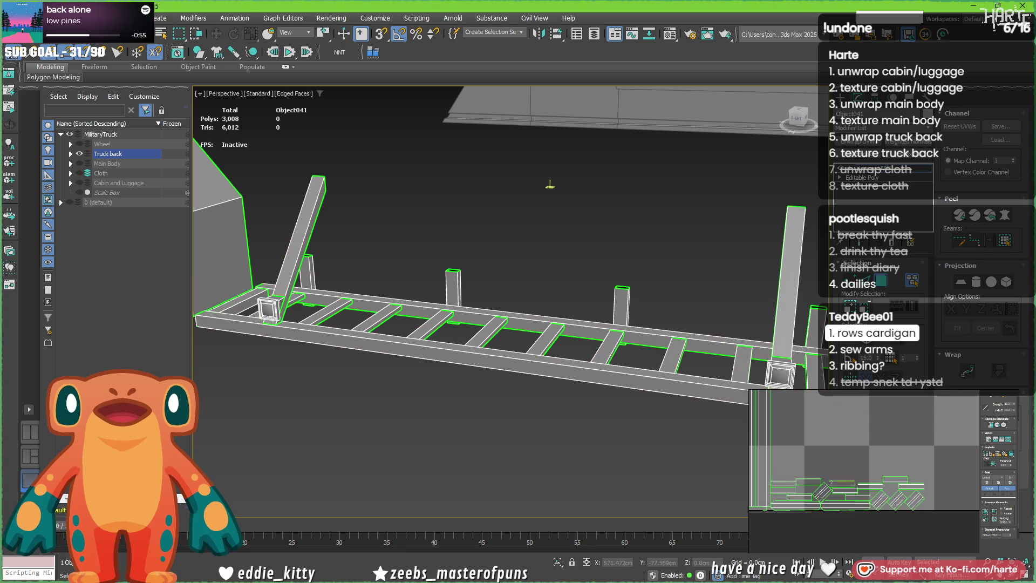
ctrl+click(822, 485)
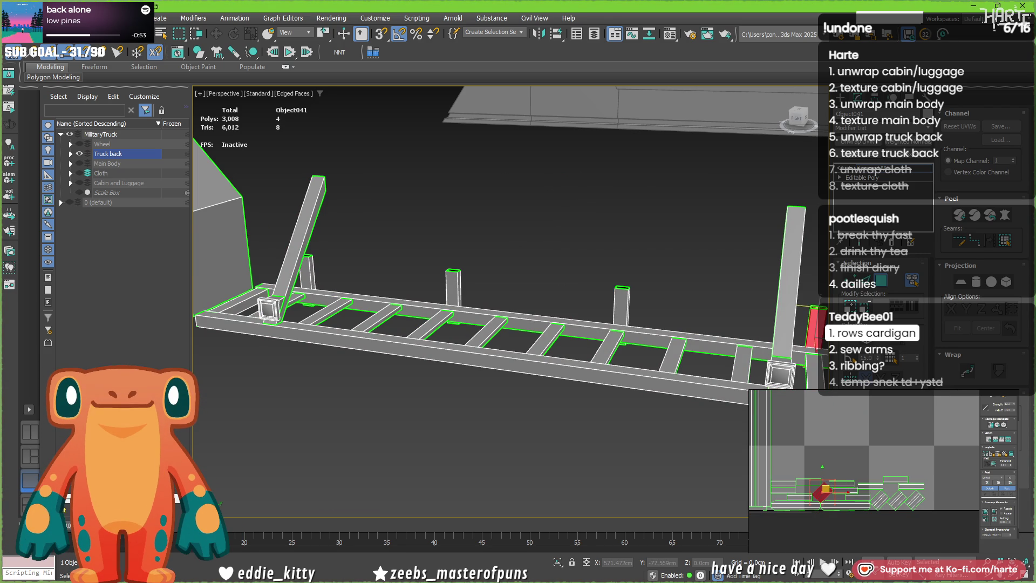
click(880, 497)
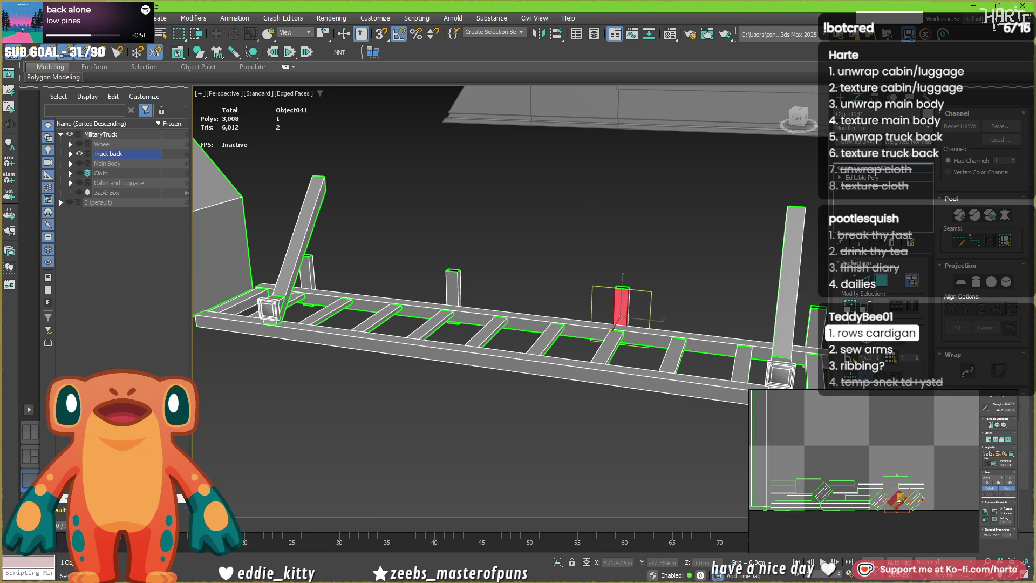
ctrl+click(899, 496)
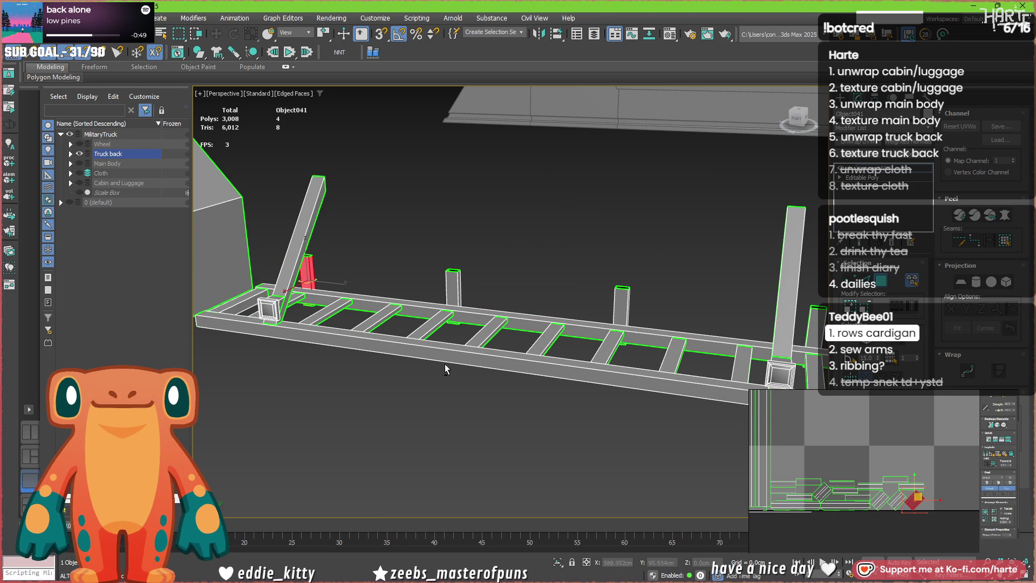
alt+middle_drag(411, 373, 460, 375)
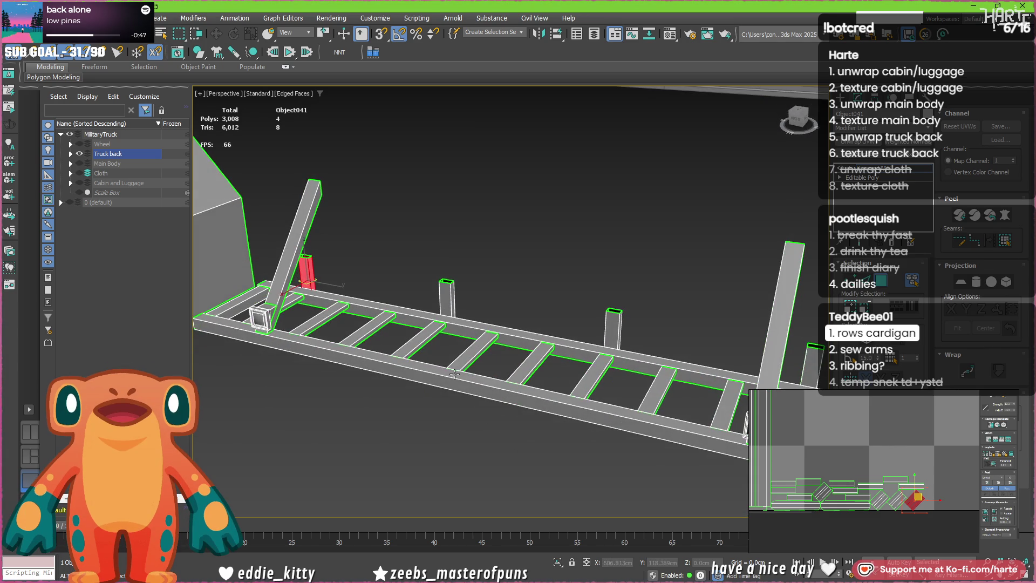
ctrl+click(822, 492)
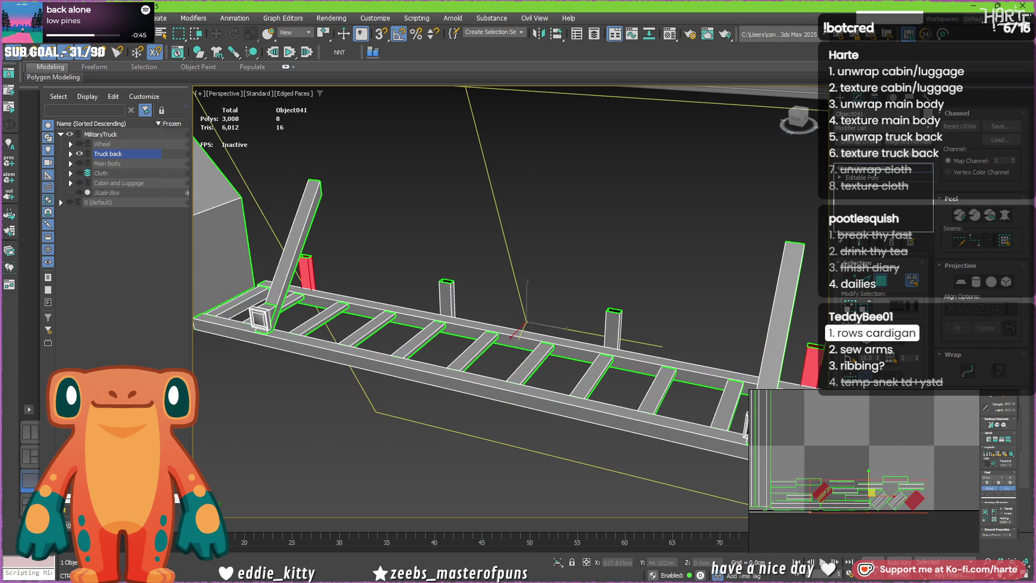
ctrl+click(890, 497)
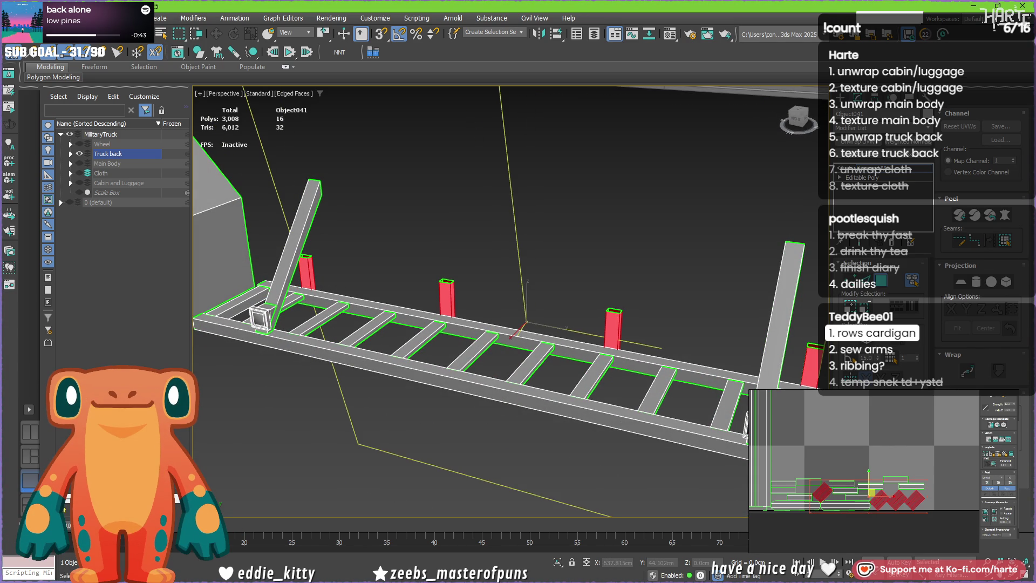
drag(869, 490, 873, 504)
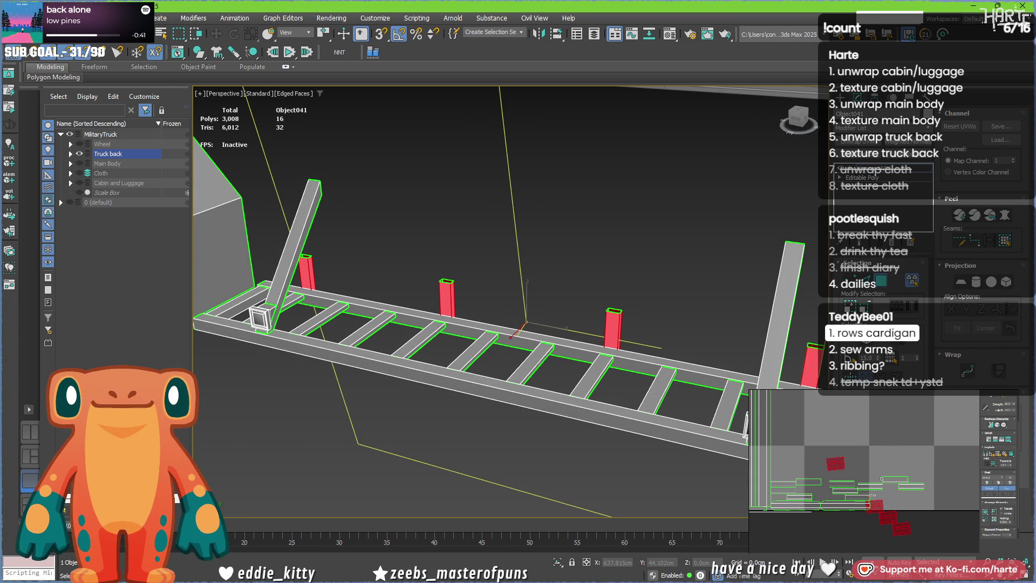
scroll(1000, 471, up, 3)
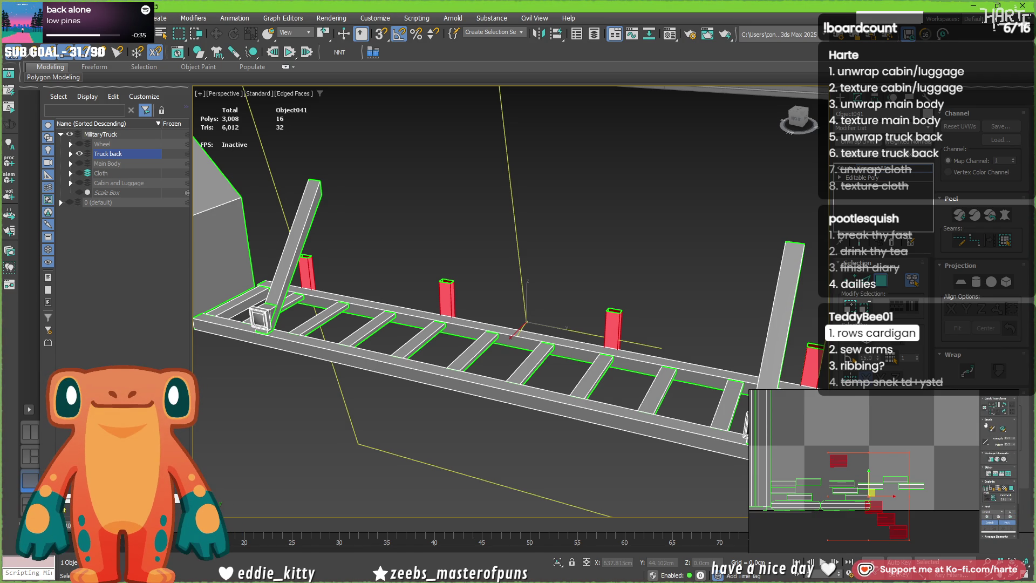
scroll(876, 457, down, 2)
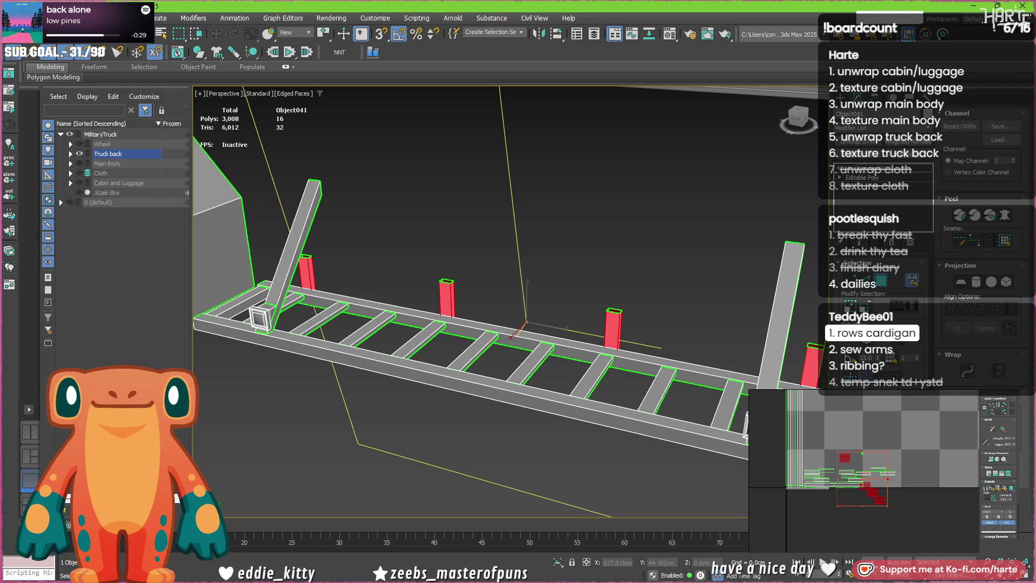
scroll(950, 410, up, 2)
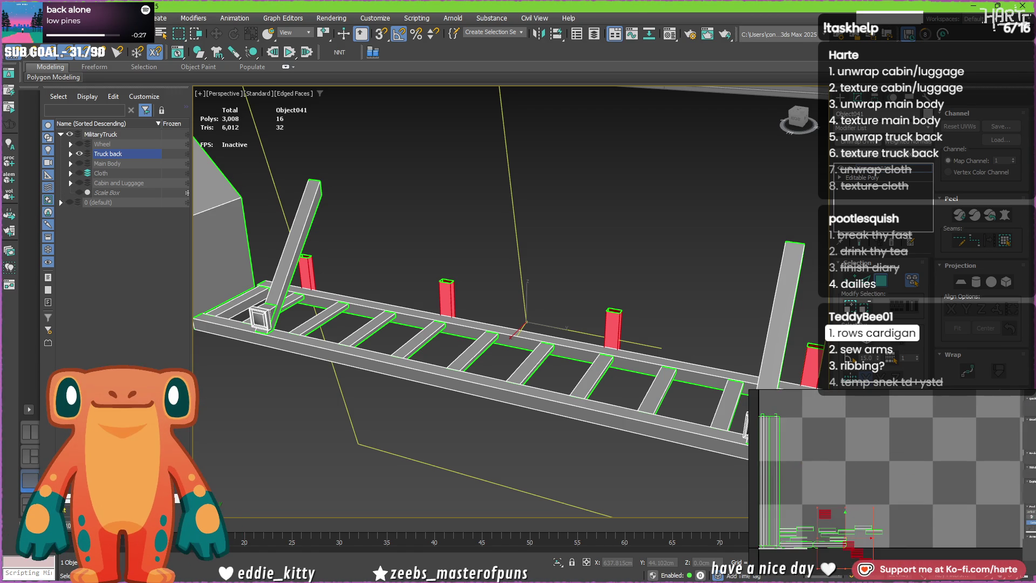
middle_drag(891, 486, 816, 537)
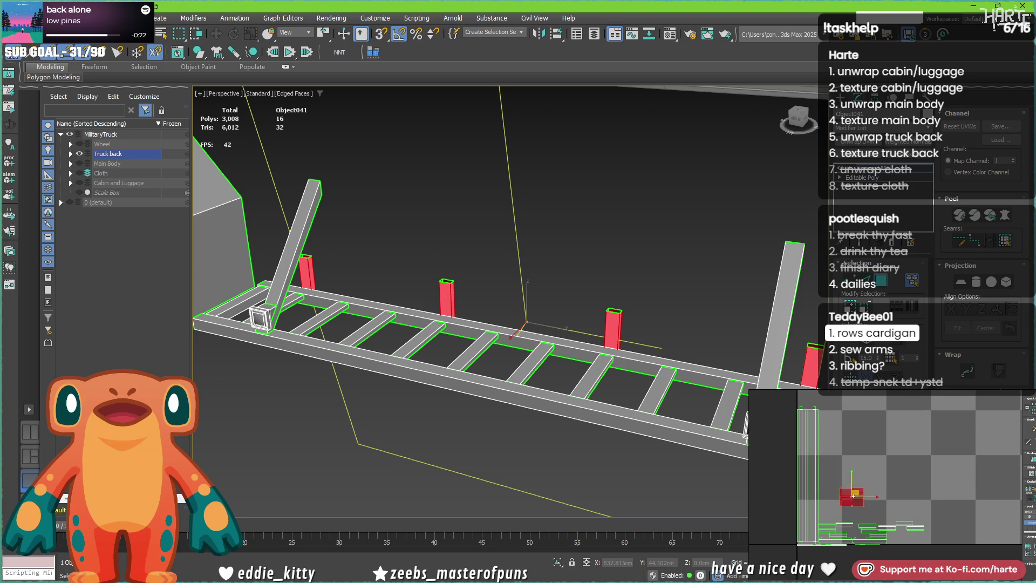
- Select all crossbar islands, stack them into one block and shift it up and right
click(596, 143)
key(ctrl+z)
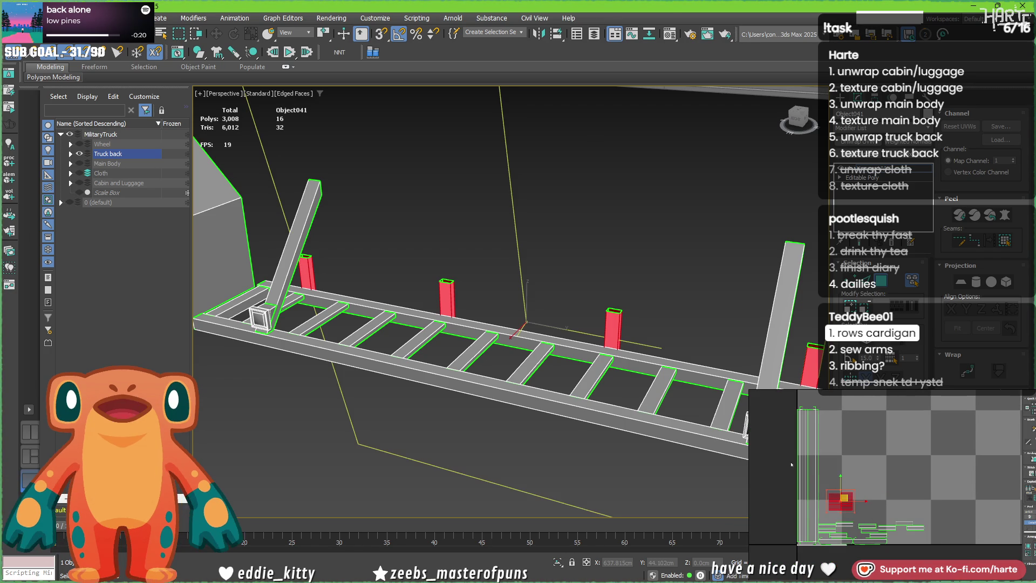
scroll(835, 503, up, 3)
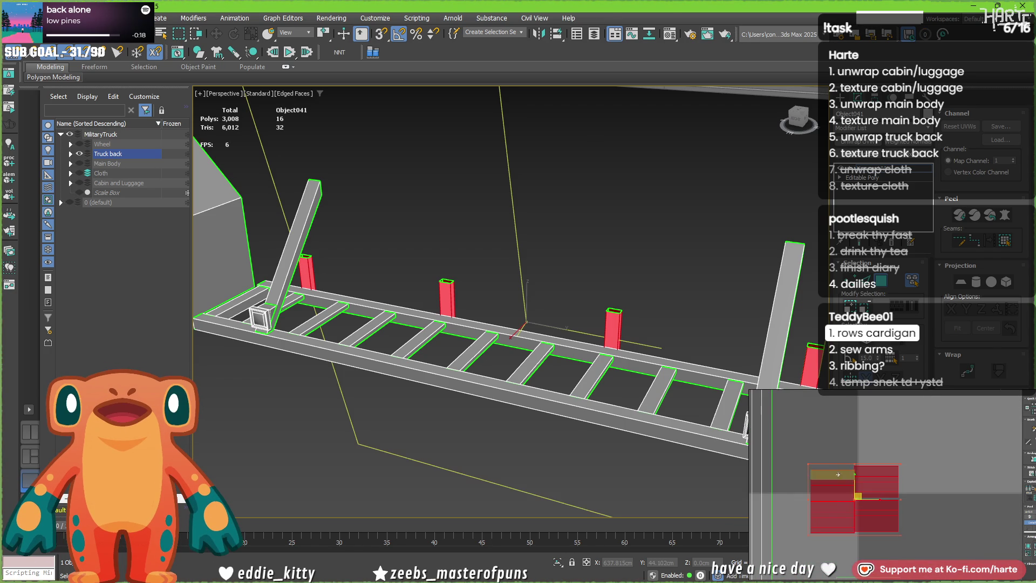
click(595, 144)
scroll(837, 481, down, 2)
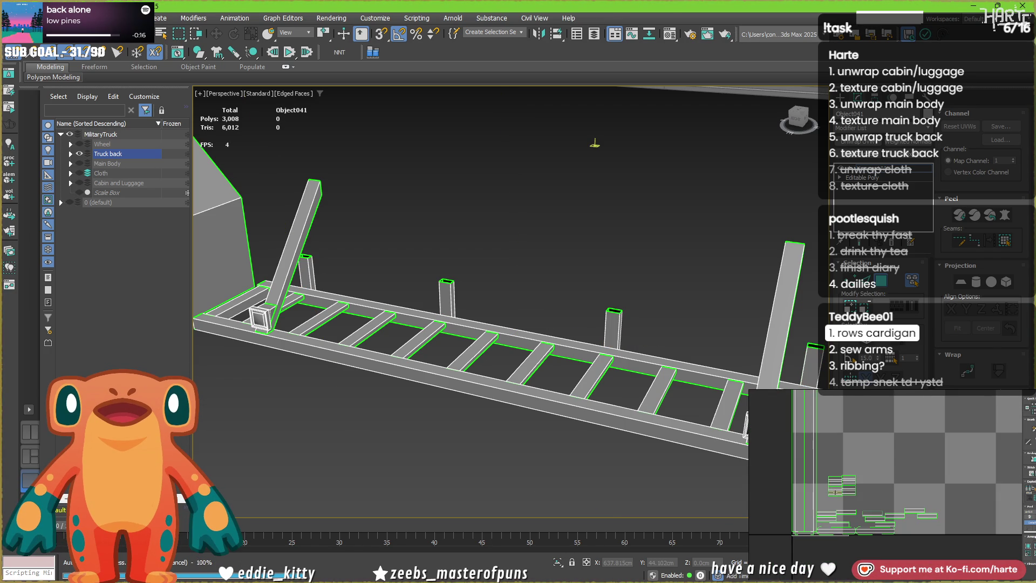
drag(809, 497, 943, 534)
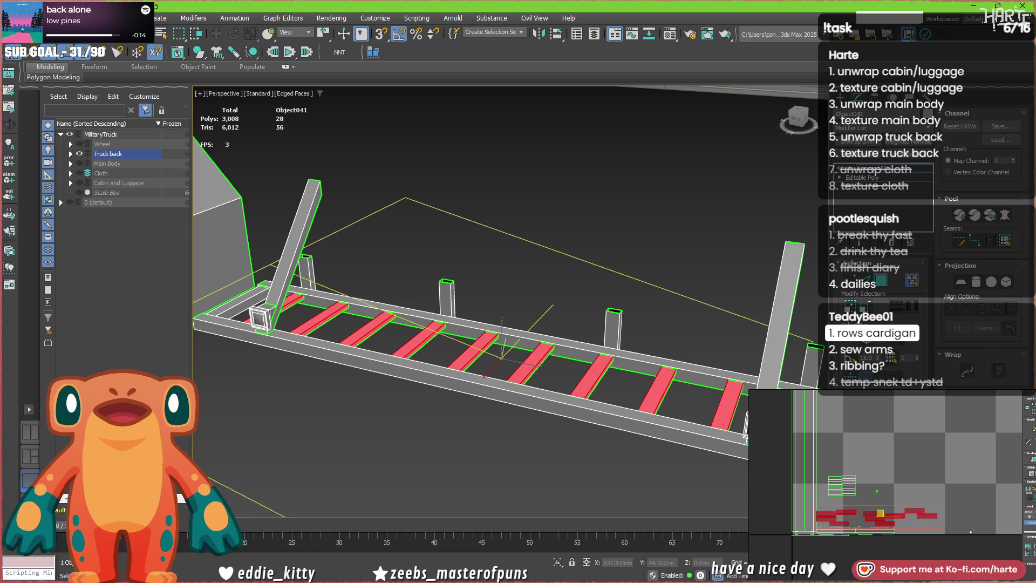
drag(880, 513, 852, 447)
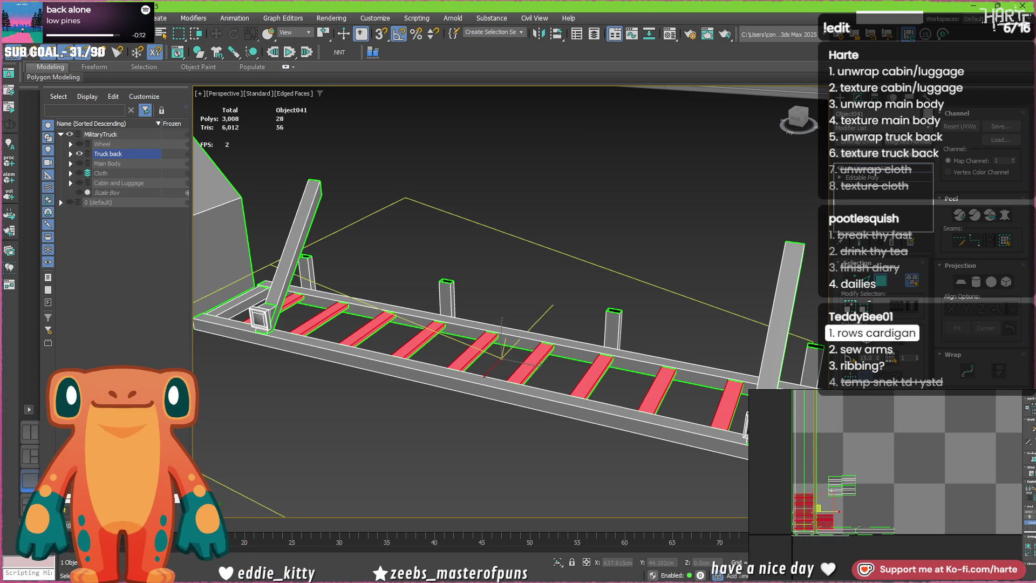
key(ctrl+z)
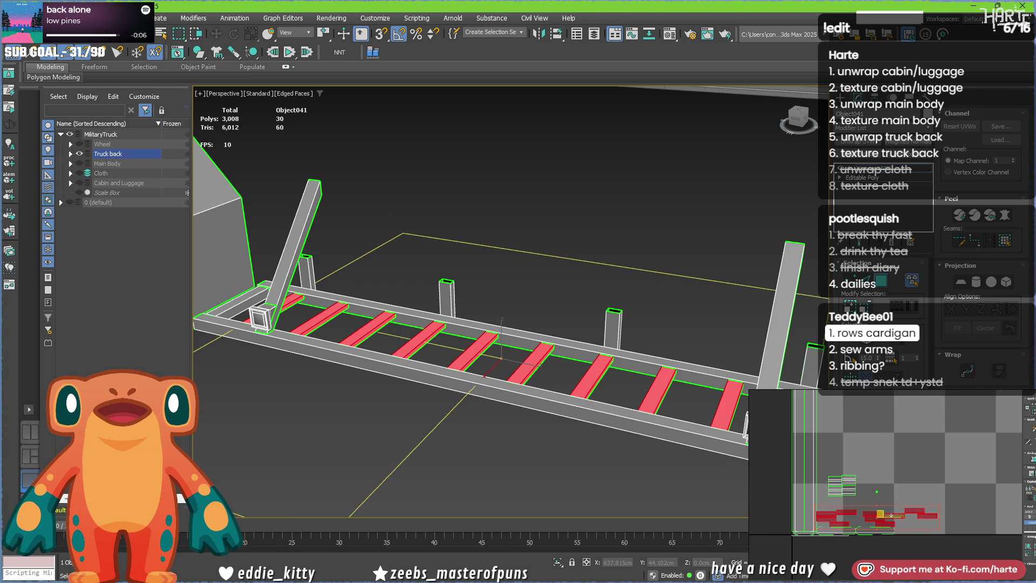
key(ctrl+z)
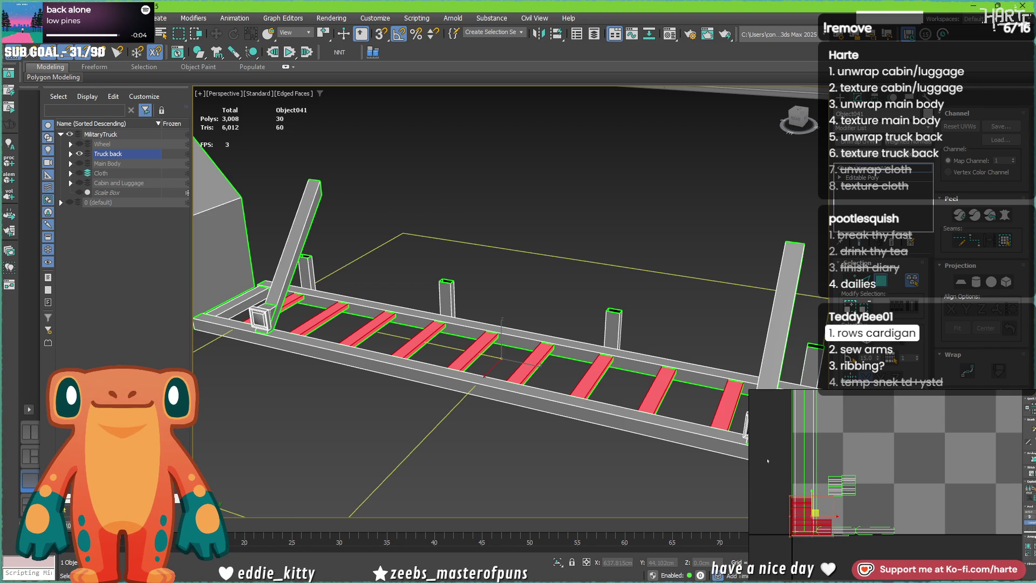
drag(814, 512, 854, 453)
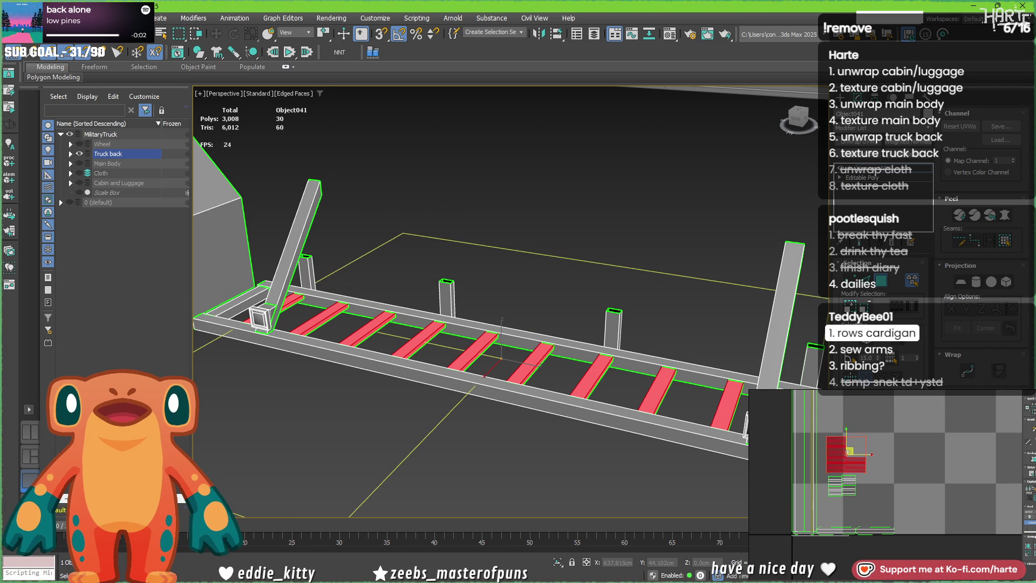
click(855, 528)
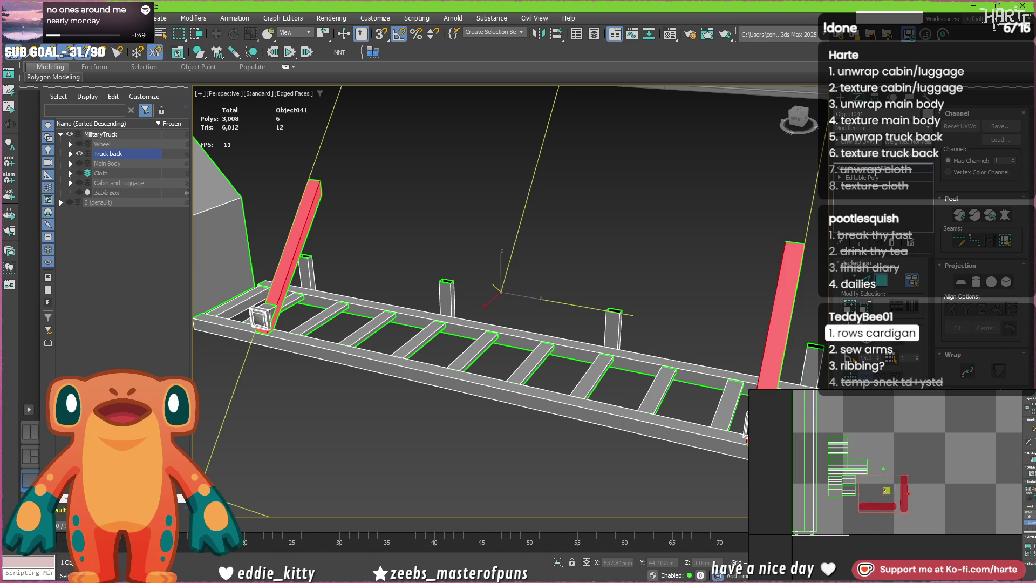
scroll(885, 491, up, 2)
- Rotate the tall pillar islands 90° and move them up-left beside the crossbar cluster
click(888, 476)
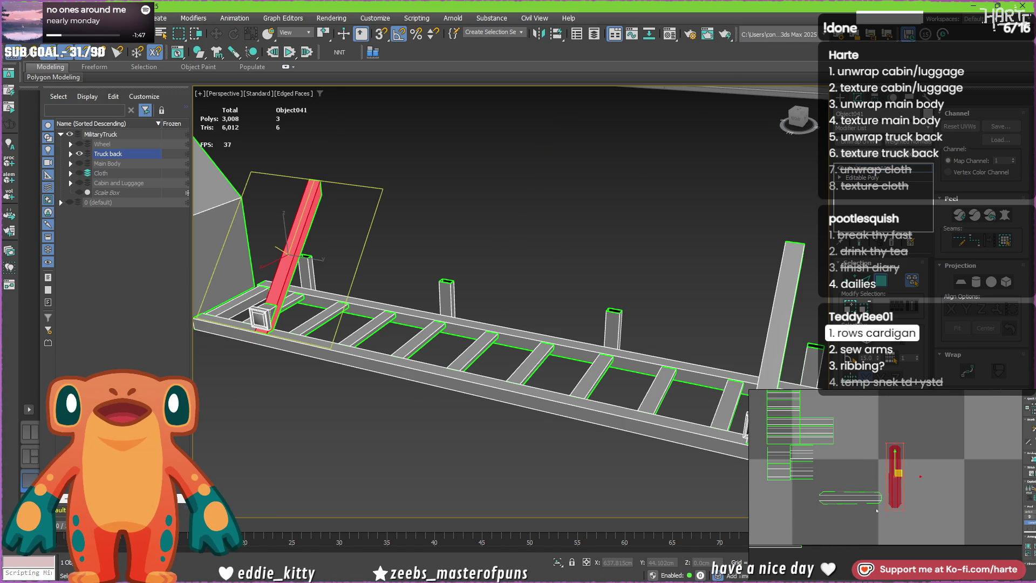
drag(888, 476, 921, 503)
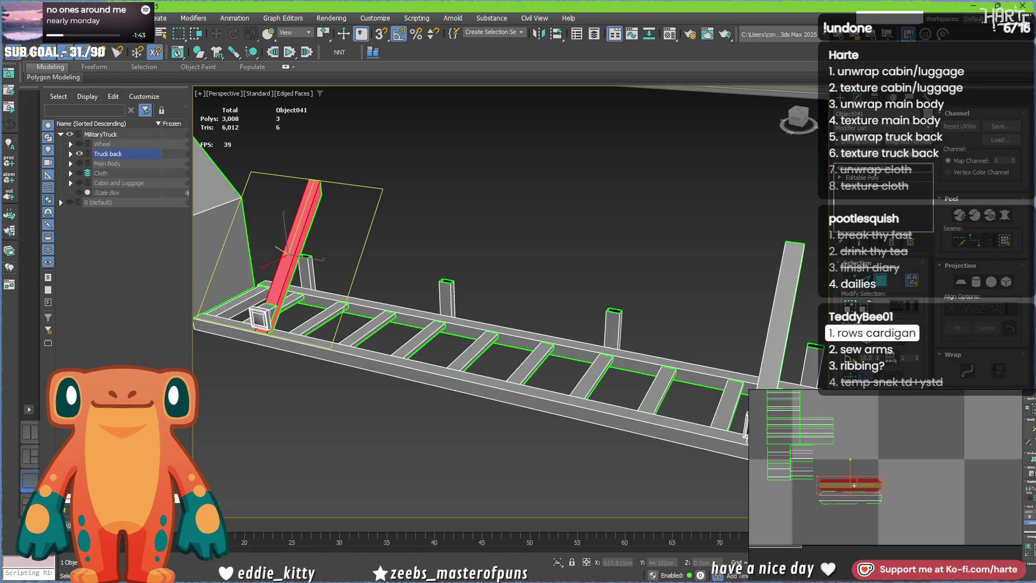
ctrl+click(850, 496)
scroll(851, 488, down, 2)
drag(846, 477, 820, 408)
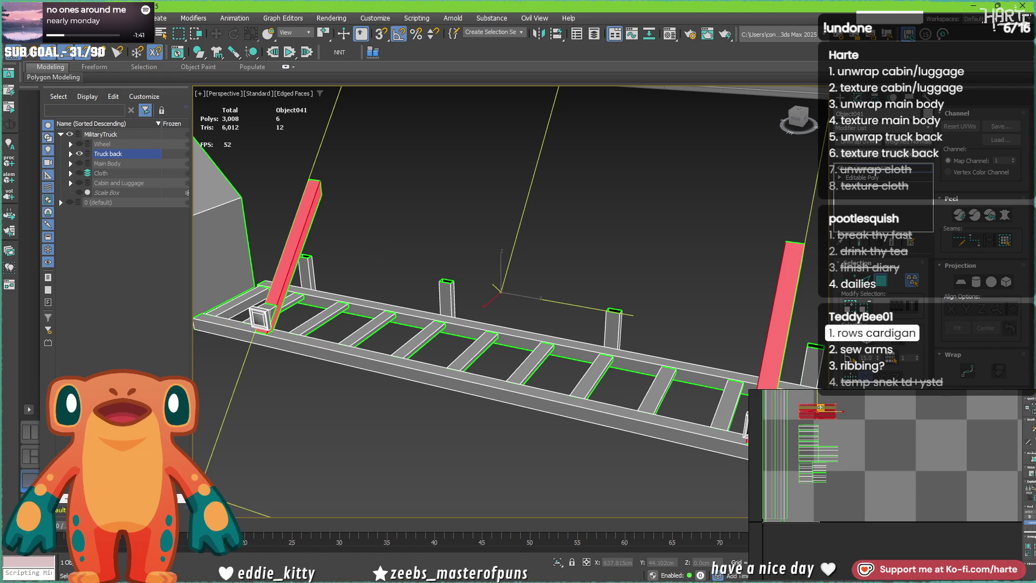
scroll(796, 504, up, 1)
click(799, 502)
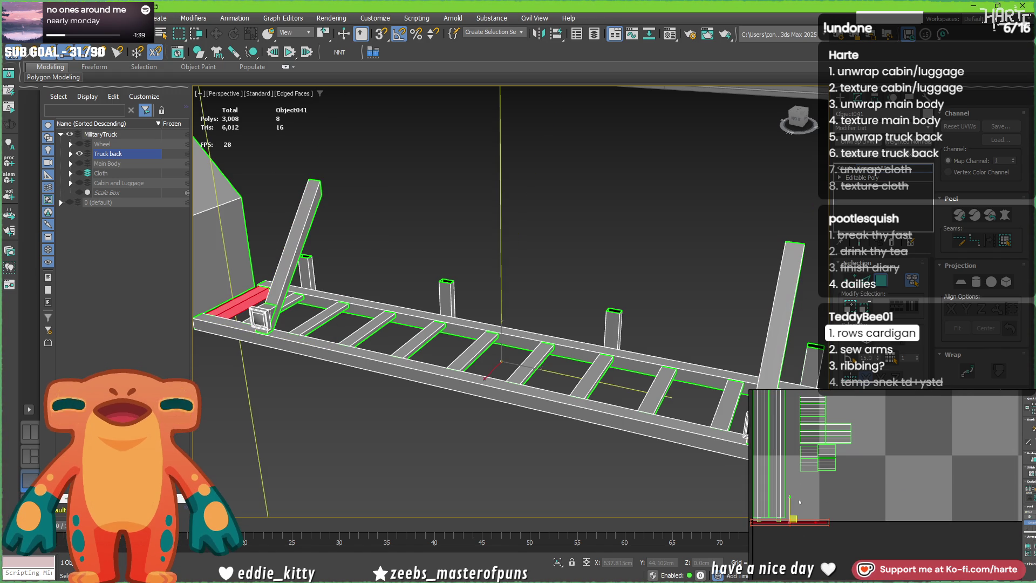
alt+middle_drag(454, 268, 423, 302)
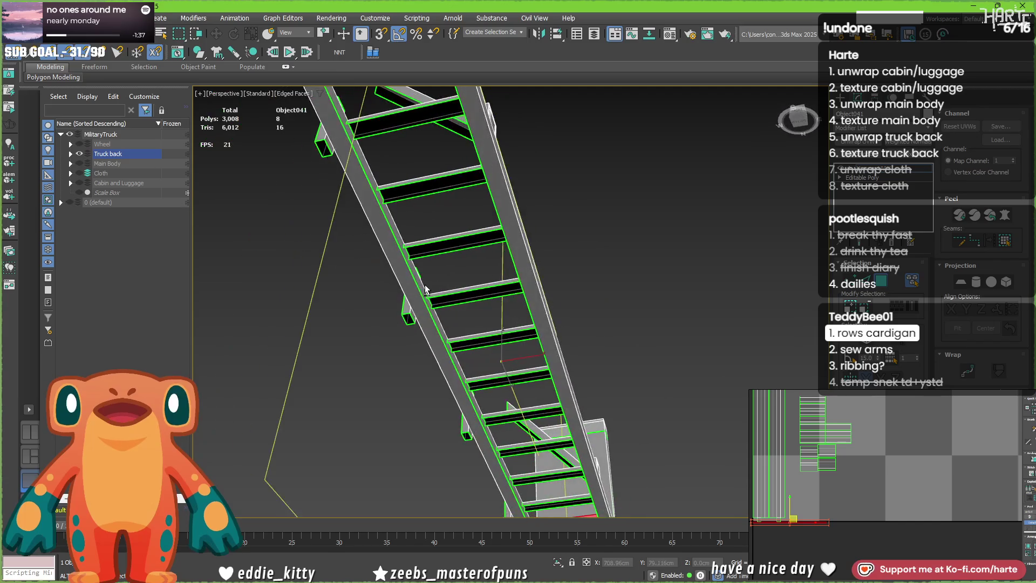
scroll(422, 302, down, 3)
scroll(385, 329, down, 2)
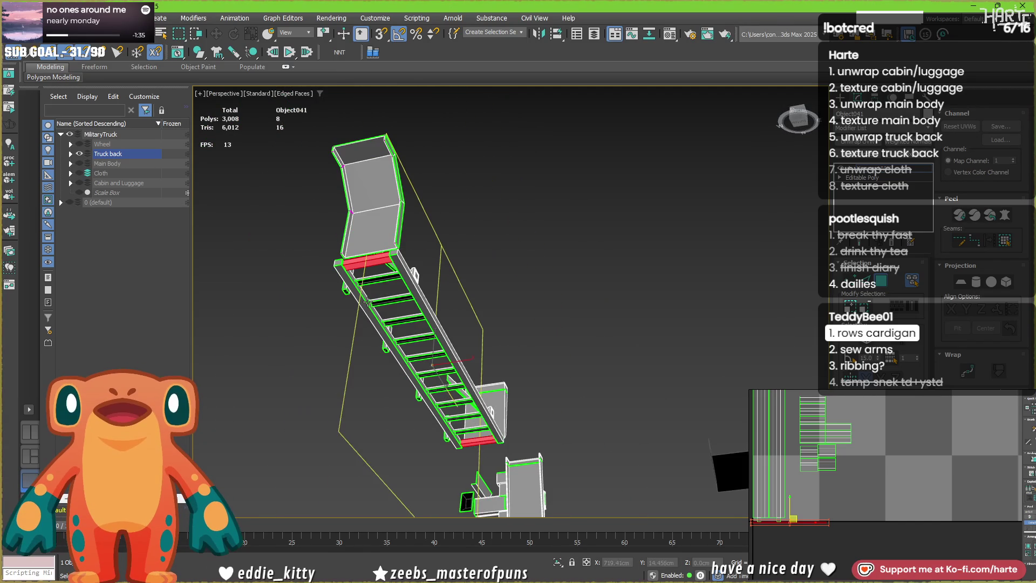
right_click(438, 286)
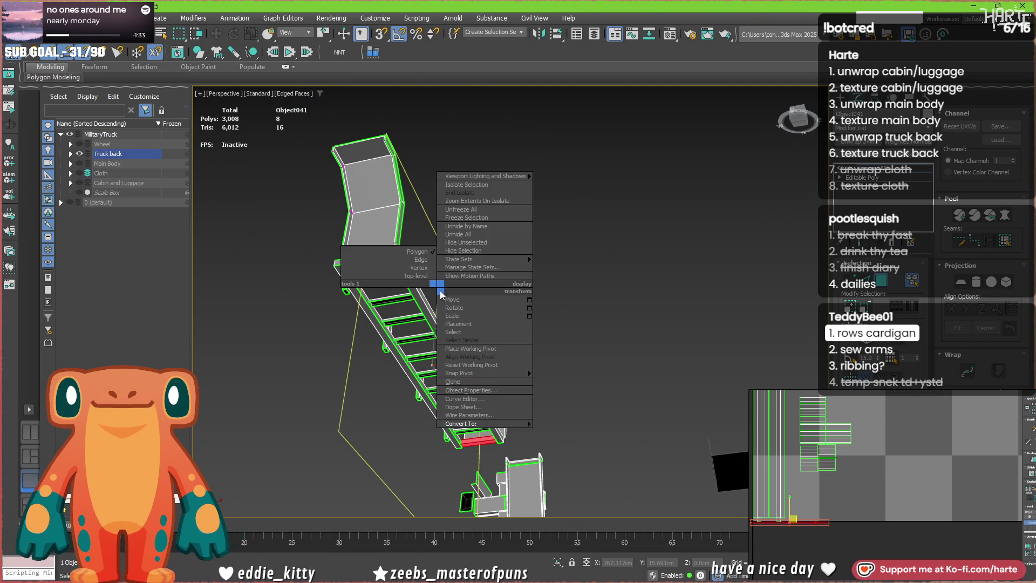
- Convert the truck back to Editable Poly, delete the beam faces and add an Unwrap UVW
click(489, 351)
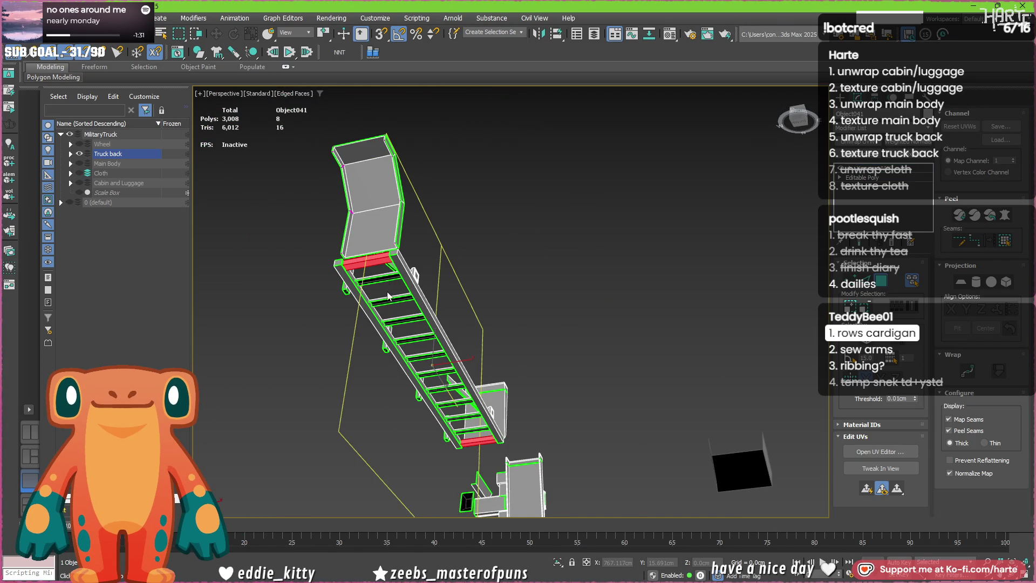
scroll(372, 274, up, 4)
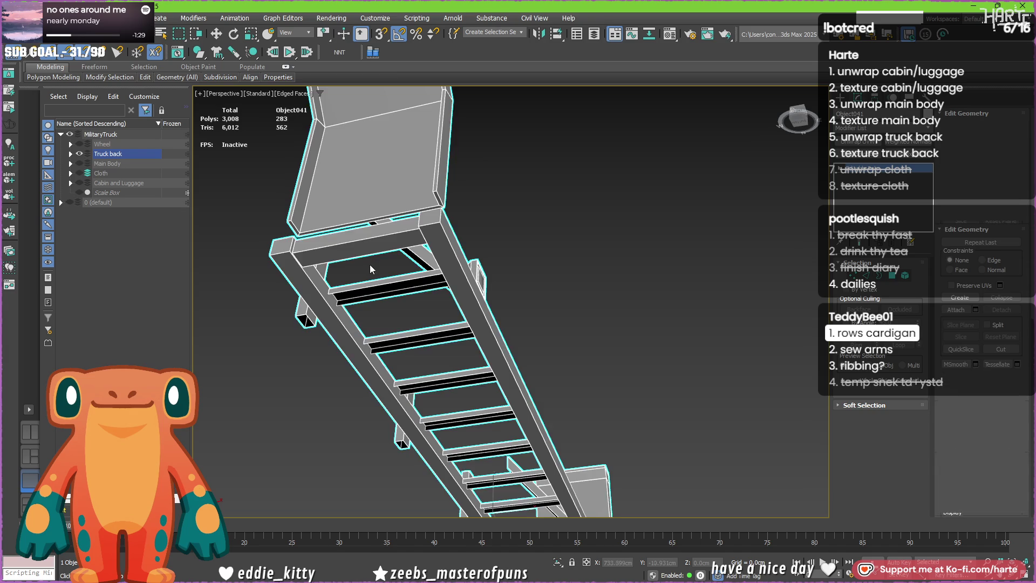
click(371, 246)
scroll(371, 246, down, 5)
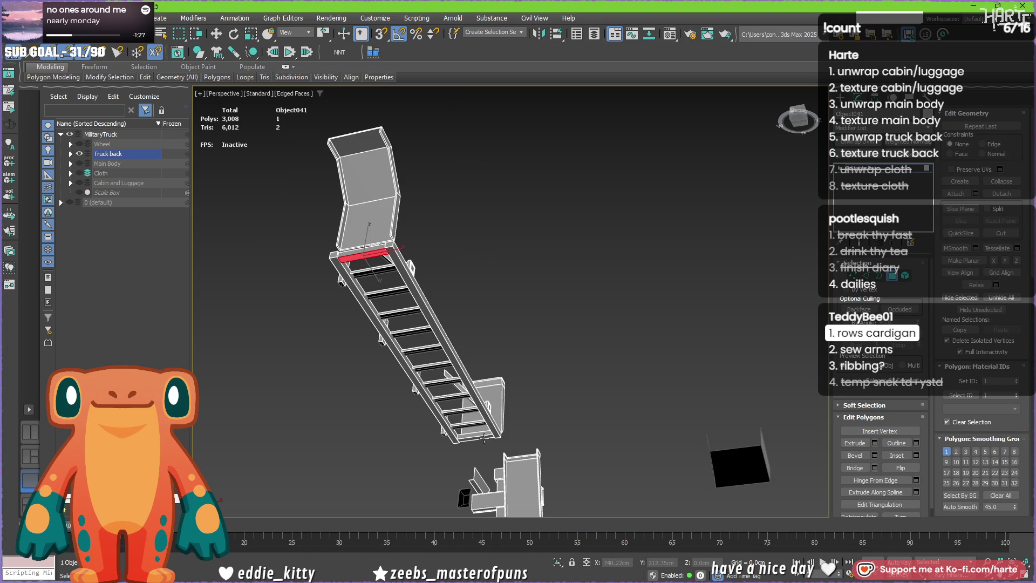
key(Delete)
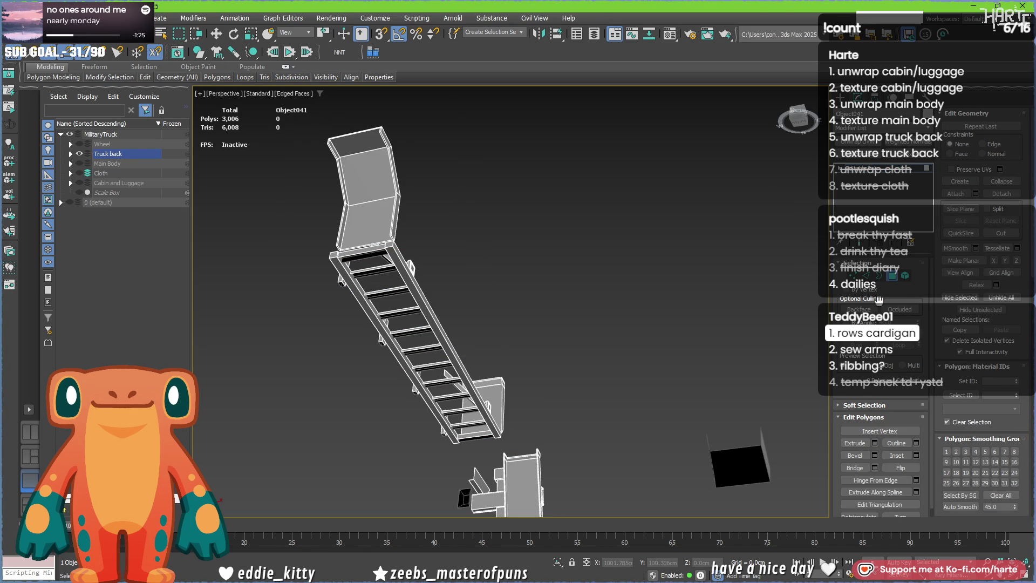
click(866, 169)
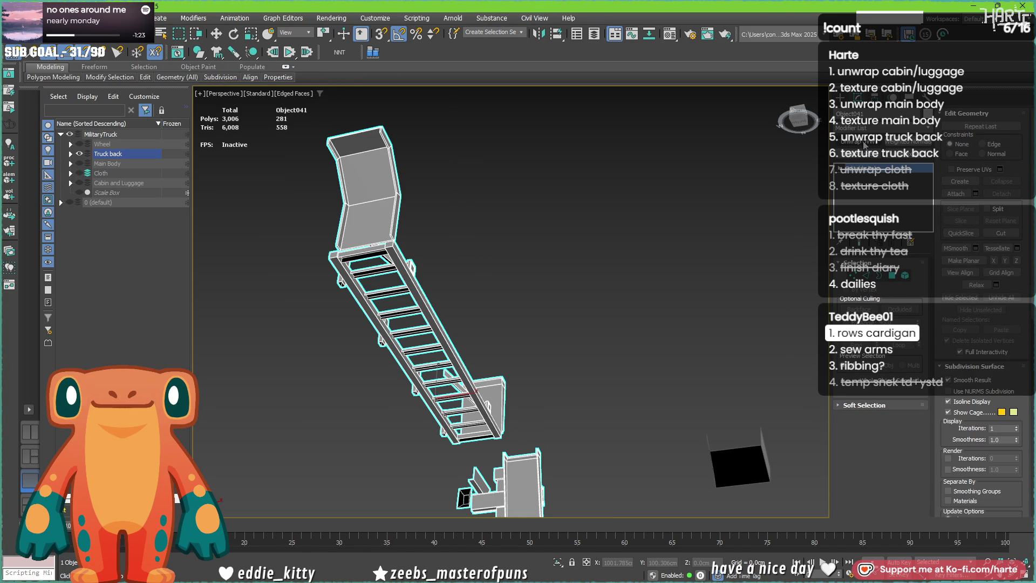
key(u)
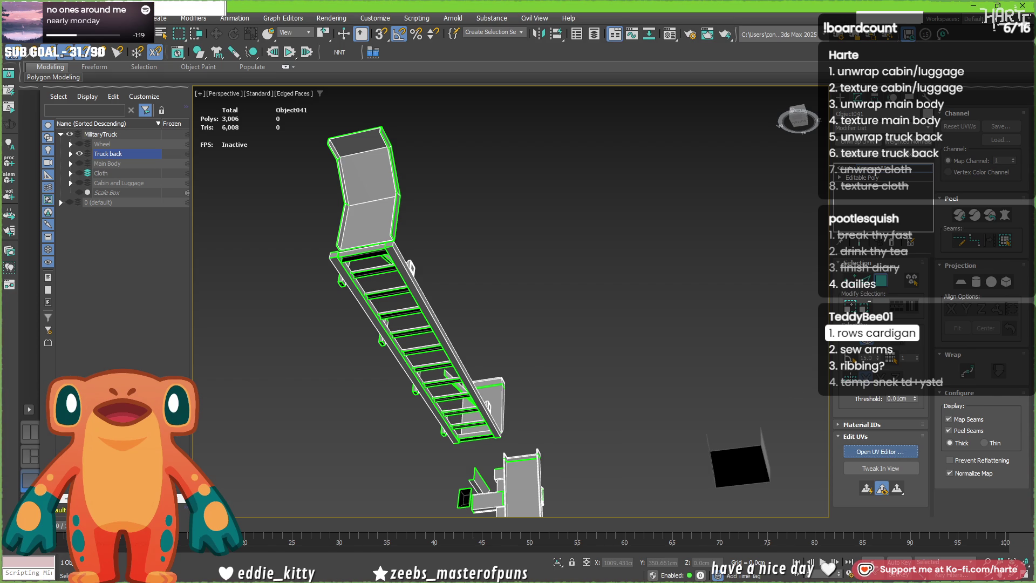
- Reposition the ladder's two end-face UV islands up-right and nudge them down in the UV layout
click(881, 451)
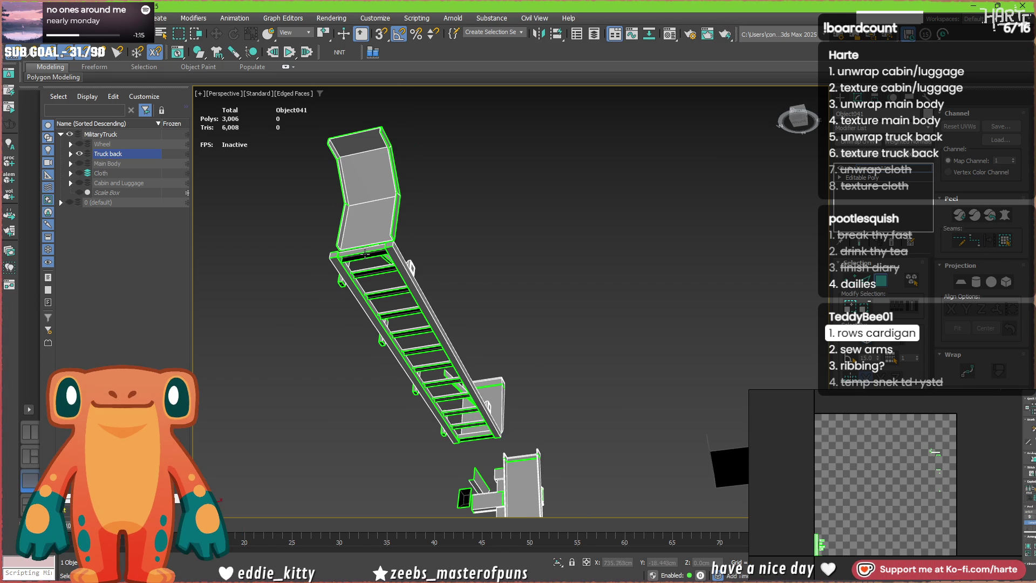
scroll(364, 253, up, 2)
scroll(818, 559, up, 5)
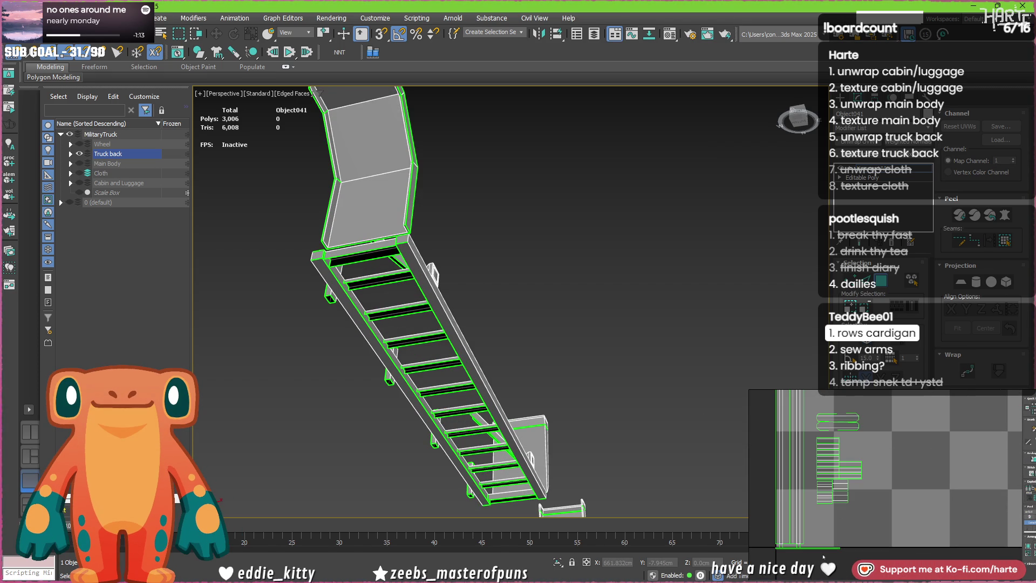
click(819, 536)
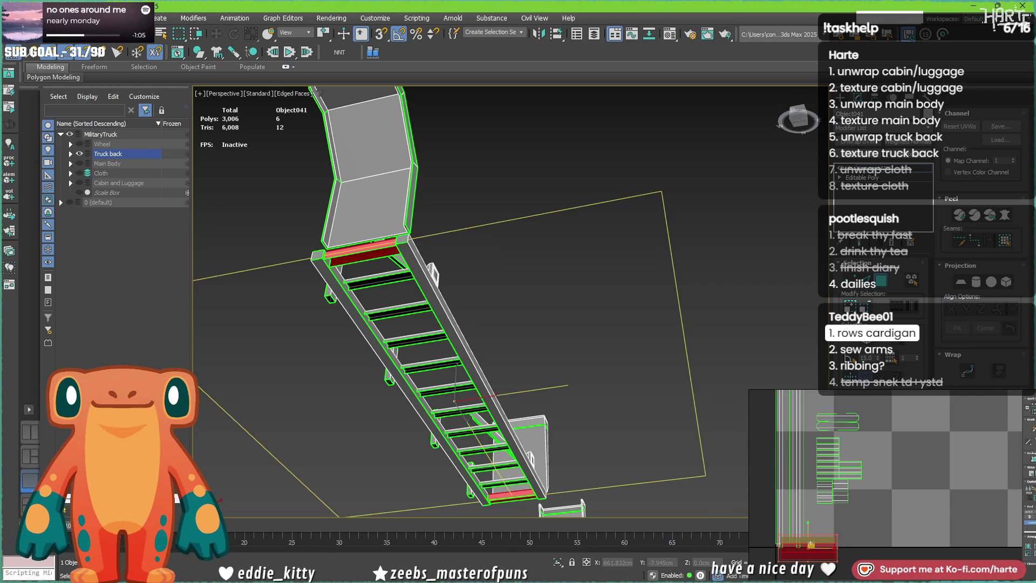
drag(810, 544, 858, 509)
click(855, 520)
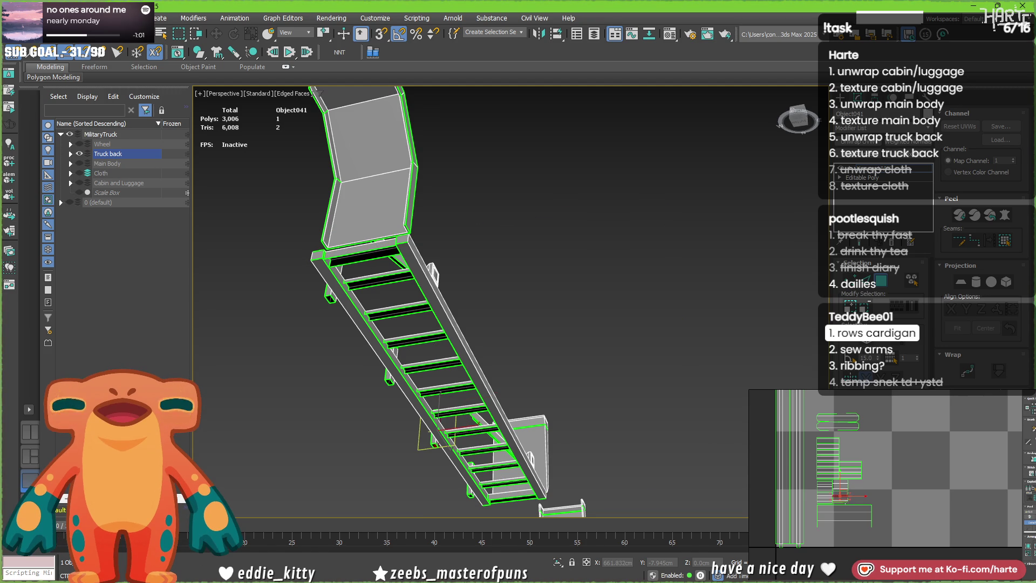
drag(846, 513, 845, 531)
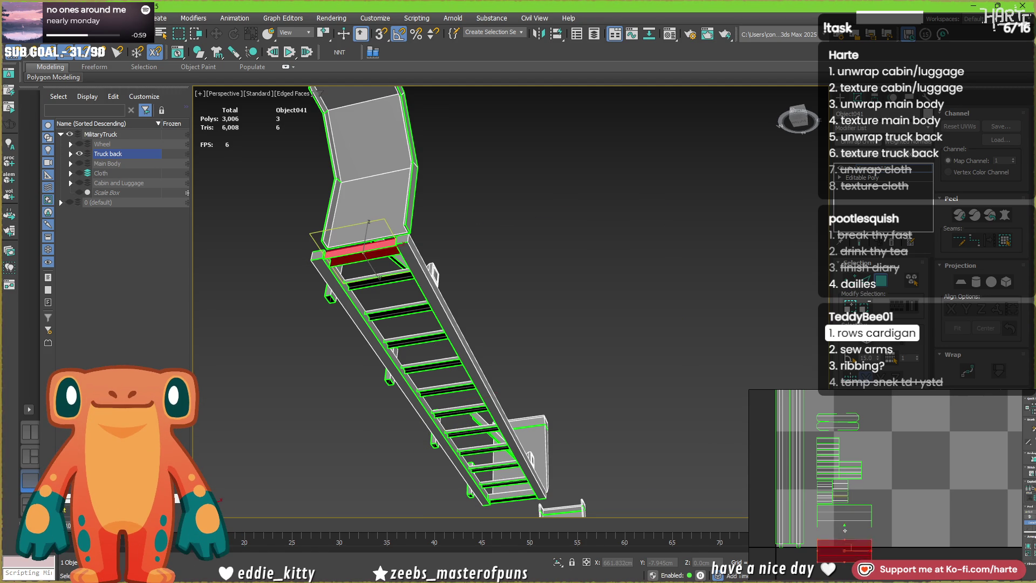
ctrl+click(846, 519)
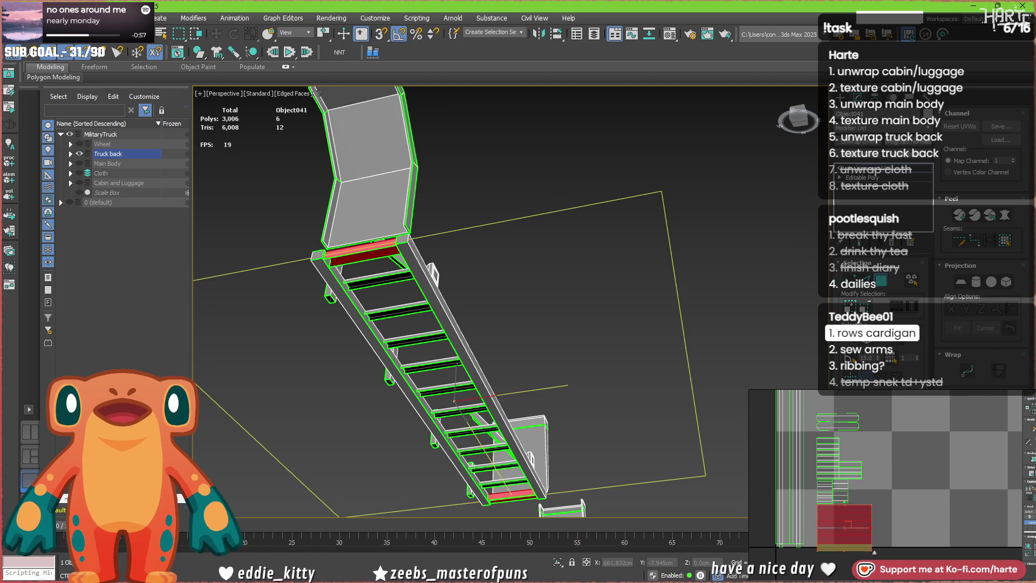
scroll(842, 486, down, 2)
- Grow the selection to the whole ladder and bring its UV island into view
key(ctrl+a)
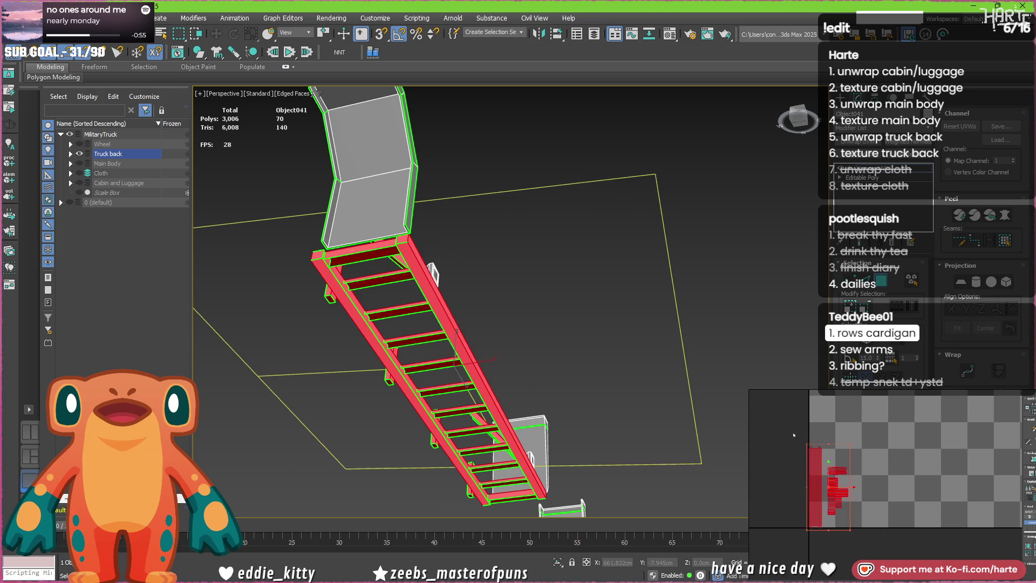
scroll(798, 445, down, 3)
middle_drag(802, 453, 839, 490)
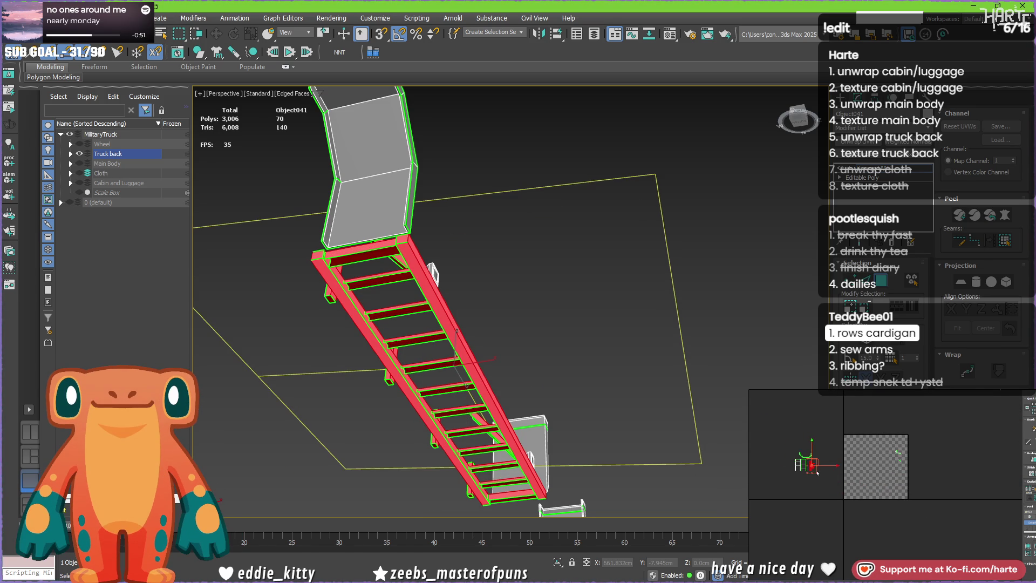
scroll(549, 291, down, 2)
scroll(550, 293, down, 2)
scroll(550, 292, down, 3)
alt+middle_drag(550, 293, 541, 334)
scroll(543, 324, up, 3)
alt+middle_drag(629, 326, 486, 243)
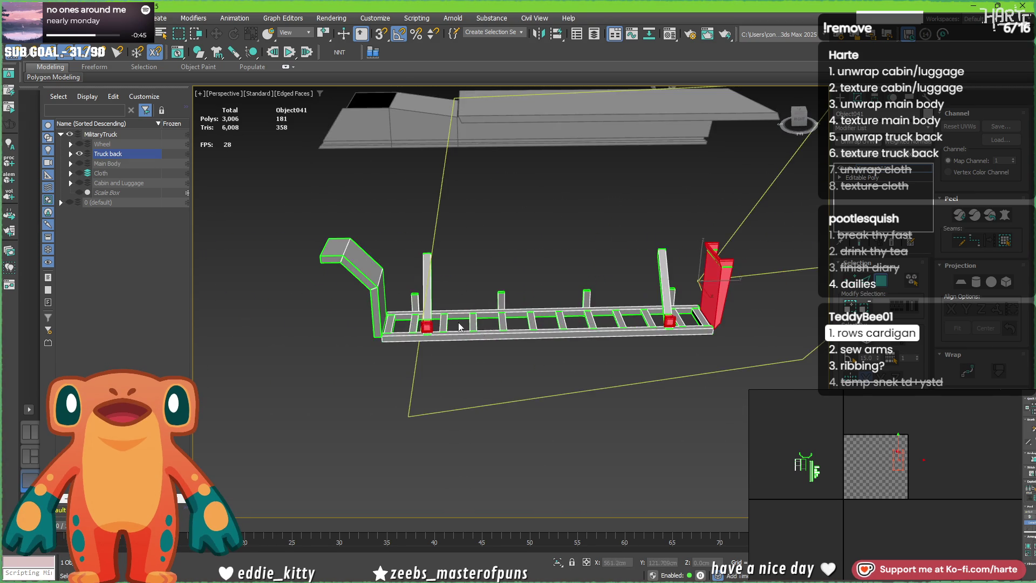
scroll(443, 138, down, 3)
scroll(432, 333, up, 2)
scroll(434, 323, down, 2)
scroll(433, 323, up, 3)
scroll(379, 334, up, 2)
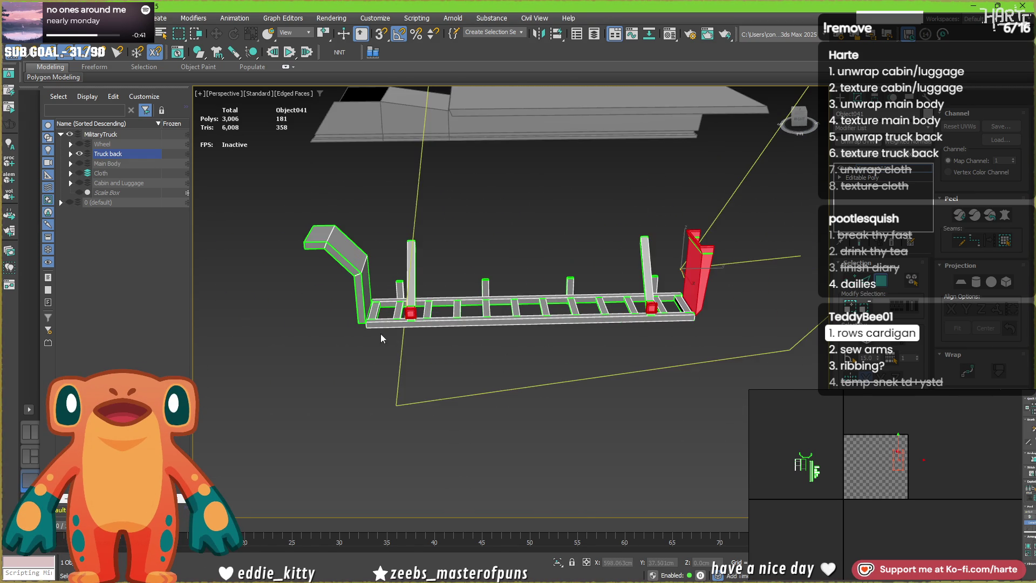
- Frame the view on the red box and select its inner face
key(z)
alt+middle_drag(380, 334, 421, 267)
mouse_move(486, 324)
middle_down()
mouse_move(384, 289)
mouse_move(428, 302)
middle_up()
scroll(428, 302, up, 3)
click(437, 299)
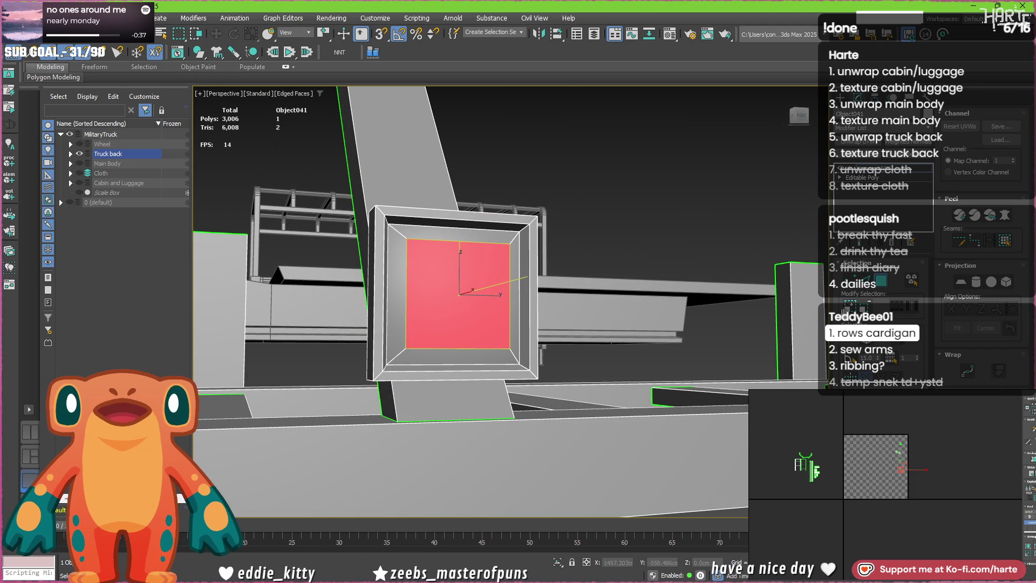
scroll(631, 281, down, 3)
- Inspect the truck back from the side and select a single red box face
mouse_move(572, 300)
alt+middle_down()
mouse_move(560, 325)
mouse_move(476, 316)
alt+middle_up()
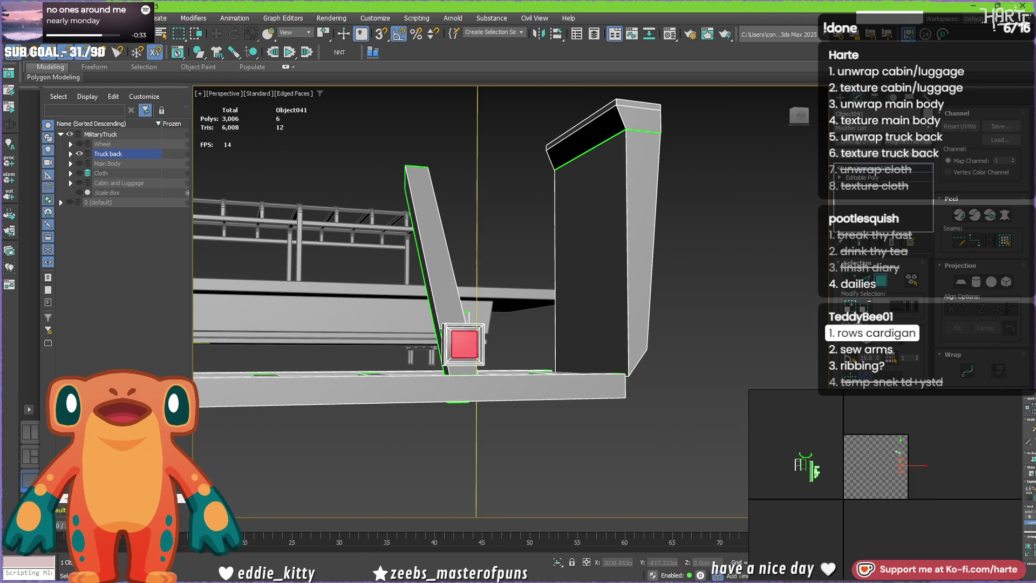
scroll(467, 314, down, 3)
alt+middle_drag(382, 298, 361, 367)
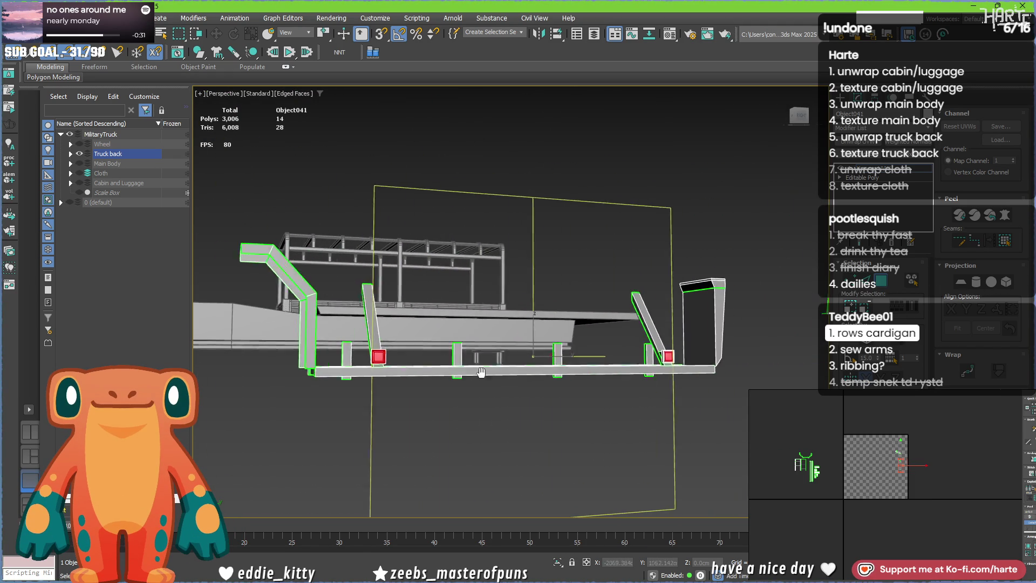
scroll(360, 367, up, 5)
click(267, 291)
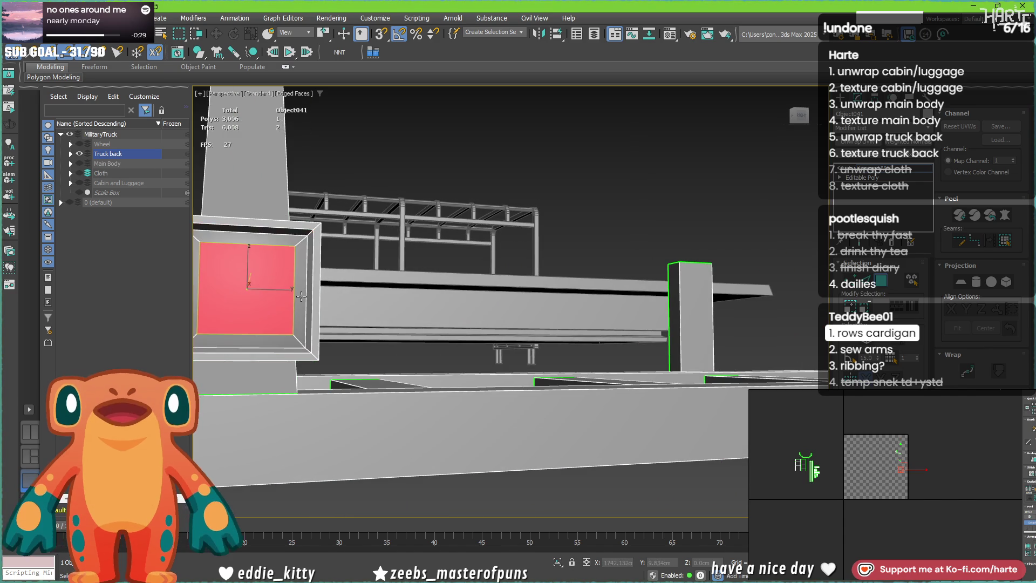
scroll(422, 350, down, 5)
scroll(422, 350, up, 2)
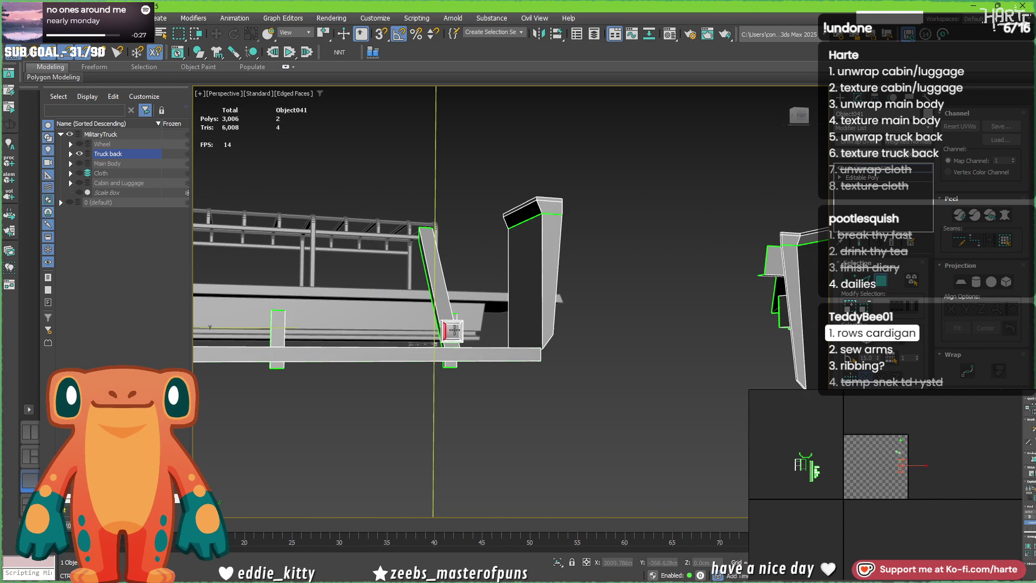
alt+middle_drag(202, 312, 494, 331)
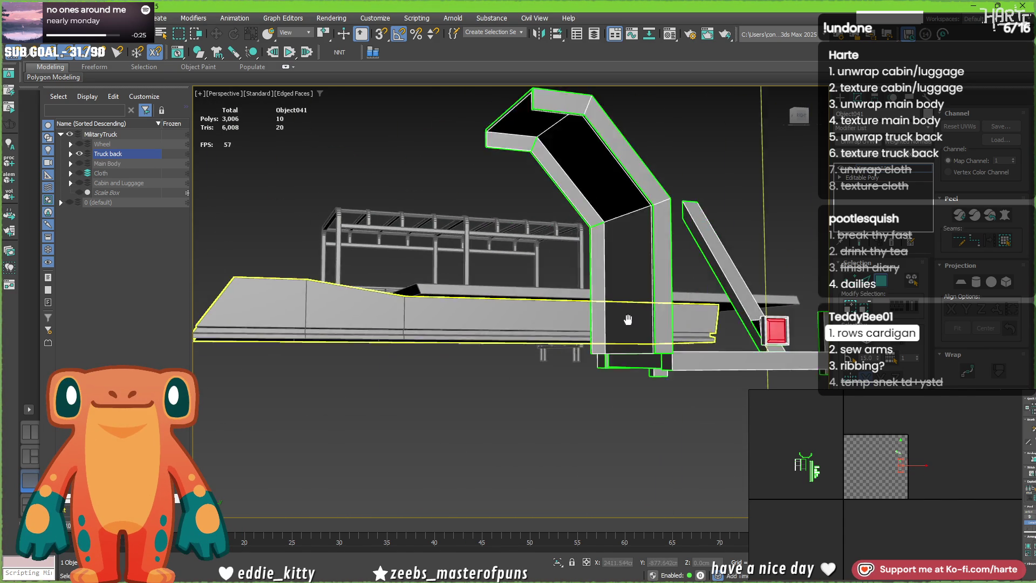
scroll(868, 502, up, 2)
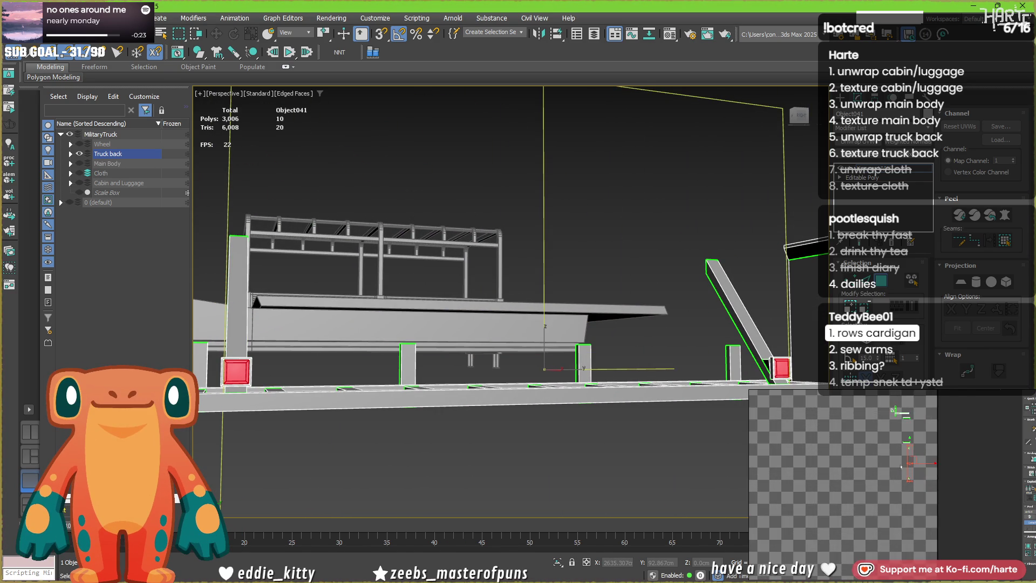
scroll(842, 478, up, 2)
scroll(810, 453, up, 1)
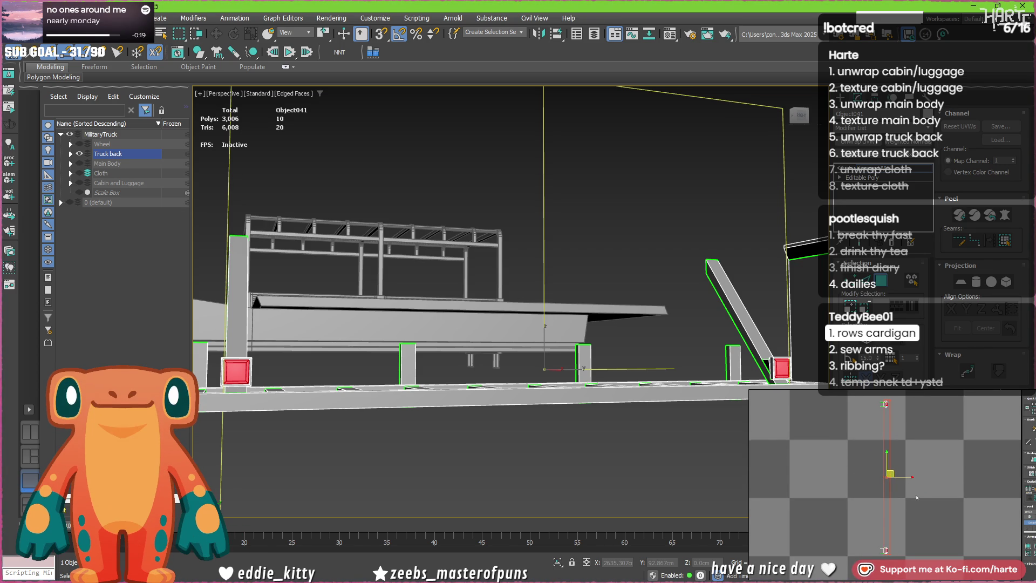
scroll(915, 498, down, 2)
scroll(939, 519, down, 3)
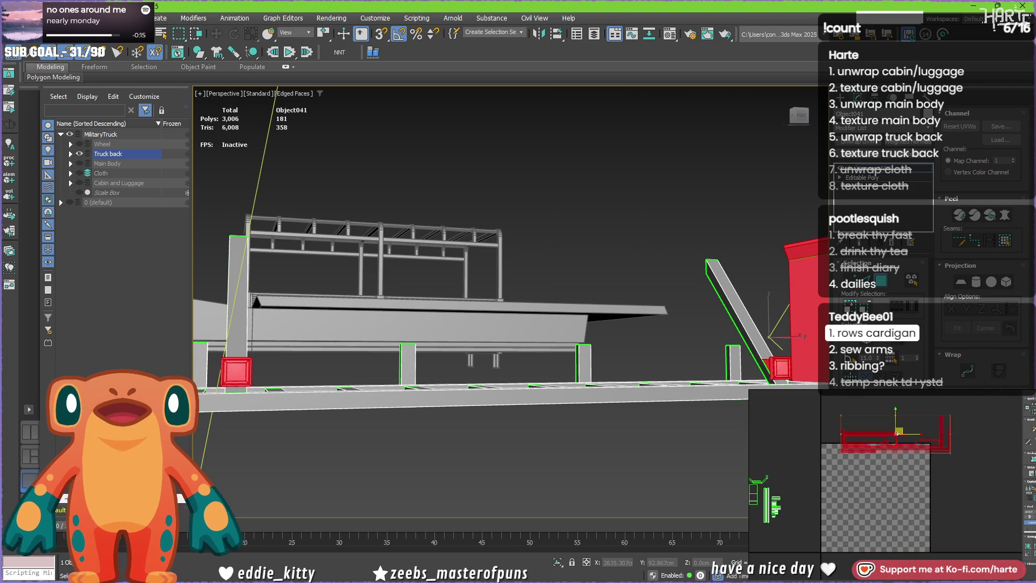
- Select both red box faces and flatten them into a large UV shell
click(548, 243)
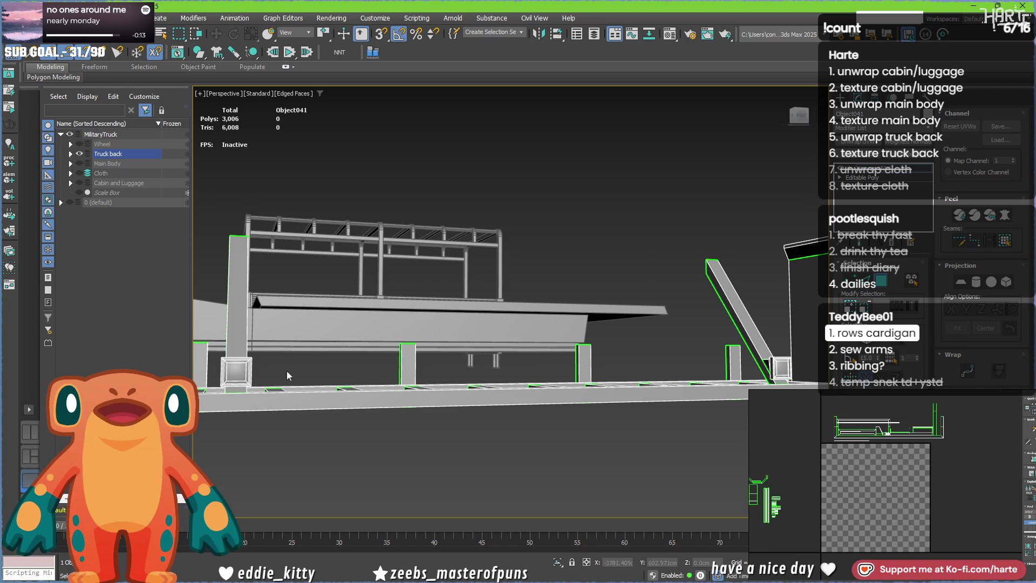
ctrl+click(781, 369)
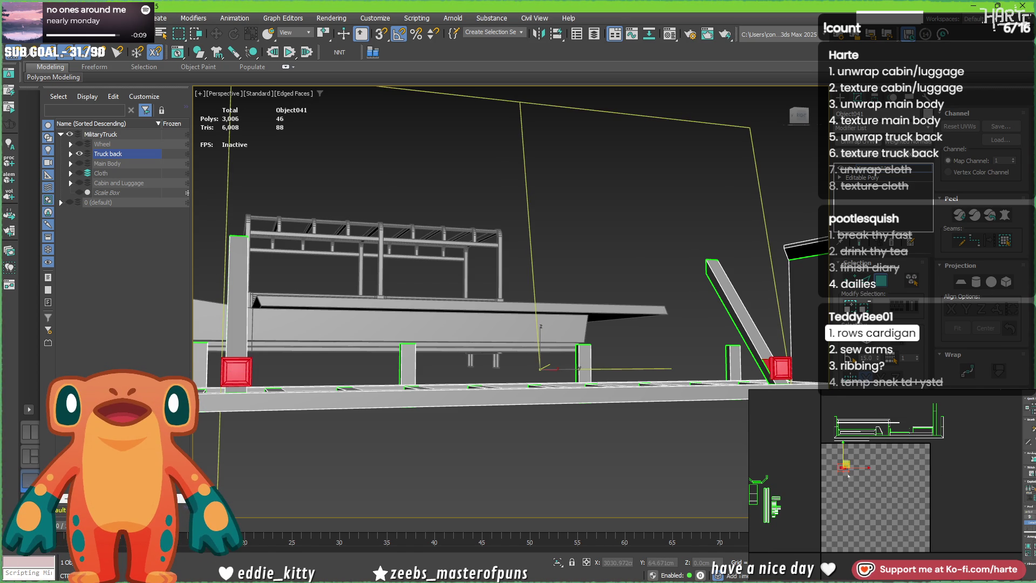
drag(849, 471, 920, 522)
click(921, 527)
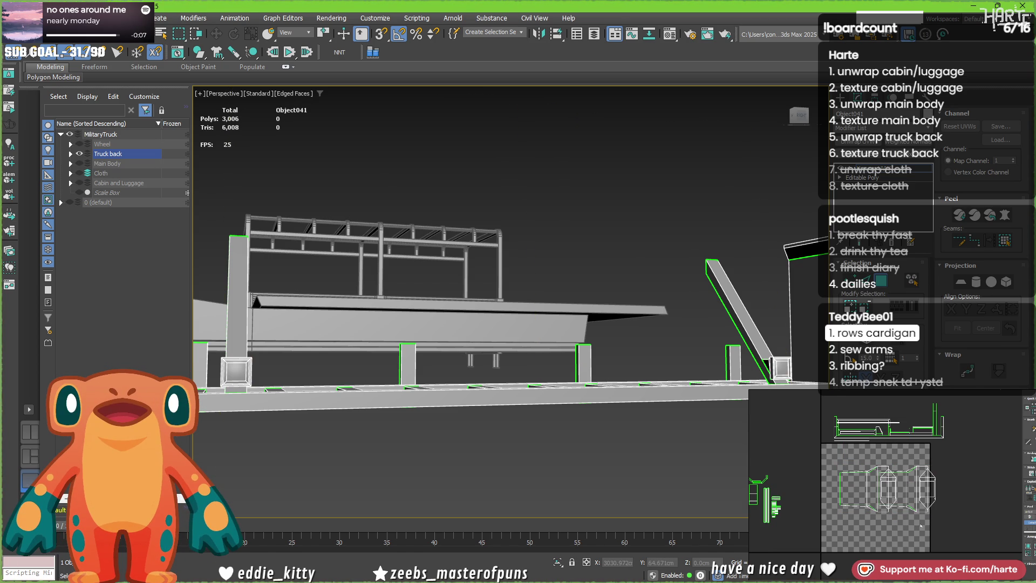
- Shift the new UV face groups leftward beside the checker map
click(873, 486)
drag(850, 486, 817, 487)
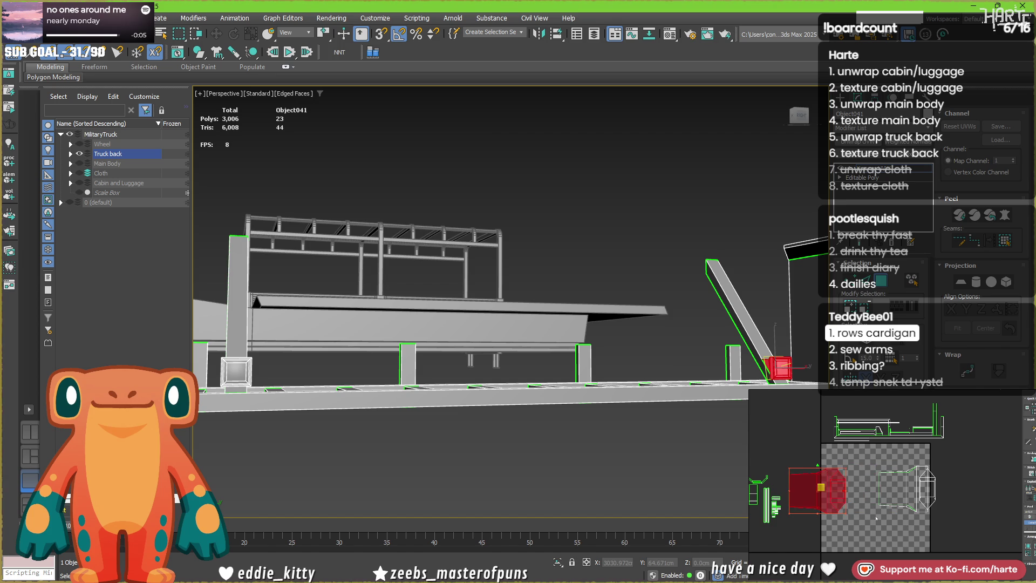
click(936, 496)
drag(913, 486, 884, 488)
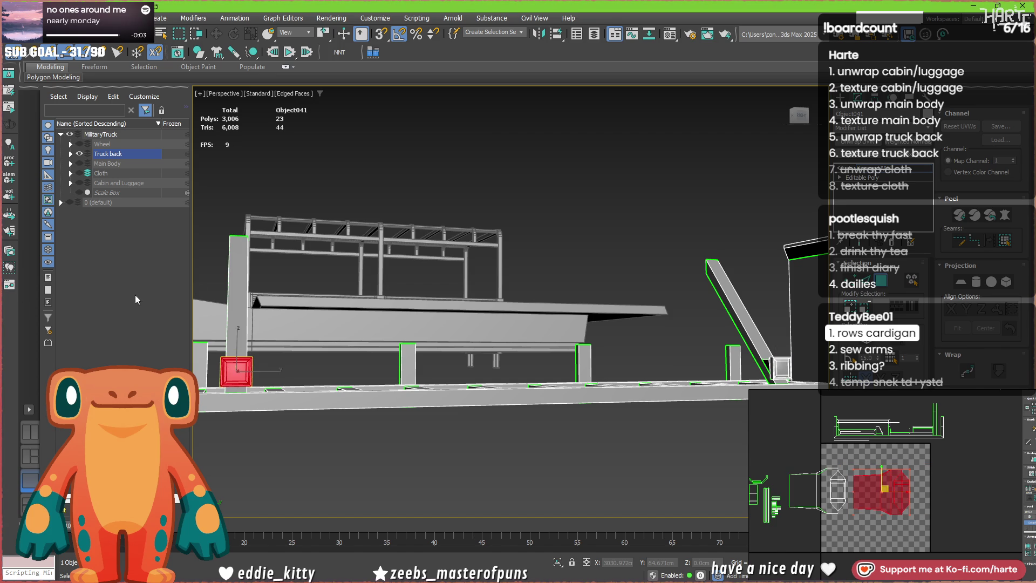
- Reselect one face on each box and grow the selection to the whole boxes with their rims
click(235, 370)
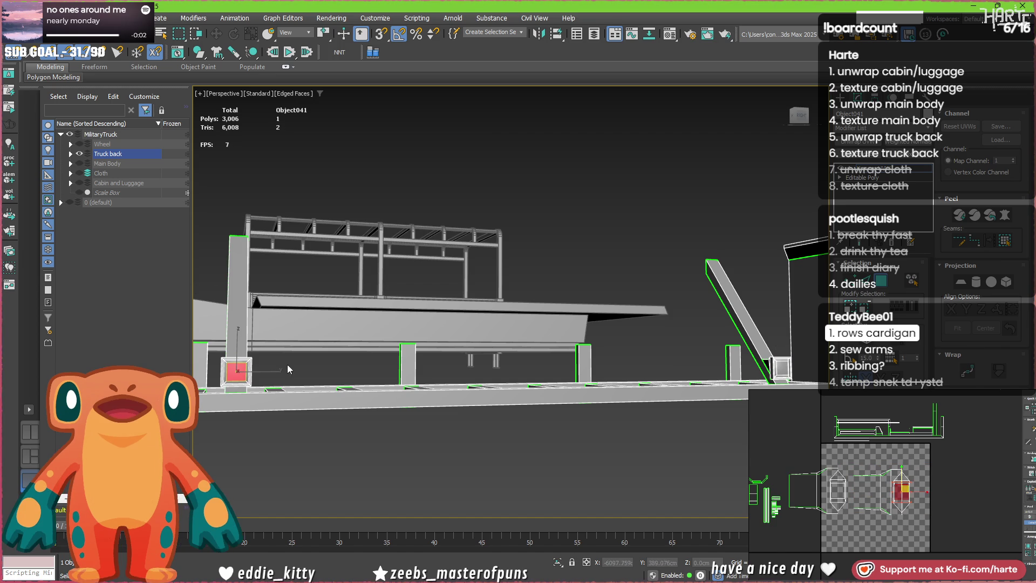
ctrl+click(782, 370)
key(ctrl+Page_Up)
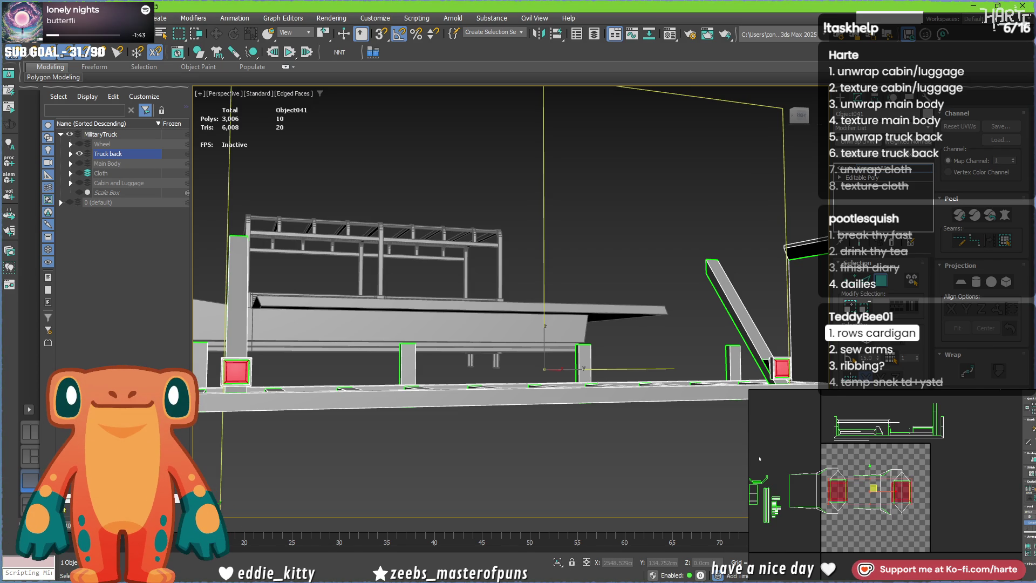
click(792, 437)
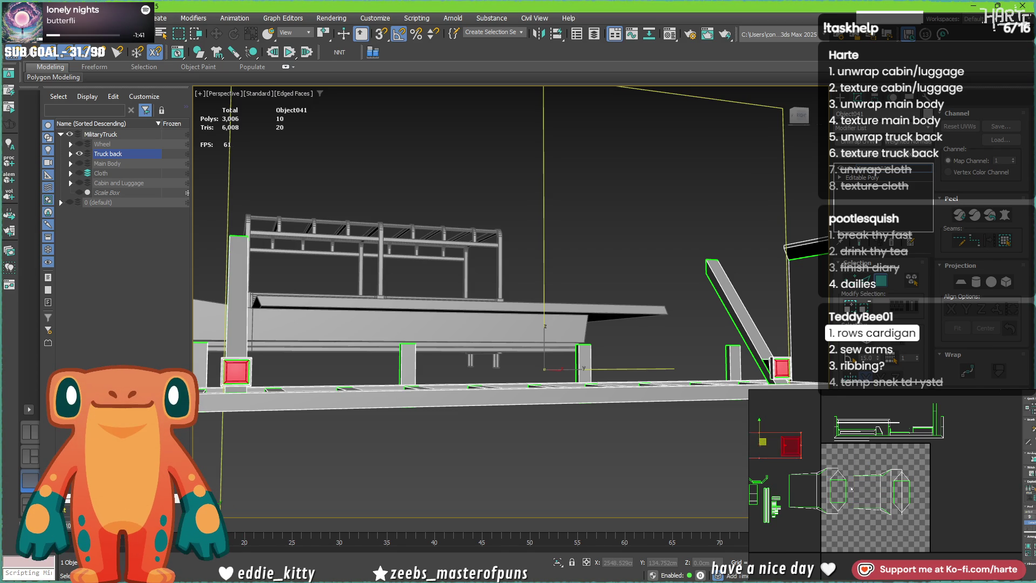
middle_drag(784, 460, 845, 458)
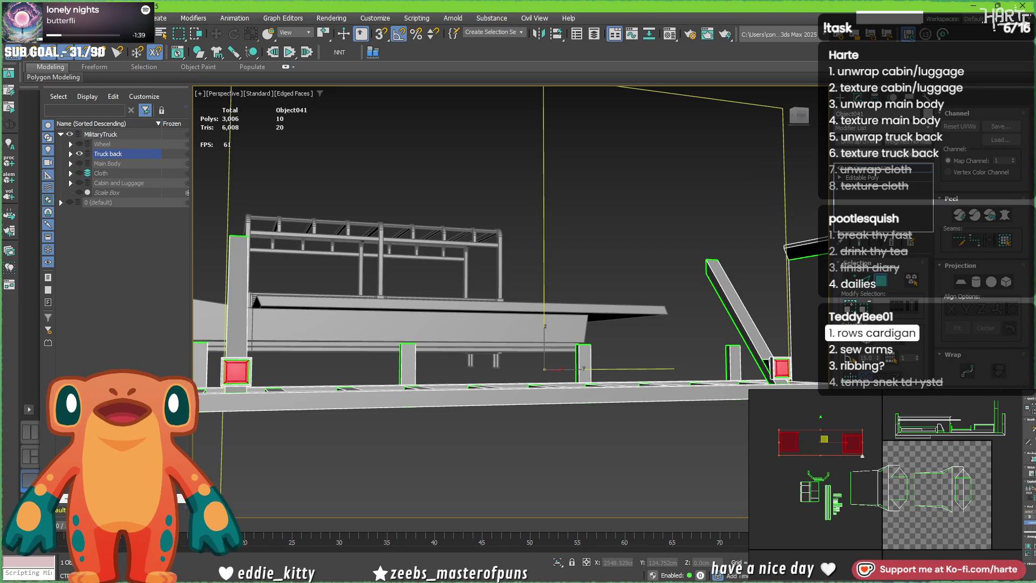
scroll(798, 434, down, 2)
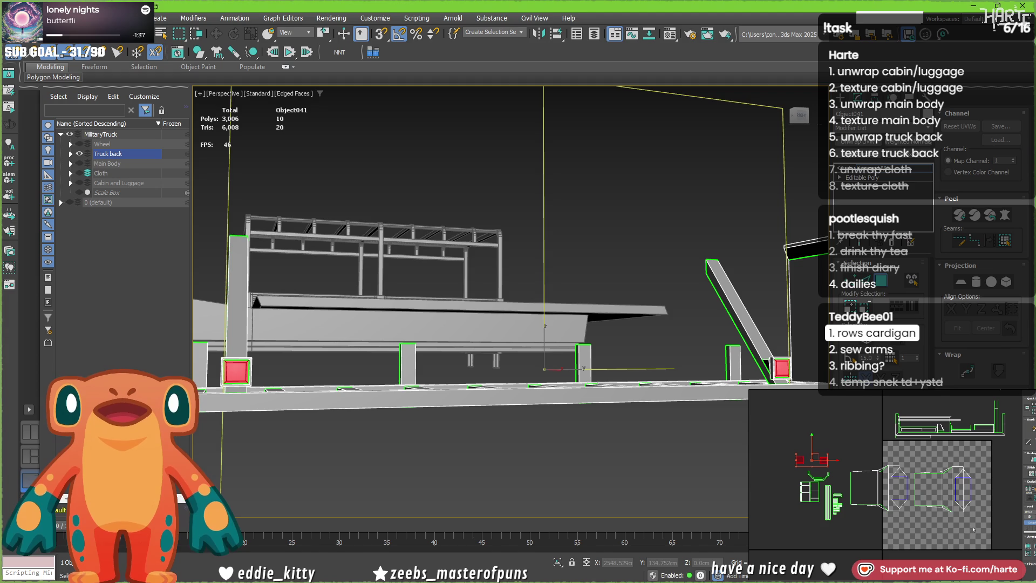
key(ctrl+a)
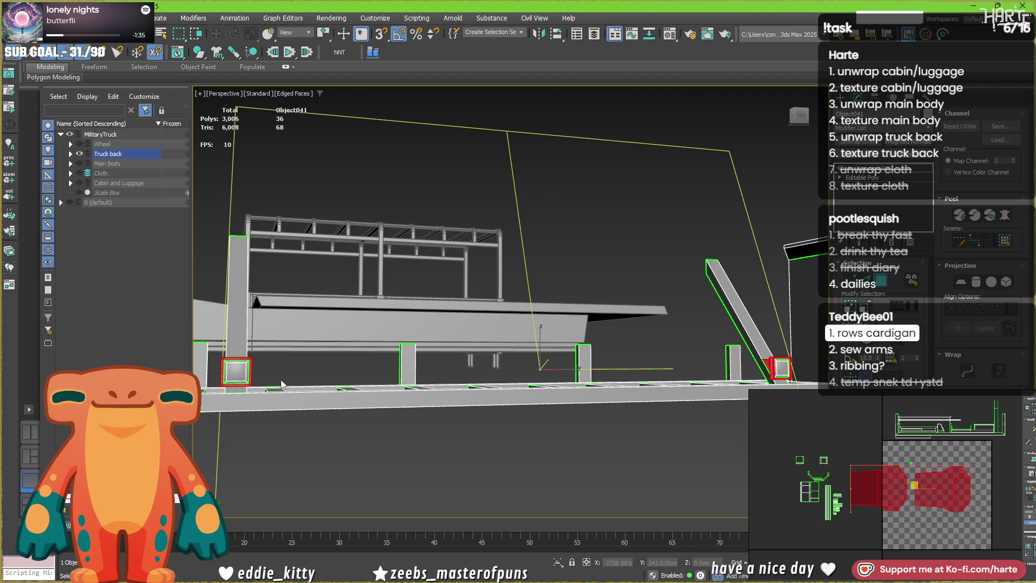
alt+middle_drag(271, 375, 317, 394)
scroll(349, 441, up, 3)
scroll(356, 453, up, 3)
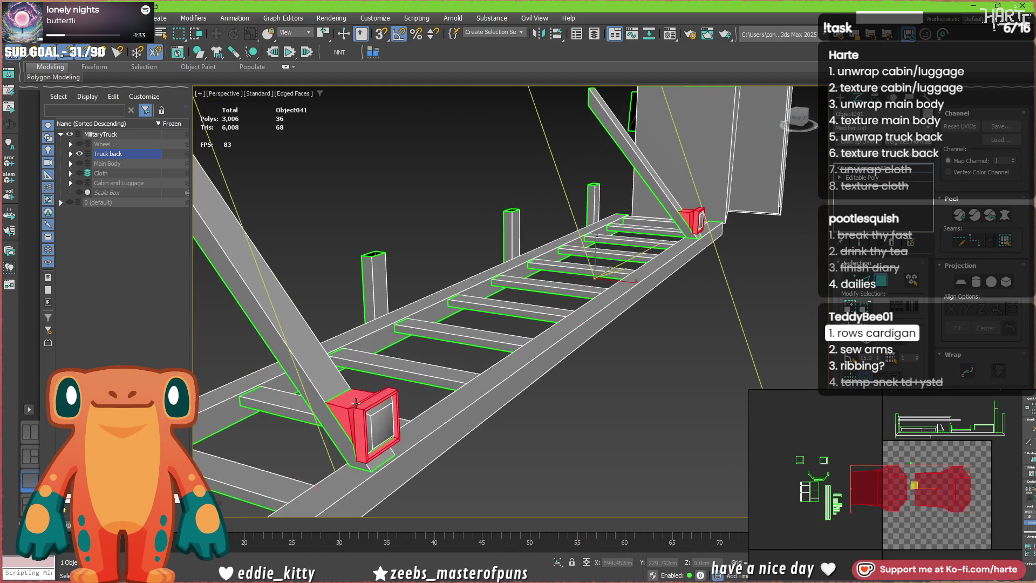
- Clear the faces and inspect the square box head-on to find its diagonal corner edges
key(ctrl+d)
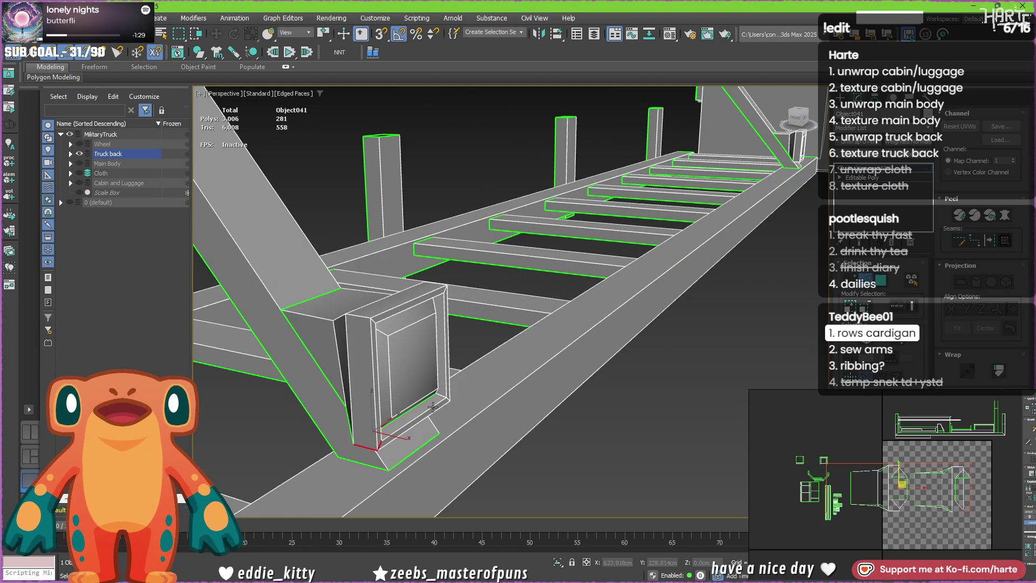
alt+middle_drag(450, 424, 346, 379)
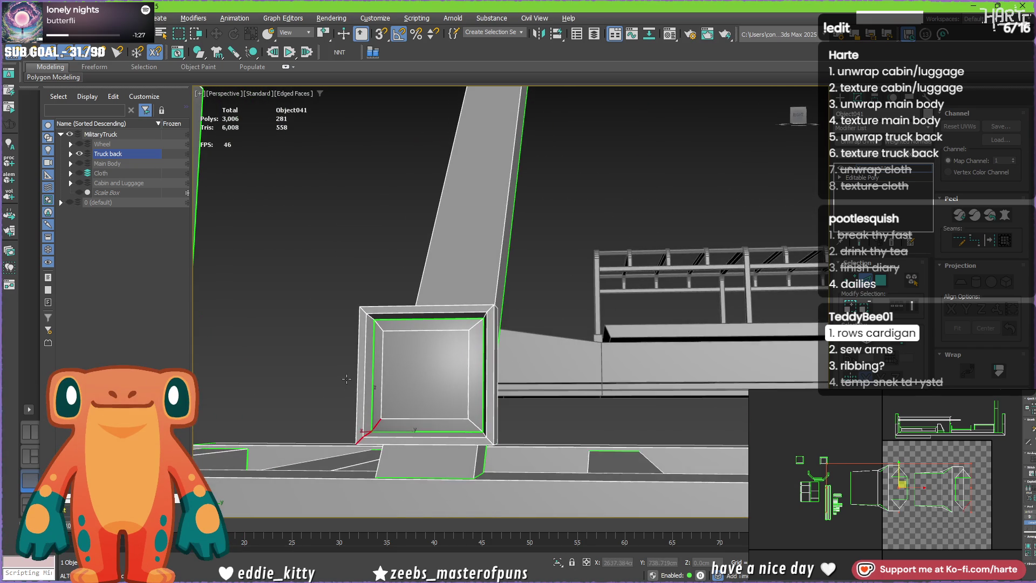
click(490, 309)
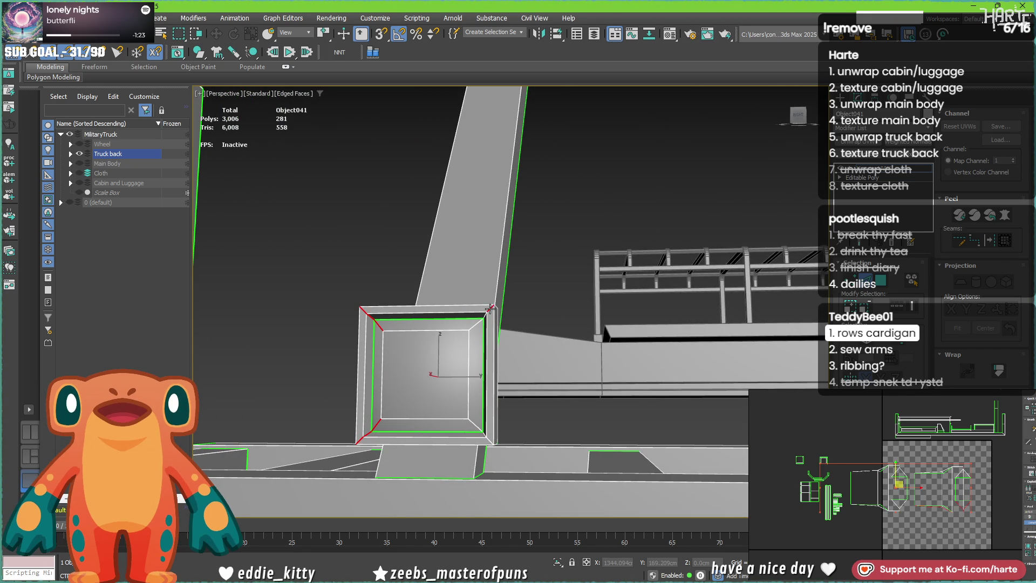
mouse_move(490, 439)
alt+middle_down()
mouse_move(473, 445)
mouse_move(556, 465)
alt+middle_up()
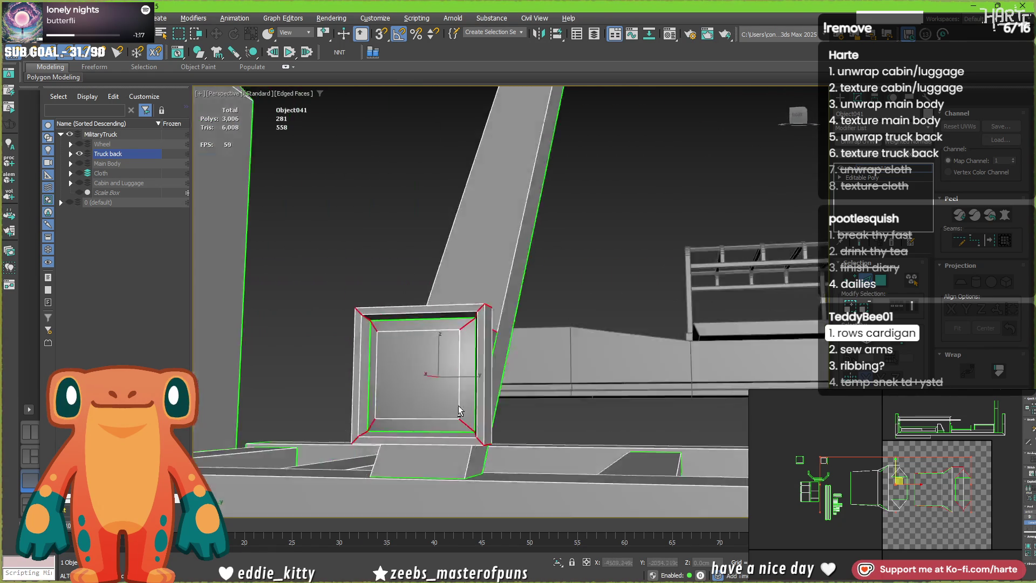
alt+middle_drag(556, 465, 519, 421)
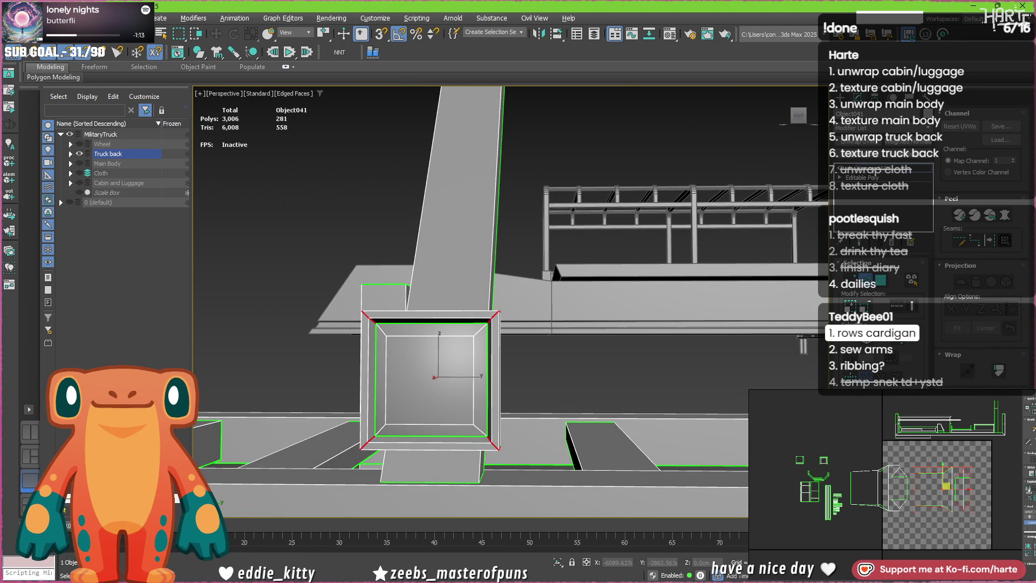
scroll(486, 340, down, 5)
alt+middle_drag(526, 348, 639, 353)
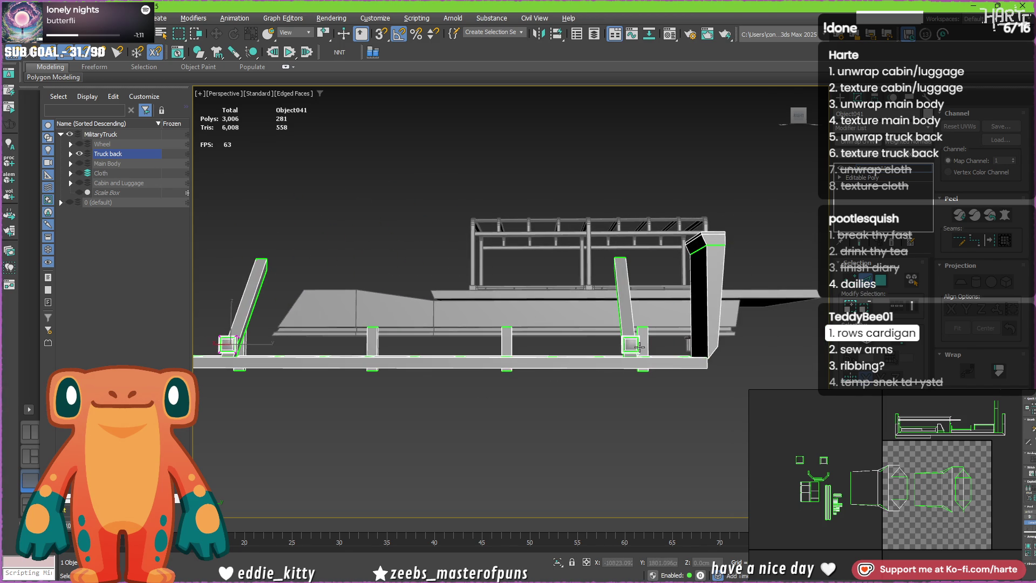
scroll(639, 353, up, 3)
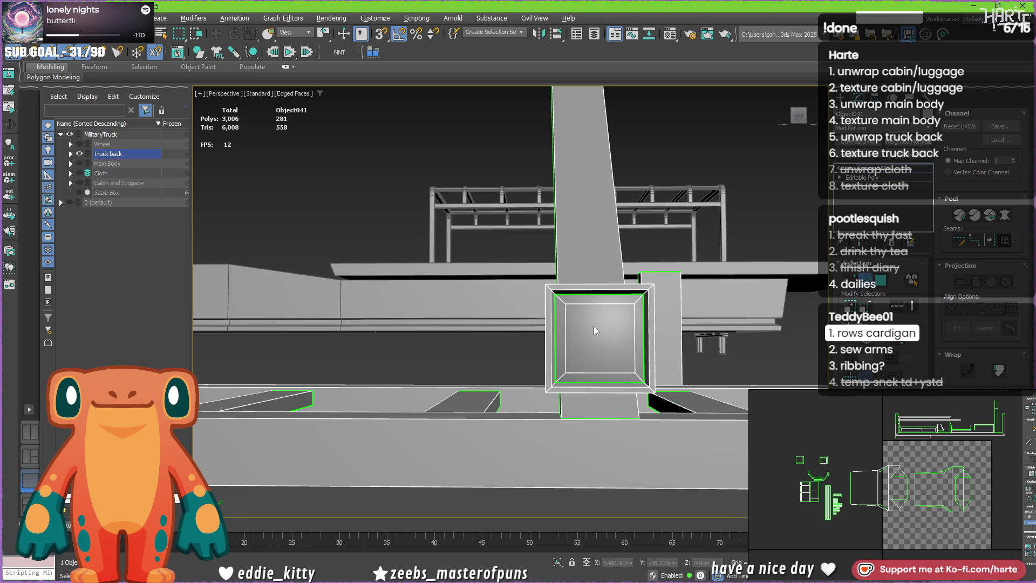
scroll(543, 297, up, 2)
- Select the four diagonal corner edges and convert them to the frame's bevel faces
click(543, 287)
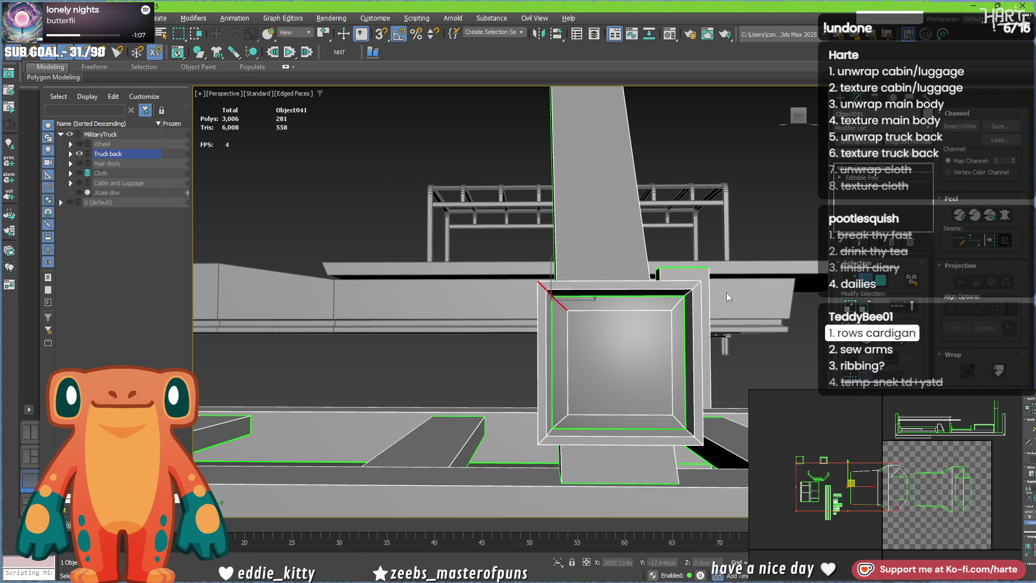
ctrl+click(693, 288)
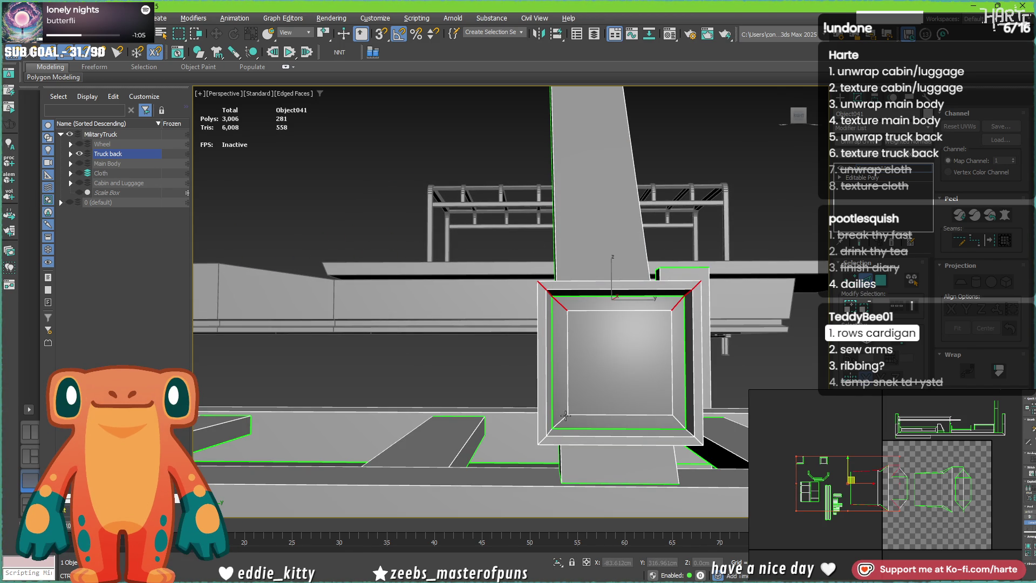
ctrl+click(557, 420)
ctrl+click(682, 414)
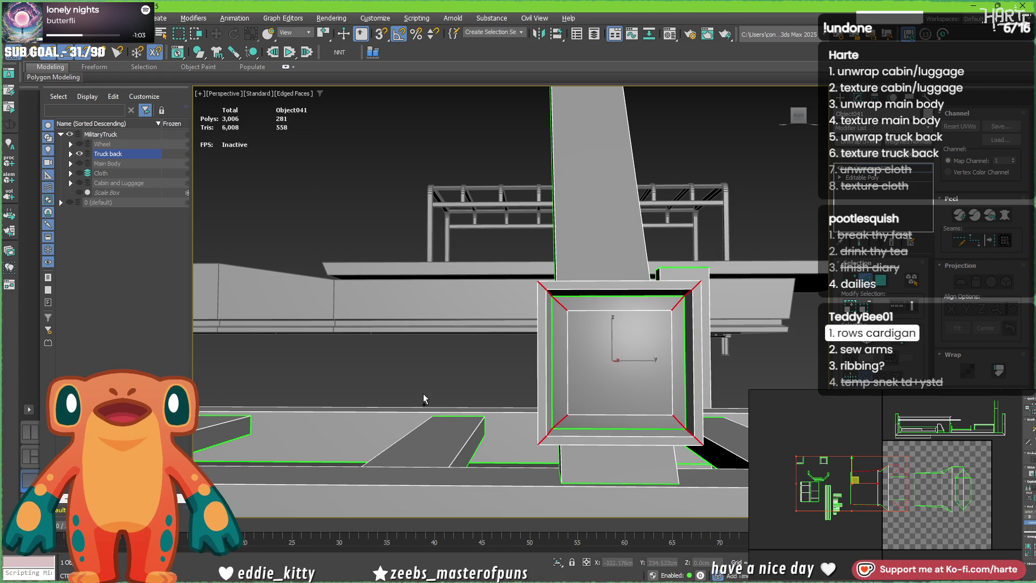
drag(786, 438, 851, 445)
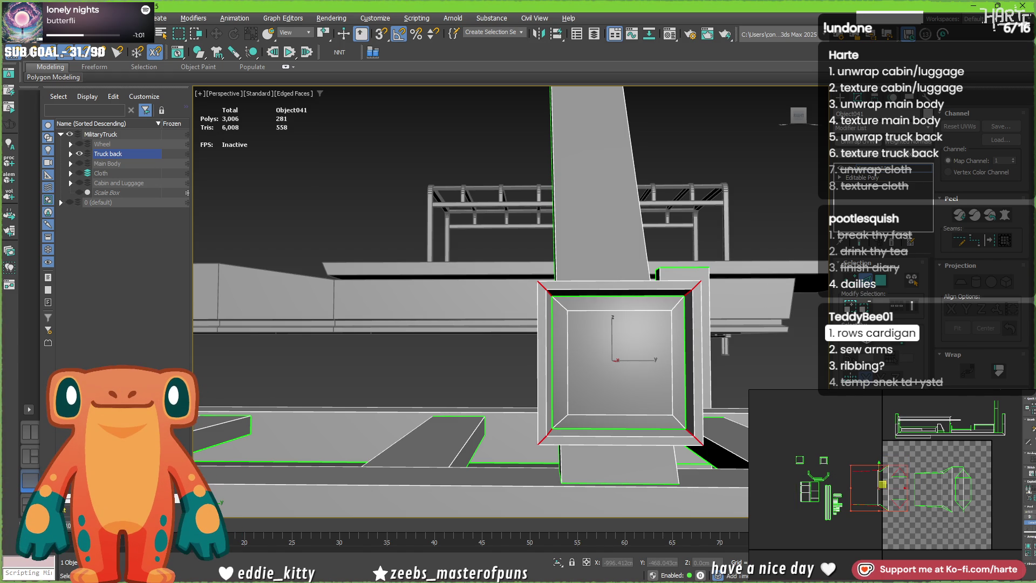
key(3)
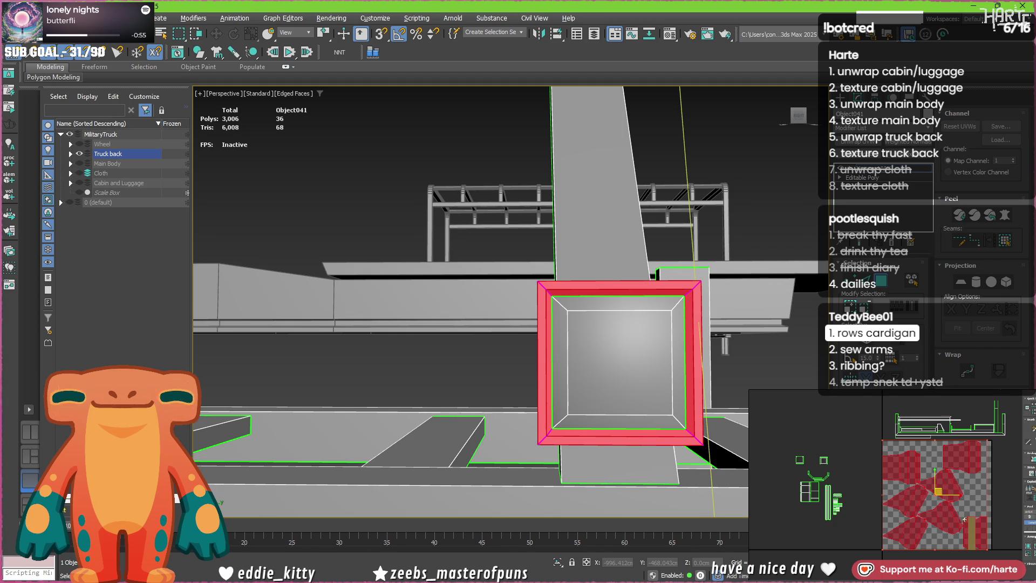
scroll(939, 509, up, 2)
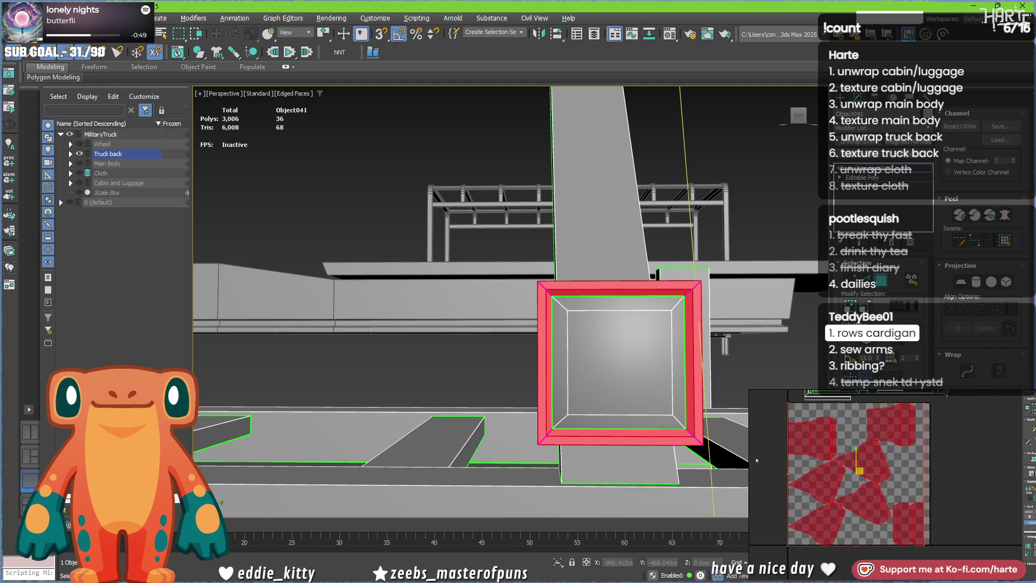
- Select a frame face and grow it to the whole frame border
click(942, 476)
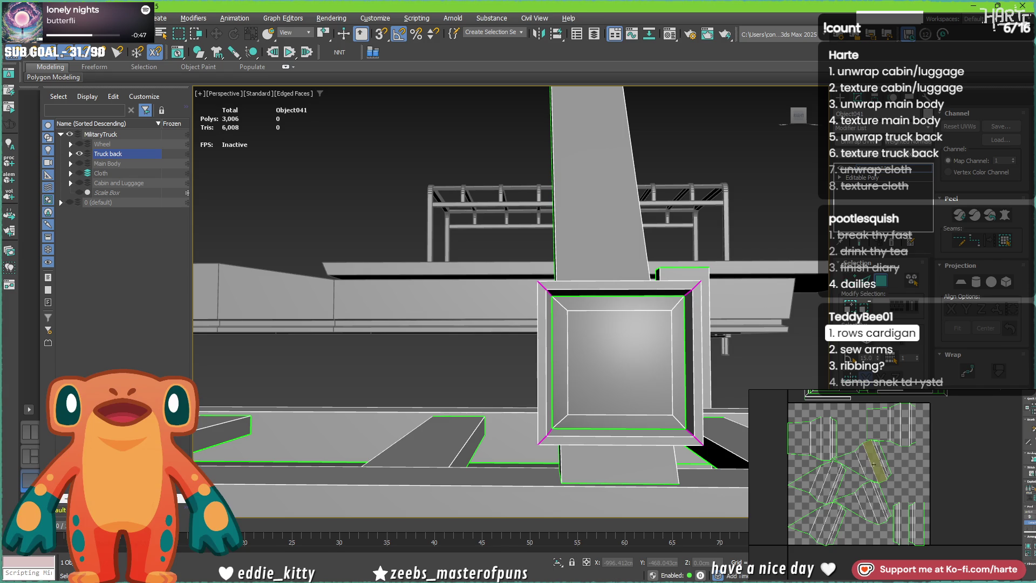
click(544, 364)
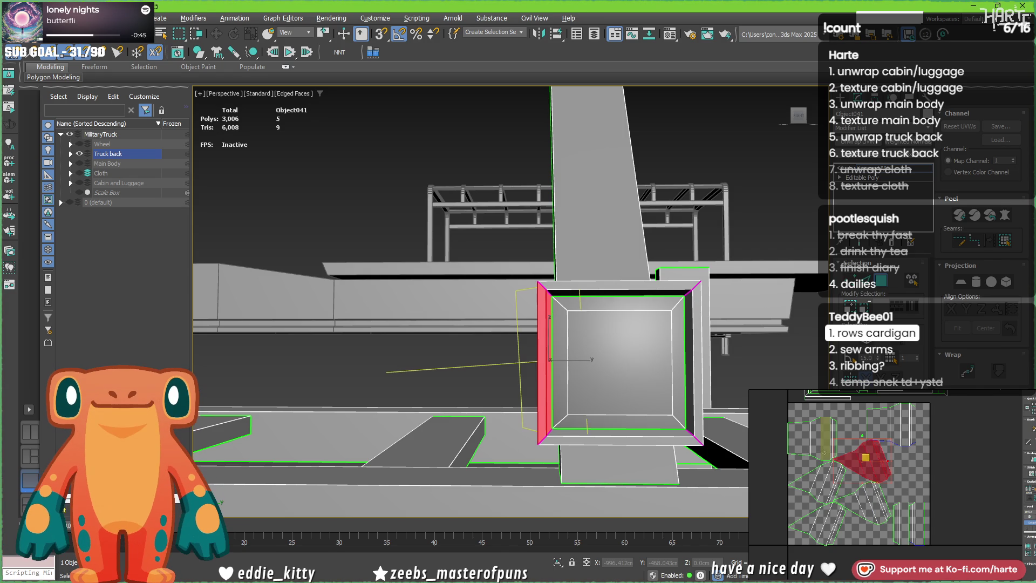
scroll(861, 482, up, 2)
click(894, 431)
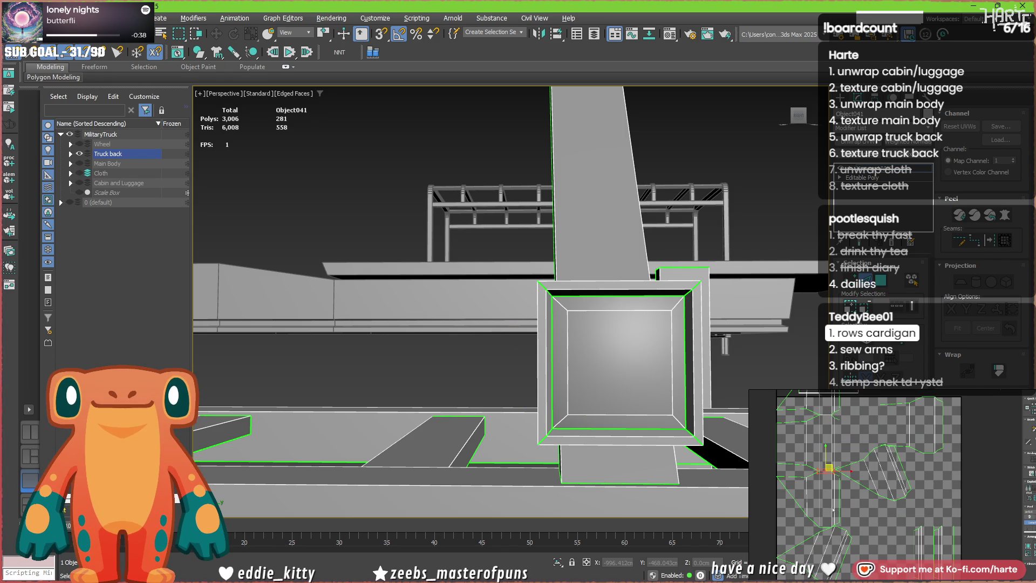
scroll(834, 477, up, 1)
scroll(834, 476, down, 2)
scroll(830, 479, down, 1)
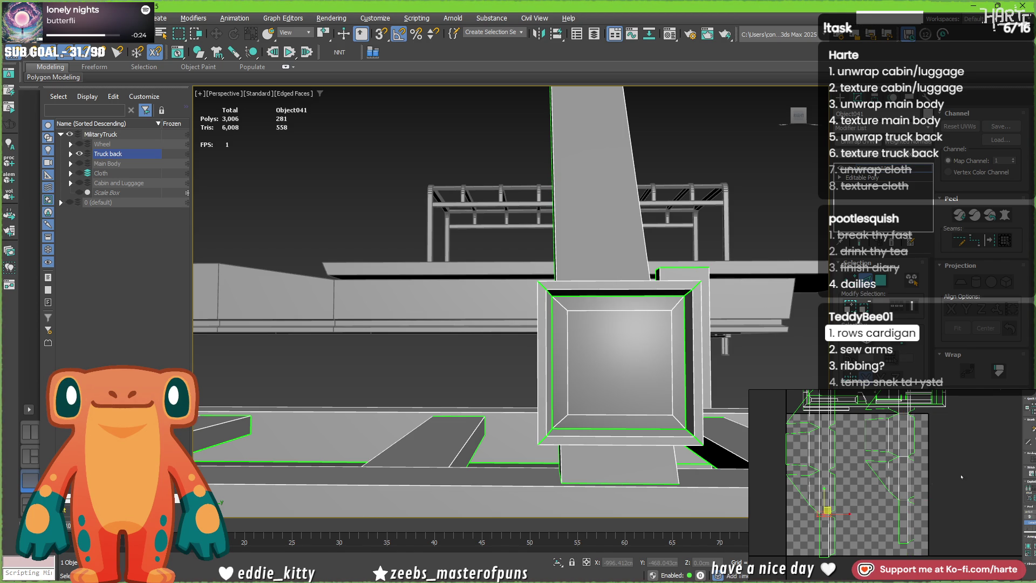
click(877, 475)
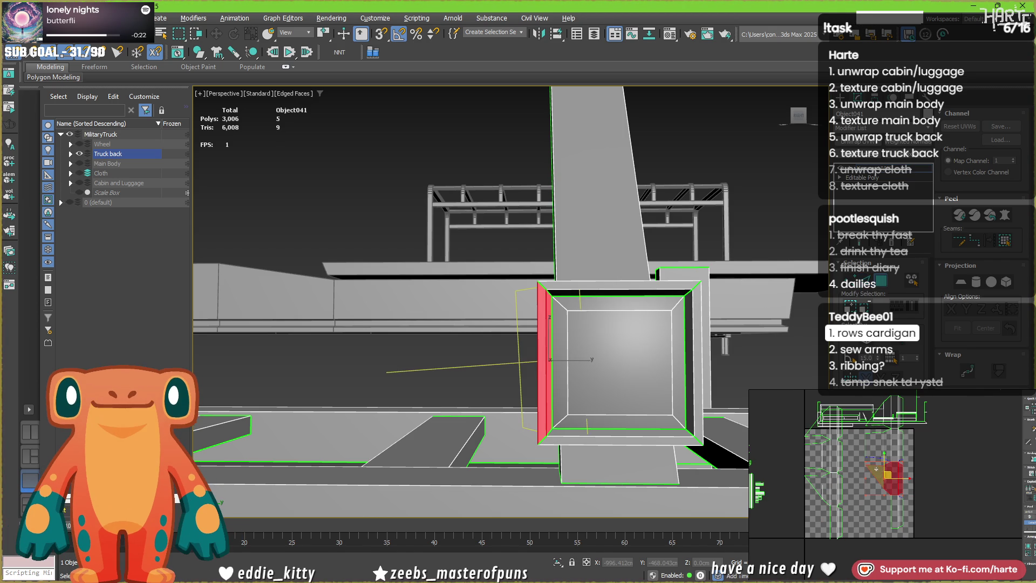
double_click(876, 467)
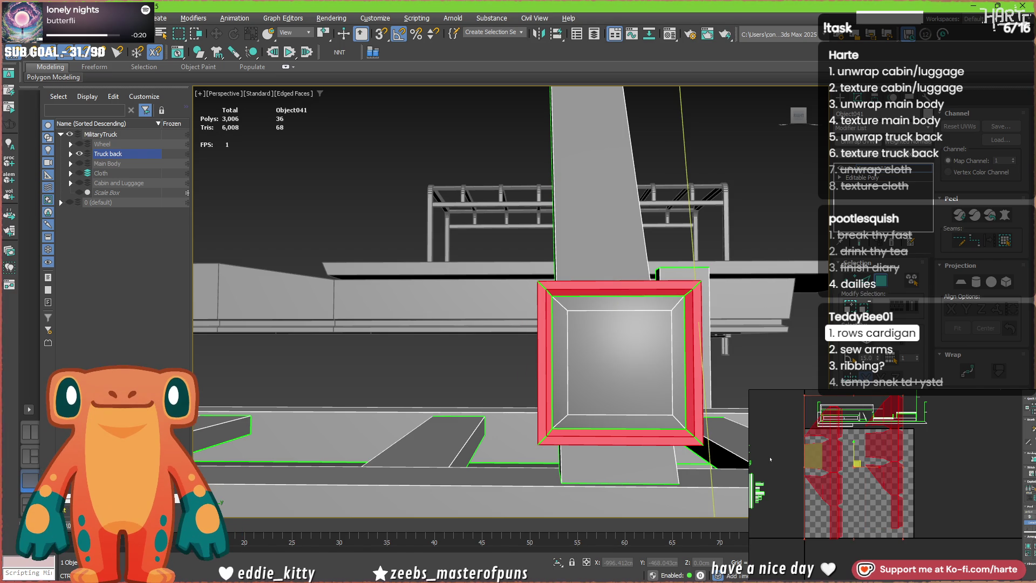
- Reselect the frame border and move its UV island up-left, then pick a small piece of the left island
click(814, 453)
double_click(848, 498)
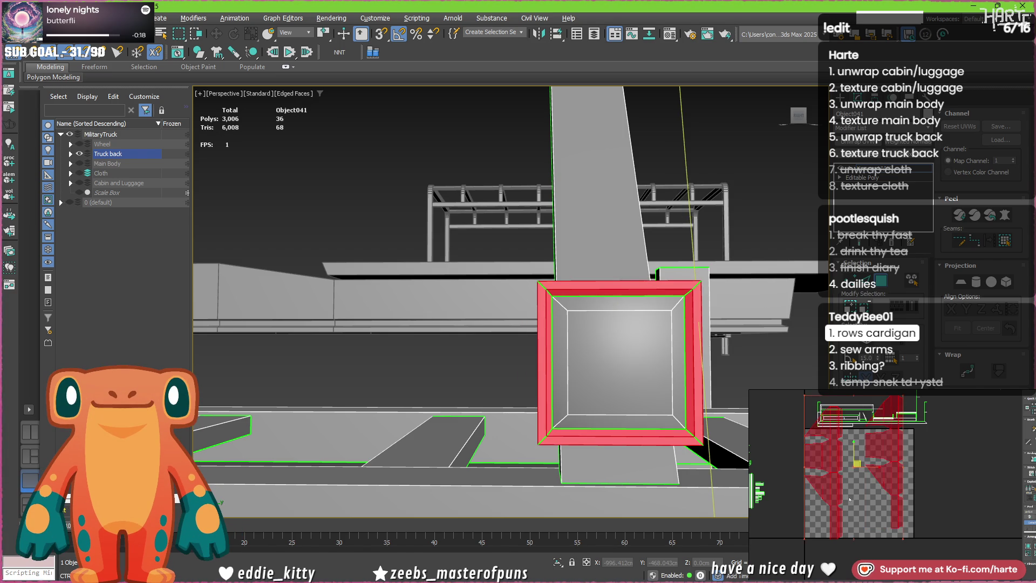
scroll(889, 434, down, 3)
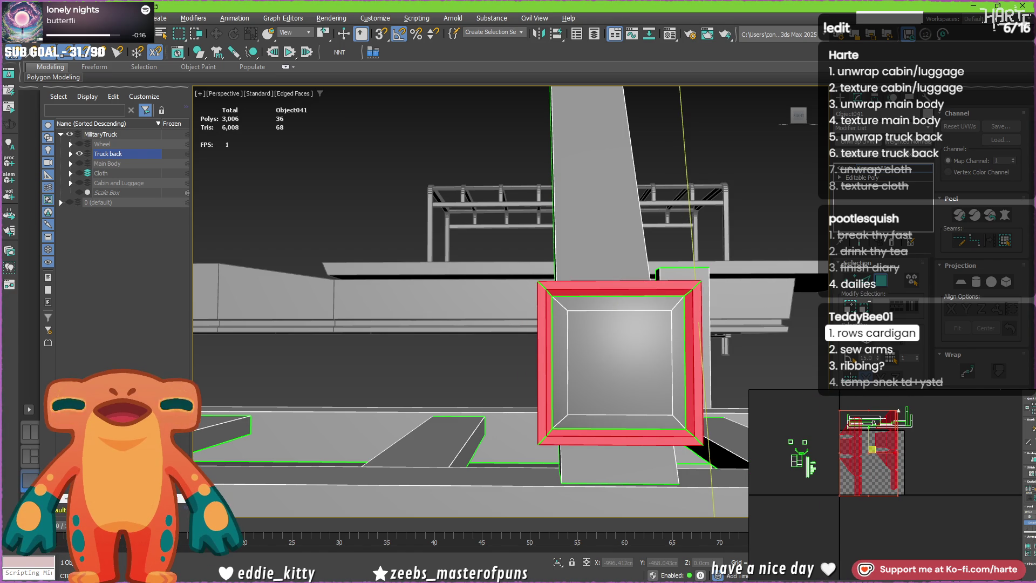
drag(810, 448, 790, 421)
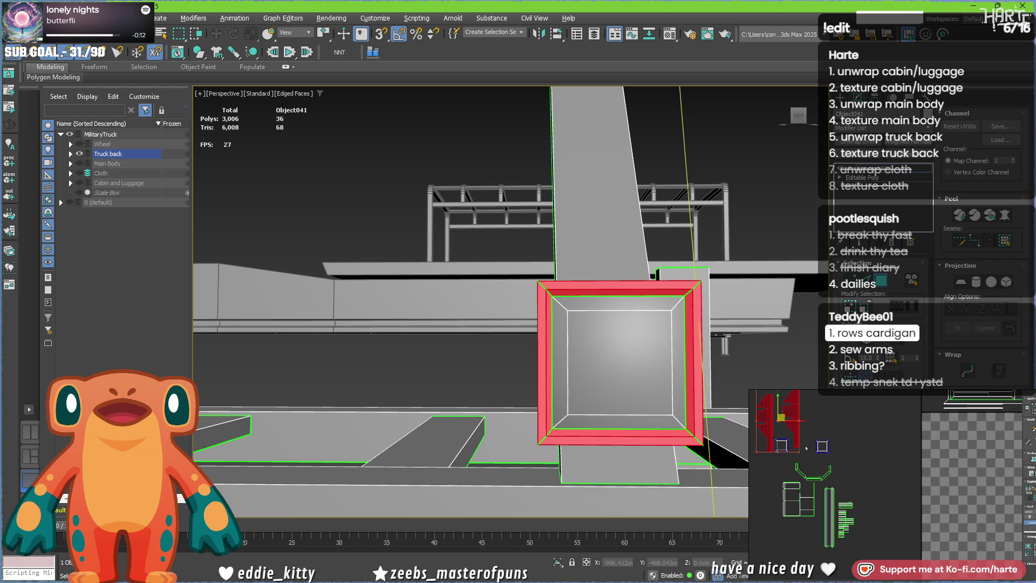
scroll(791, 433, up, 2)
click(860, 468)
click(798, 461)
scroll(314, 274, down, 5)
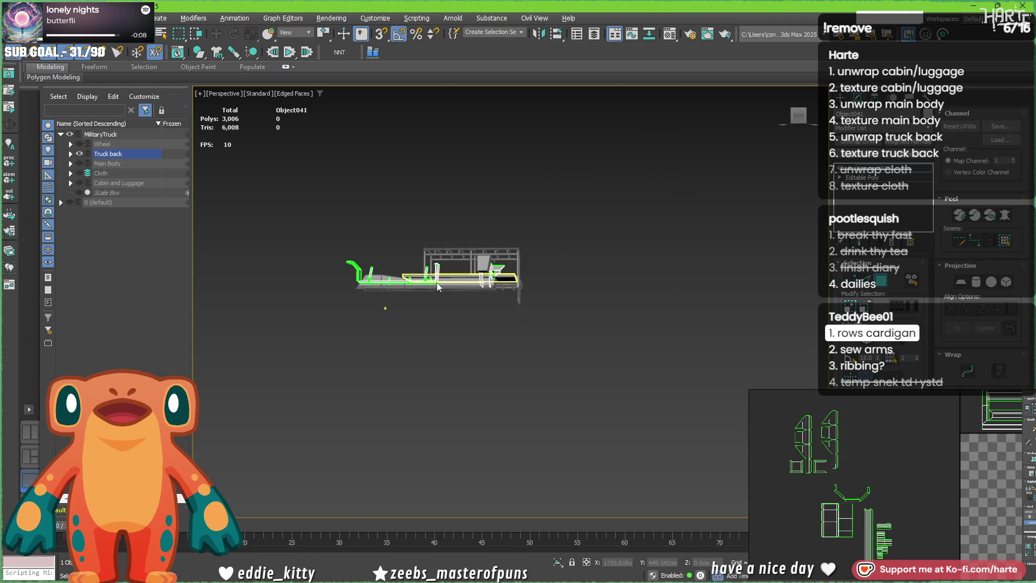
scroll(314, 274, up, 4)
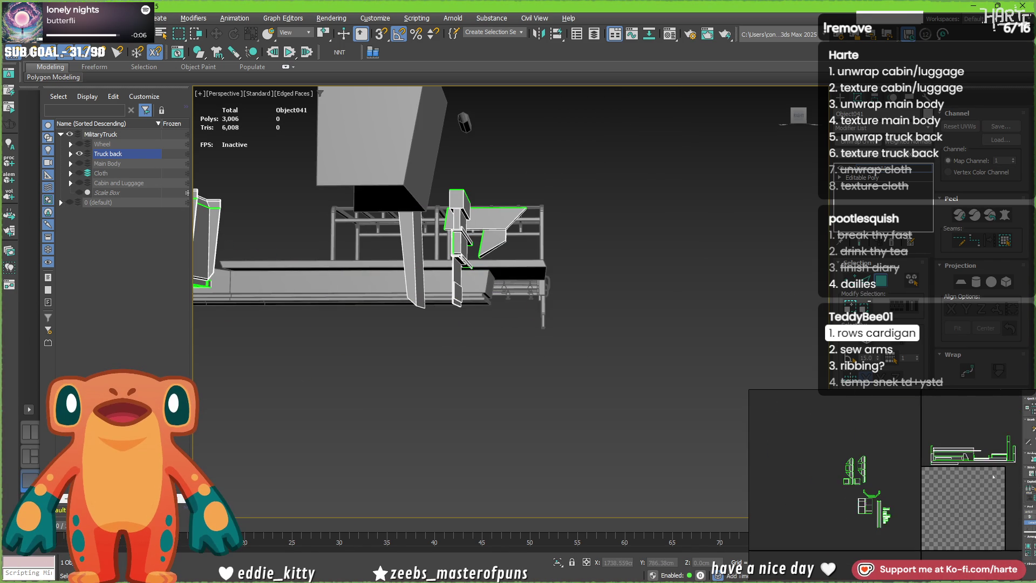
- Select the truck back's top UV island, narrow it to the top rim and add the front face
middle_drag(948, 486, 826, 482)
drag(927, 424, 823, 473)
mouse_move(289, 239)
alt+middle_down()
mouse_move(497, 329)
mouse_move(518, 296)
mouse_move(486, 308)
alt+middle_up()
click(364, 235)
scroll(397, 283, up, 5)
mouse_move(396, 284)
alt+middle_down()
mouse_move(279, 271)
mouse_move(359, 271)
alt+middle_up()
scroll(280, 272, up, 3)
ctrl+click(279, 271)
scroll(358, 271, up, 3)
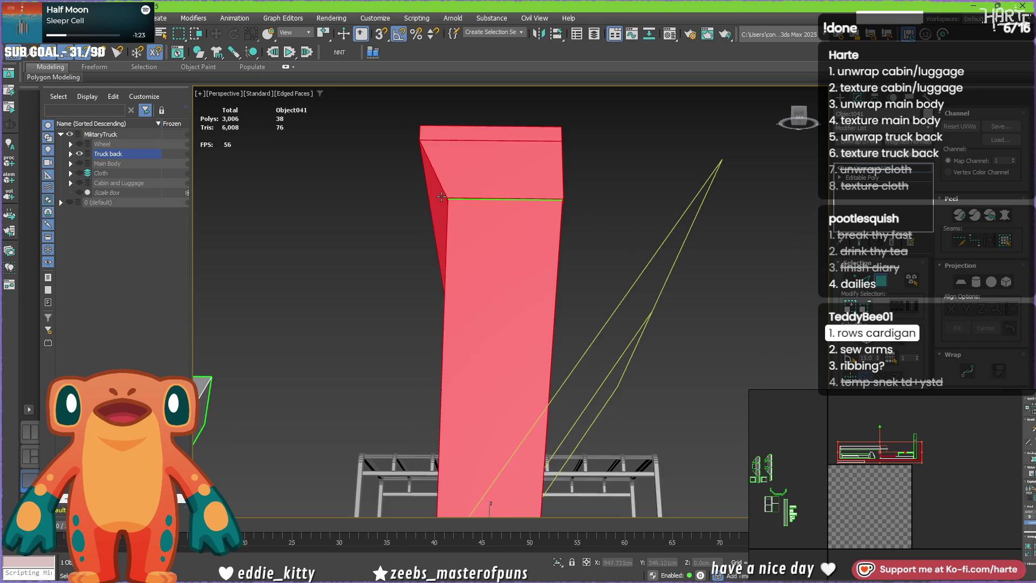
scroll(341, 263, up, 2)
scroll(324, 256, up, 2)
scroll(308, 249, up, 2)
mouse_move(308, 250)
middle_down()
mouse_move(412, 240)
mouse_move(517, 214)
middle_up()
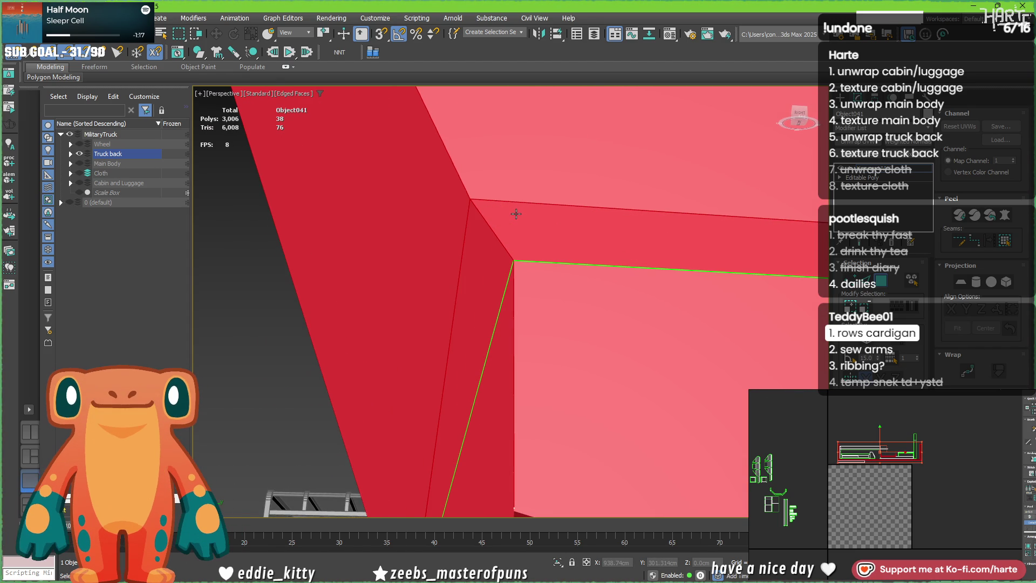
scroll(517, 214, down, 2)
scroll(516, 214, down, 3)
scroll(516, 213, up, 2)
scroll(516, 213, up, 2)
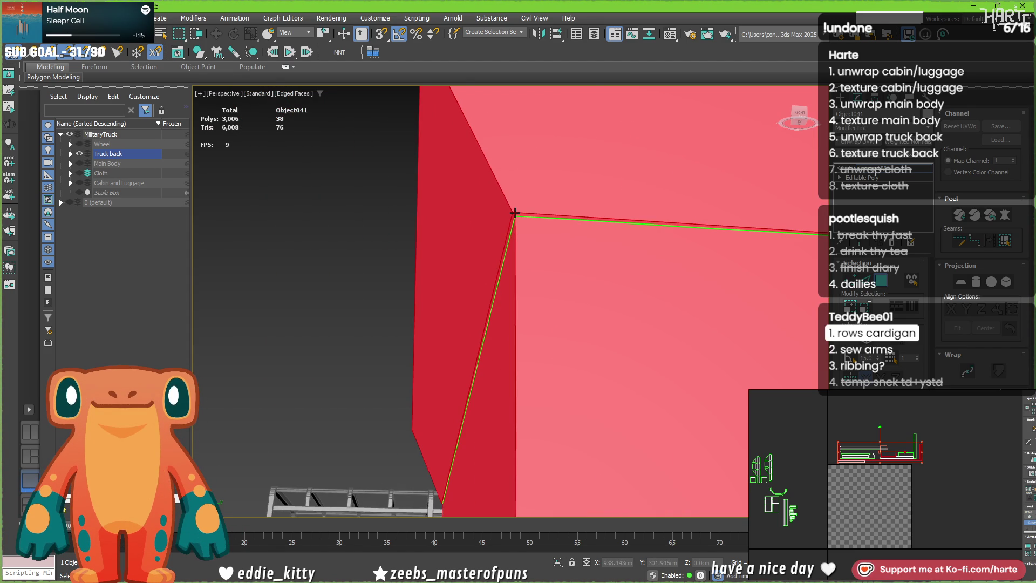
- Convert the truck back to an Editable Poly and return to polygon editing
right_click(373, 204)
click(506, 347)
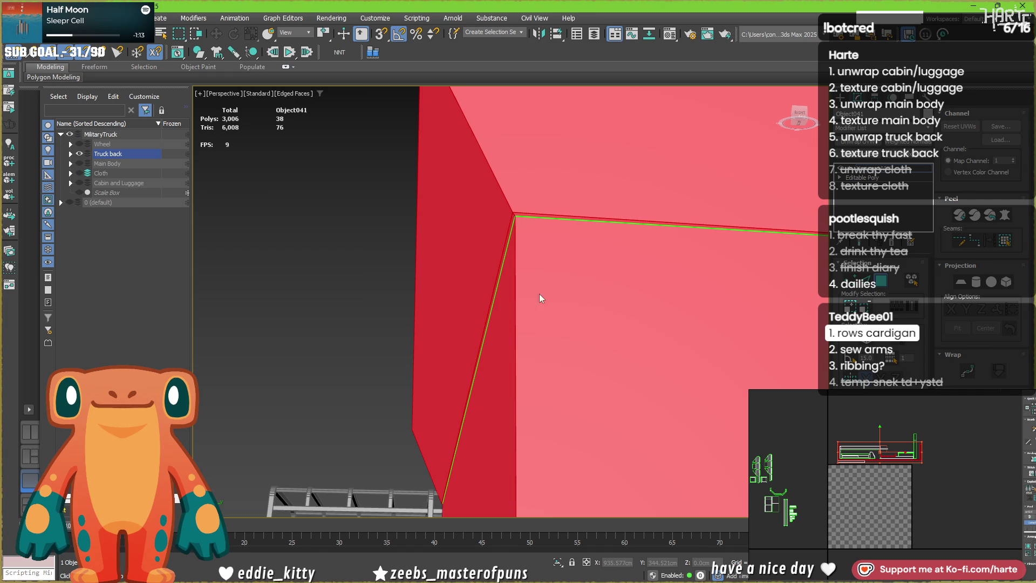
middle_drag(548, 227, 453, 246)
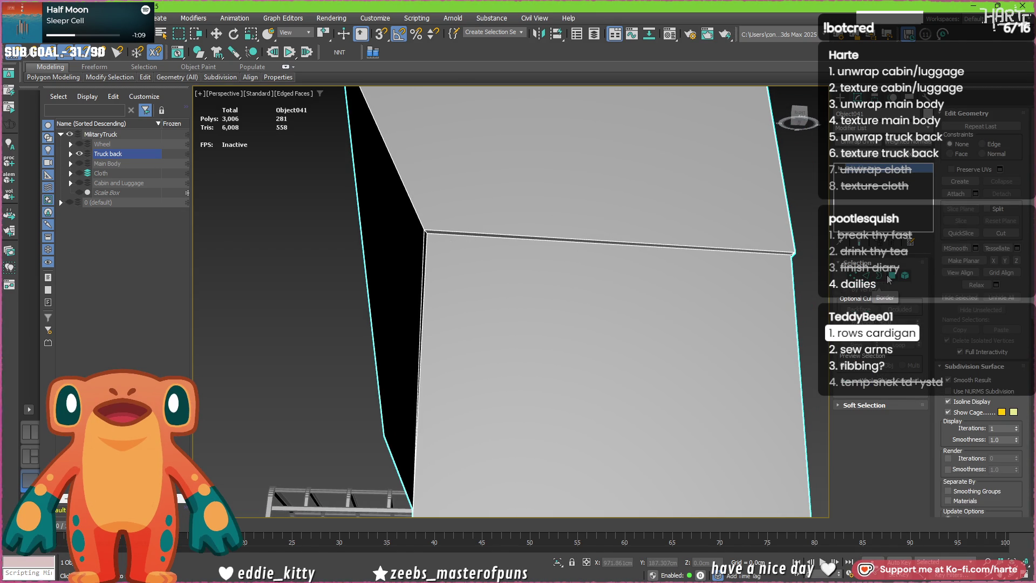
key(4)
scroll(625, 278, down, 5)
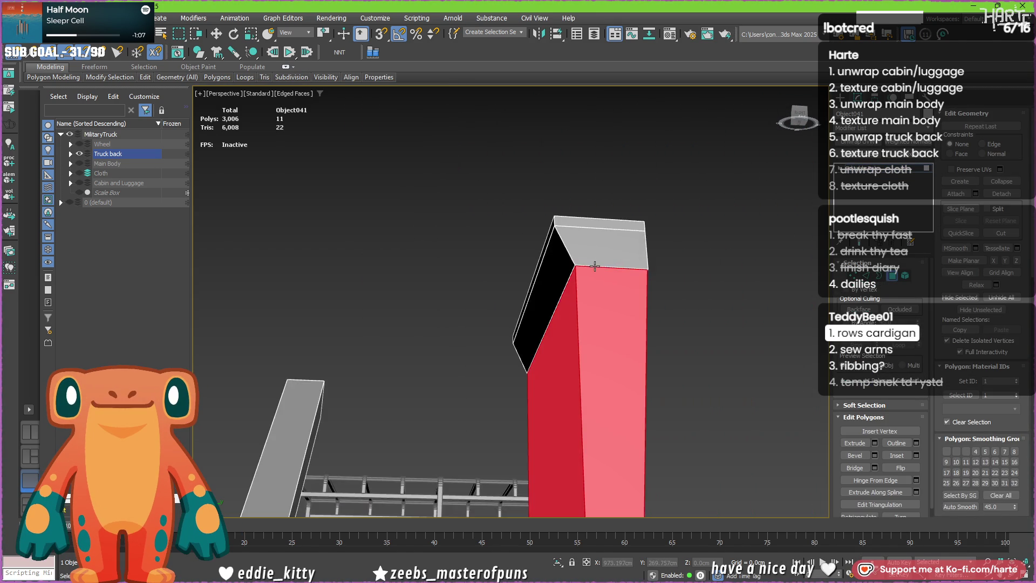
- Find and select the open border edges at the rim corner and the large back face
alt+middle_drag(596, 266, 521, 280)
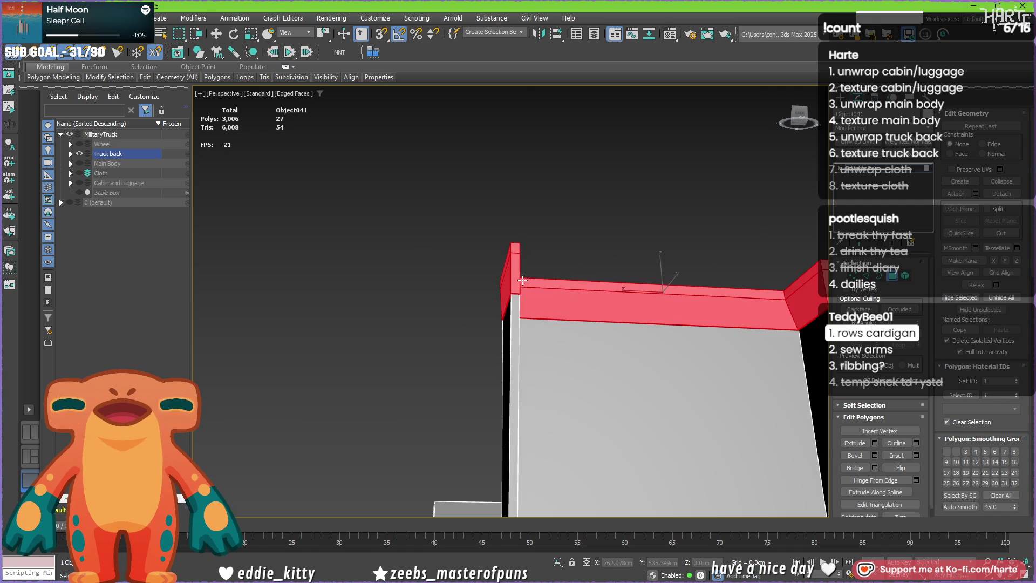
scroll(522, 281, up, 2)
scroll(480, 324, up, 4)
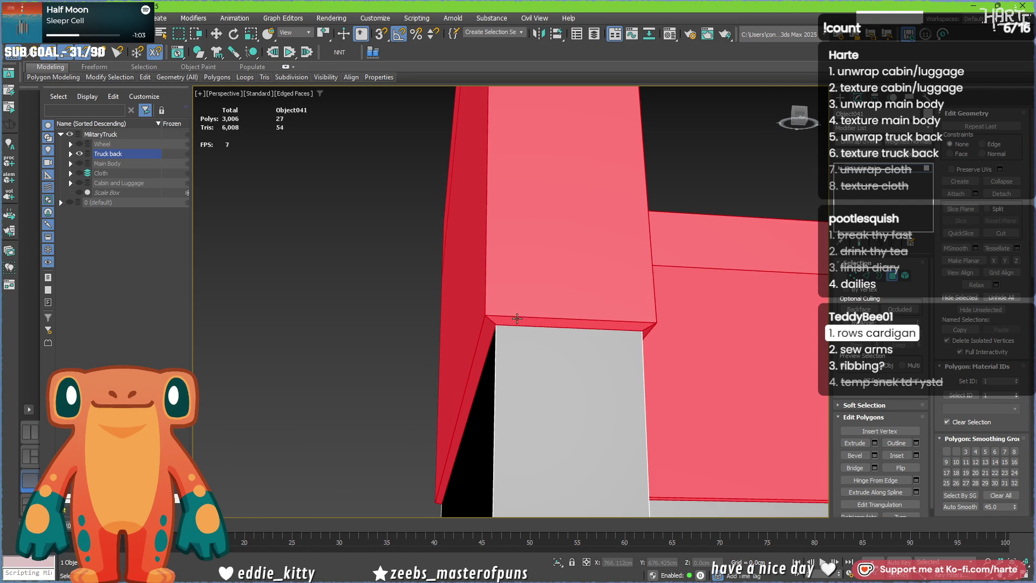
key(3)
click(518, 327)
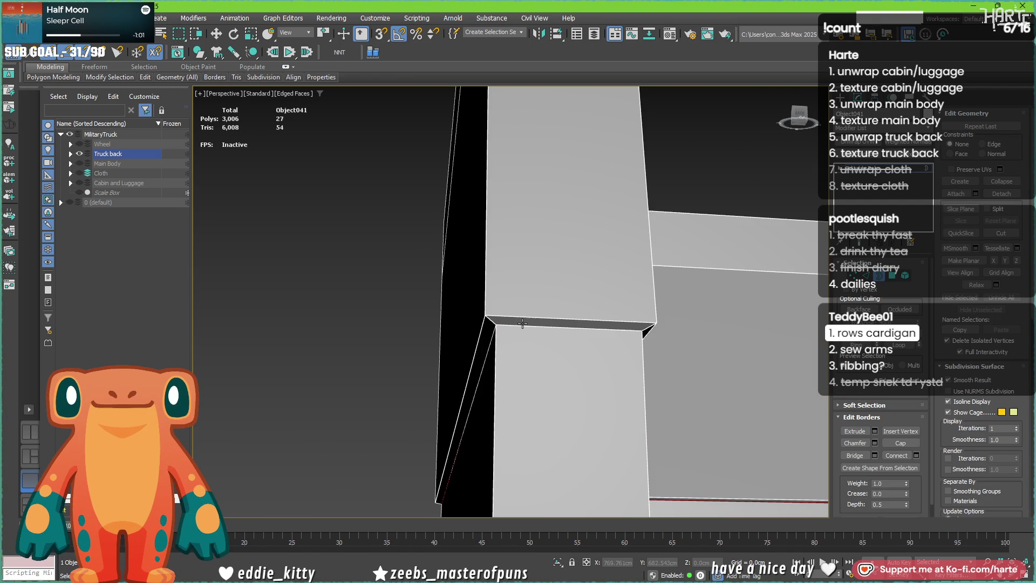
click(884, 280)
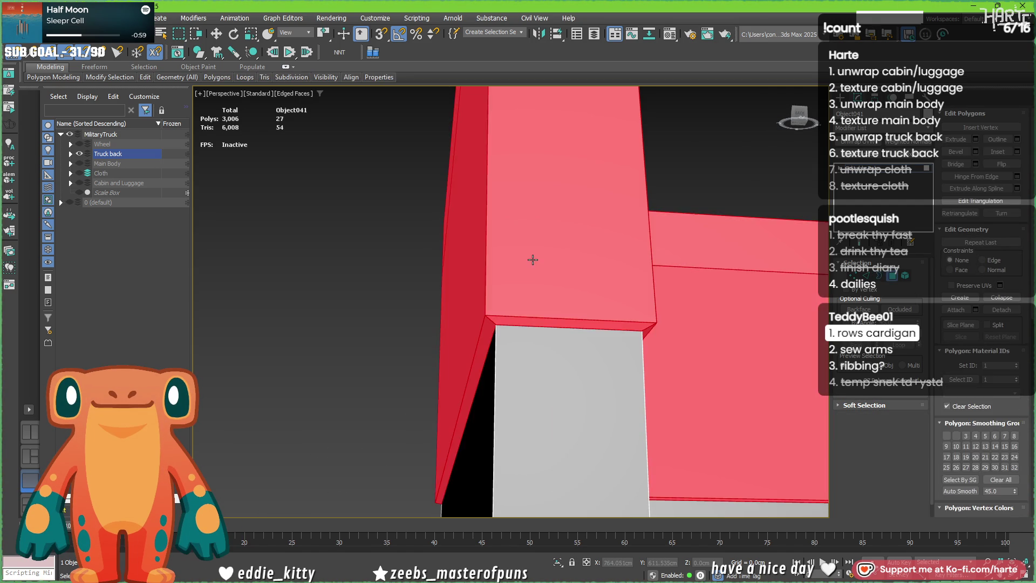
key(3)
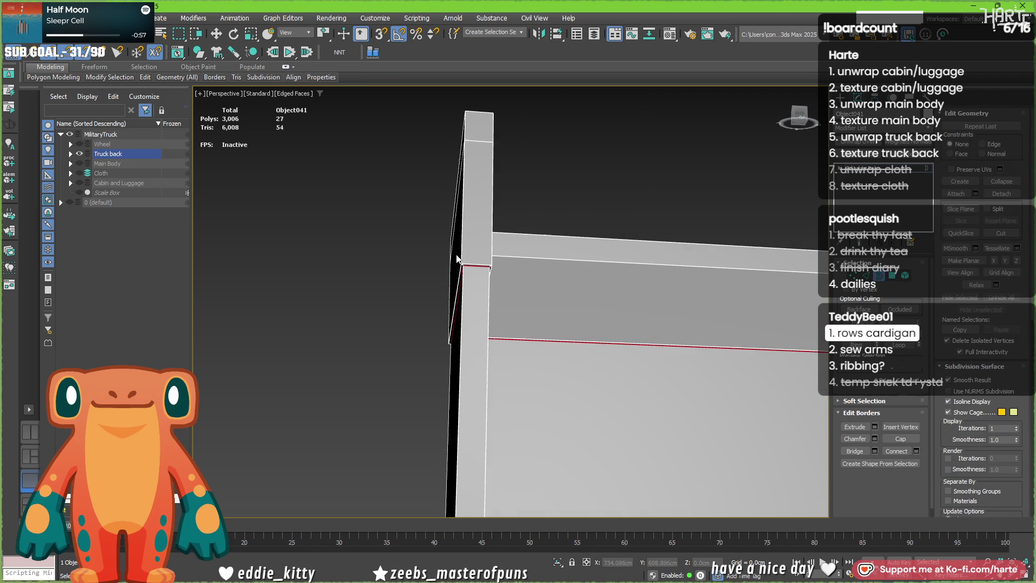
alt+middle_drag(688, 270, 586, 323)
drag(587, 323, 390, 156)
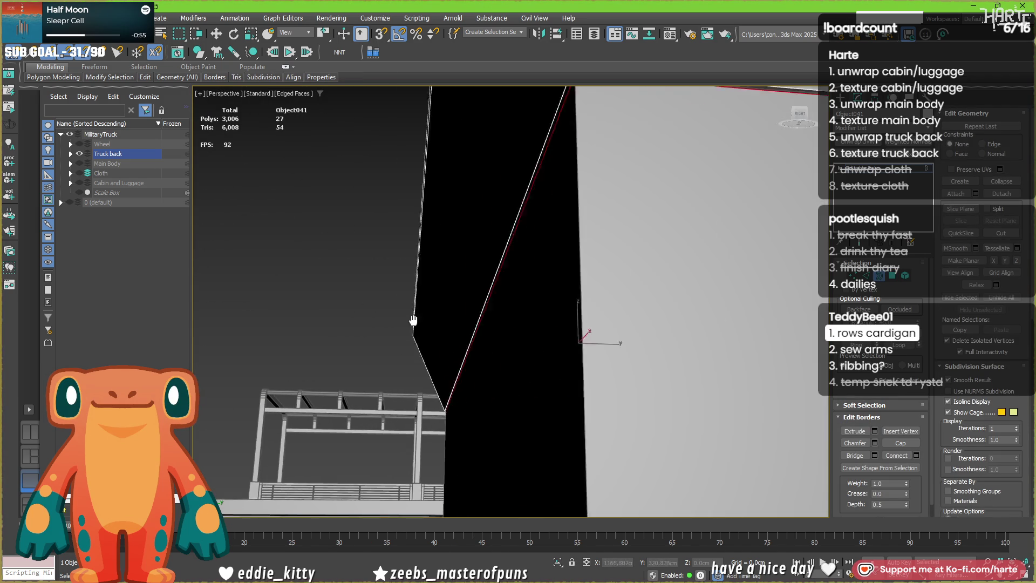
click(391, 156)
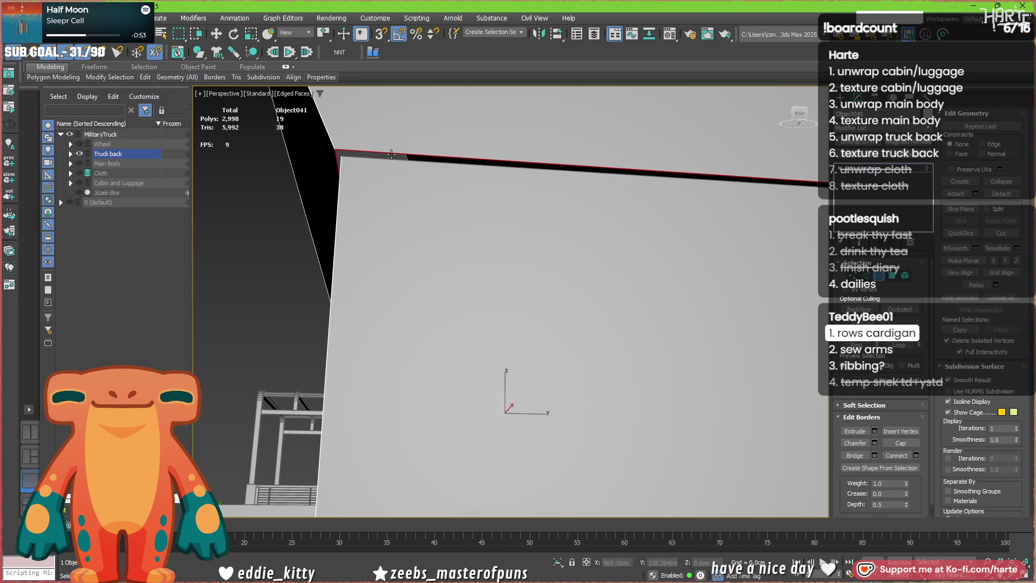
mouse_move(385, 162)
alt+middle_down()
mouse_move(414, 289)
mouse_move(362, 266)
mouse_move(301, 263)
mouse_move(434, 238)
alt+middle_up()
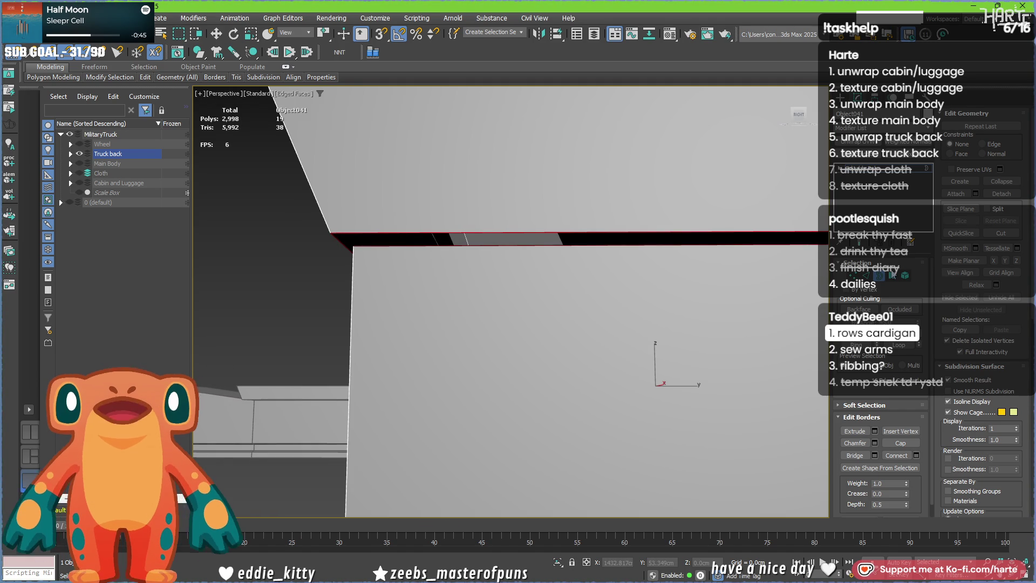
- Fill the gap in the black strip, then remove the stray bridged strip of faces
click(855, 456)
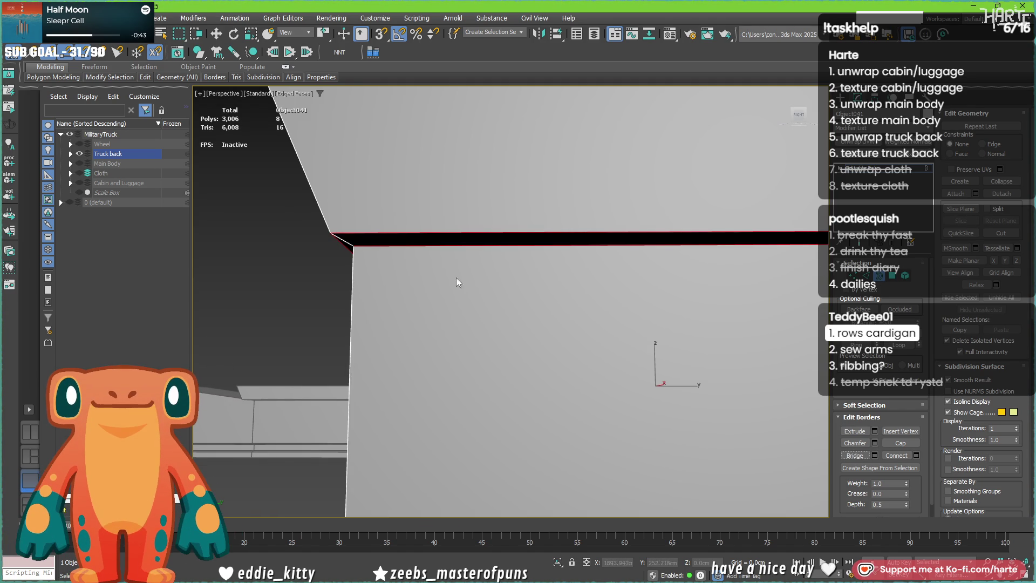
key(2)
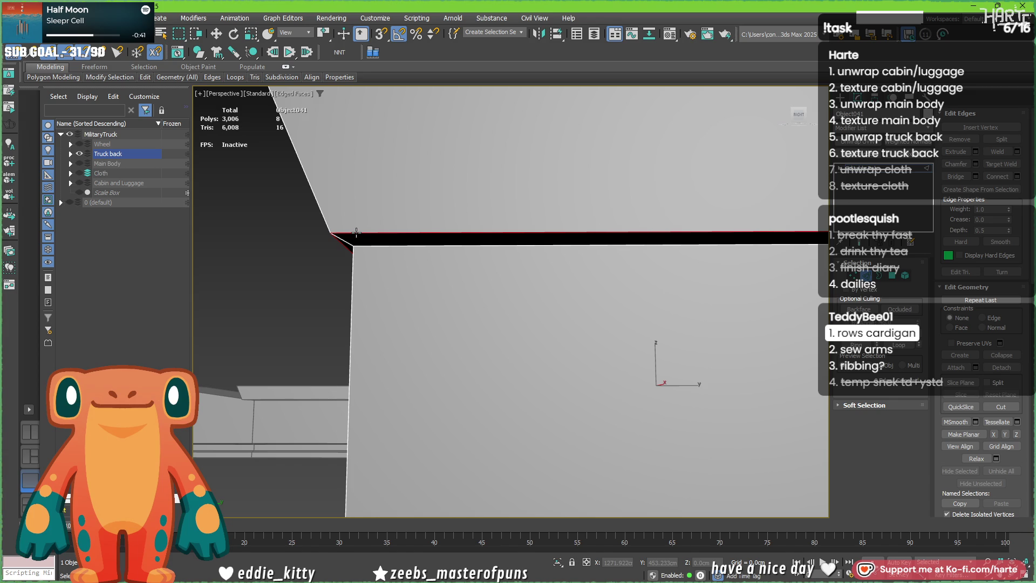
key(ctrl+z)
scroll(390, 188, down, 5)
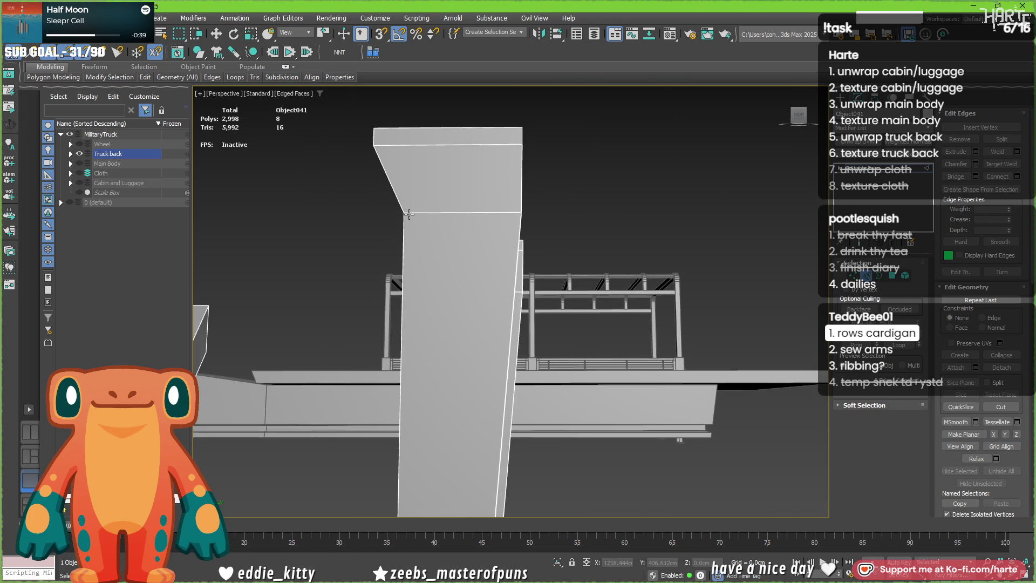
mouse_move(390, 188)
alt+middle_down()
mouse_move(509, 304)
mouse_move(461, 287)
alt+middle_up()
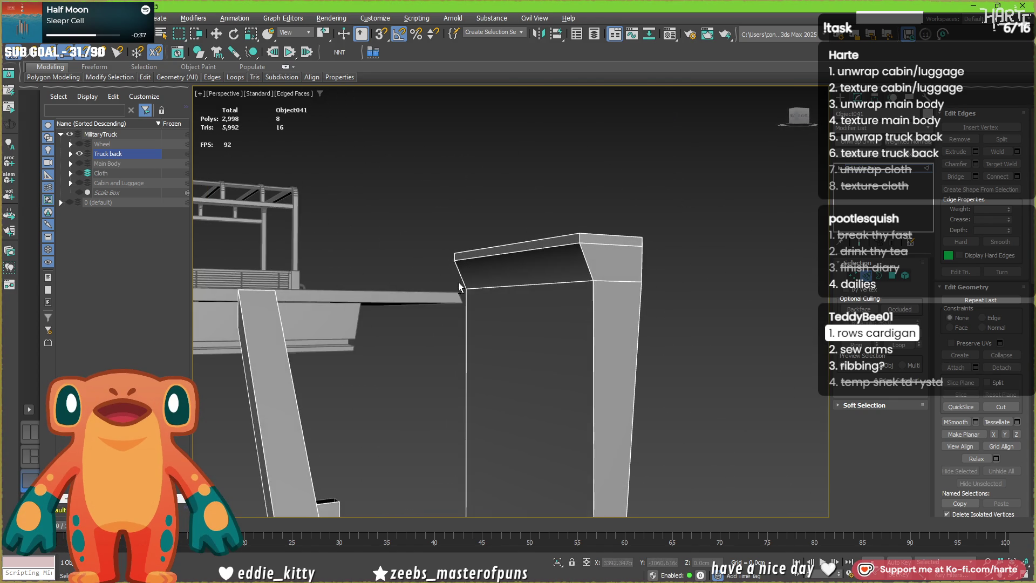
- Select the right upright post and apply a 20-degree Auto Smooth threshold to it
key(4)
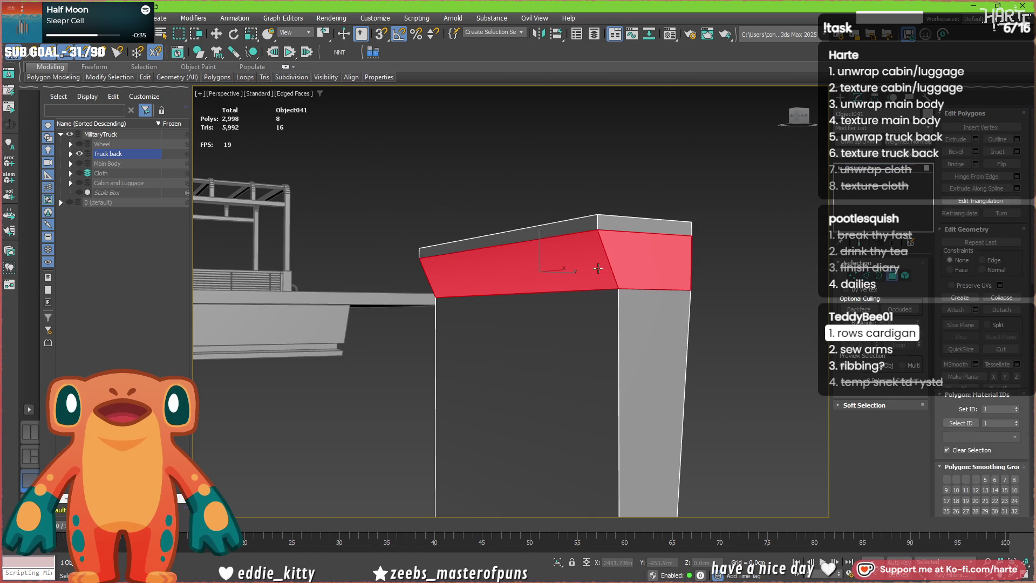
scroll(548, 280, down, 2)
scroll(548, 279, down, 2)
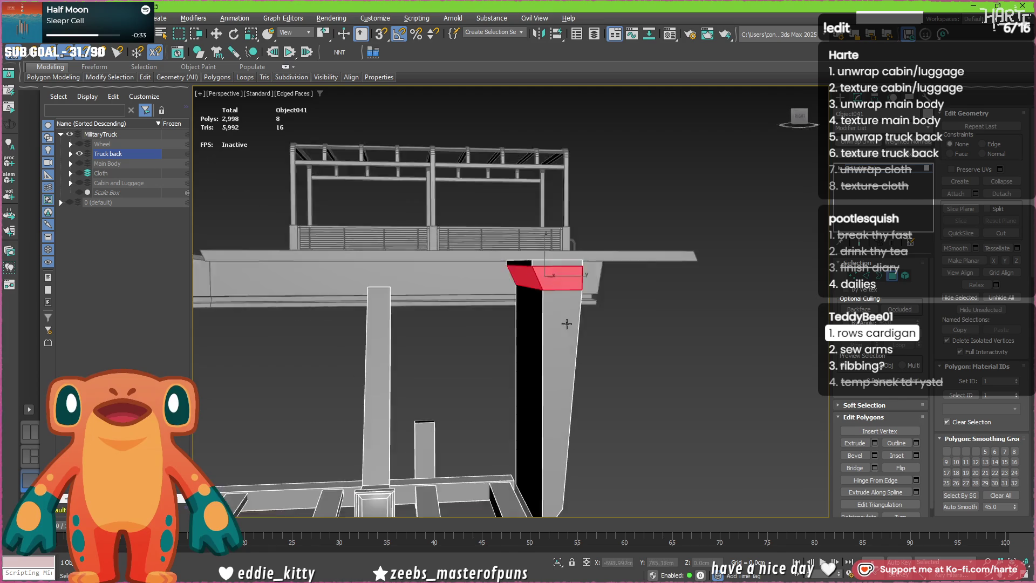
alt+middle_drag(548, 279, 584, 344)
key(ctrl+a)
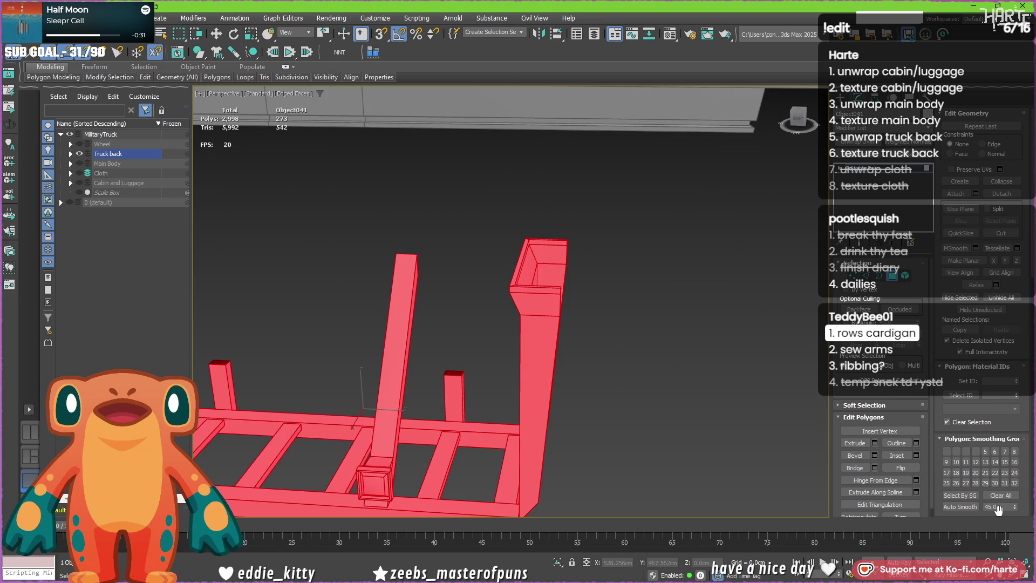
double_click(535, 363)
text(20)
key(Return)
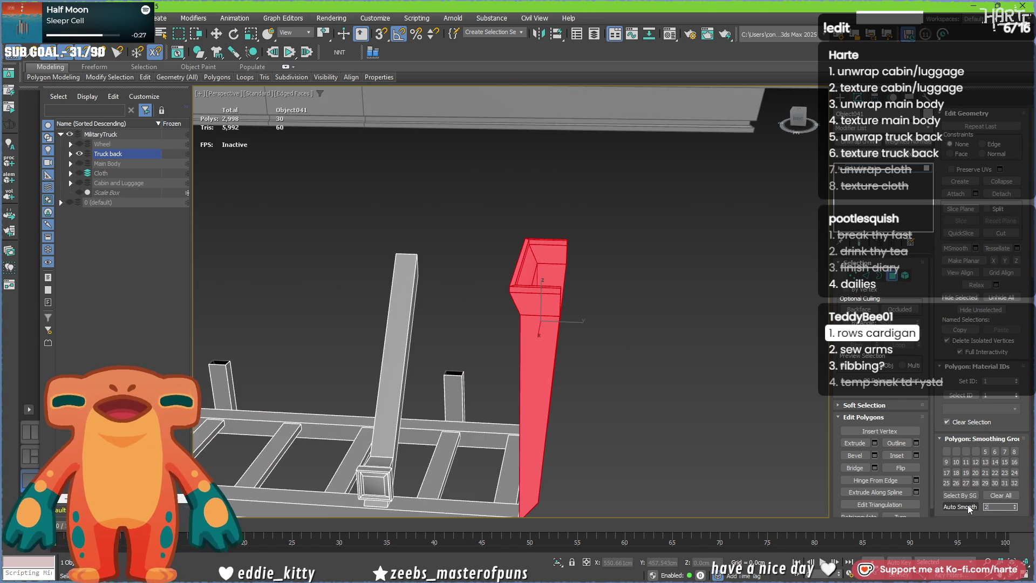
mouse_move(567, 389)
alt+middle_down()
mouse_move(542, 373)
mouse_move(644, 372)
alt+middle_up()
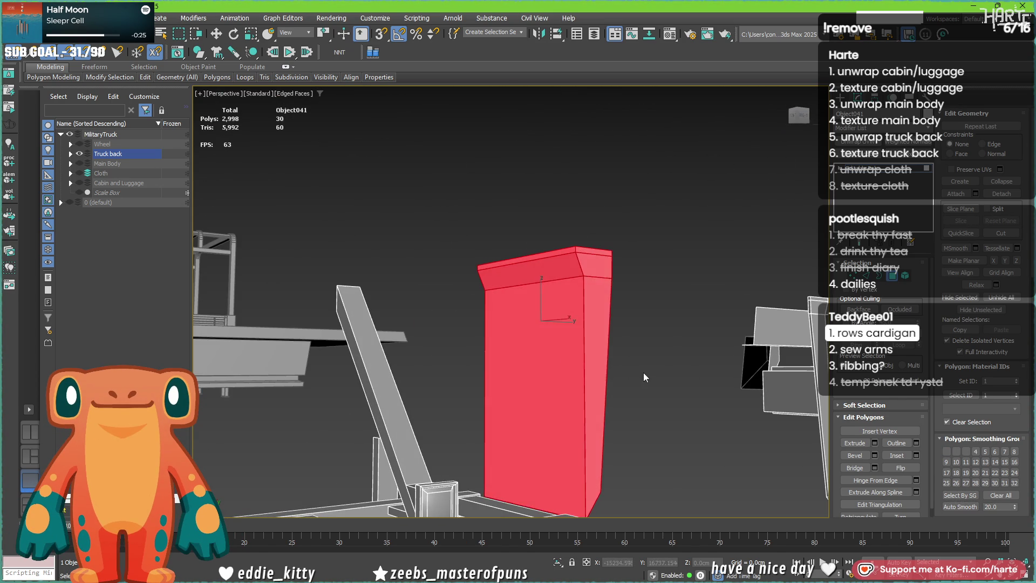
click(647, 369)
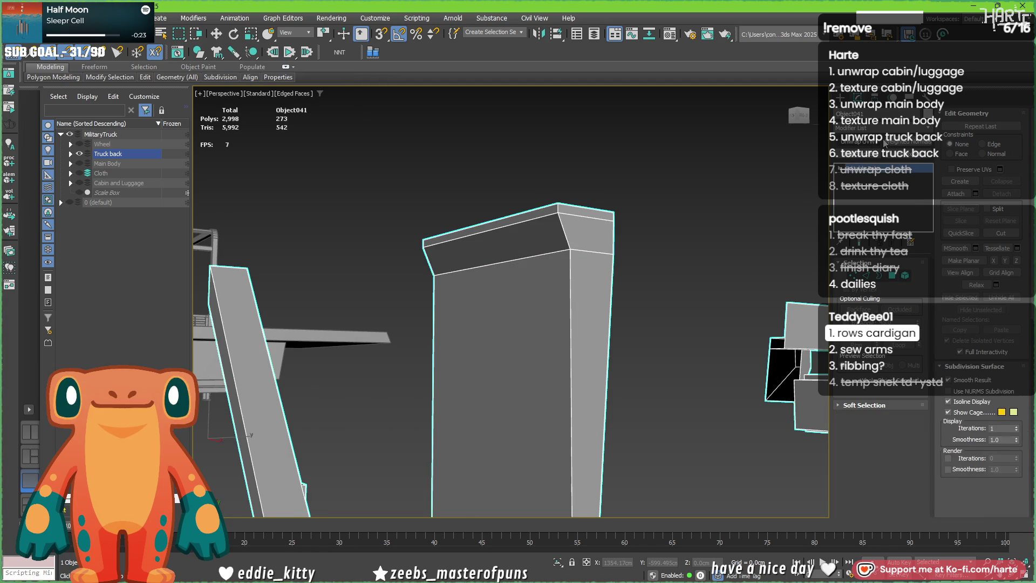
- Add a Weighted Normals modifier keeping hard edges, then return to Unwrap UVW's UV editor
click(894, 272)
click(888, 354)
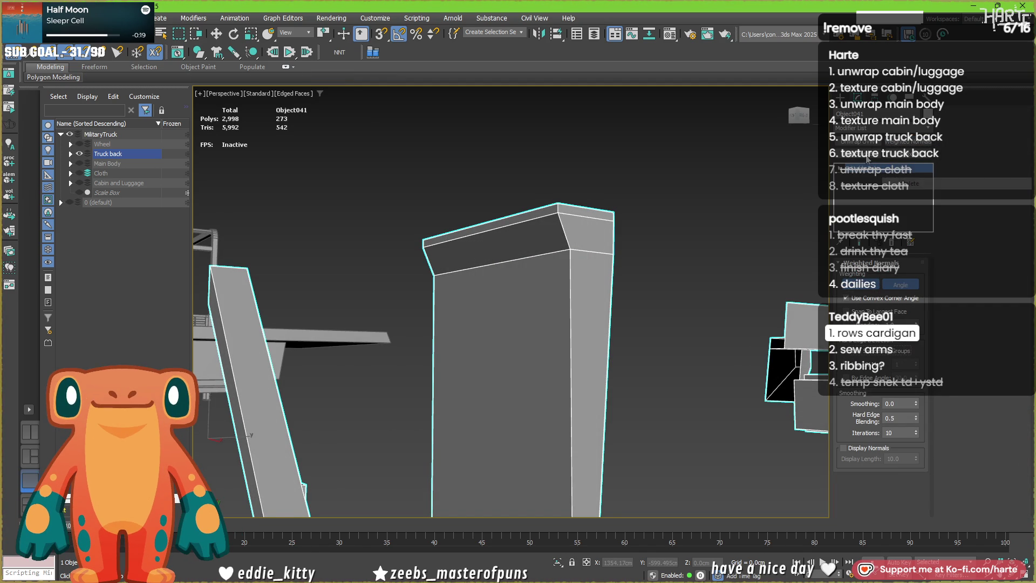
click(883, 365)
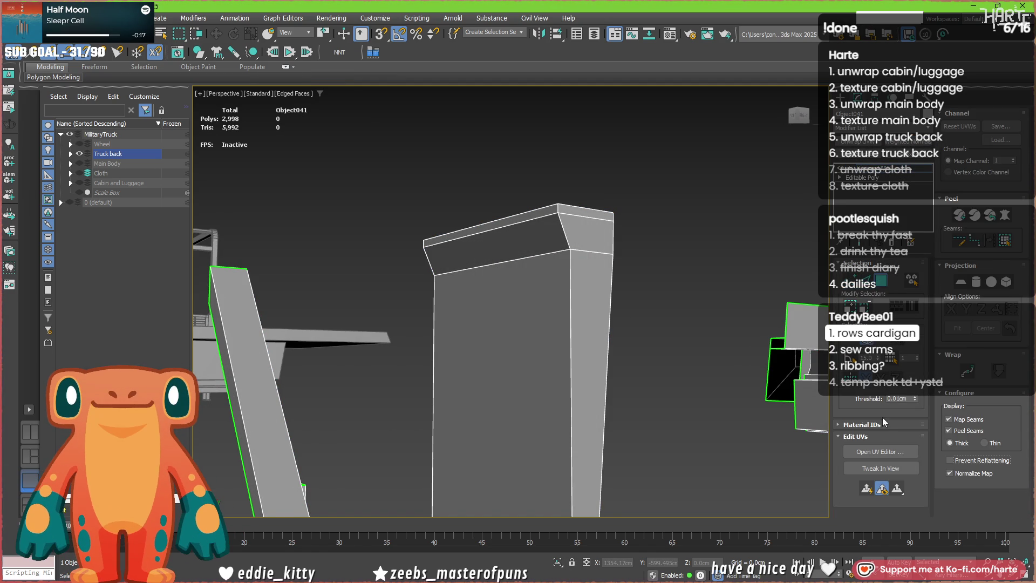
click(883, 451)
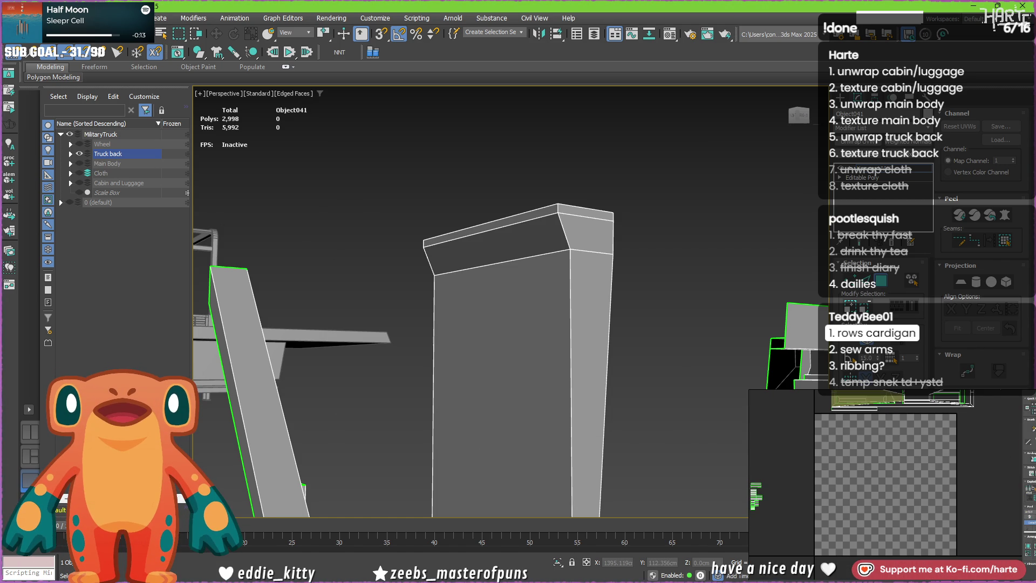
scroll(390, 300, down, 5)
- Inspect the panel from overhead and clear the face selection
alt+middle_drag(389, 300, 355, 305)
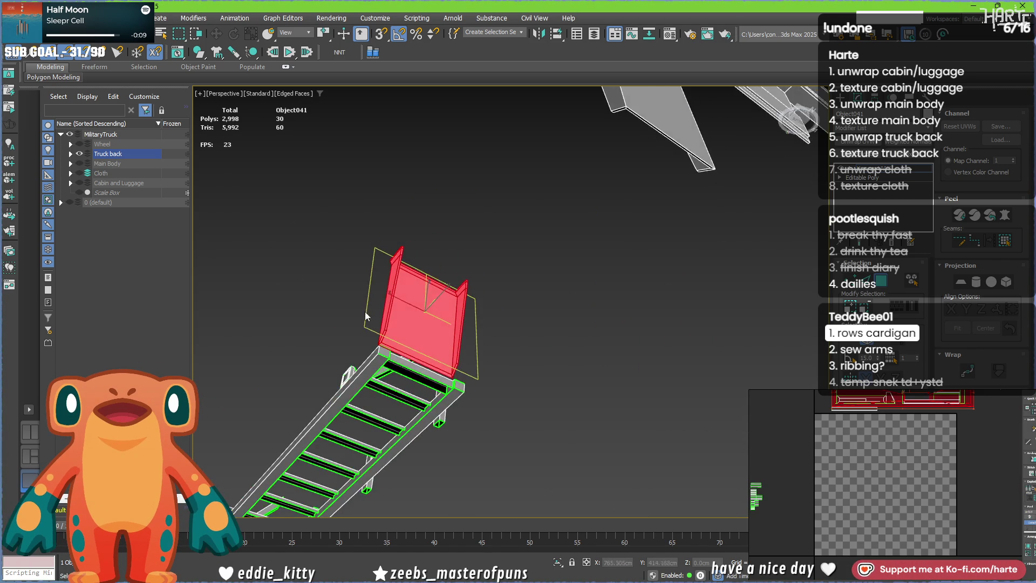
scroll(418, 282, up, 5)
scroll(419, 283, down, 5)
scroll(427, 243, up, 3)
mouse_move(437, 243)
alt+middle_down()
mouse_move(427, 244)
mouse_move(497, 289)
mouse_move(486, 155)
mouse_move(517, 257)
mouse_move(374, 250)
mouse_move(476, 216)
mouse_move(481, 231)
mouse_move(408, 191)
alt+middle_up()
scroll(481, 230, up, 5)
scroll(481, 230, down, 3)
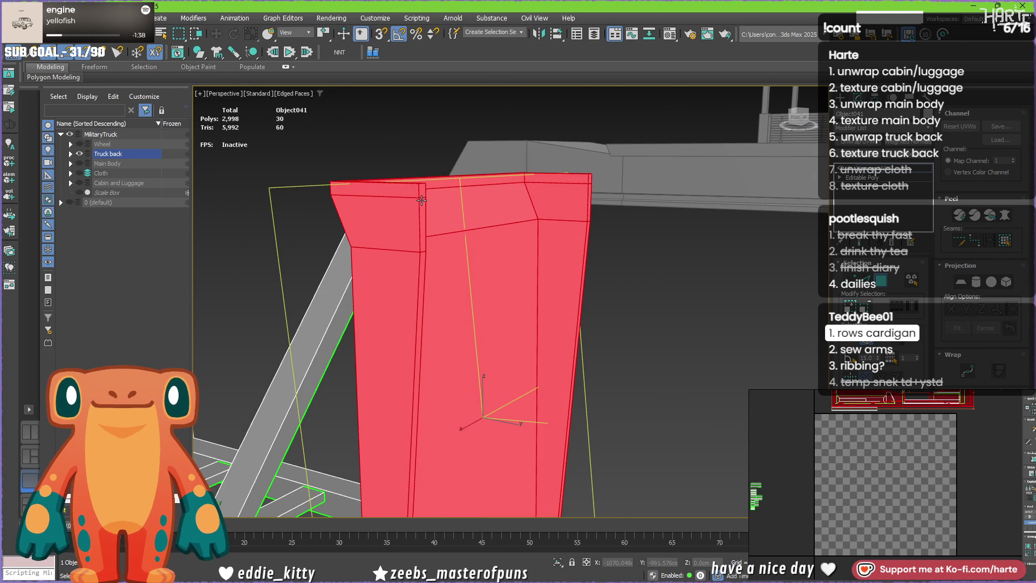
key(ctrl+d)
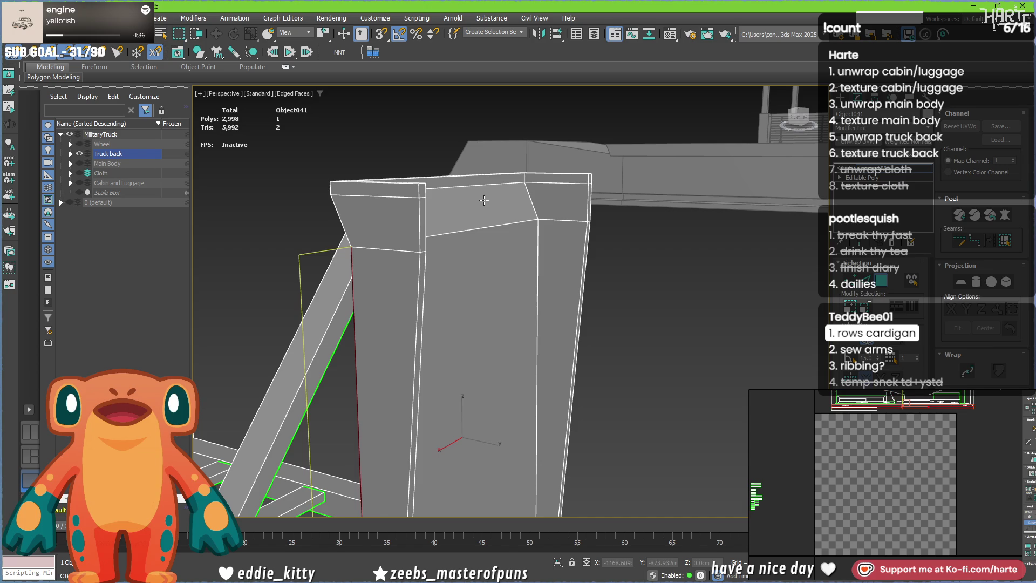
- Target-weld the stray vertices at the post top onto its corner vertices and return to the unwrap
click(472, 200)
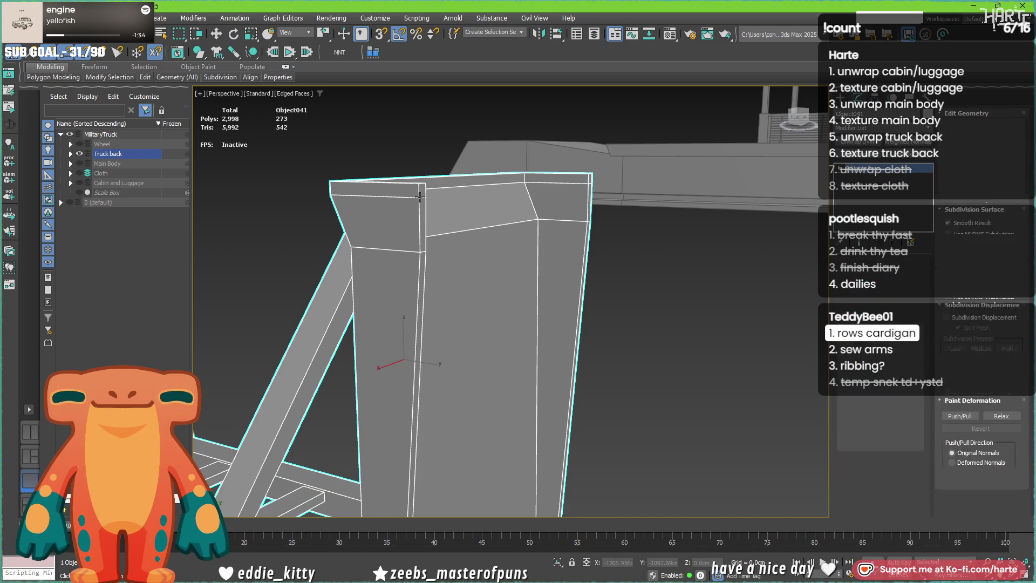
scroll(421, 197, up, 2)
key(1)
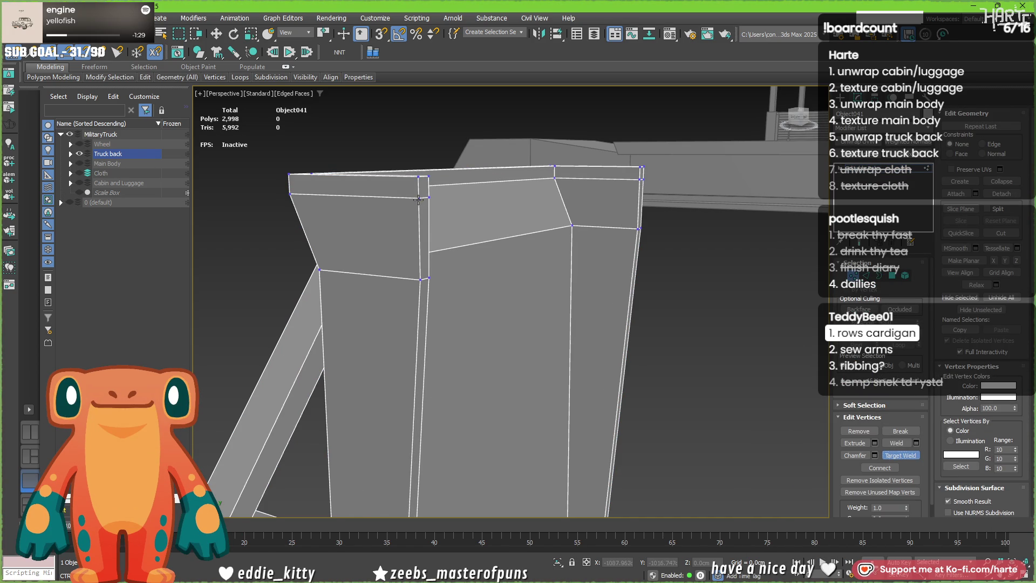
click(420, 281)
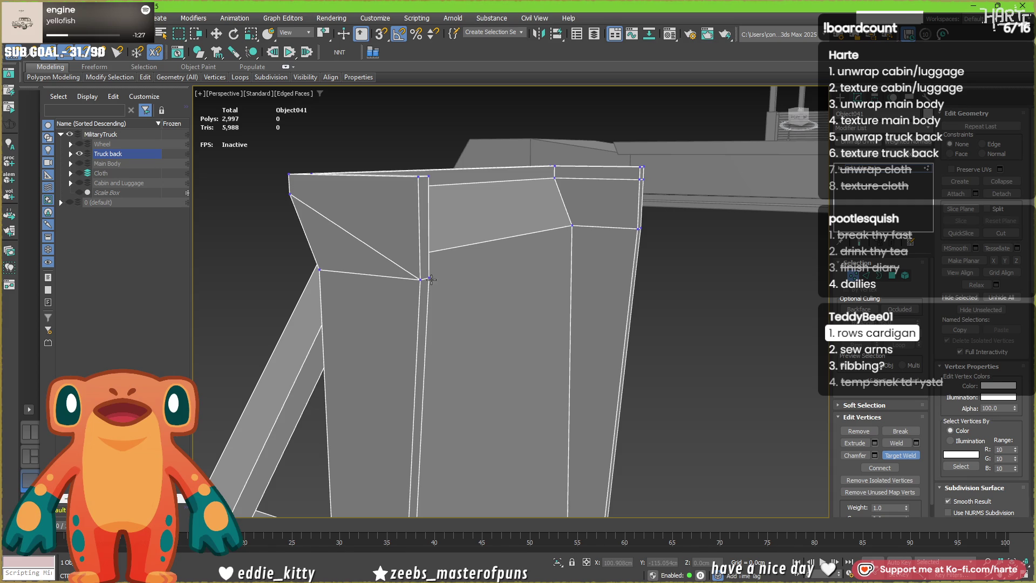
click(647, 192)
click(643, 231)
mouse_move(653, 282)
alt+middle_down()
mouse_move(583, 293)
mouse_move(523, 287)
mouse_move(514, 250)
mouse_move(478, 255)
mouse_move(476, 348)
mouse_move(474, 364)
mouse_move(475, 305)
mouse_move(457, 415)
alt+middle_up()
scroll(477, 246, down, 3)
scroll(486, 262, down, 3)
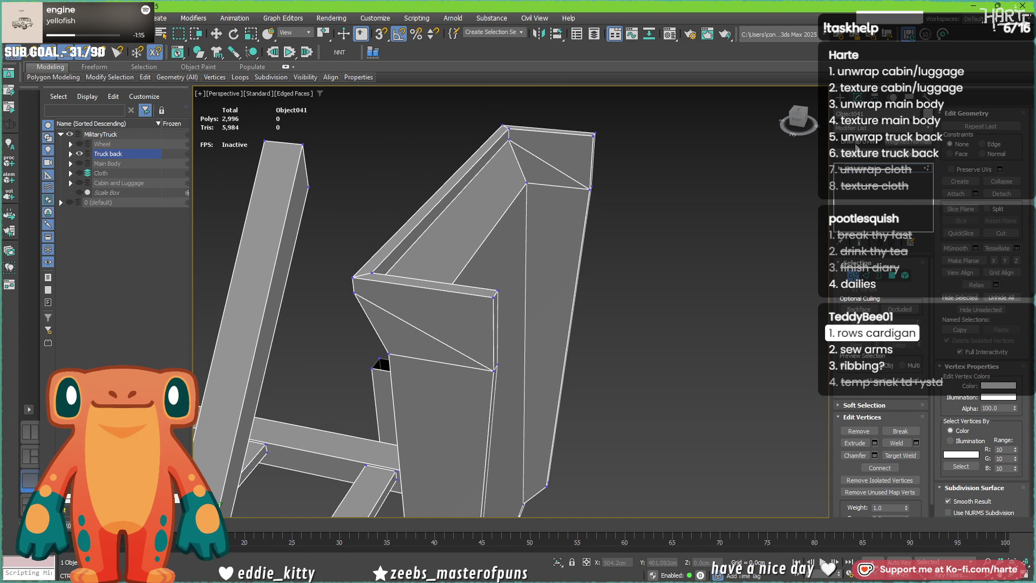
key(ctrl+z)
- Reopen Unwrap UVW past the topology warning and bring up the UV editor with a cleared selection
click(898, 174)
click(560, 326)
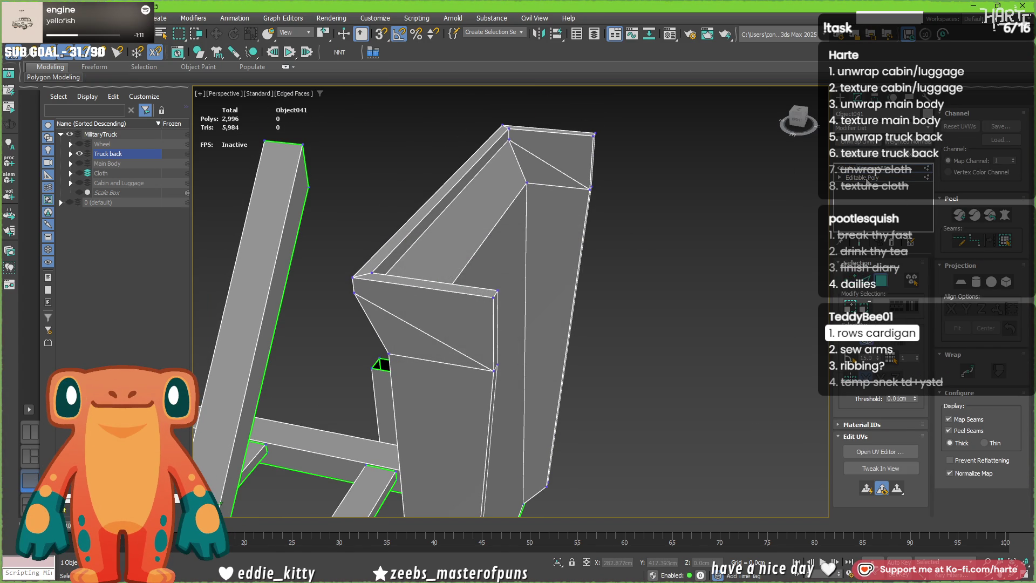
click(530, 328)
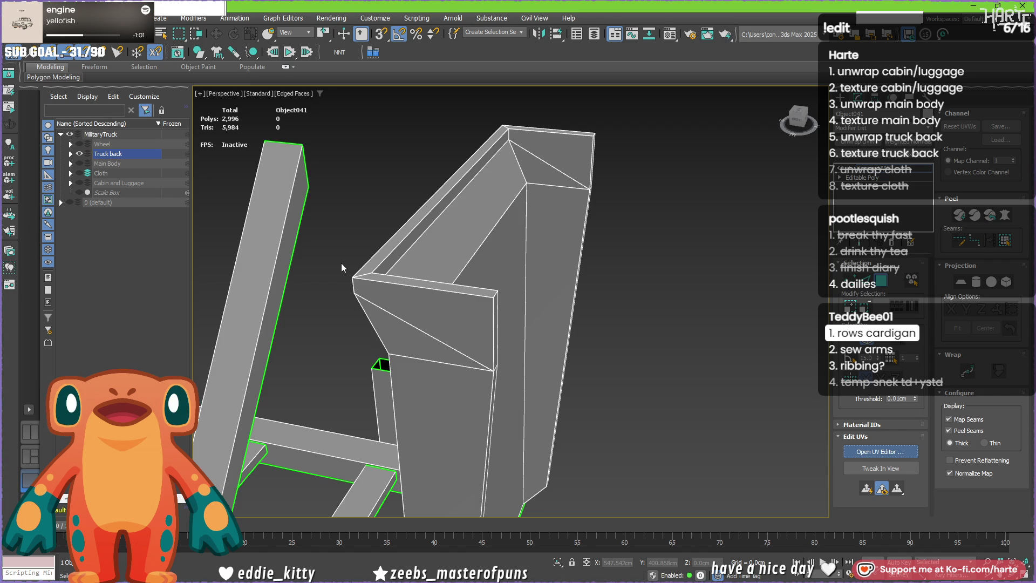
alt+middle_drag(341, 267, 380, 284)
click(880, 451)
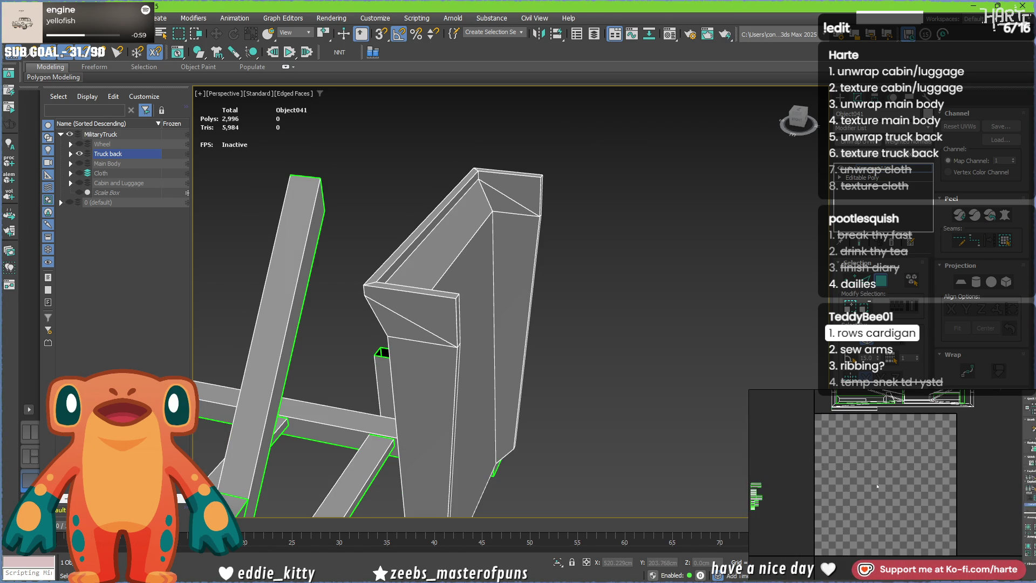
middle_drag(874, 471, 877, 493)
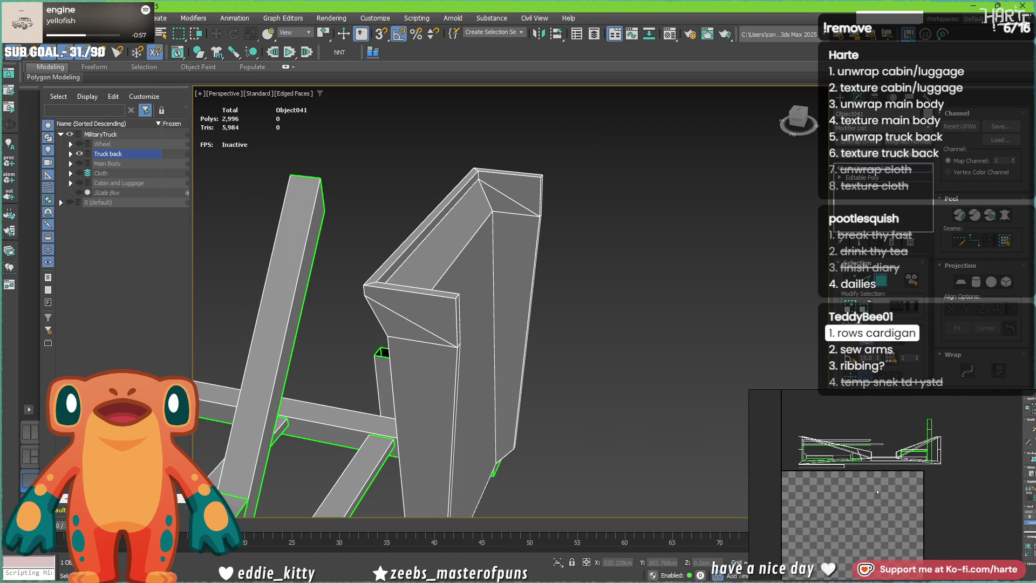
key(ctrl+d)
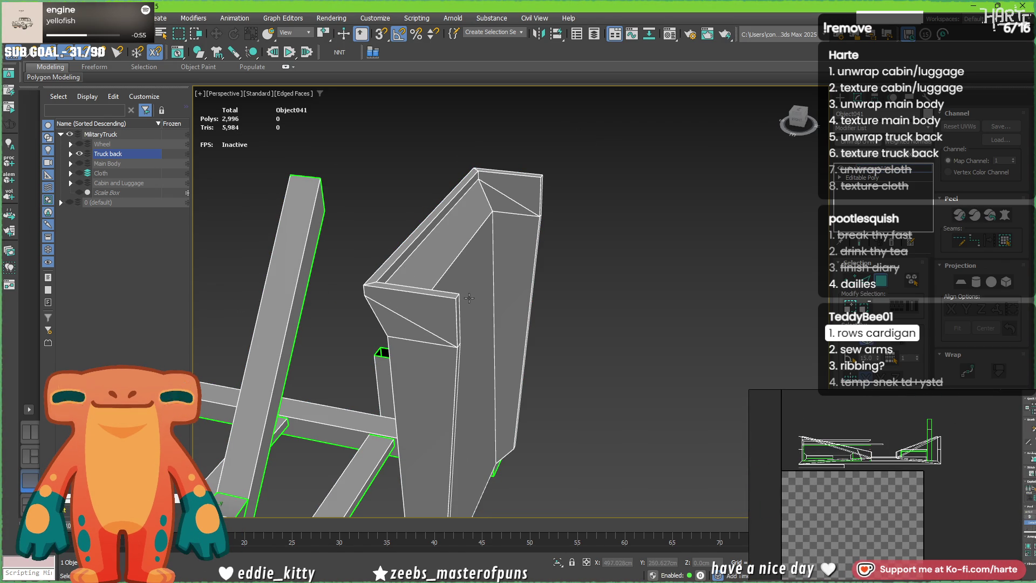
- Select the large front panel element with its top face and bottom strip
click(470, 299)
alt+middle_drag(453, 324, 405, 308)
scroll(392, 299, down, 5)
scroll(391, 300, up, 5)
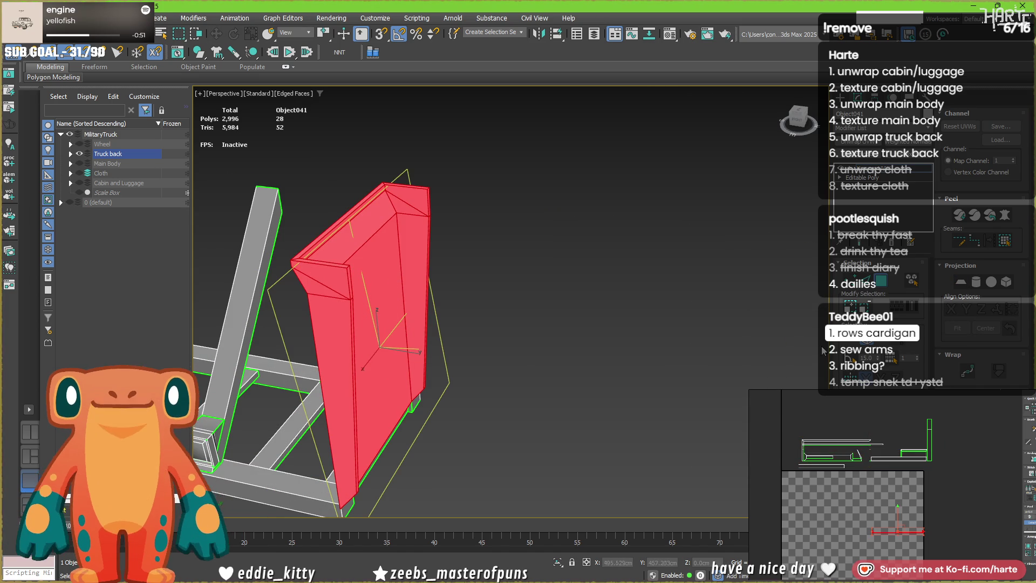
alt+middle_drag(611, 300, 497, 295)
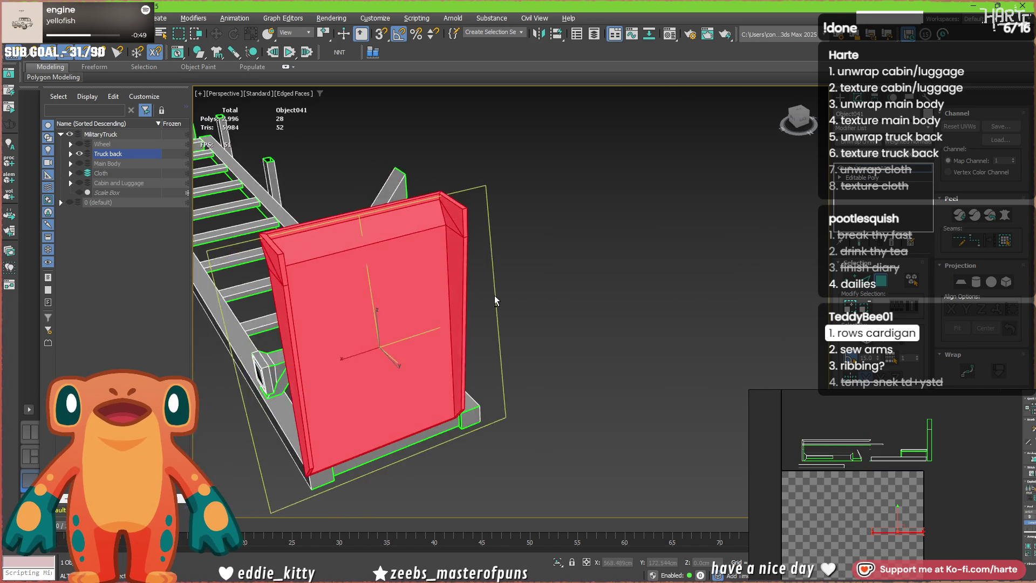
scroll(499, 296, up, 2)
scroll(374, 226, up, 2)
scroll(373, 226, up, 3)
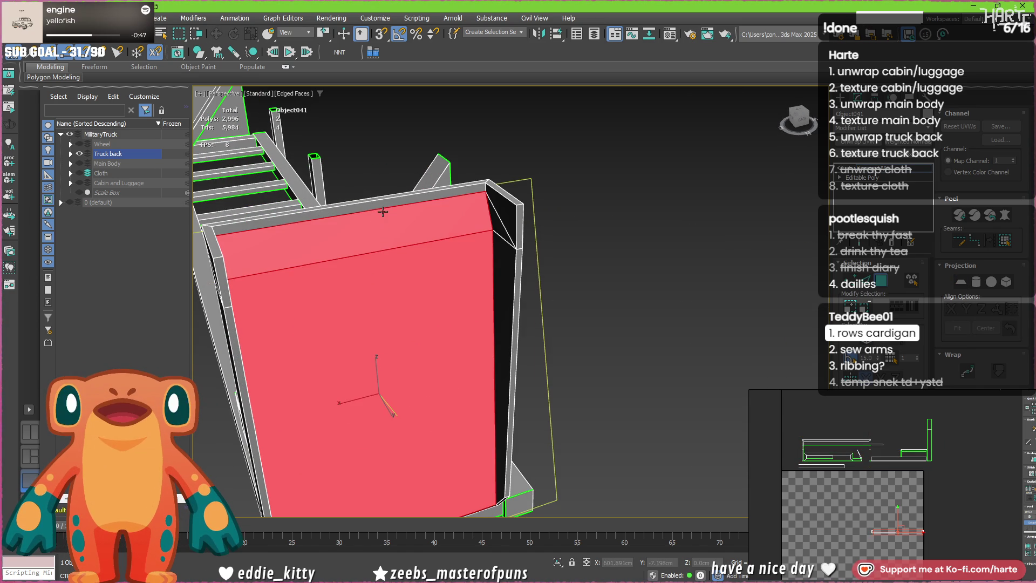
ctrl+click(386, 206)
alt+middle_drag(427, 320, 309, 342)
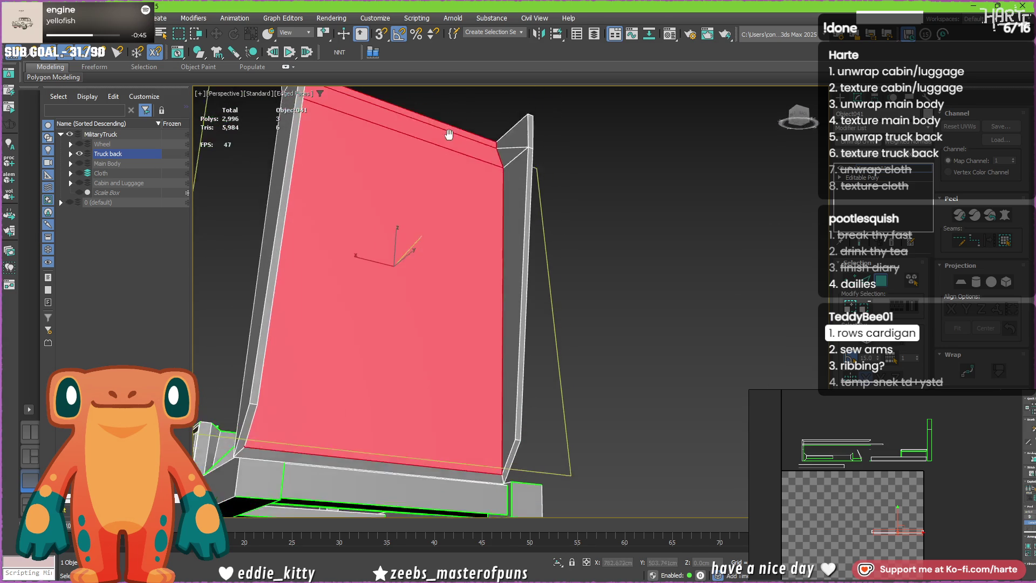
ctrl+click(270, 420)
alt+middle_drag(269, 420, 420, 349)
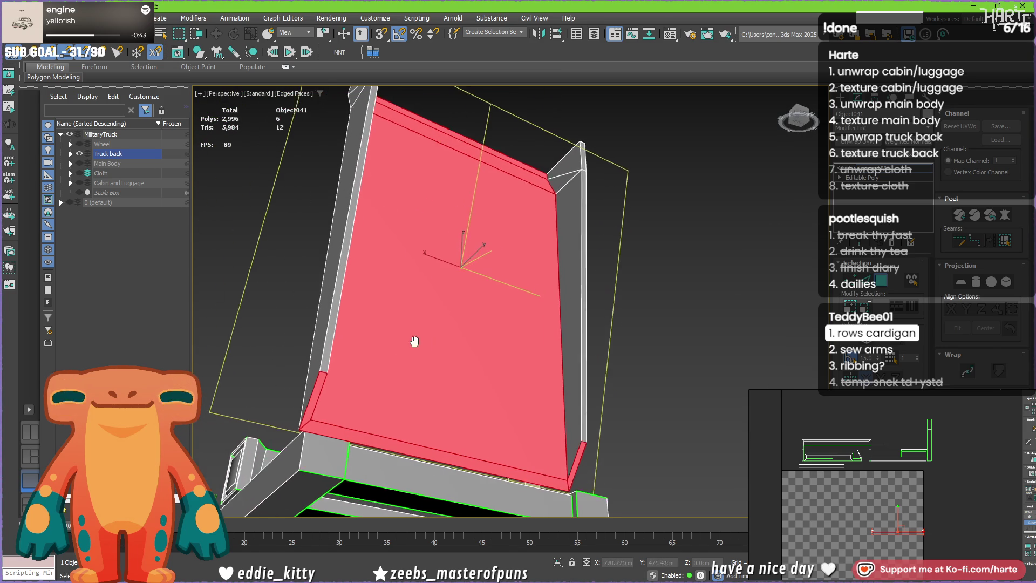
- Drop the left edge strips, add the top strip and invert to select the faces surrounding the panel
alt+click(321, 384)
alt+click(331, 381)
mouse_move(332, 381)
alt+middle_down()
mouse_move(409, 410)
mouse_move(400, 227)
alt+middle_up()
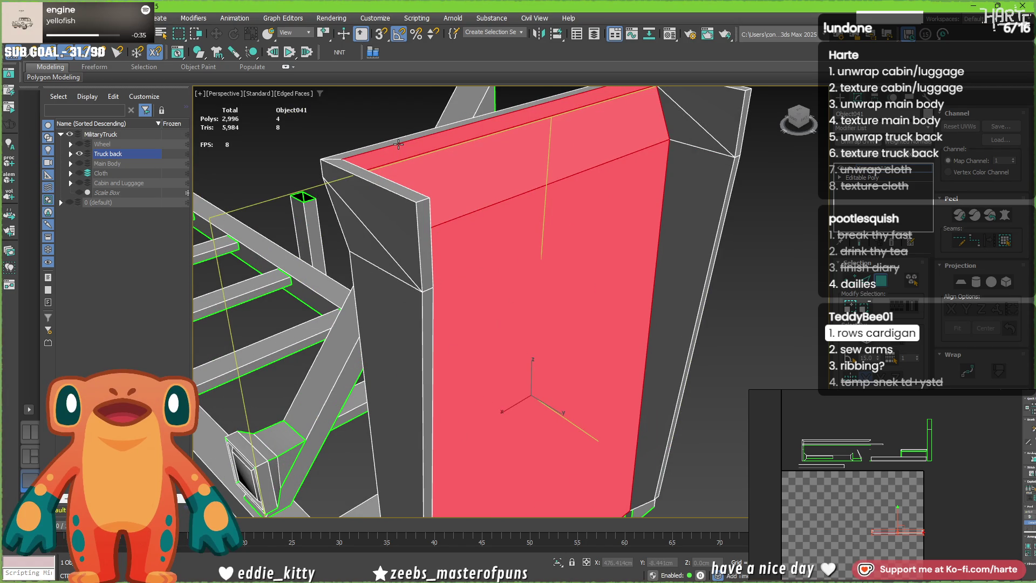
ctrl+click(398, 143)
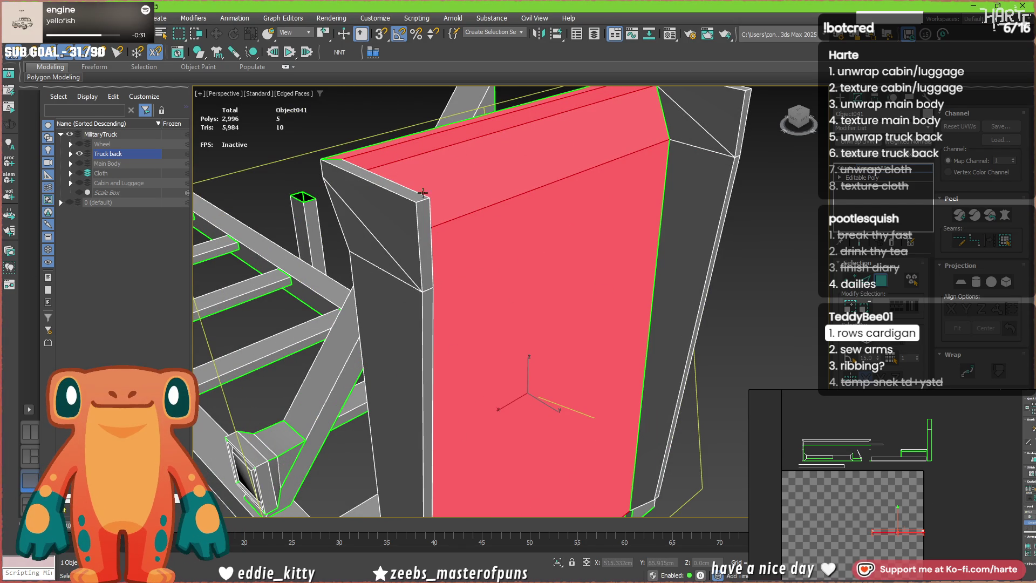
key(ctrl+i)
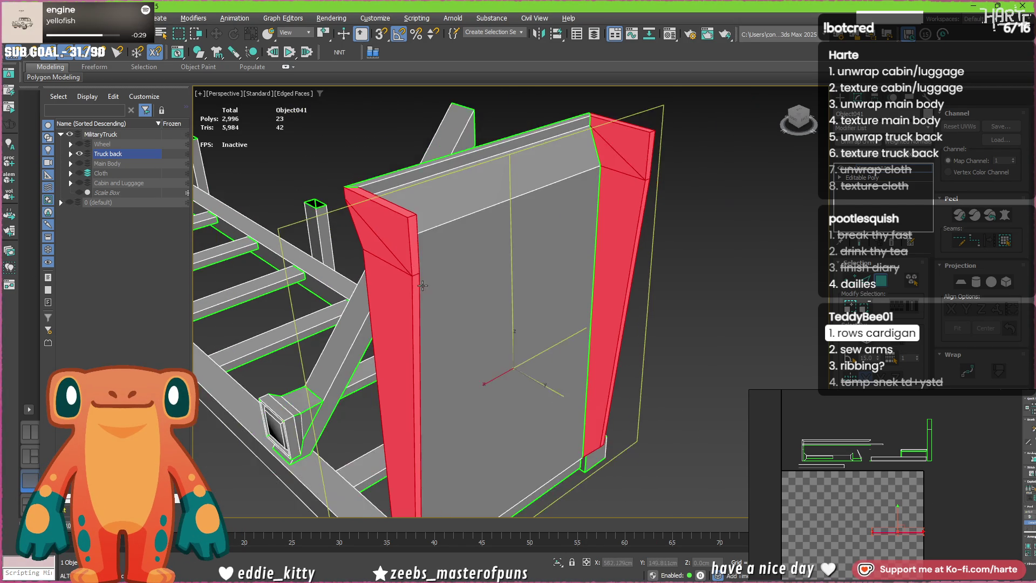
alt+middle_drag(379, 242, 541, 277)
click(591, 182)
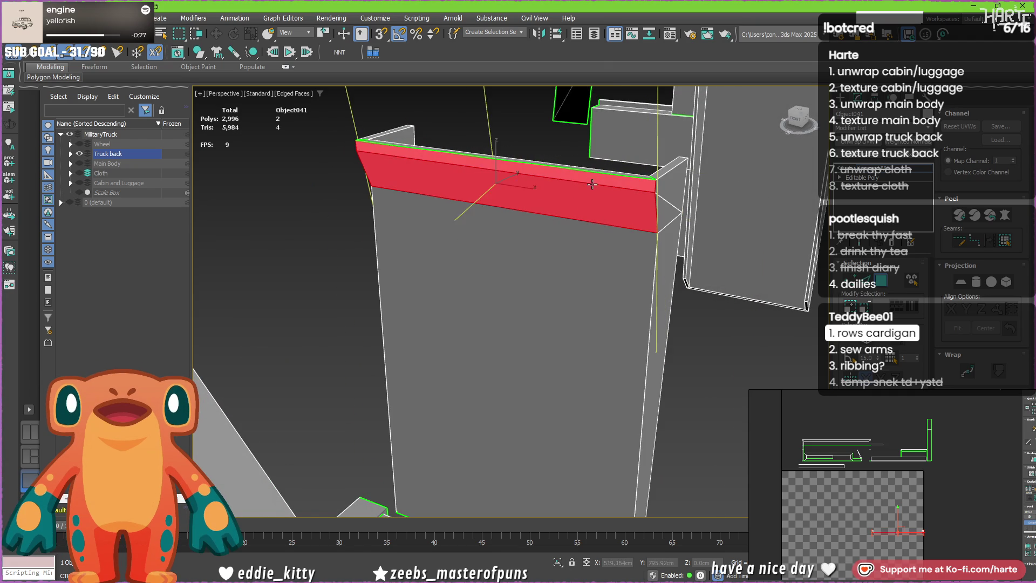
ctrl+click(567, 243)
middle_drag(567, 243, 454, 145)
mouse_move(542, 241)
alt+middle_down()
mouse_move(539, 341)
mouse_move(467, 243)
alt+middle_up()
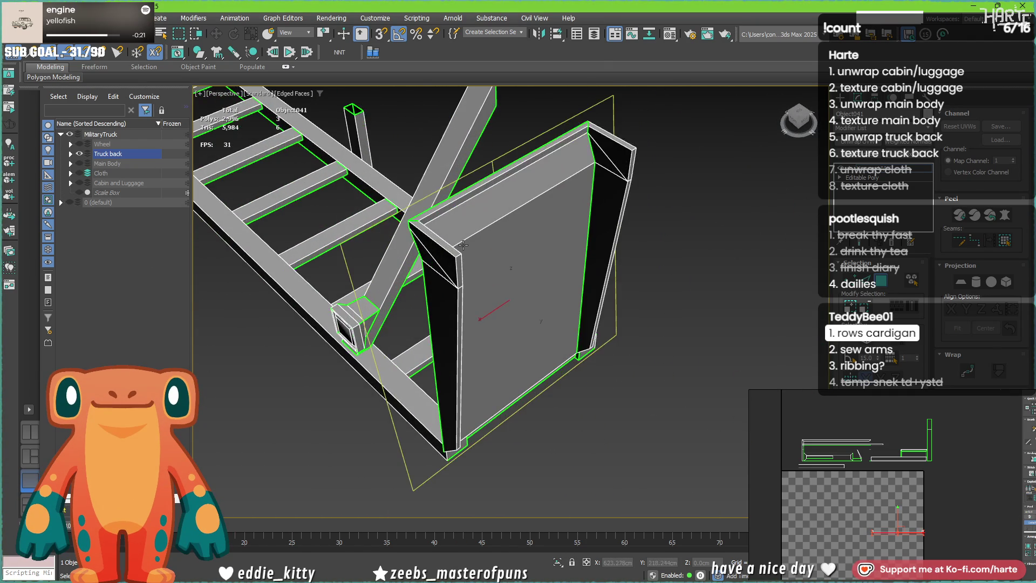
scroll(458, 245, up, 2)
click(447, 257)
mouse_move(448, 258)
alt+middle_down()
mouse_move(439, 268)
mouse_move(431, 232)
alt+middle_up()
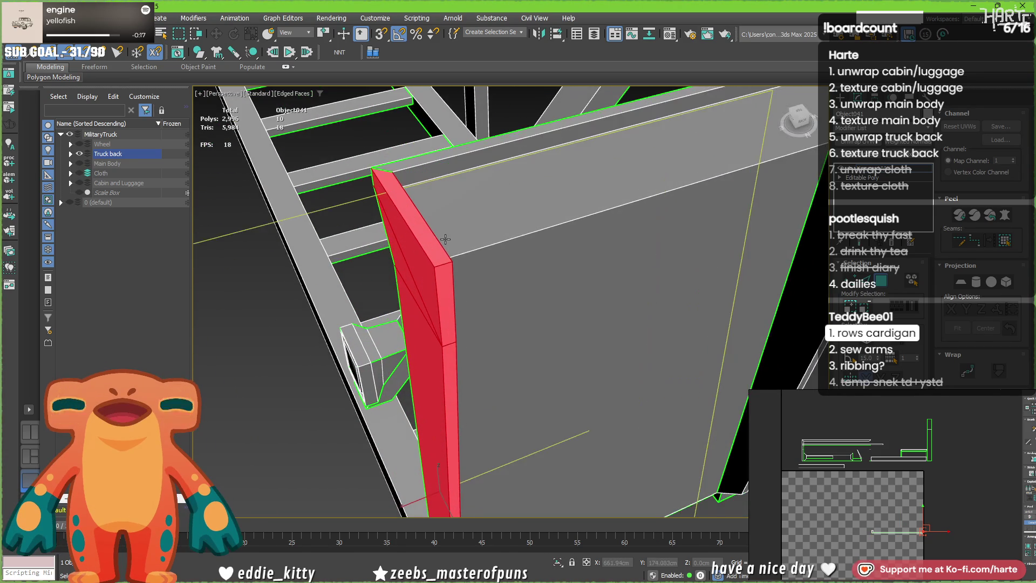
mouse_move(445, 265)
alt+middle_down()
mouse_move(526, 288)
mouse_move(518, 283)
mouse_move(606, 240)
mouse_move(576, 246)
mouse_move(576, 314)
mouse_move(594, 312)
mouse_move(409, 302)
mouse_move(484, 357)
alt+middle_up()
click(568, 274)
scroll(409, 301, down, 3)
scroll(485, 358, up, 5)
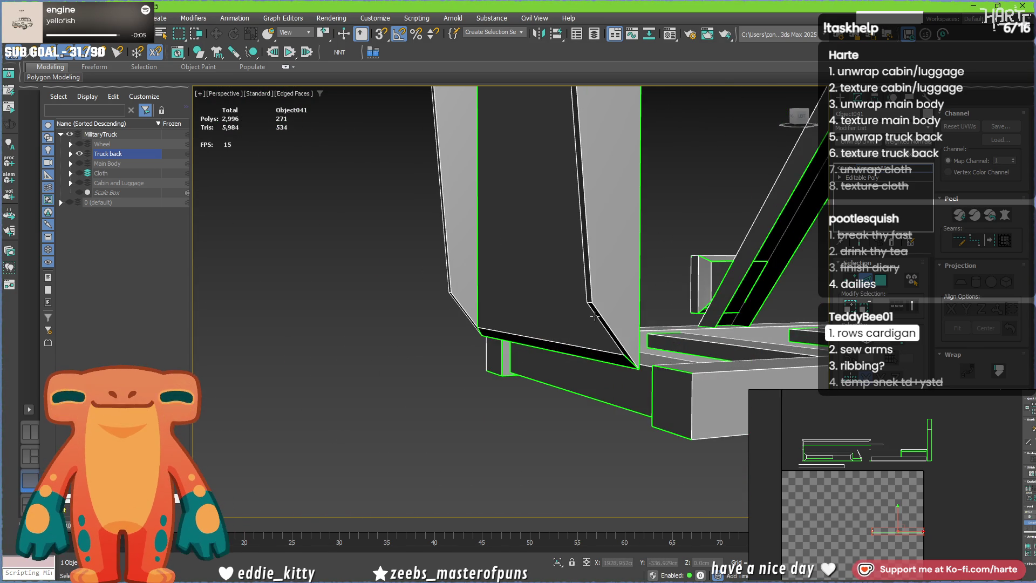
scroll(594, 317, up, 1)
mouse_move(512, 372)
alt+middle_down()
mouse_move(585, 358)
mouse_move(456, 345)
mouse_move(471, 317)
mouse_move(486, 344)
mouse_move(449, 355)
mouse_move(350, 346)
alt+middle_up()
scroll(449, 354, up, 3)
scroll(449, 355, up, 2)
scroll(493, 305, down, 5)
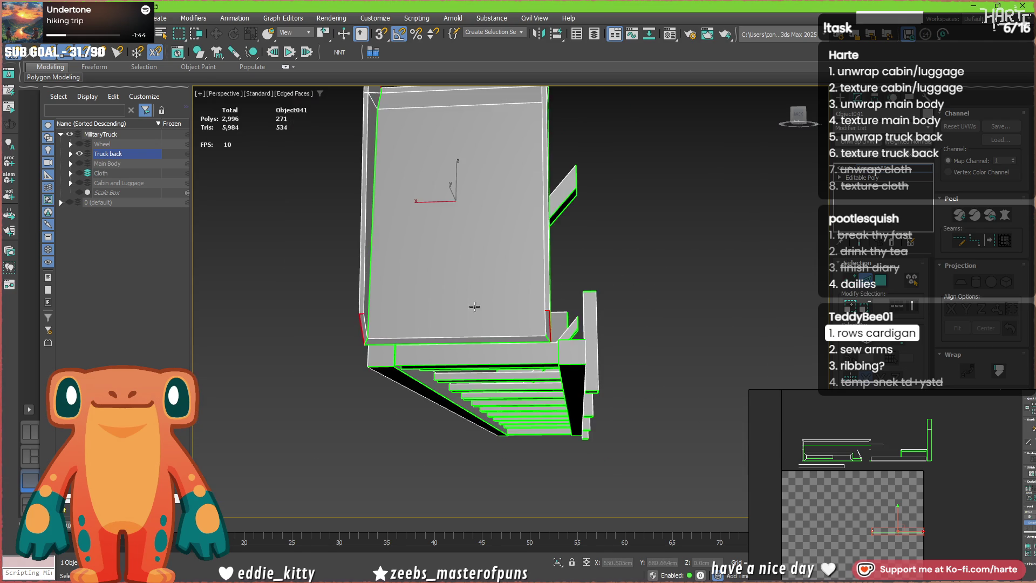
scroll(475, 316, down, 2)
mouse_move(475, 315)
alt+middle_down()
mouse_move(505, 373)
mouse_move(478, 350)
mouse_move(463, 292)
alt+middle_up()
scroll(460, 291, up, 2)
scroll(344, 296, up, 5)
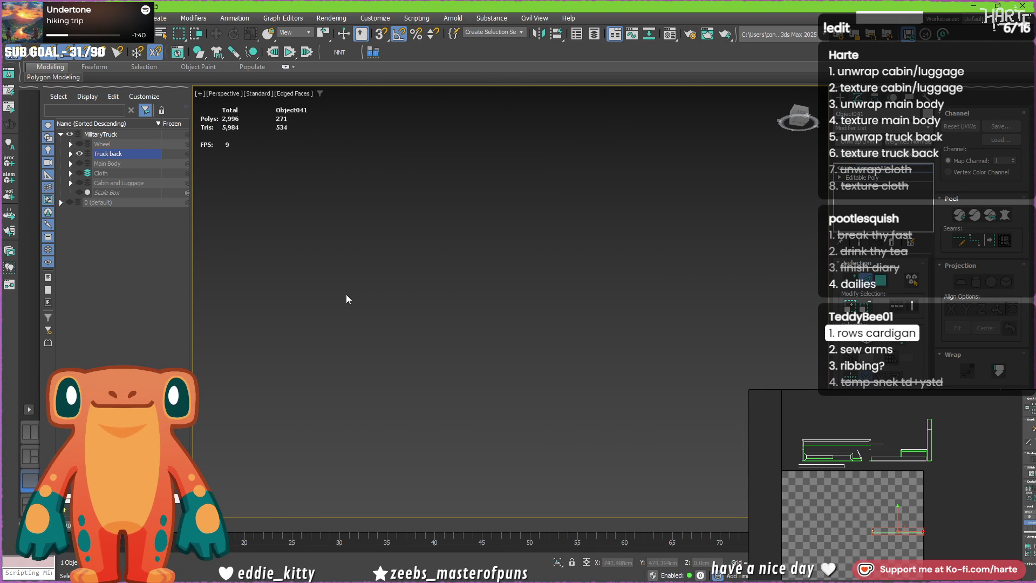
scroll(356, 295, down, 5)
scroll(360, 290, up, 2)
scroll(366, 284, up, 3)
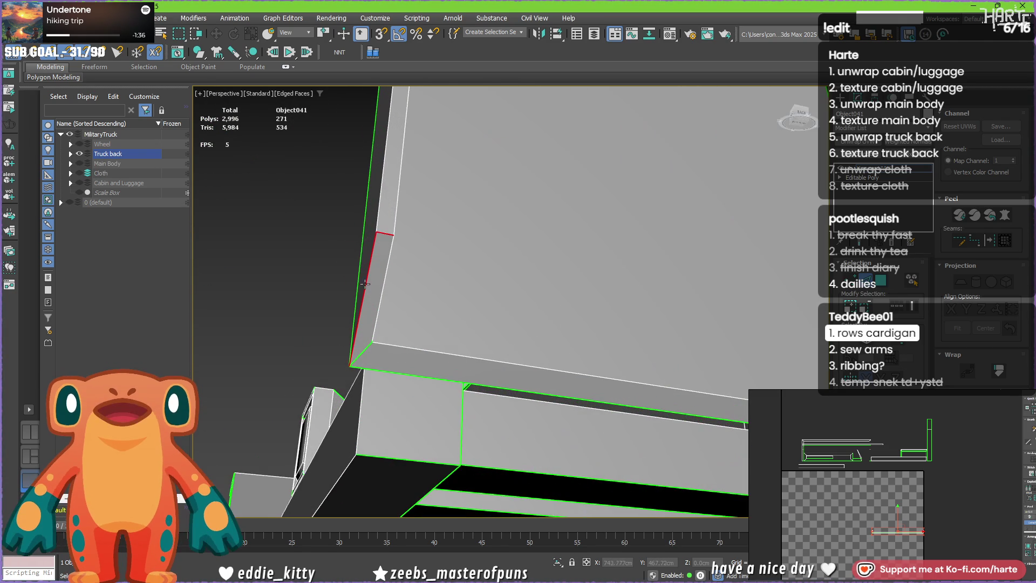
- Select the truck-back panel faces and its top strip for repositioning in the UV layout
ctrl+click(385, 279)
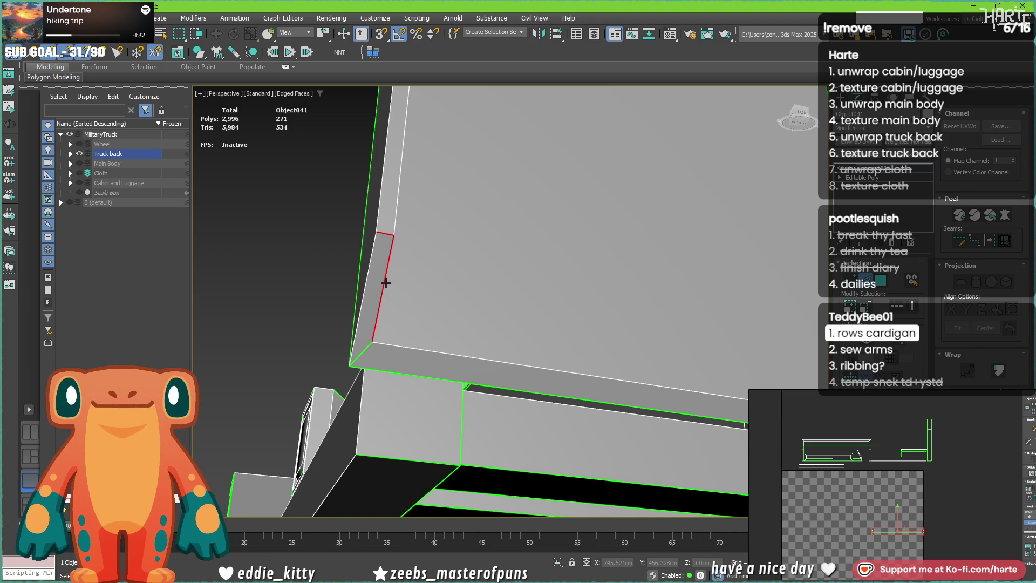
scroll(386, 282, down, 5)
scroll(569, 331, up, 4)
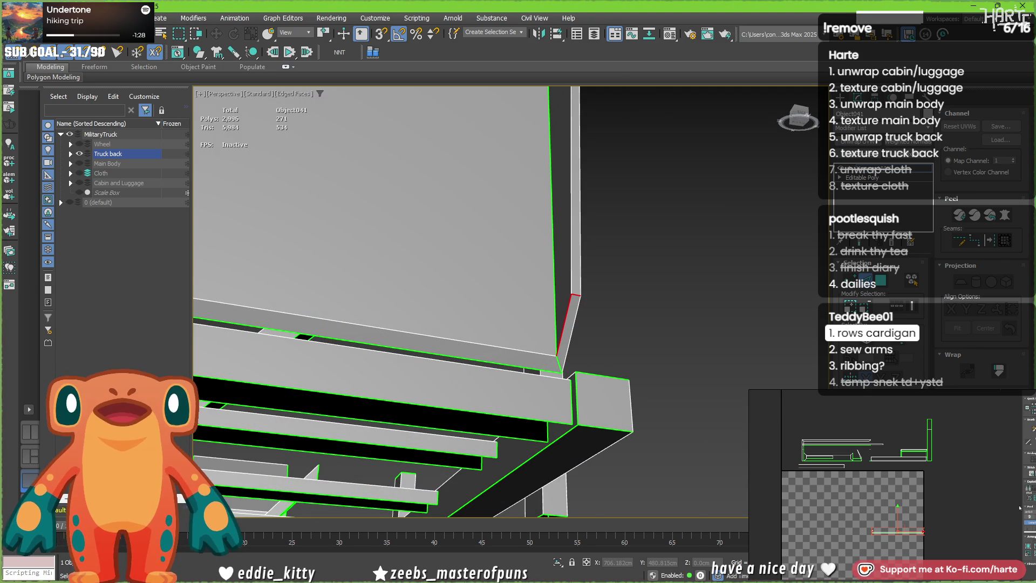
click(472, 201)
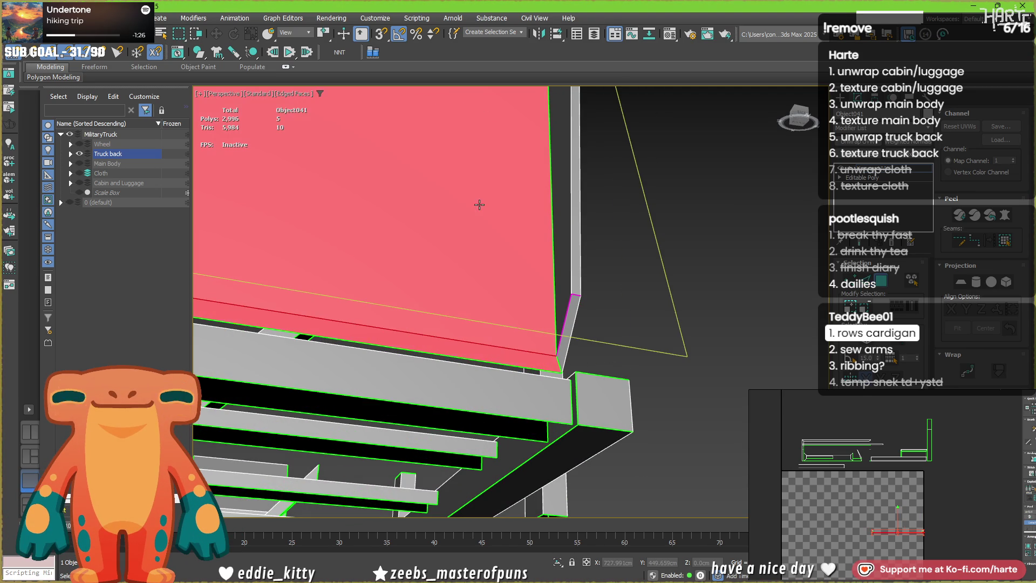
scroll(461, 215, down, 4)
mouse_move(461, 214)
alt+middle_down()
mouse_move(588, 217)
mouse_move(521, 228)
alt+middle_up()
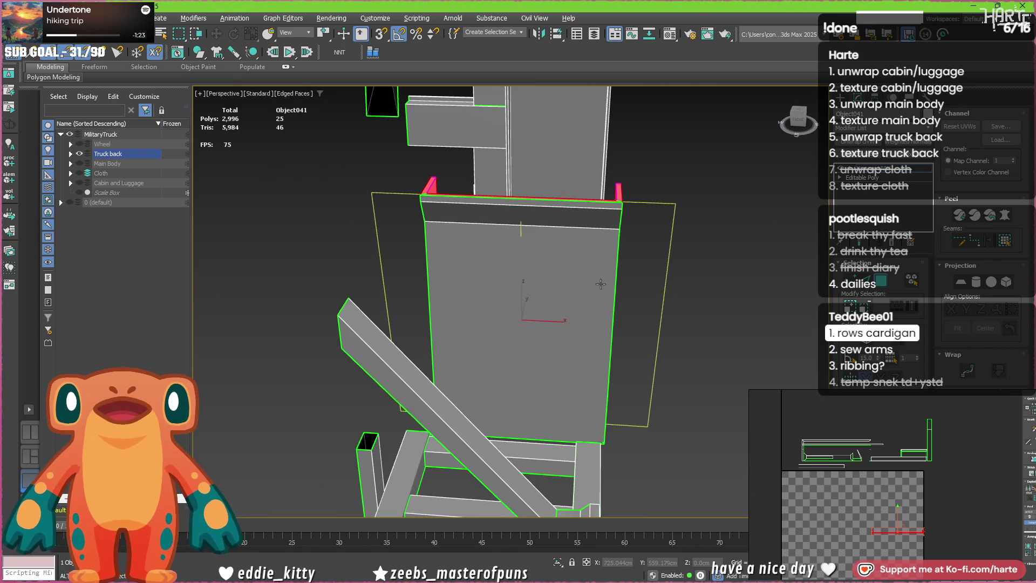
click(521, 227)
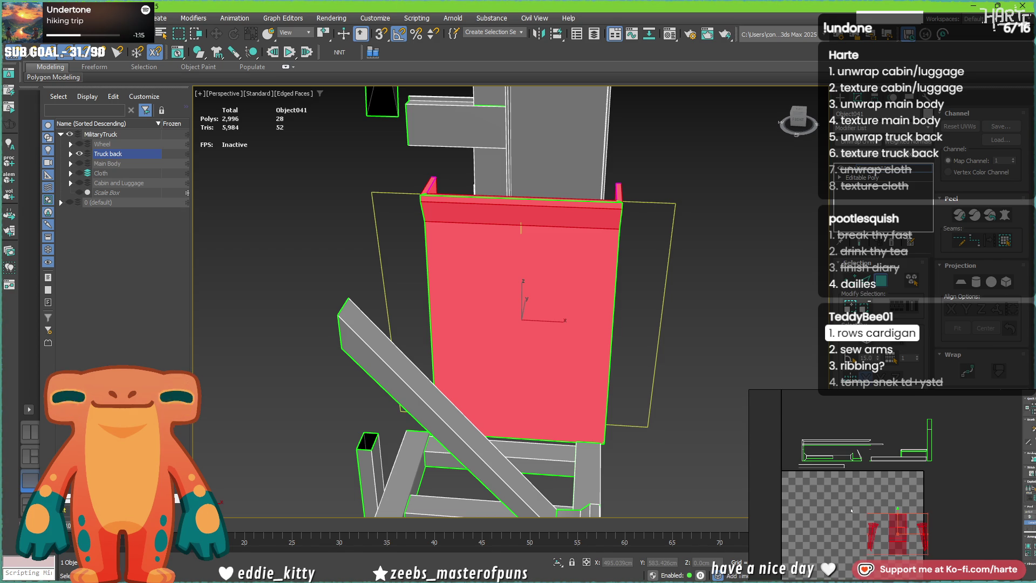
middle_drag(836, 502, 869, 553)
click(891, 486)
click(875, 473)
scroll(830, 556, up, 2)
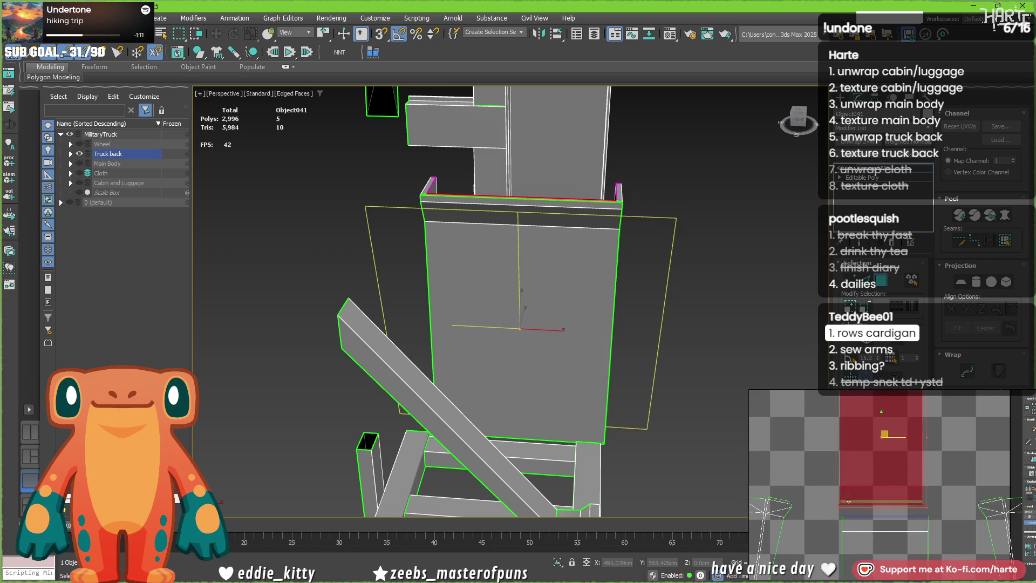
scroll(829, 556, up, 2)
scroll(830, 557, up, 2)
scroll(830, 557, down, 2)
- With Angle Snap on, move the thin right-hand UV piece over to the layout's left side
mouse_move(830, 556)
middle_down()
mouse_move(855, 476)
mouse_move(843, 421)
middle_up()
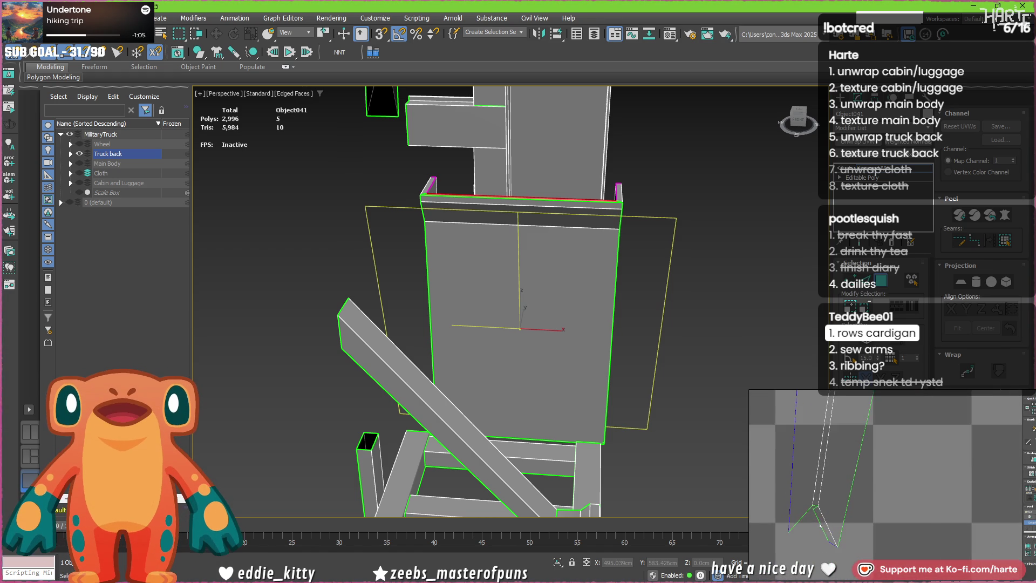
mouse_move(824, 523)
middle_down()
mouse_move(820, 556)
mouse_move(819, 541)
middle_up()
scroll(821, 556, down, 2)
scroll(964, 490, down, 1)
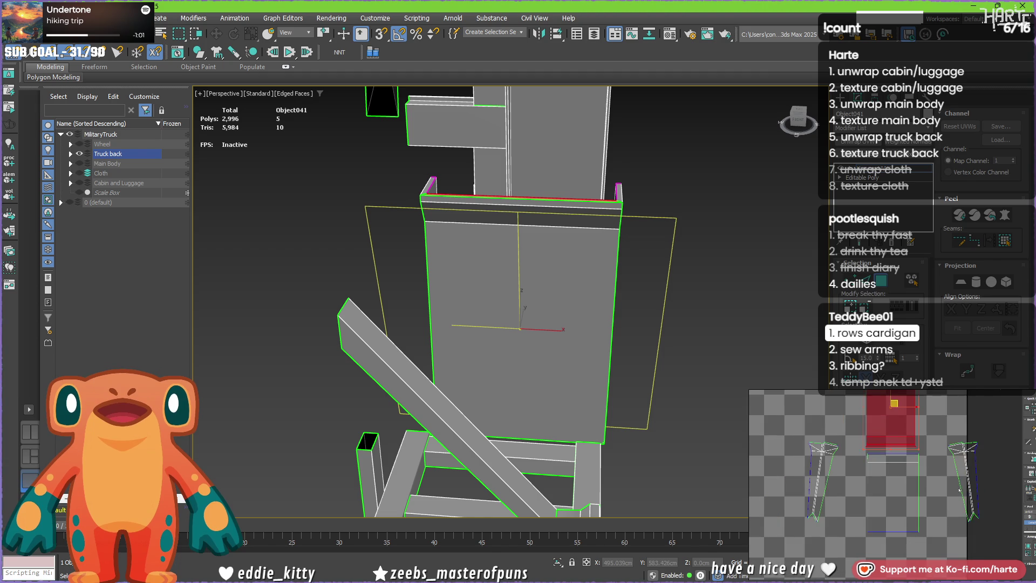
middle_drag(965, 490, 953, 529)
ctrl+click(878, 453)
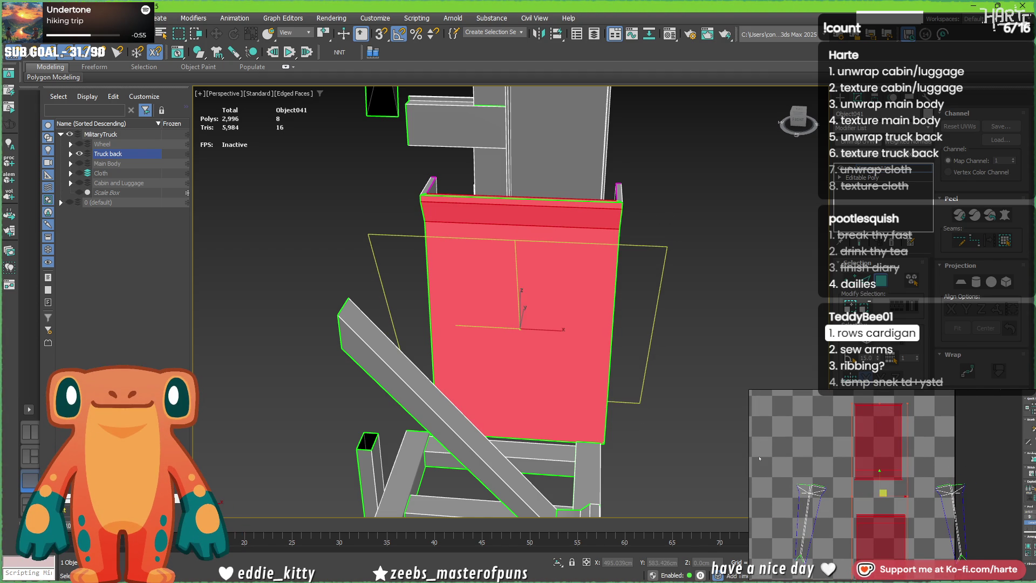
click(810, 464)
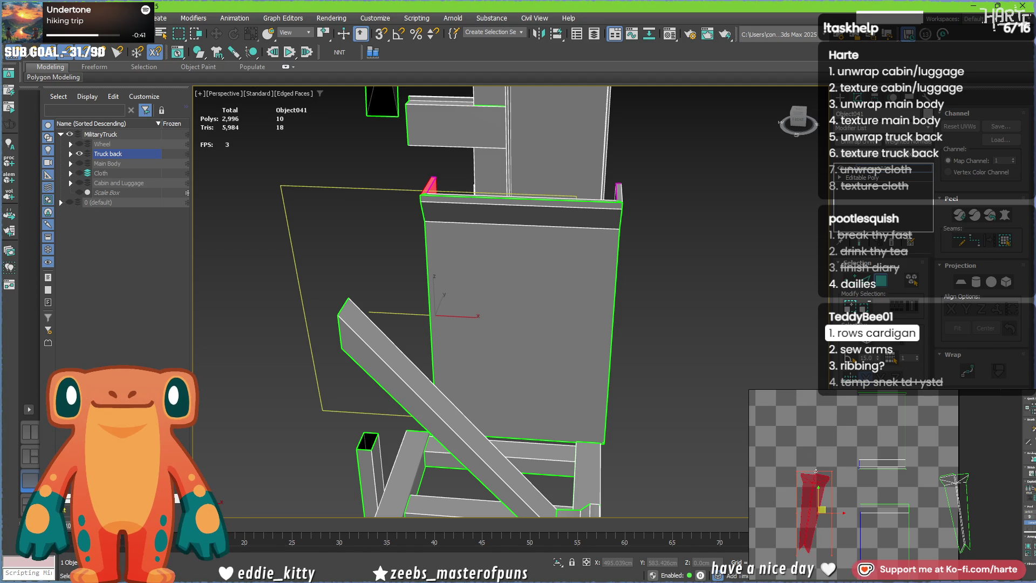
key(a)
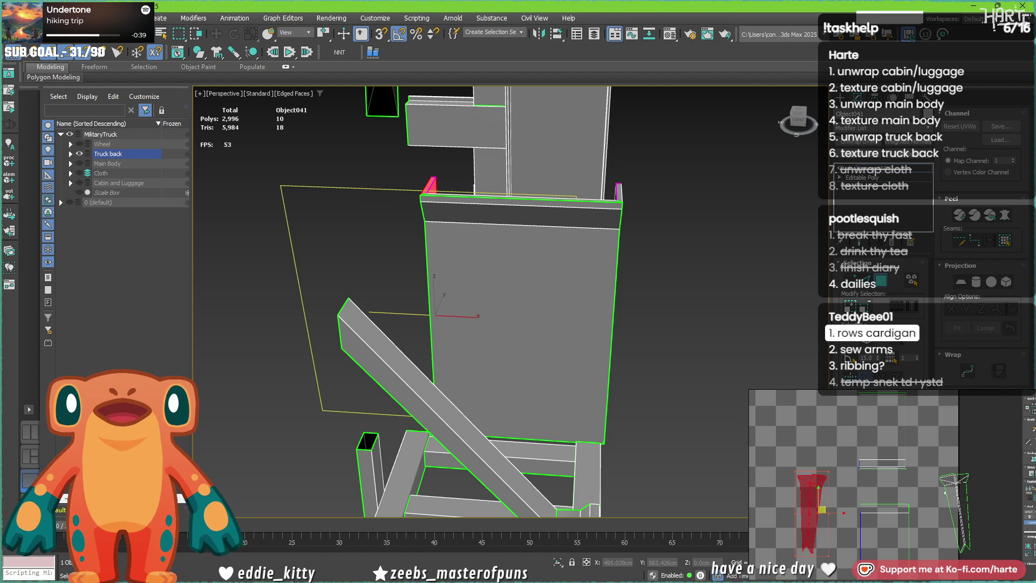
click(959, 510)
click(958, 510)
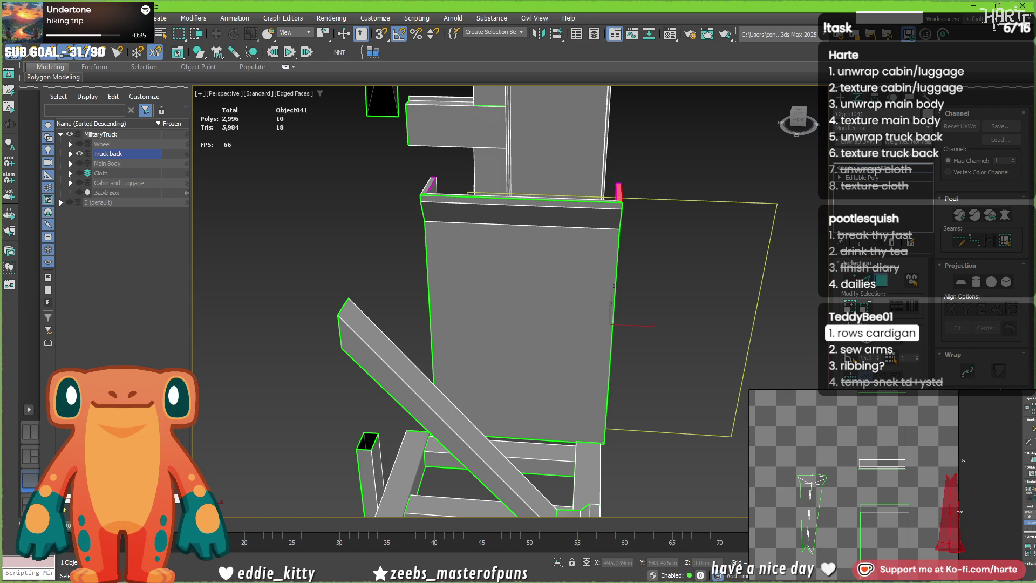
mouse_move(953, 510)
mouse_down()
mouse_move(773, 511)
mouse_move(798, 519)
mouse_up()
- Select all truck-back faces and shift the whole shell down and left in the layout
click(816, 496)
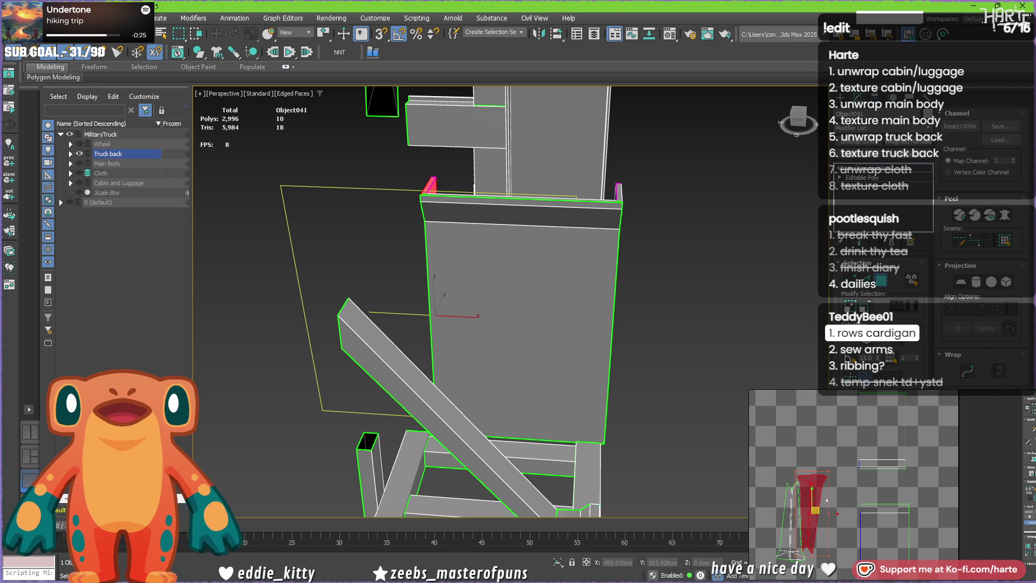
scroll(844, 501, down, 3)
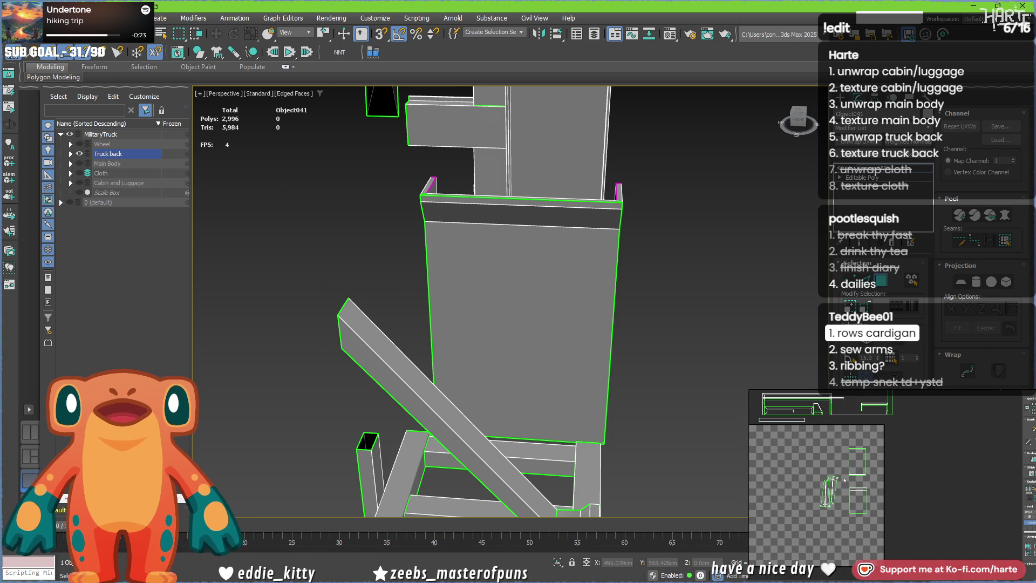
key(ctrl+a)
scroll(895, 528, down, 2)
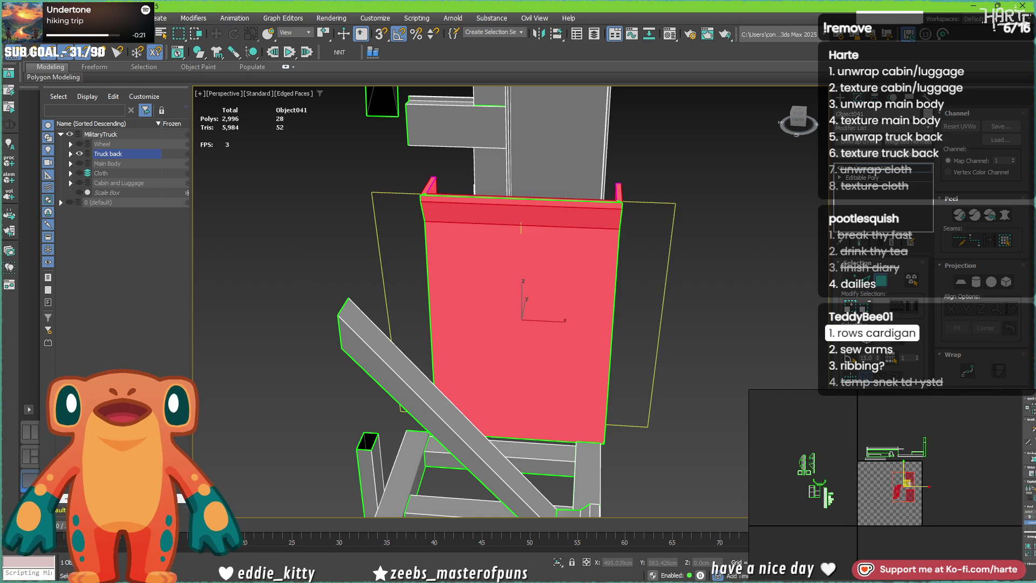
drag(832, 465, 793, 498)
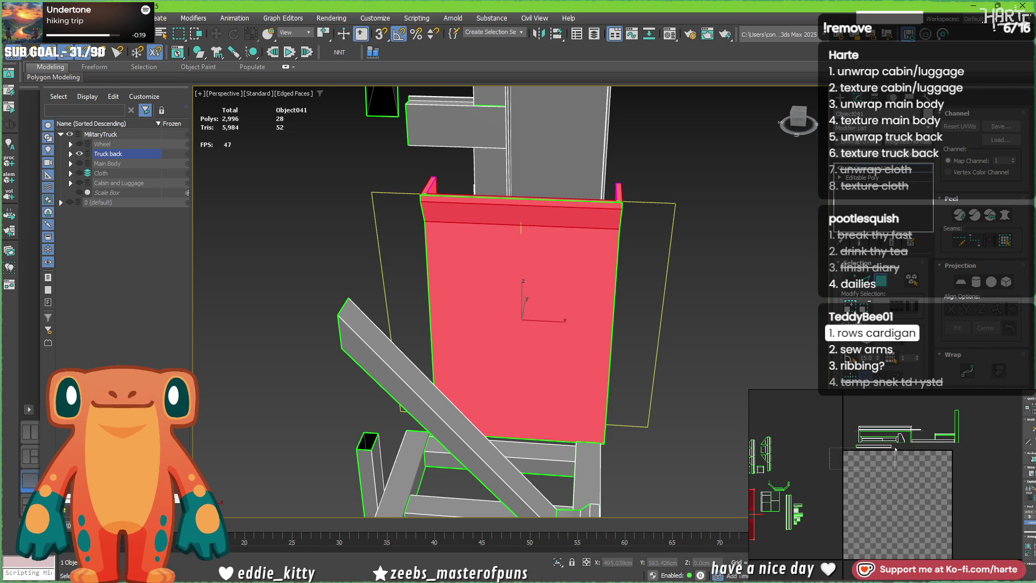
scroll(413, 192, down, 3)
scroll(413, 192, down, 3)
scroll(413, 191, down, 3)
scroll(413, 192, up, 5)
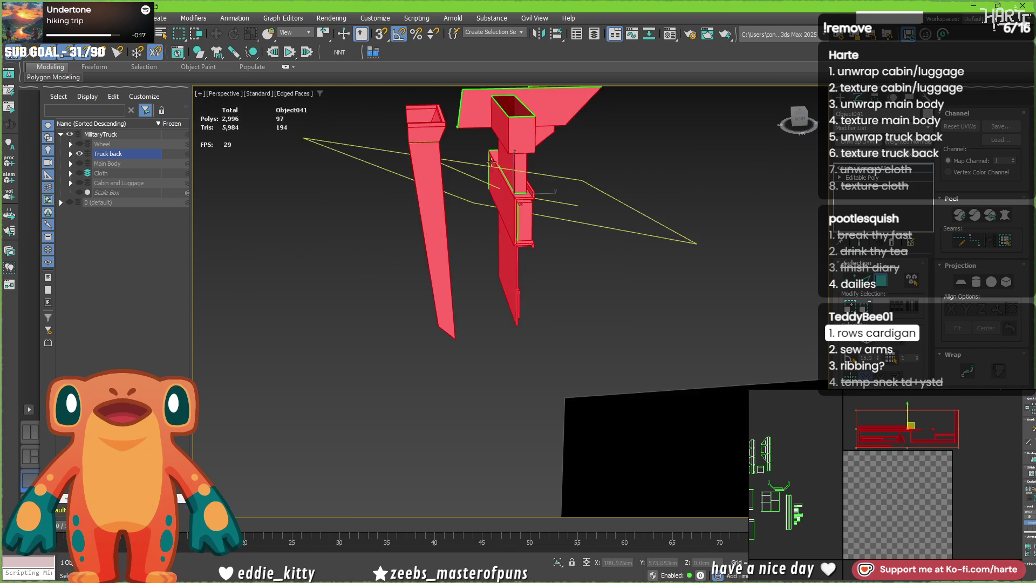
scroll(413, 192, up, 3)
mouse_move(421, 251)
middle_down()
mouse_move(441, 272)
mouse_move(594, 275)
middle_up()
scroll(440, 272, down, 3)
scroll(593, 275, up, 5)
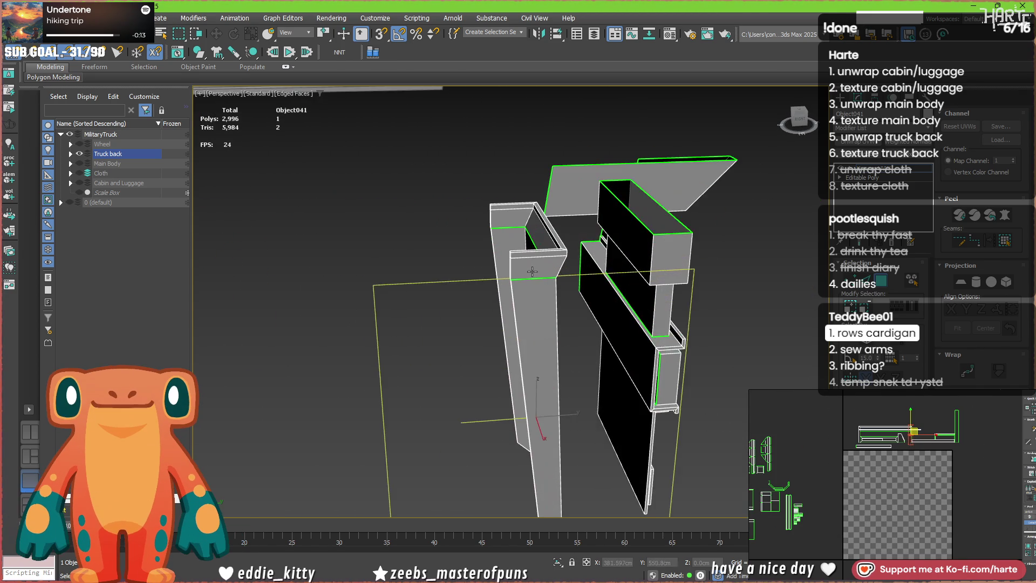
scroll(534, 271, up, 3)
- Convert the truck back to Editable Poly and delete the selected top polygons
right_click(379, 244)
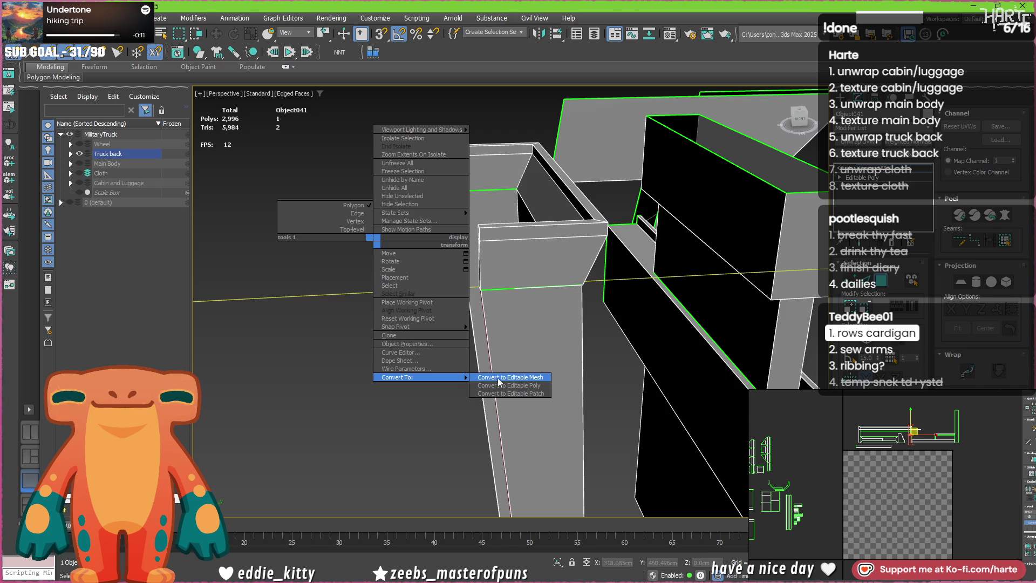
click(465, 374)
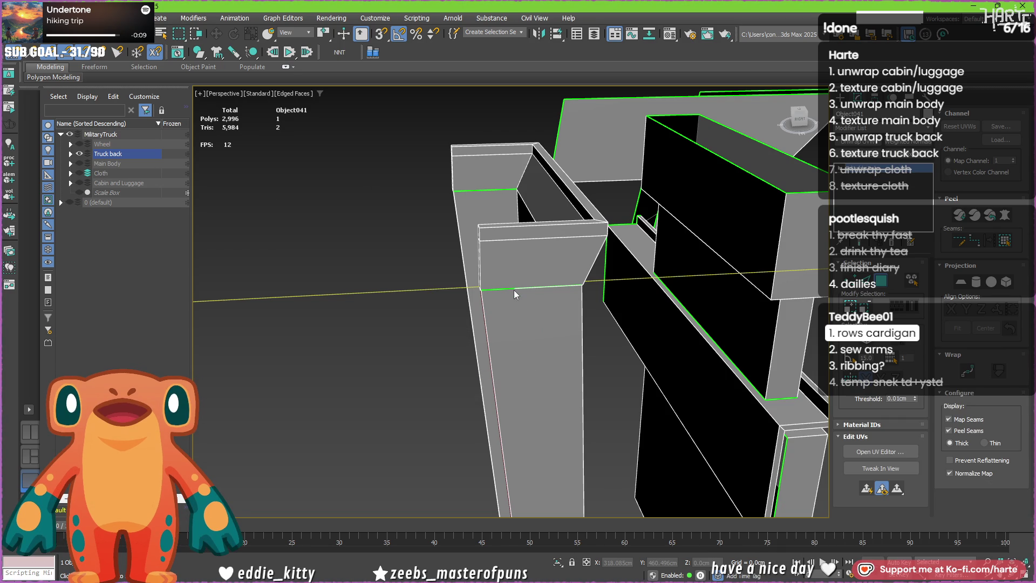
scroll(515, 290, up, 2)
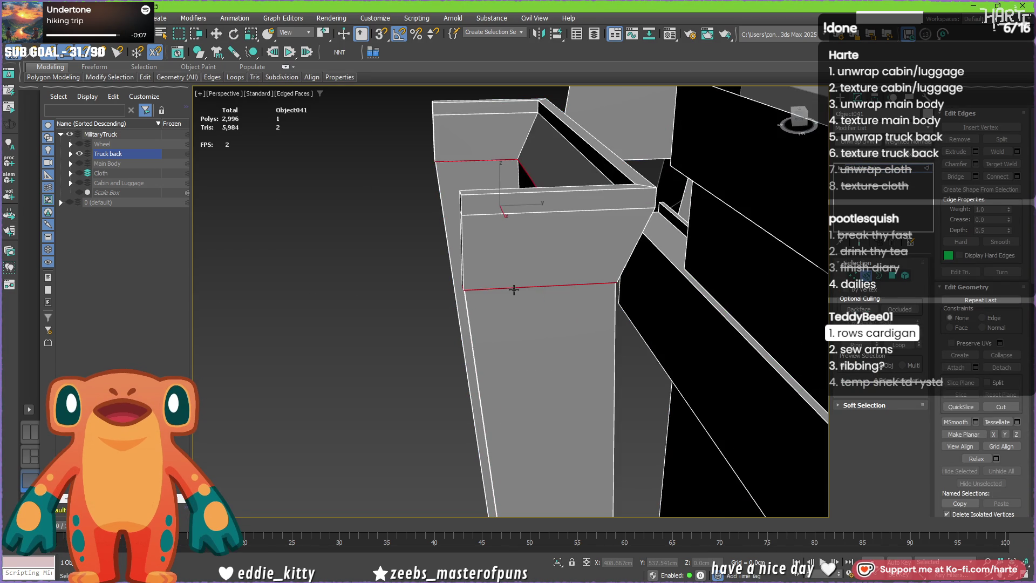
alt+middle_drag(513, 290, 483, 202)
scroll(484, 207, up, 2)
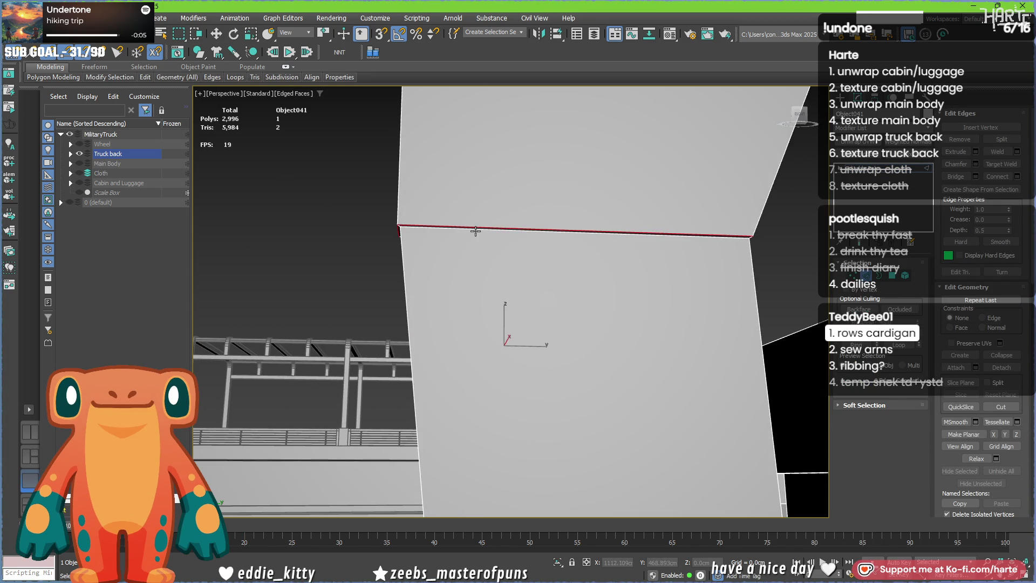
scroll(475, 231, up, 2)
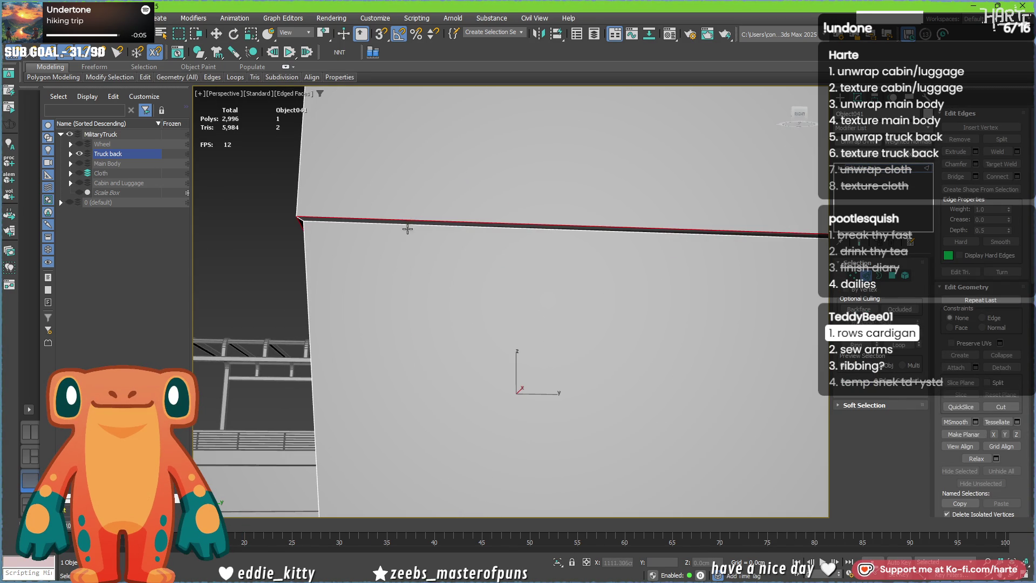
click(894, 281)
key(Delete)
- Box-select the open border, then pick the panel's long top edge for cleanup
key(3)
drag(279, 200, 387, 261)
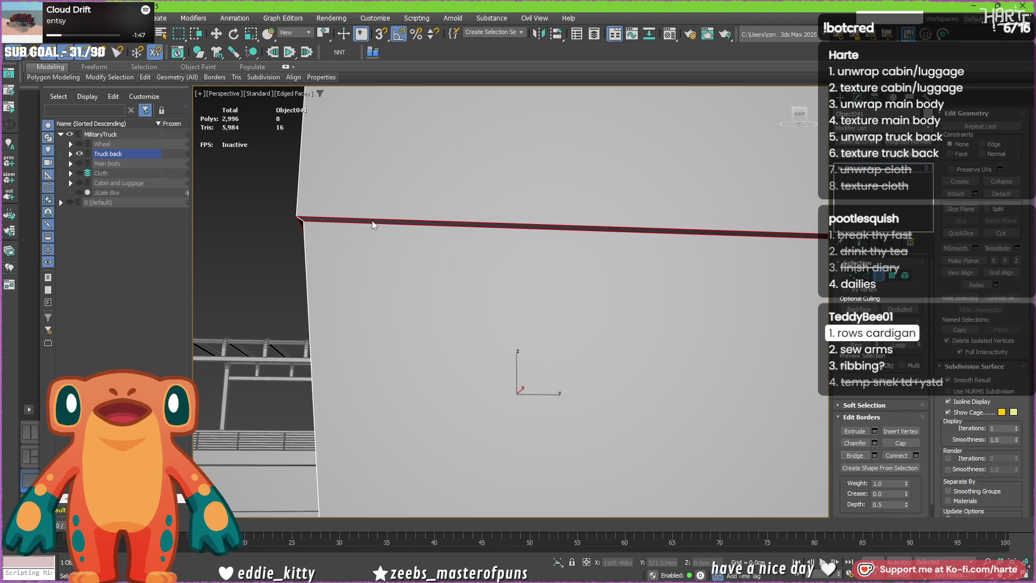
key(2)
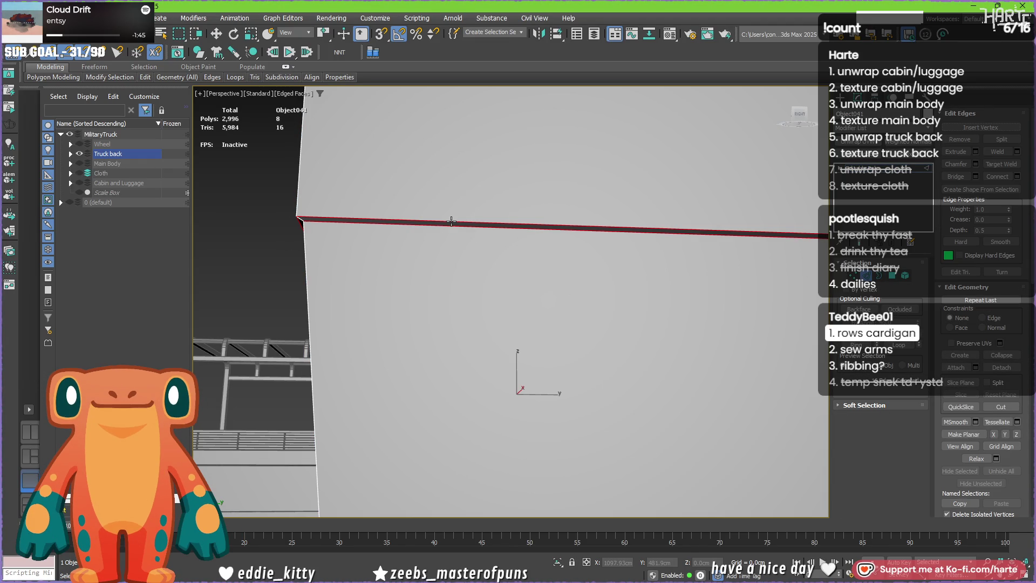
click(451, 221)
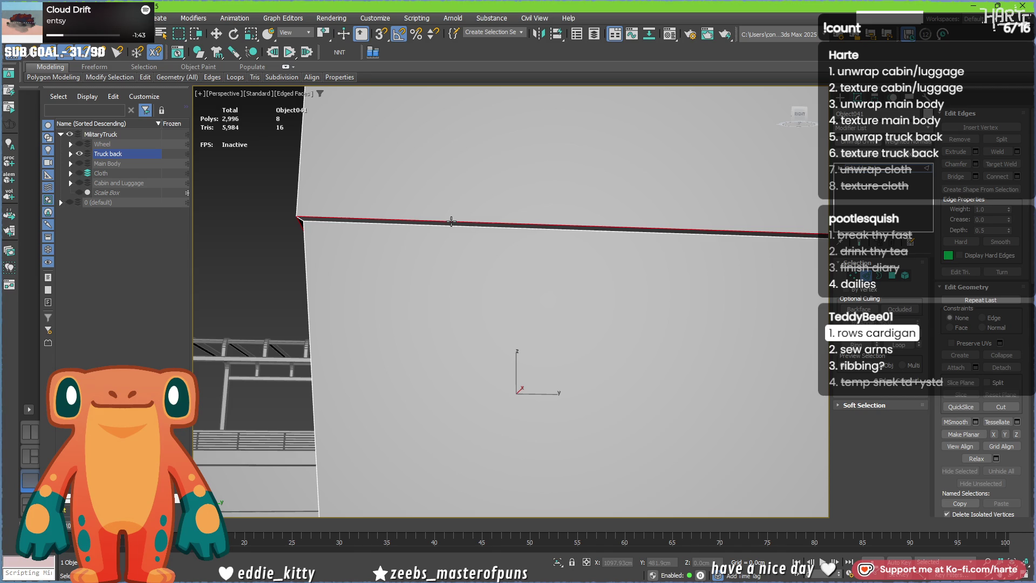
click(449, 230)
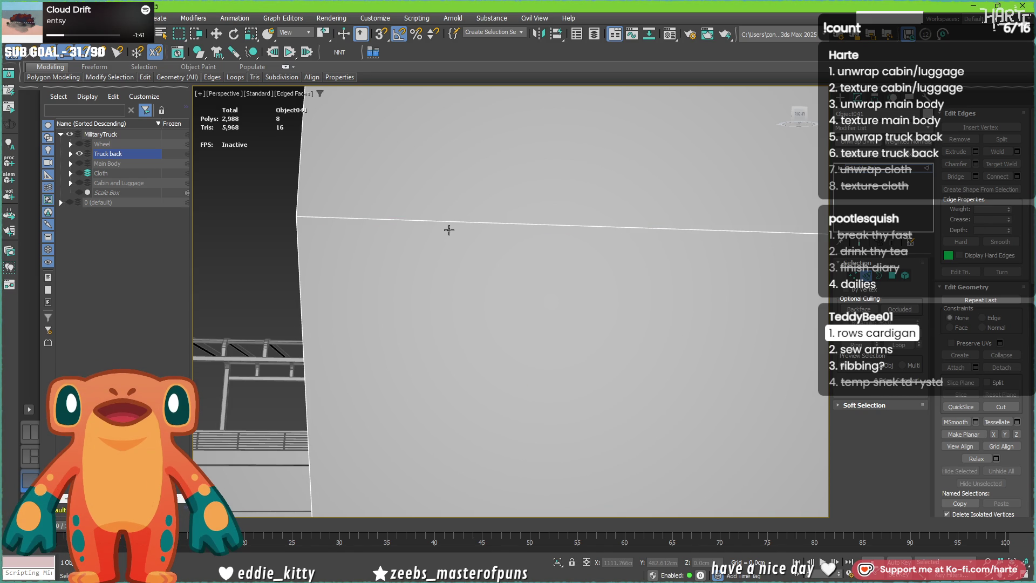
scroll(448, 230, down, 5)
scroll(418, 282, up, 5)
scroll(419, 282, down, 4)
scroll(762, 302, down, 1)
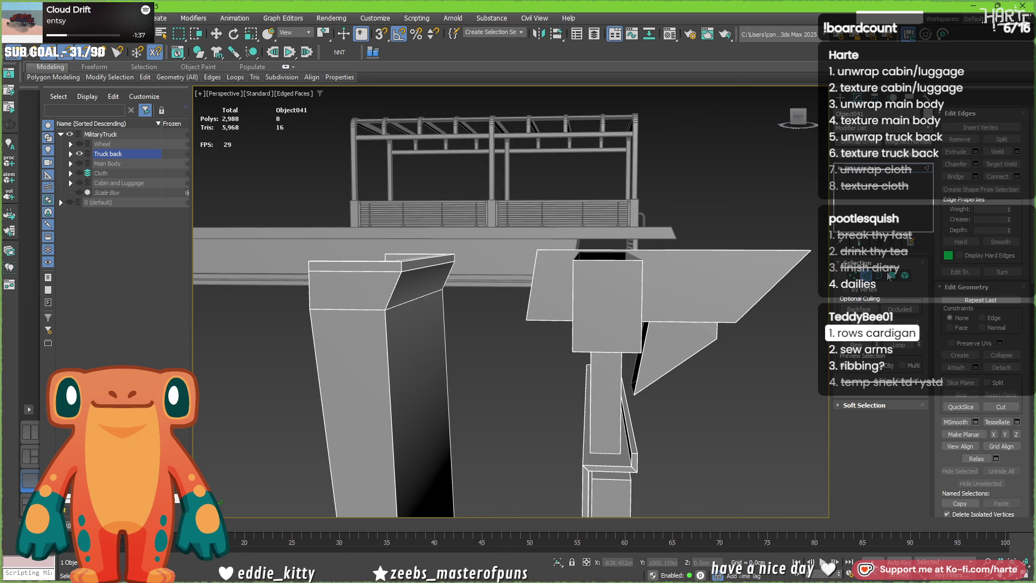
text(5)
text(20)
- Confirm Auto Smooth at 20.0 and inspect the truck-back boxes in wireframe
key(Return)
middle_drag(643, 436, 550, 364)
scroll(551, 363, up, 2)
scroll(551, 364, down, 1)
scroll(542, 328, up, 1)
mouse_move(542, 328)
alt+middle_down()
mouse_move(605, 338)
mouse_move(353, 446)
mouse_move(386, 447)
mouse_move(392, 436)
mouse_move(662, 381)
mouse_move(602, 313)
alt+middle_up()
scroll(567, 340, down, 3)
scroll(507, 373, down, 3)
mouse_move(507, 373)
alt+middle_down()
mouse_move(533, 374)
mouse_move(388, 367)
alt+middle_up()
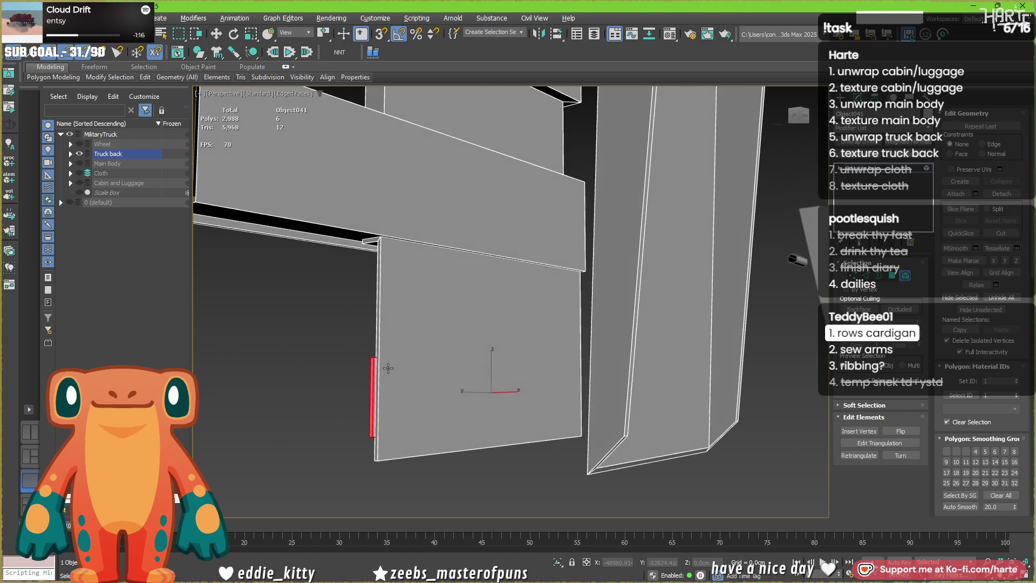
mouse_move(388, 368)
alt+middle_down()
mouse_move(447, 367)
mouse_move(420, 380)
alt+middle_up()
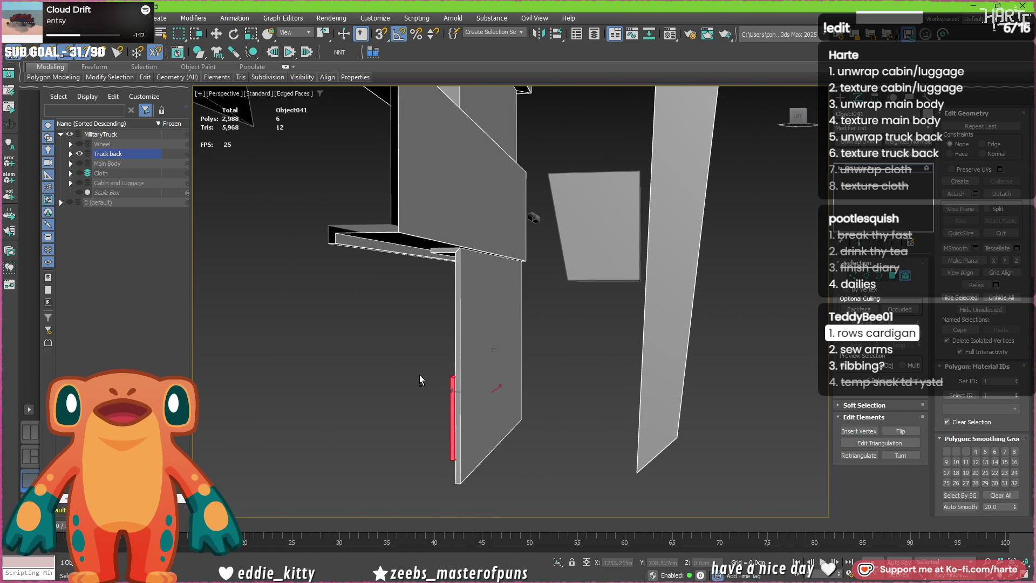
key(F3)
mouse_move(420, 375)
alt+middle_down()
mouse_move(485, 289)
mouse_move(819, 287)
alt+middle_up()
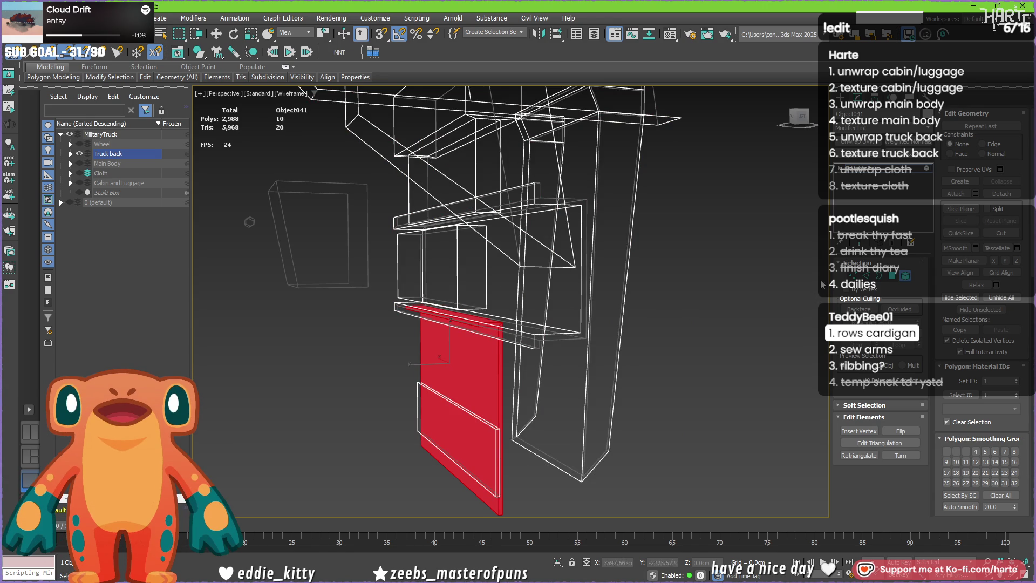
- Select and delete the thin strip polygon under the shelf, dropping to 2,987 polygons
key(4)
drag(798, 378, 357, 490)
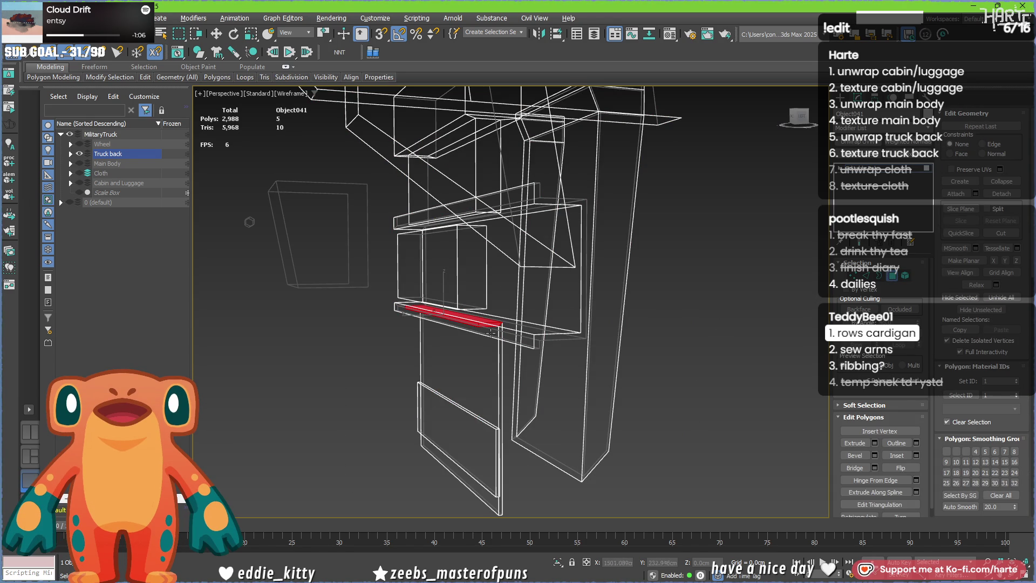
scroll(491, 333, up, 3)
scroll(491, 333, up, 2)
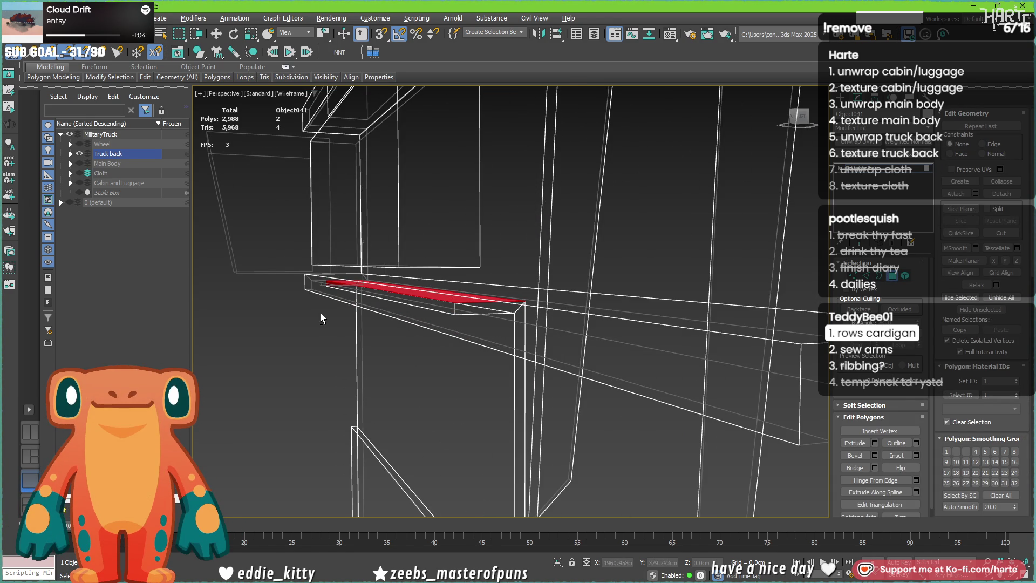
alt+middle_drag(427, 310, 429, 326)
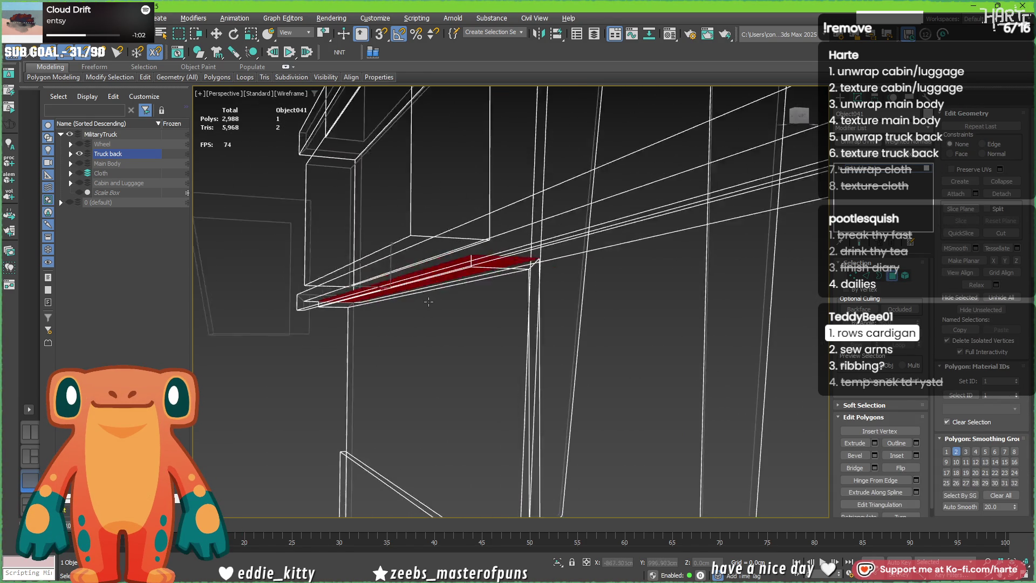
key(Delete)
key(F3)
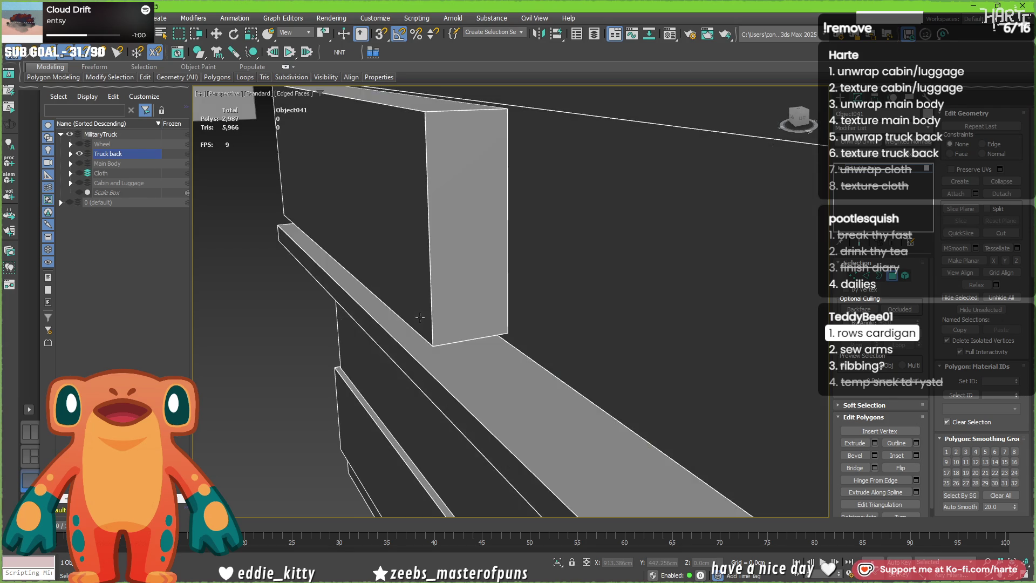
scroll(420, 318, up, 4)
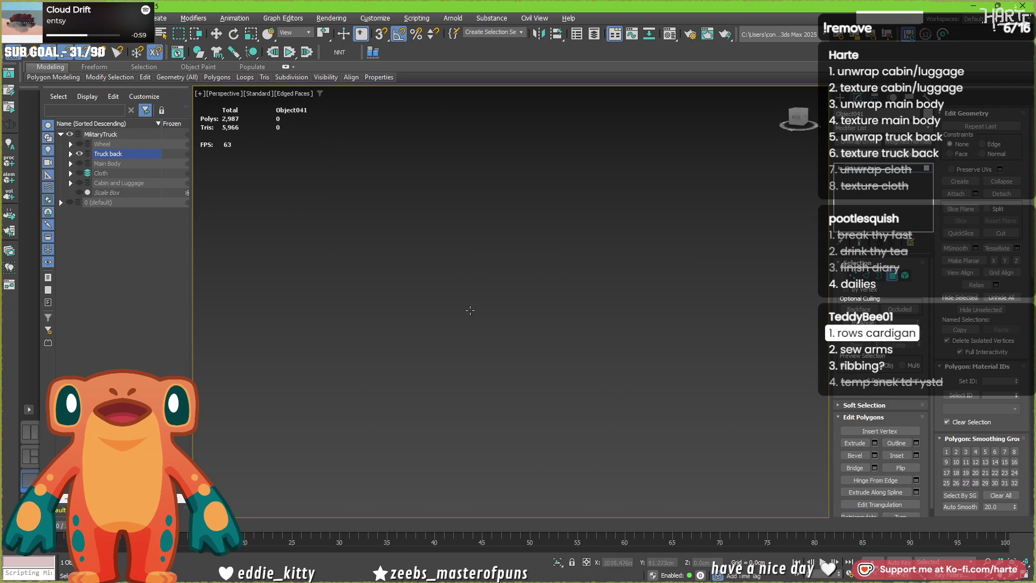
scroll(469, 310, down, 3)
scroll(446, 308, down, 2)
scroll(445, 308, down, 2)
- Select the box element and check it in wireframe from a steep side angle
click(555, 167)
key(F3)
mouse_move(556, 166)
alt+middle_down()
mouse_move(590, 290)
mouse_move(418, 362)
mouse_move(548, 290)
mouse_move(435, 369)
mouse_move(473, 357)
mouse_move(411, 312)
alt+middle_up()
key(F3)
- Snap the box front's vertical edge to the box corner with the Move tool
key(4)
key(2)
click(410, 311)
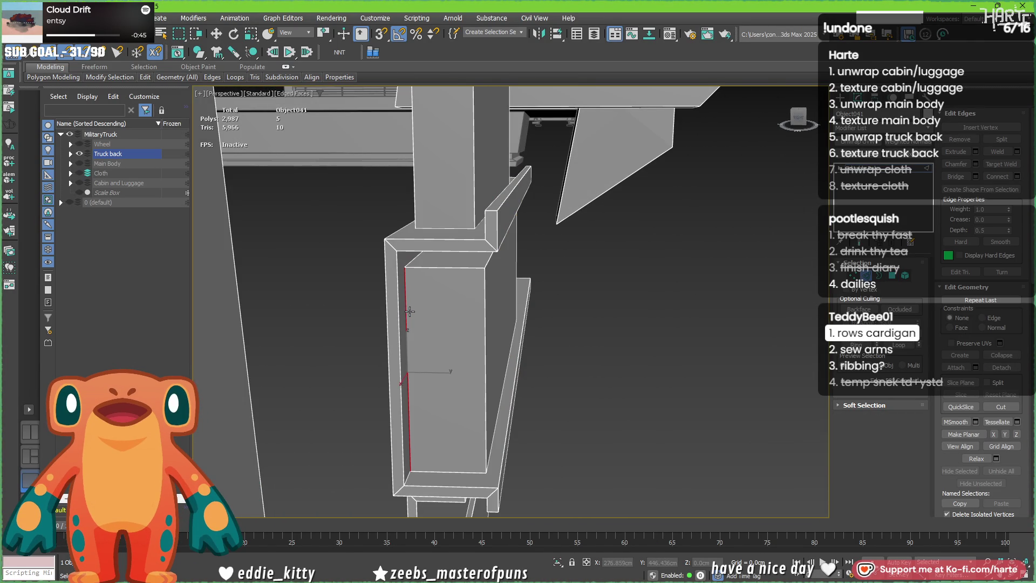
key(w)
drag(450, 304, 399, 253)
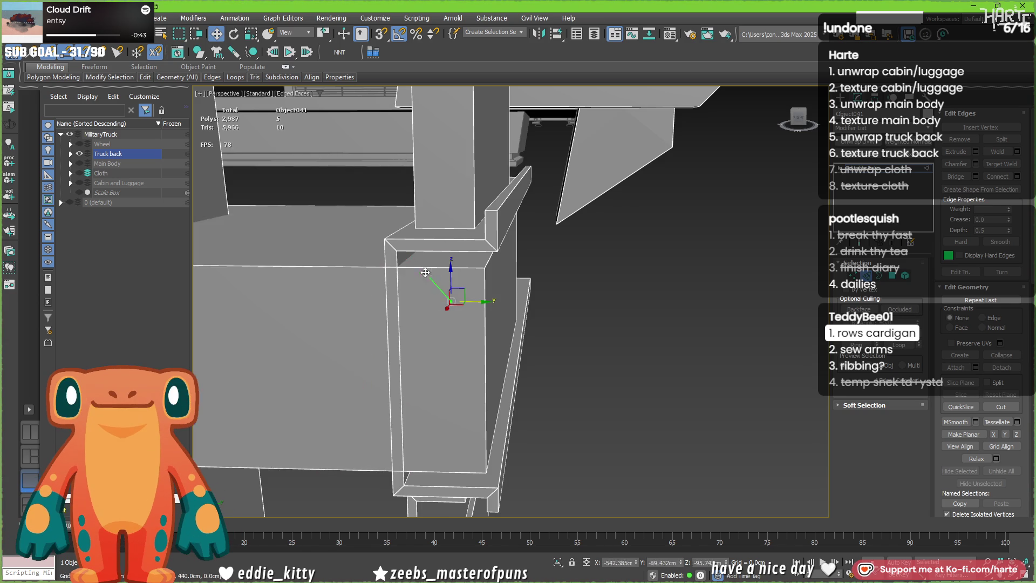
- Shift the inner panel right and stretch it to fill its frame's width, then consult the reference photos
click(905, 277)
click(486, 348)
alt+middle_drag(486, 348, 521, 328)
scroll(521, 329, up, 3)
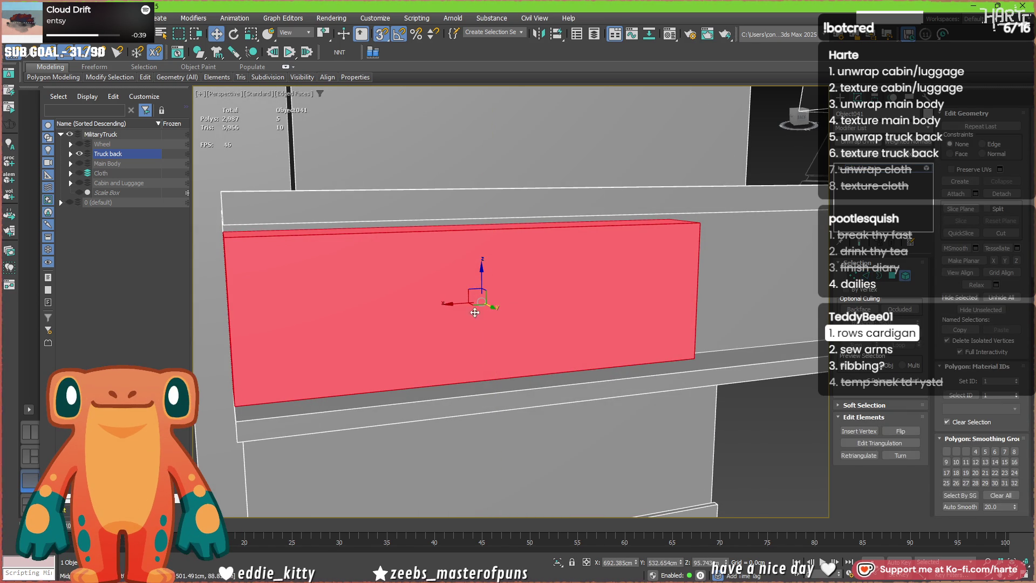
drag(480, 312, 467, 302)
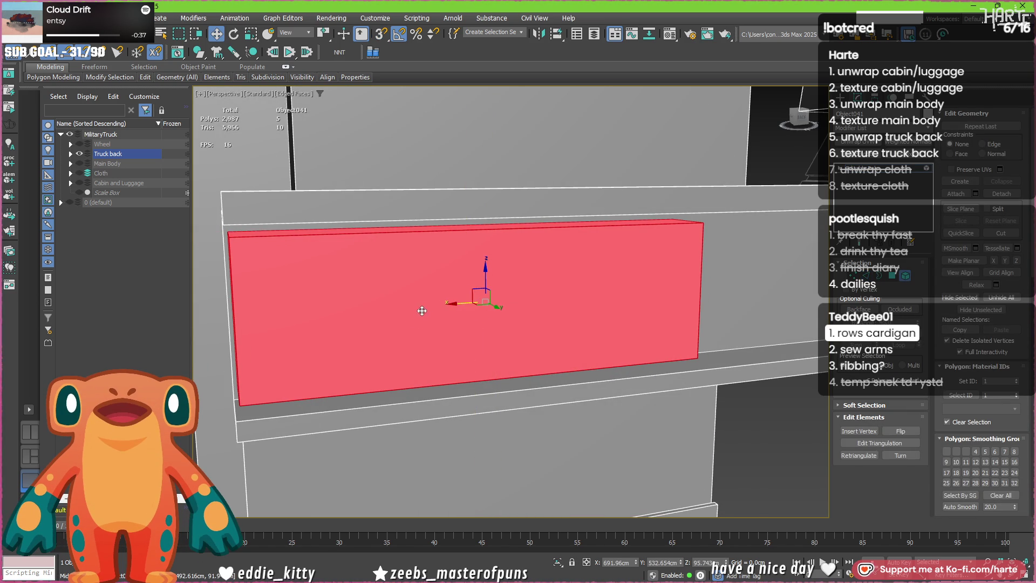
scroll(424, 310, down, 2)
alt+middle_drag(425, 310, 373, 352)
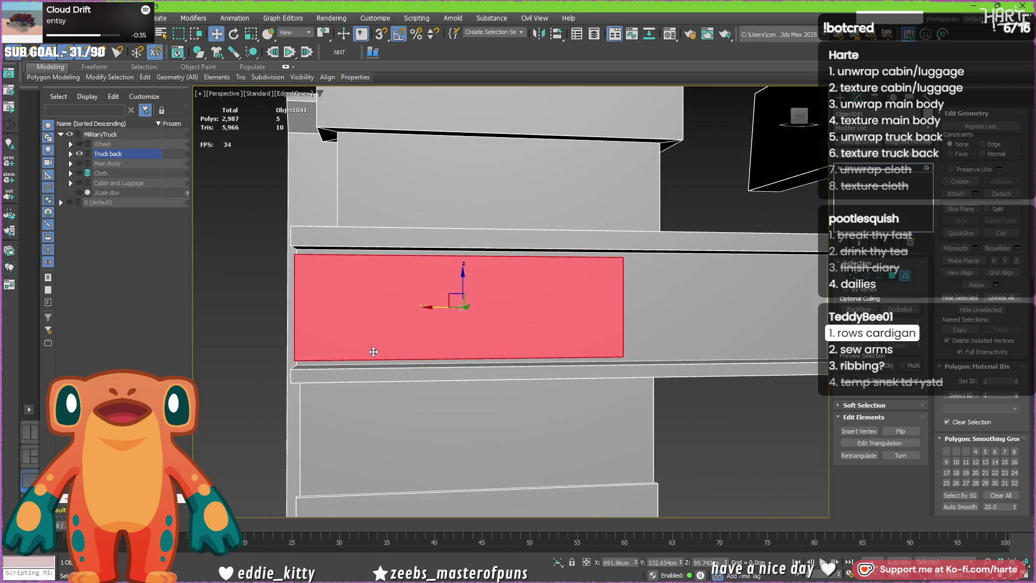
scroll(373, 353, up, 1)
scroll(439, 347, down, 3)
mouse_move(439, 347)
alt+middle_down()
mouse_move(428, 316)
mouse_move(418, 344)
mouse_move(444, 332)
alt+middle_up()
scroll(419, 344, up, 2)
scroll(418, 345, up, 2)
scroll(419, 340, down, 3)
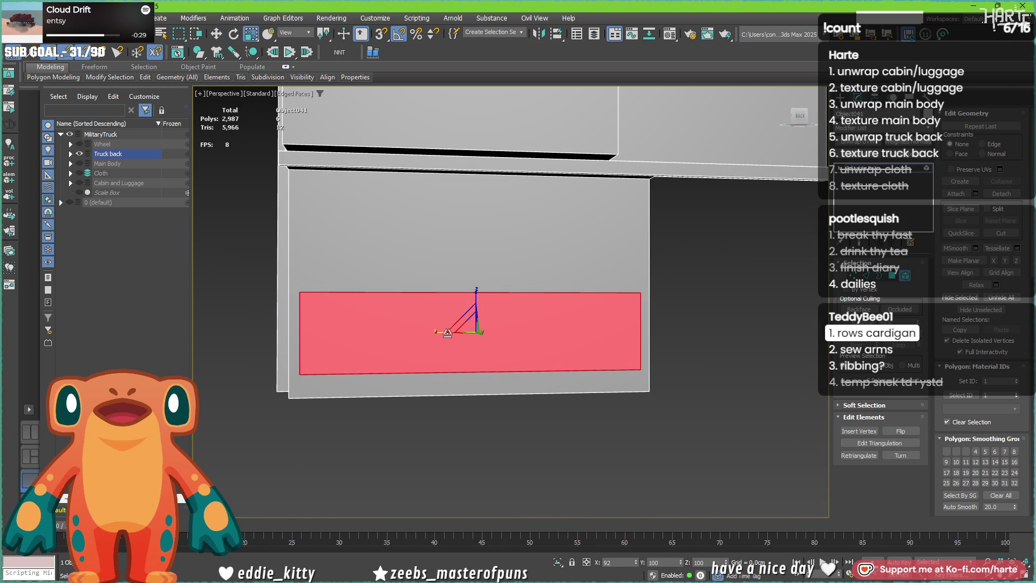
drag(445, 332, 443, 332)
mouse_move(444, 332)
alt+middle_down()
mouse_move(546, 394)
mouse_move(266, 381)
mouse_move(438, 332)
alt+middle_up()
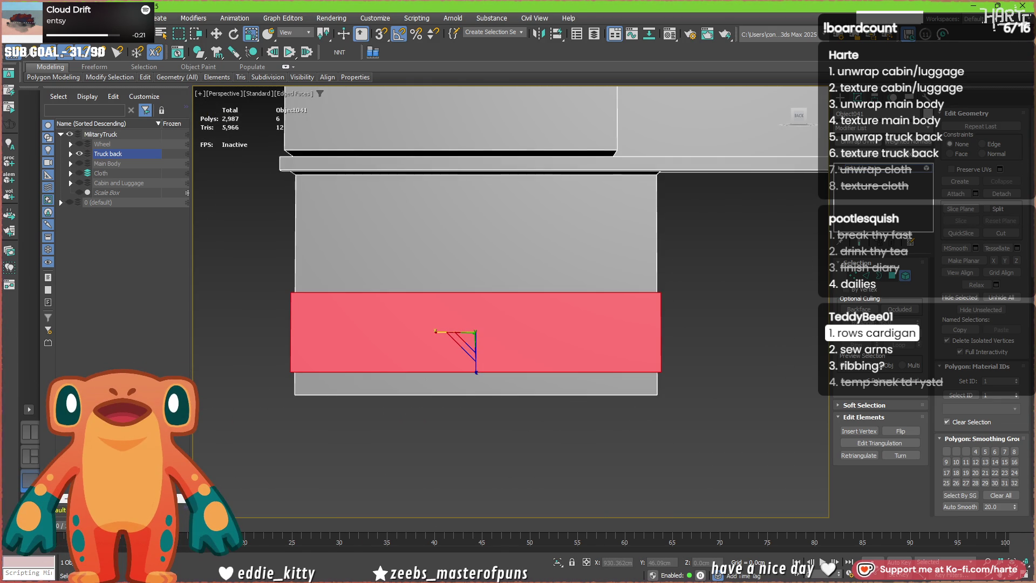
key(alt+Tab)
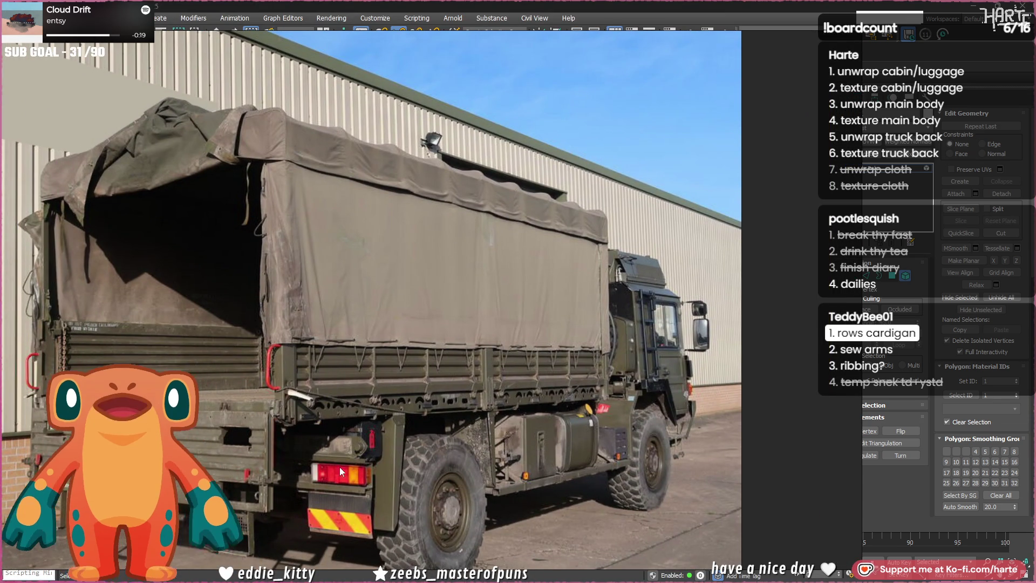
scroll(310, 522, down, 2)
scroll(311, 511, down, 3)
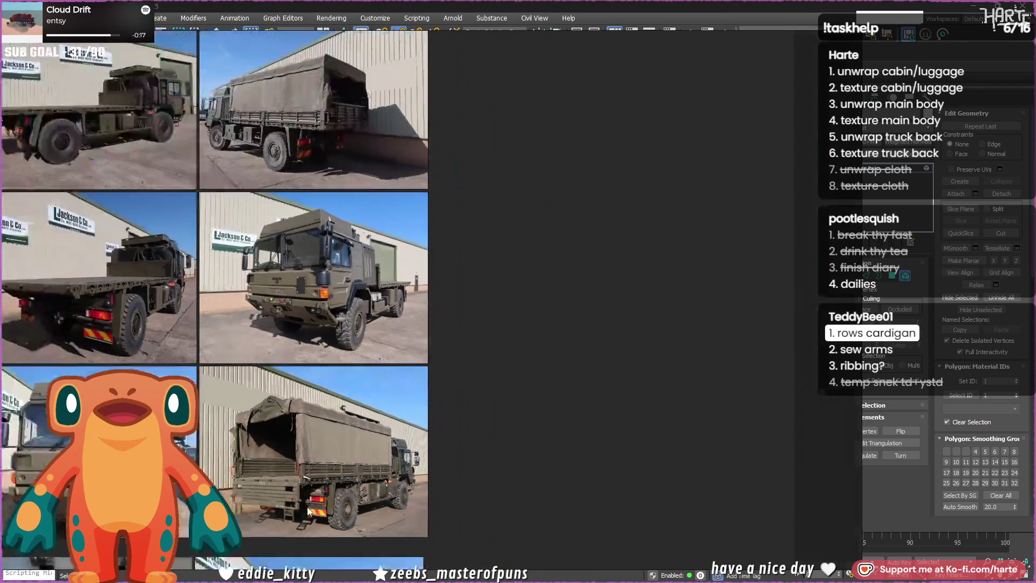
scroll(208, 410, up, 4)
scroll(210, 410, up, 2)
scroll(208, 413, down, 2)
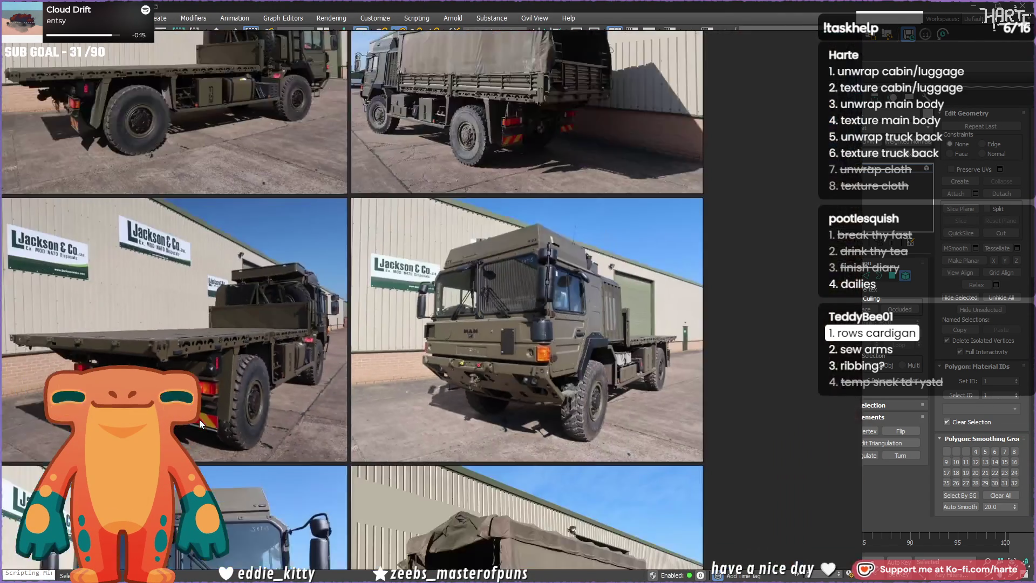
scroll(200, 420, down, 1)
scroll(409, 243, down, 3)
scroll(408, 448, up, 2)
scroll(408, 448, up, 2)
scroll(425, 478, up, 2)
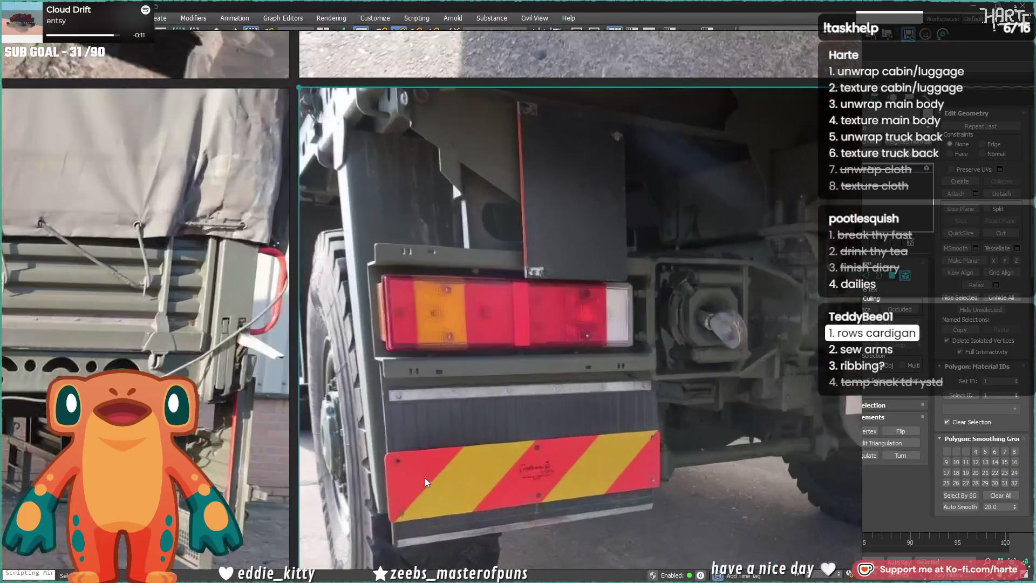
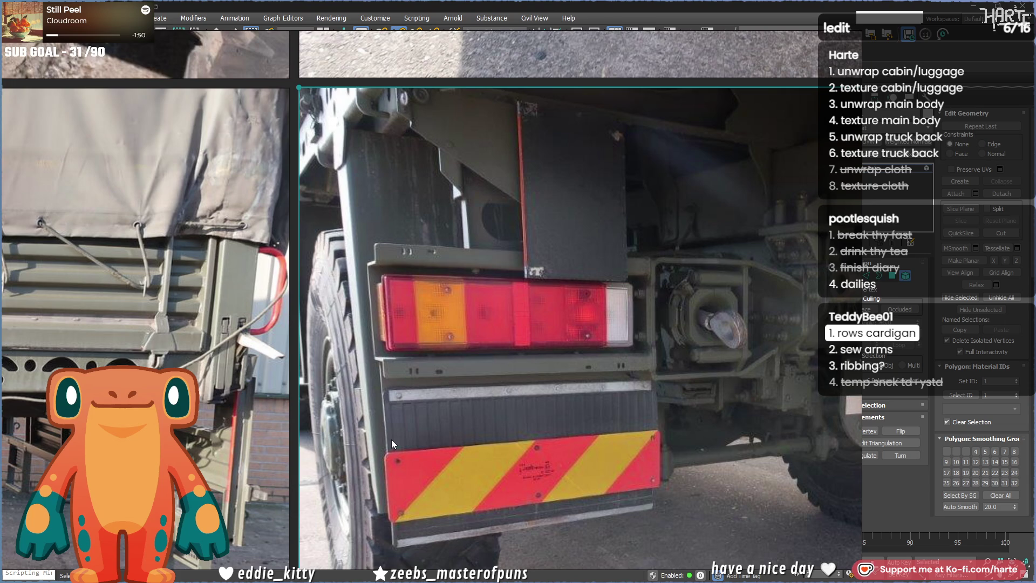
- Hide the PureRef truck reference photo to return to the model
key(alt+Tab)
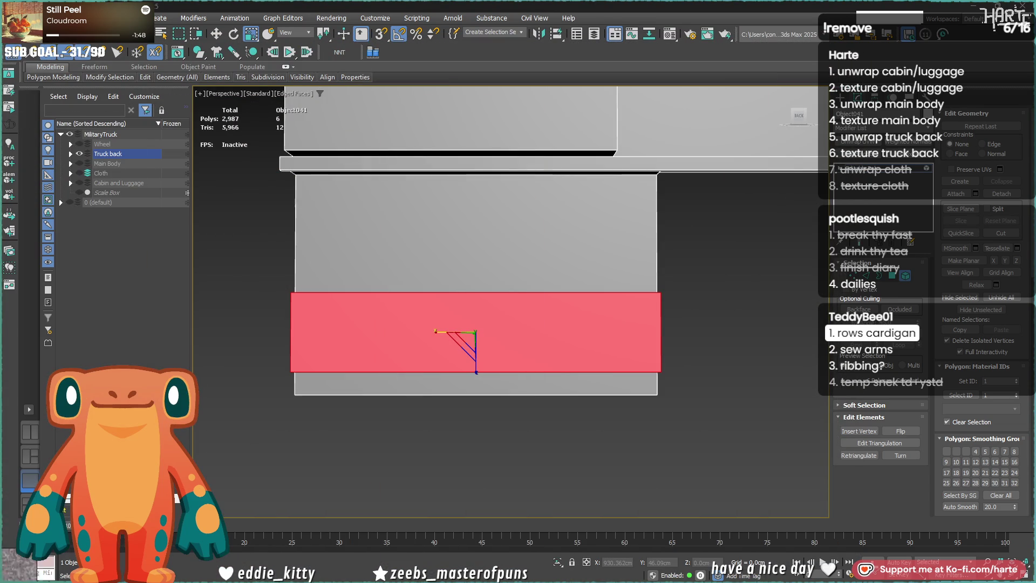
- Connect two new edge loops across the lower panel's edges, pinched out toward its ends
middle_drag(257, 509, 600, 370)
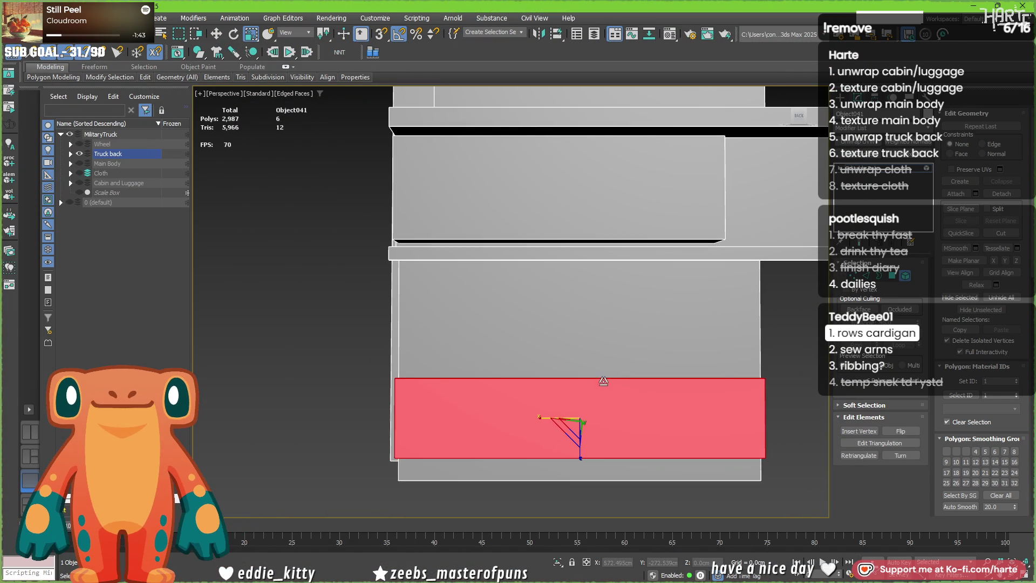
key(2)
click(698, 379)
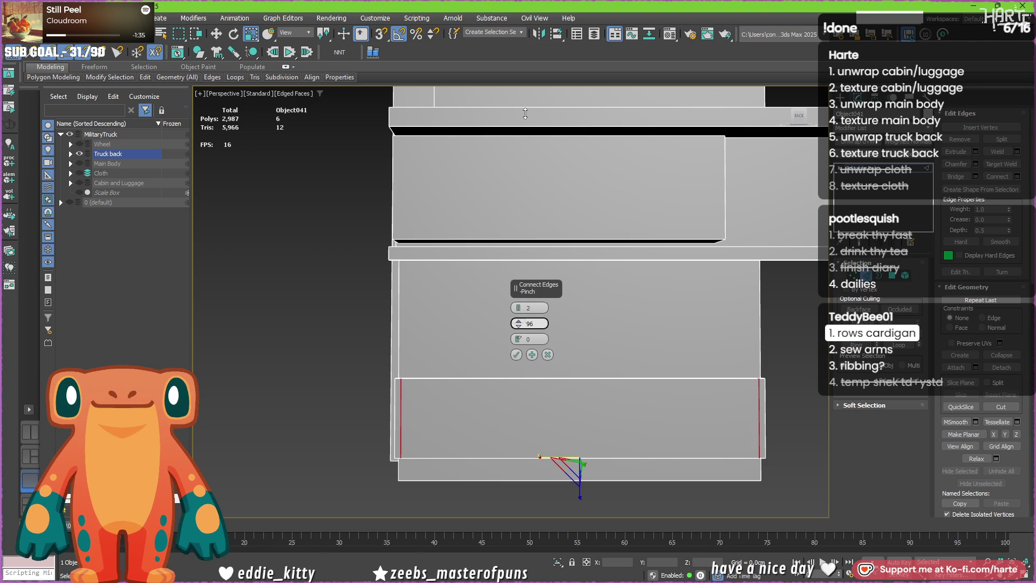
mouse_move(451, 294)
alt+middle_down()
mouse_move(446, 344)
mouse_move(462, 367)
alt+middle_up()
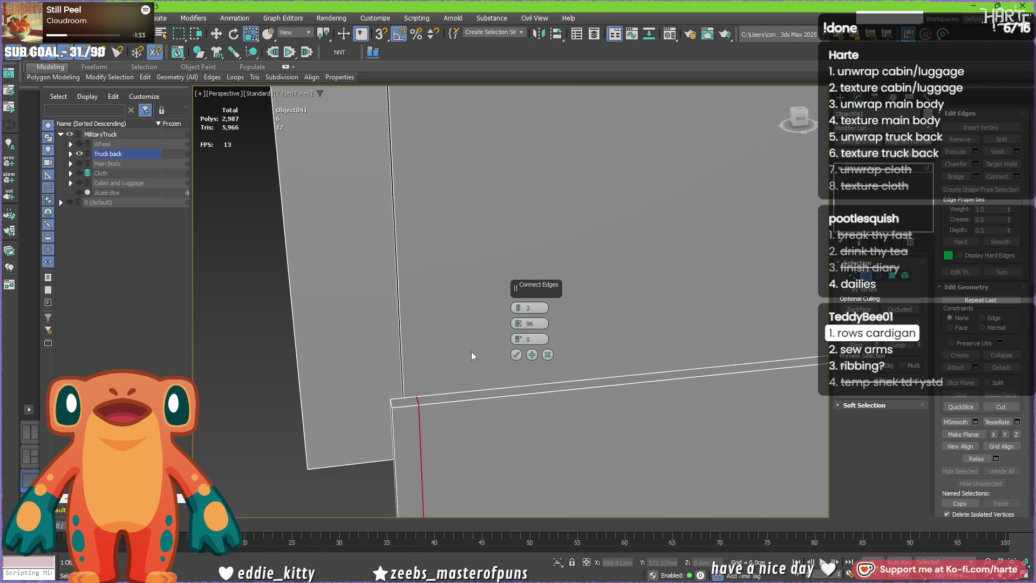
drag(518, 324, 518, 321)
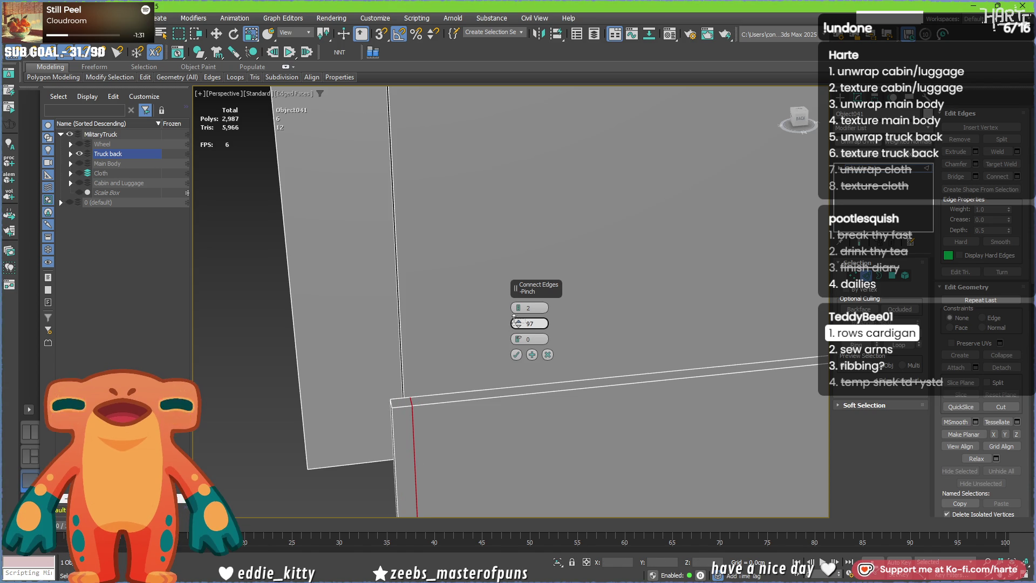
scroll(640, 440, down, 10)
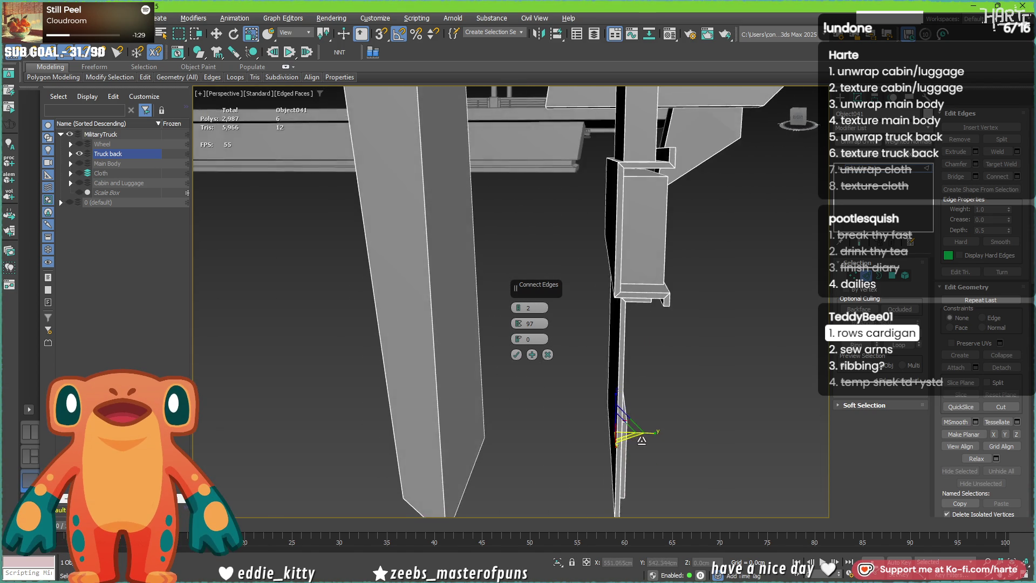
scroll(640, 440, up, 4)
scroll(641, 440, up, 3)
scroll(640, 439, up, 2)
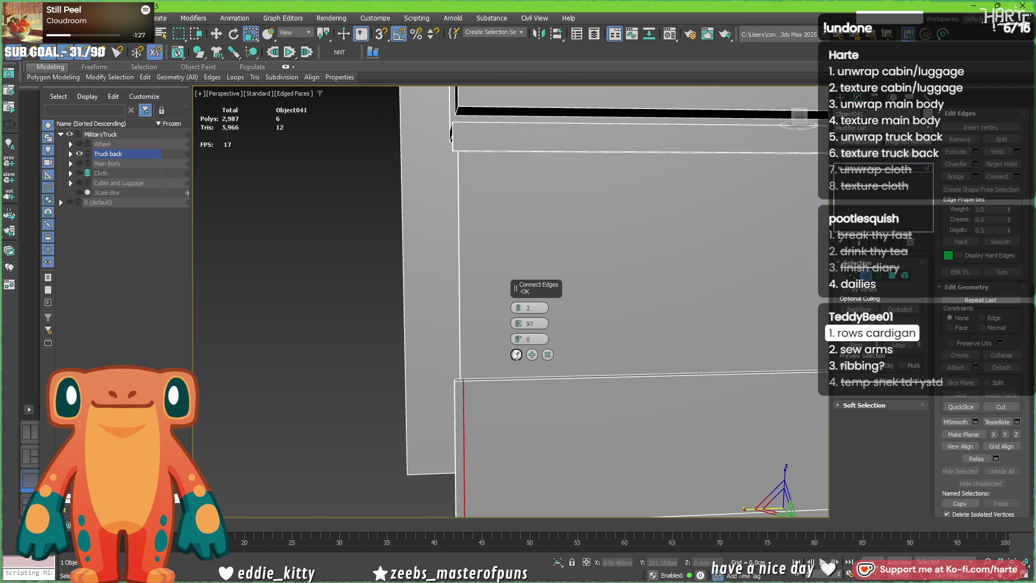
mouse_move(531, 417)
alt+middle_down()
mouse_move(648, 167)
mouse_move(616, 243)
alt+middle_up()
key(5)
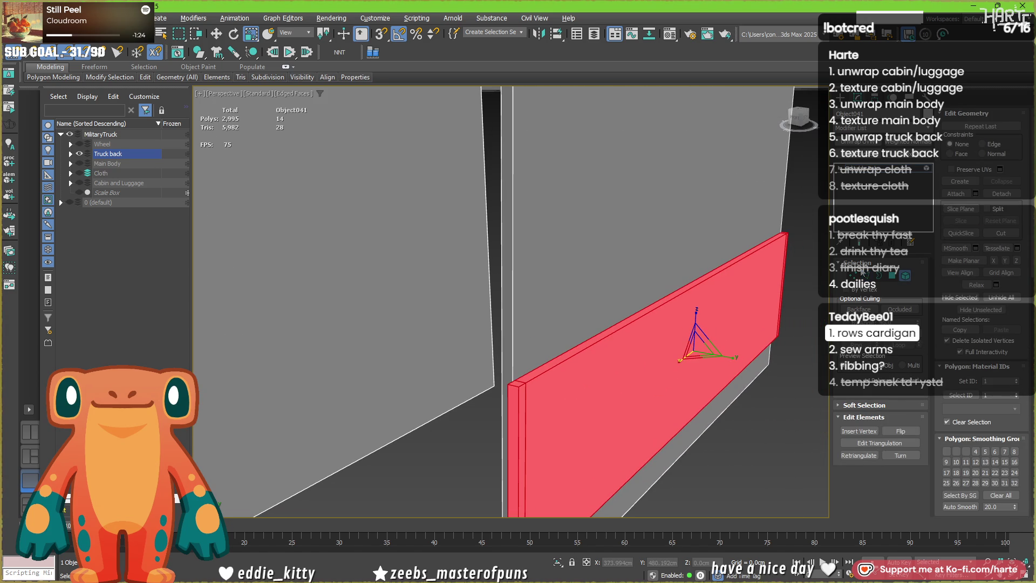
- Select the small stray face at the panel corner in Polygon mode
key(4)
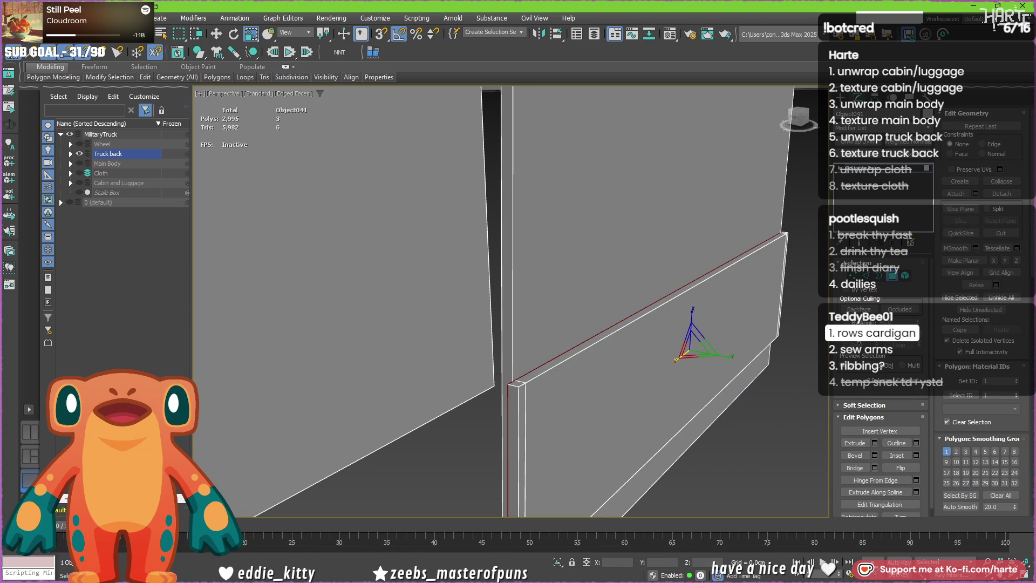
alt+middle_drag(737, 360, 694, 368)
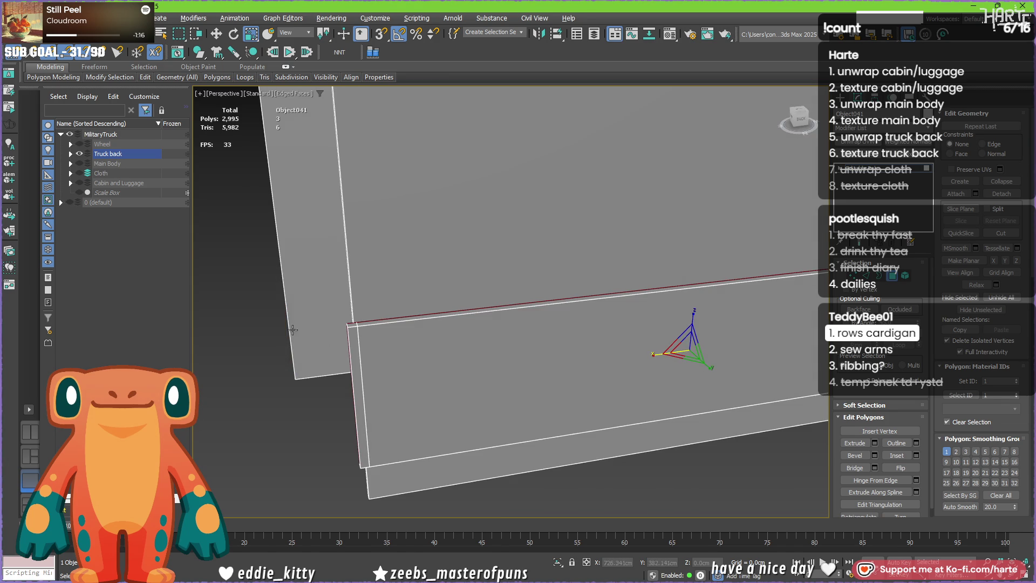
scroll(373, 358, down, 3)
scroll(652, 294, down, 2)
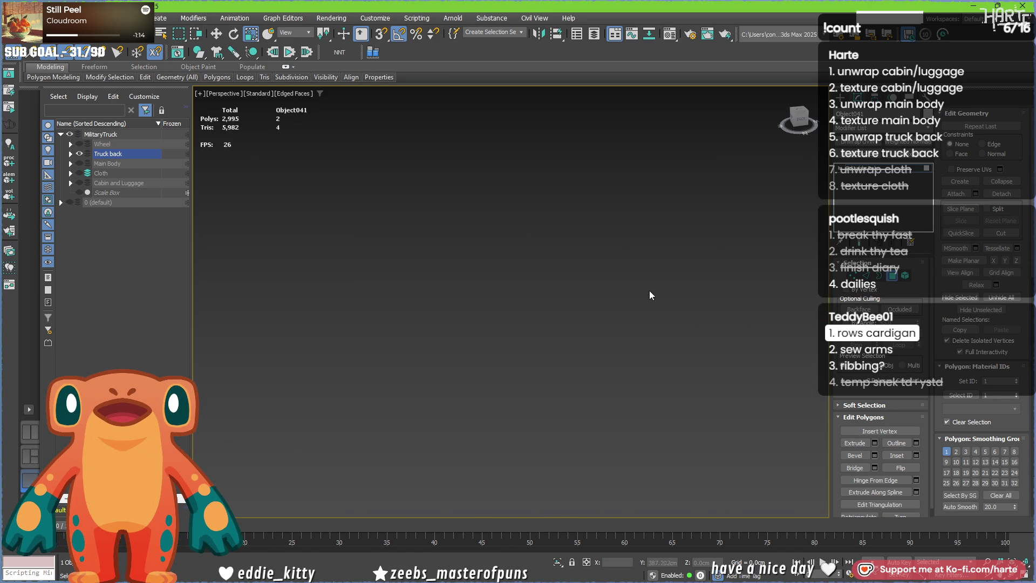
scroll(376, 282, down, 3)
scroll(376, 282, up, 4)
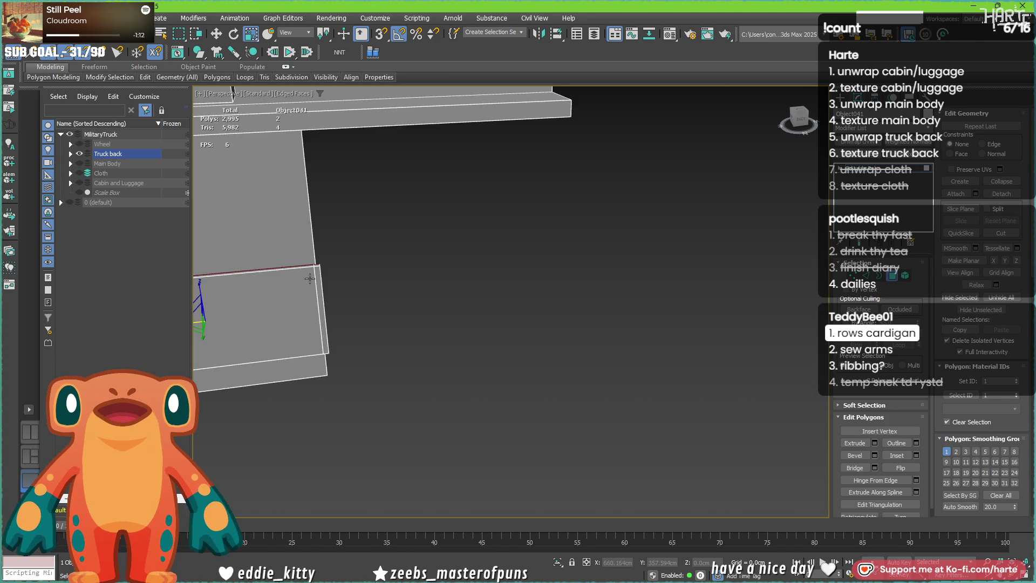
scroll(343, 251, up, 2)
scroll(343, 251, down, 2)
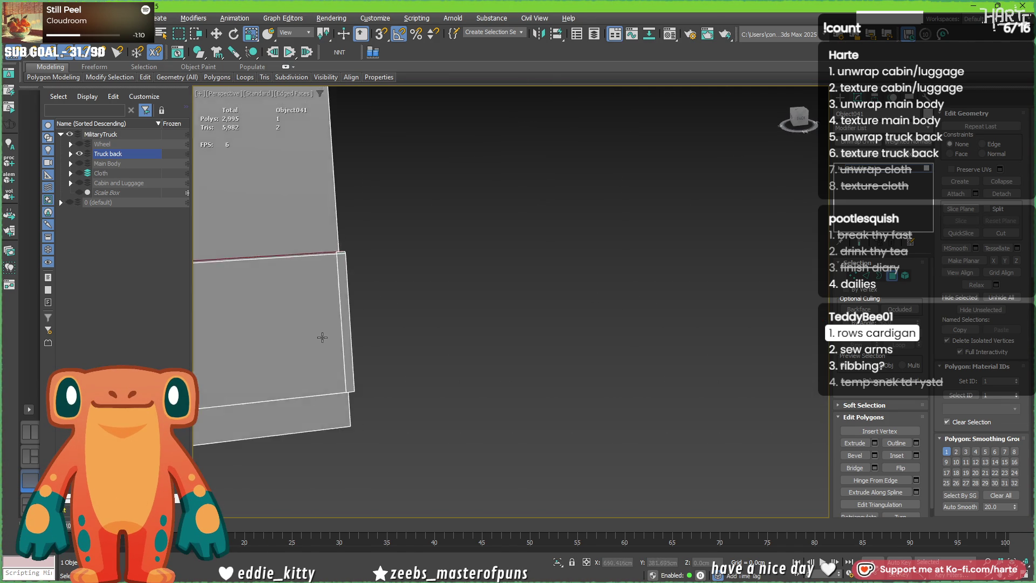
scroll(347, 248, down, 3)
mouse_move(382, 208)
middle_down()
mouse_move(391, 312)
mouse_move(648, 274)
middle_up()
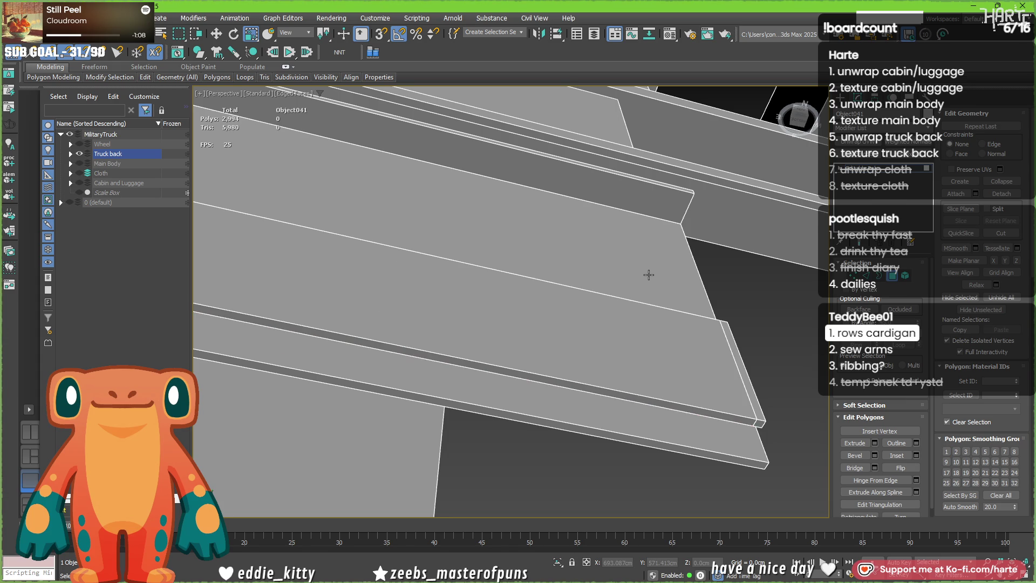
scroll(621, 294, down, 2)
scroll(624, 287, down, 2)
scroll(346, 305, up, 2)
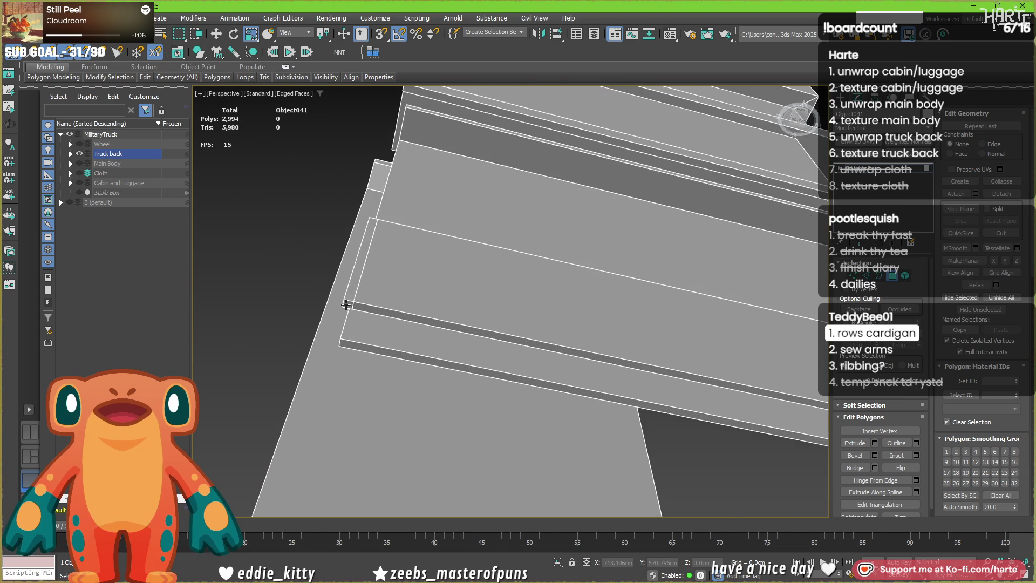
scroll(345, 305, up, 2)
scroll(344, 312, up, 2)
click(347, 311)
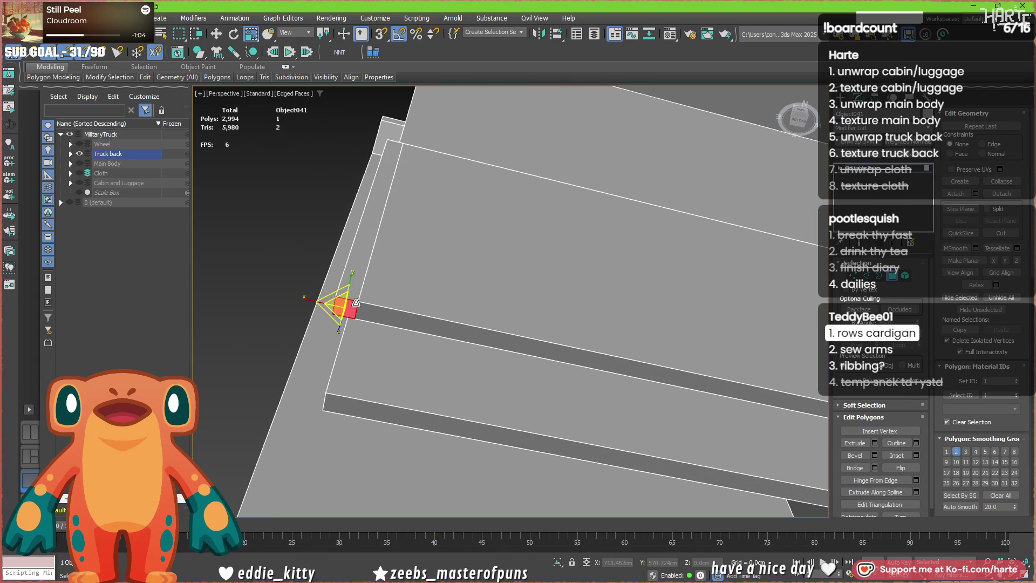
- Switch to Edge mode and orbit toward the vertical panel end edge to remove next
key(2)
mouse_move(378, 287)
alt+middle_down()
mouse_move(556, 349)
mouse_move(497, 338)
alt+middle_up()
scroll(556, 354, up, 4)
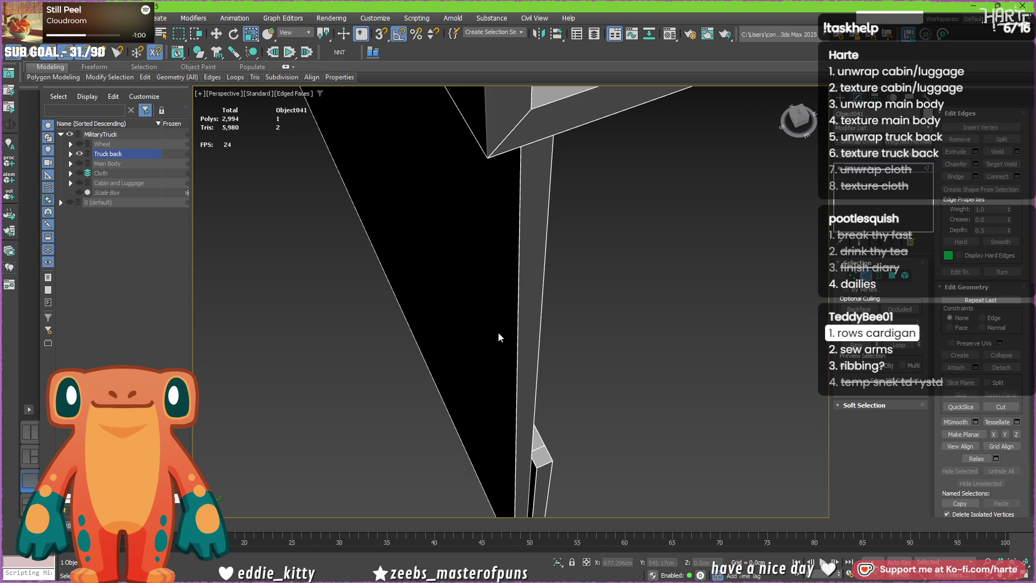
alt+middle_drag(599, 466, 581, 427)
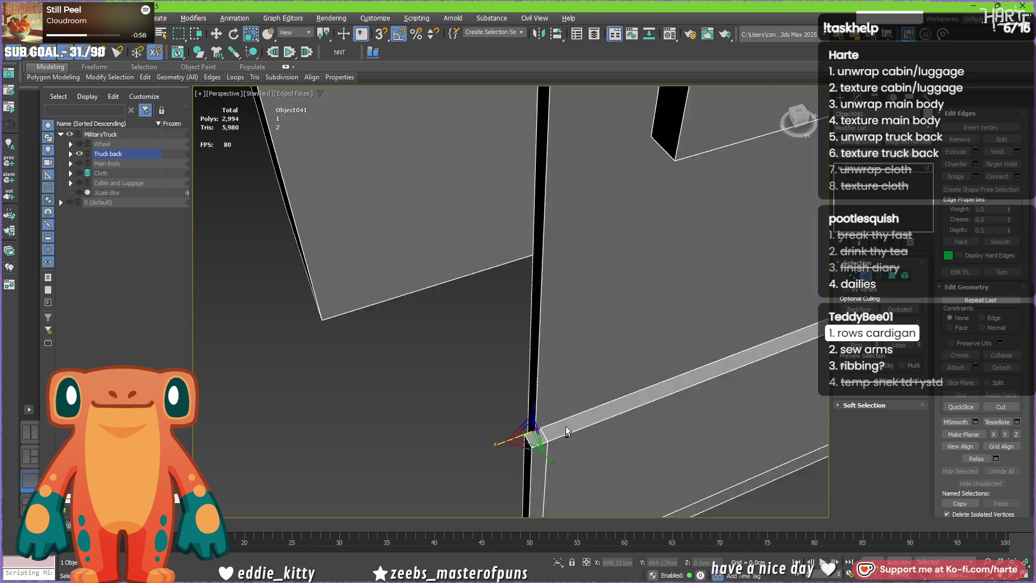
scroll(591, 405, down, 3)
scroll(600, 381, down, 2)
scroll(599, 381, up, 3)
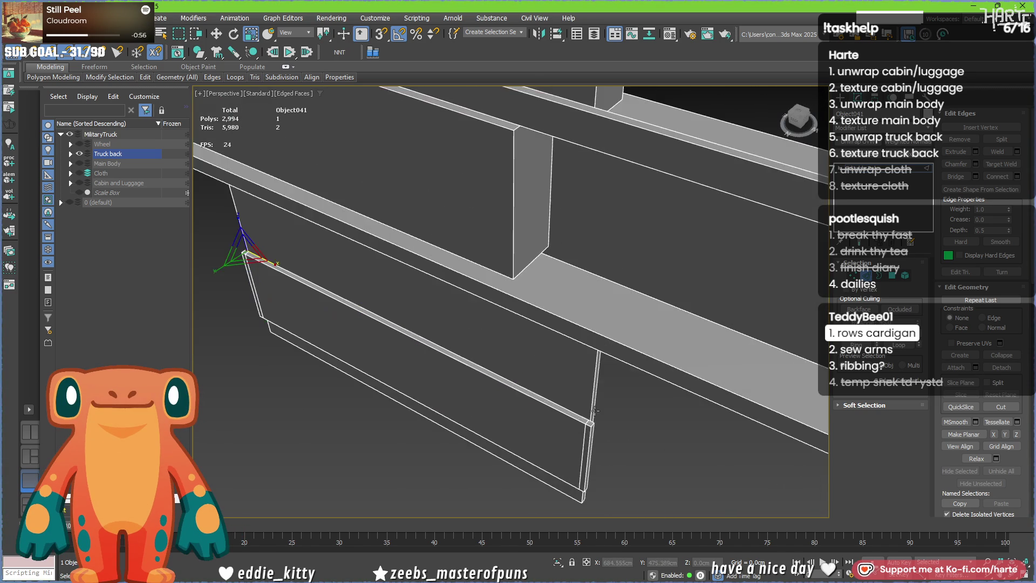
scroll(595, 413, up, 3)
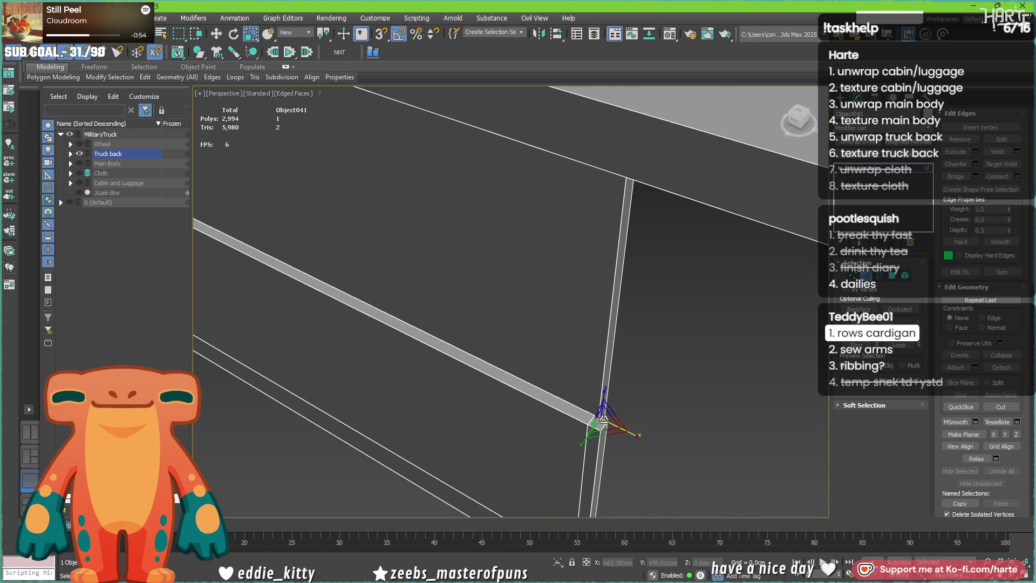
scroll(623, 443, down, 3)
alt+middle_drag(520, 375, 560, 364)
scroll(641, 440, up, 2)
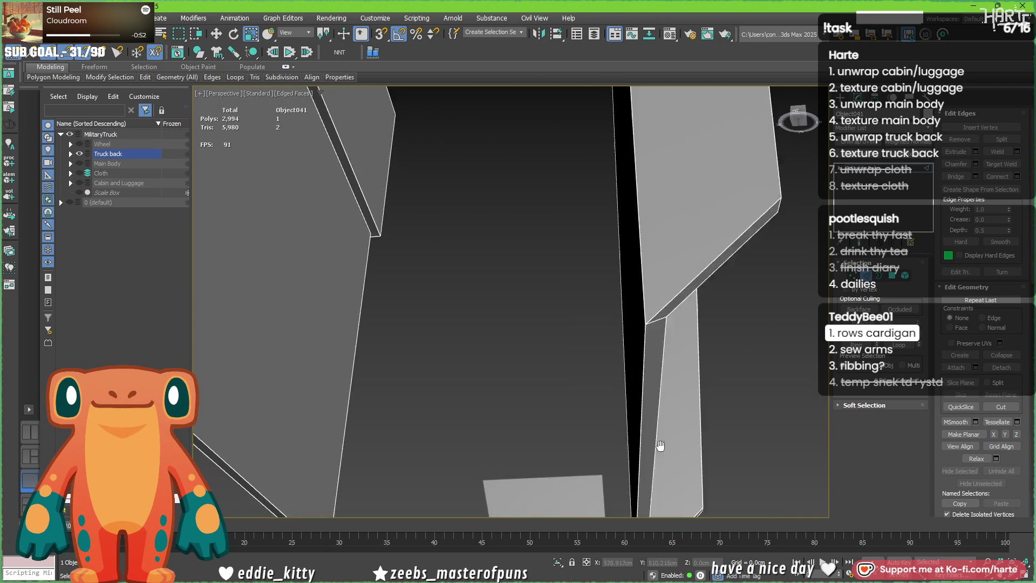
scroll(561, 339, up, 2)
scroll(560, 340, down, 3)
alt+middle_drag(417, 254, 438, 259)
scroll(486, 308, up, 2)
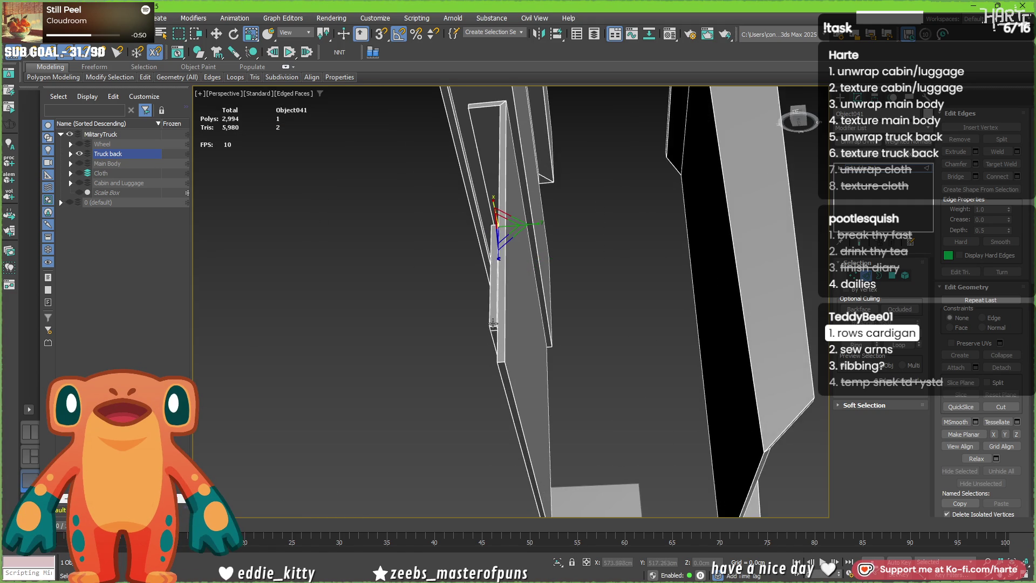
scroll(501, 333, up, 2)
scroll(501, 333, up, 1)
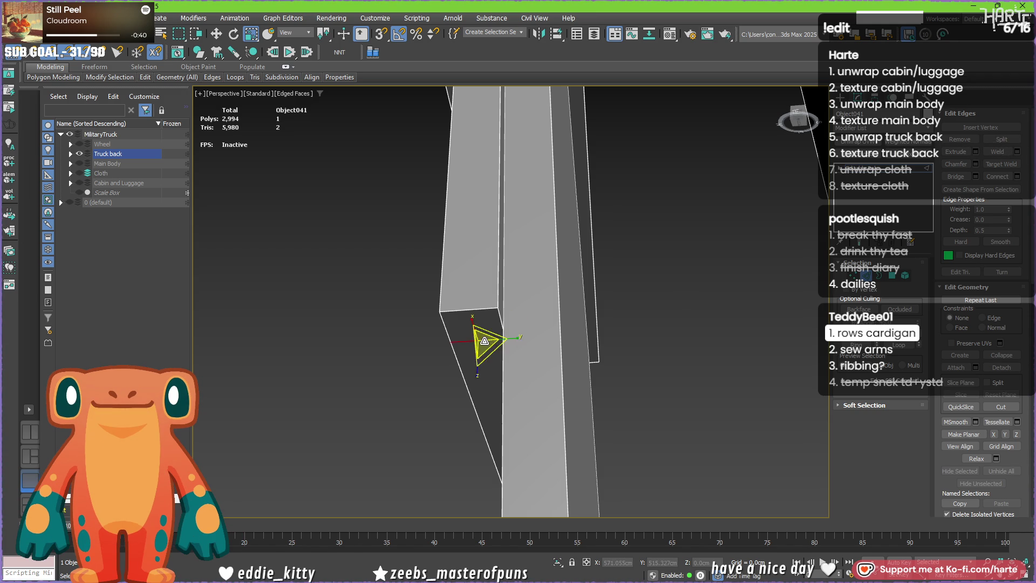
- Delete the chosen end edge with its faces and frame the whole truck in view
mouse_move(492, 348)
alt+middle_down()
mouse_move(515, 362)
mouse_move(503, 365)
alt+middle_up()
scroll(502, 365, down, 5)
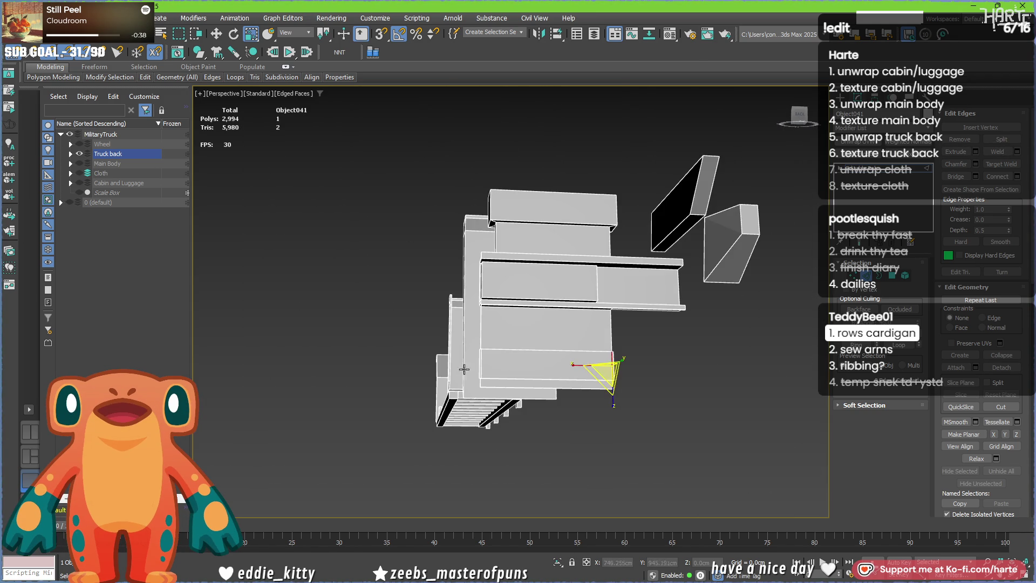
scroll(490, 370, up, 5)
key(BackSpace)
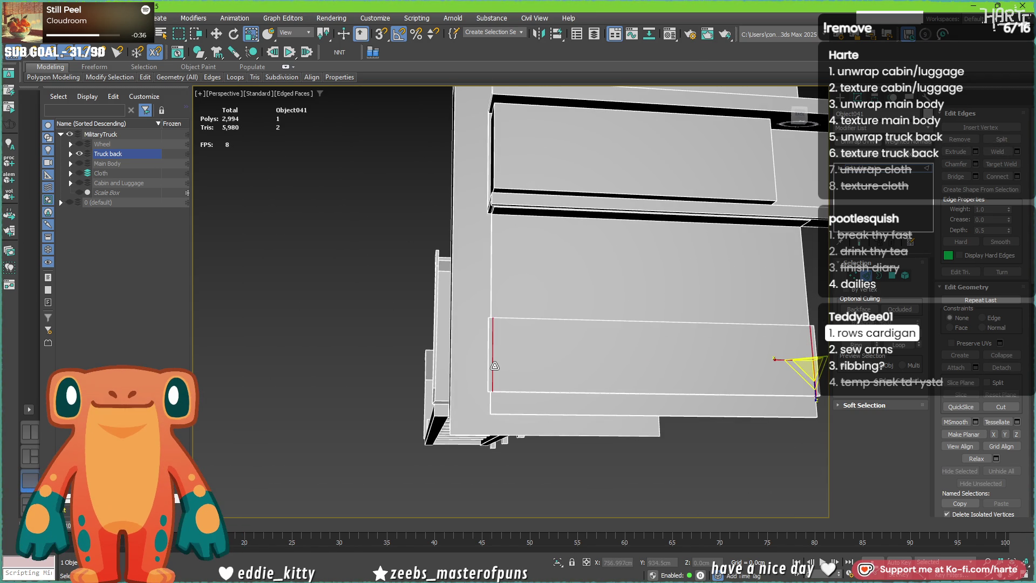
scroll(489, 394, up, 3)
scroll(489, 394, up, 2)
scroll(510, 397, down, 3)
alt+middle_drag(534, 367, 630, 391)
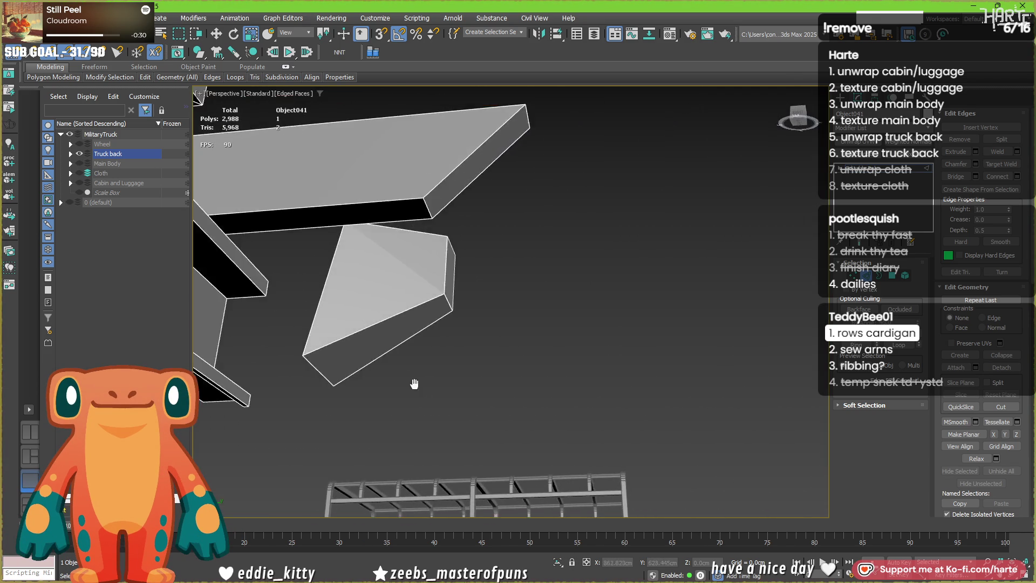
scroll(630, 391, down, 2)
scroll(631, 393, down, 1)
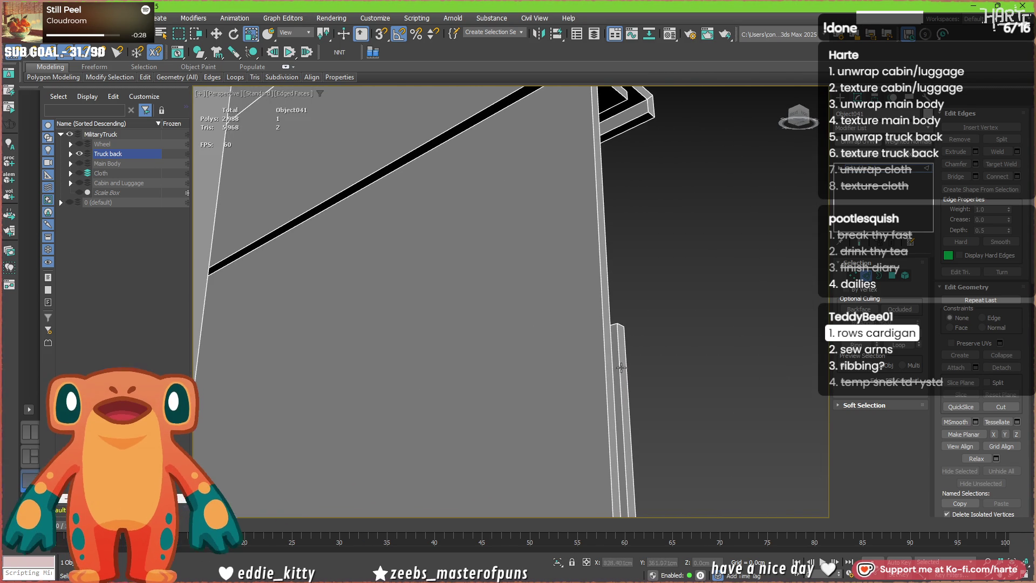
scroll(633, 415, down, 2)
mouse_move(633, 415)
alt+middle_down()
mouse_move(483, 427)
mouse_move(476, 386)
mouse_move(457, 359)
mouse_move(487, 383)
mouse_move(411, 364)
mouse_move(379, 336)
alt+middle_up()
key(z)
scroll(387, 366, up, 3)
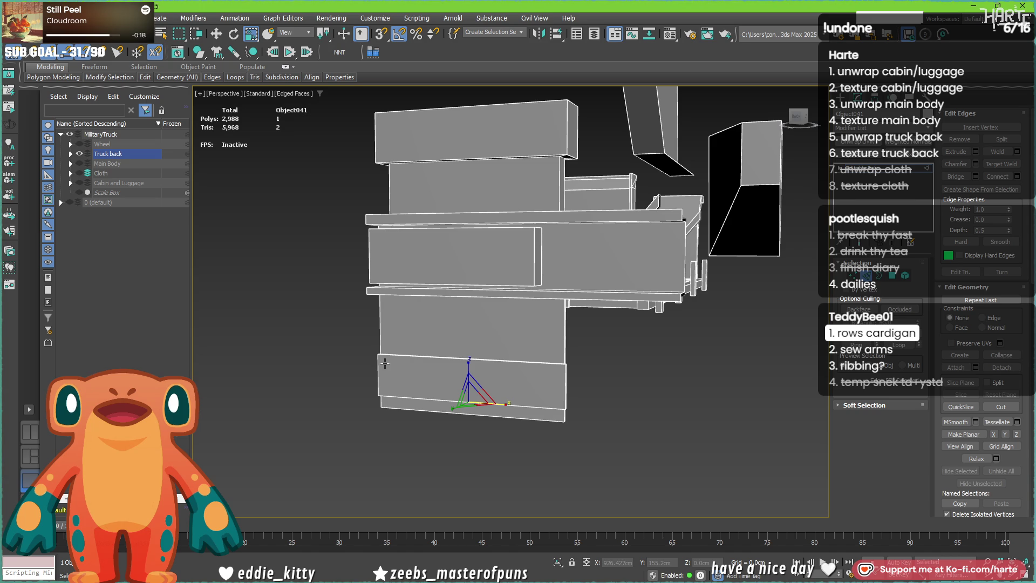
- Select the whole rectangular side panel element via one of its edges
mouse_move(385, 363)
alt+middle_down()
mouse_move(549, 365)
mouse_move(523, 344)
mouse_move(457, 360)
alt+middle_up()
scroll(427, 330, up, 5)
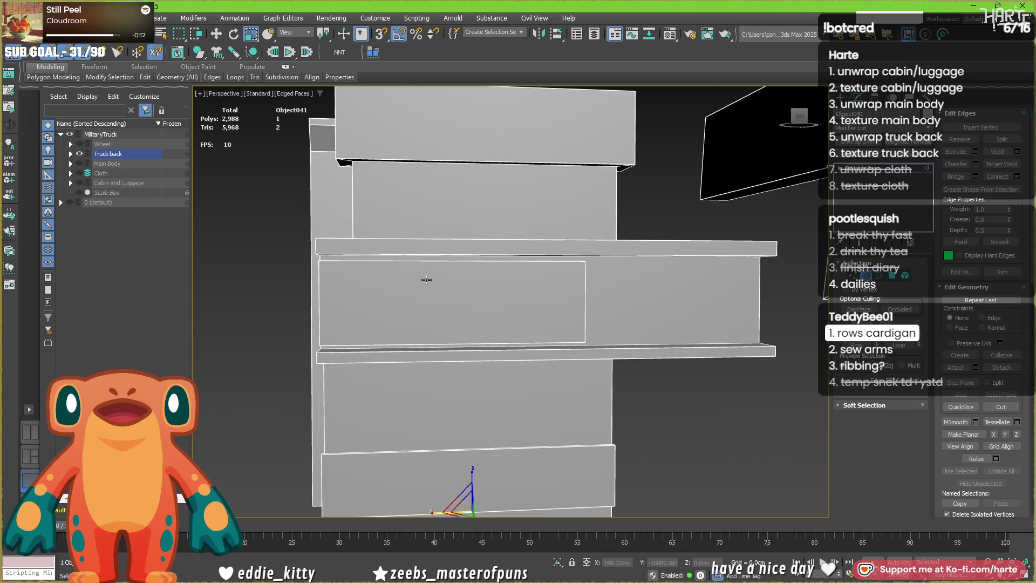
scroll(424, 280, down, 3)
click(435, 293)
key(5)
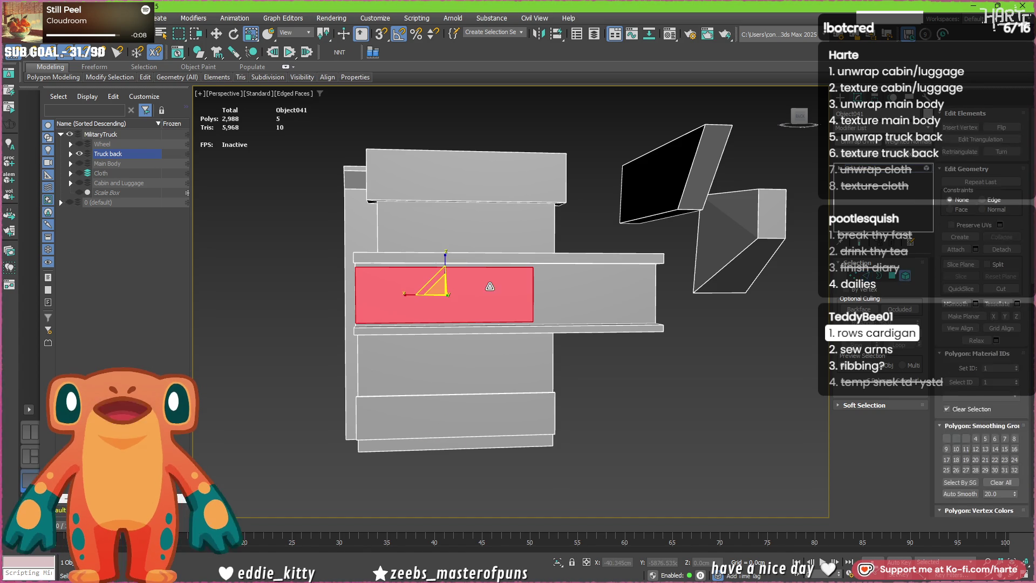
- Nudge the panel element to the right and view it from the side
mouse_move(421, 295)
mouse_down()
mouse_move(438, 296)
mouse_move(468, 357)
mouse_up()
mouse_move(468, 358)
alt+middle_down()
mouse_move(555, 367)
mouse_move(423, 318)
mouse_move(459, 292)
mouse_move(444, 285)
alt+middle_up()
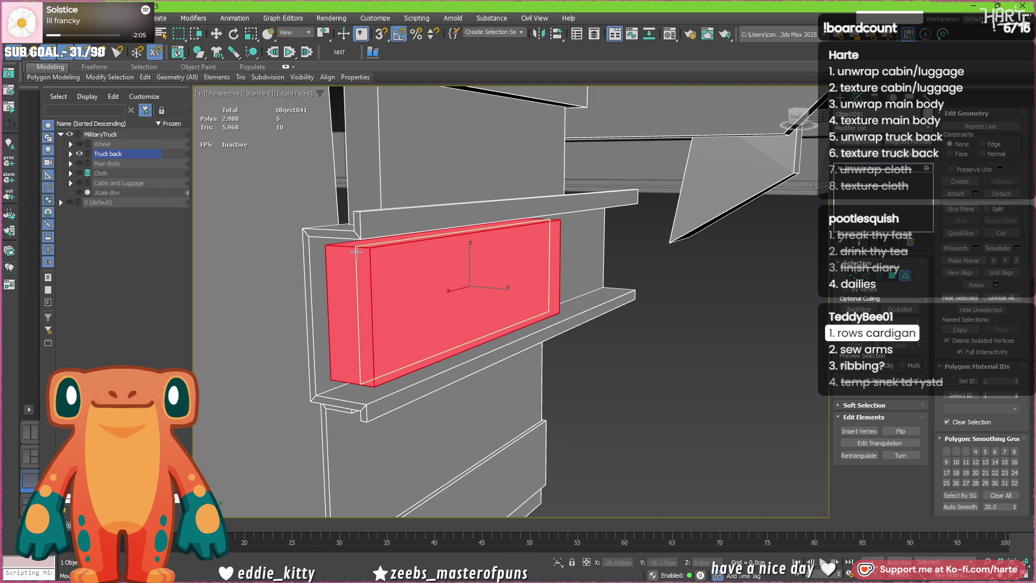
key(4)
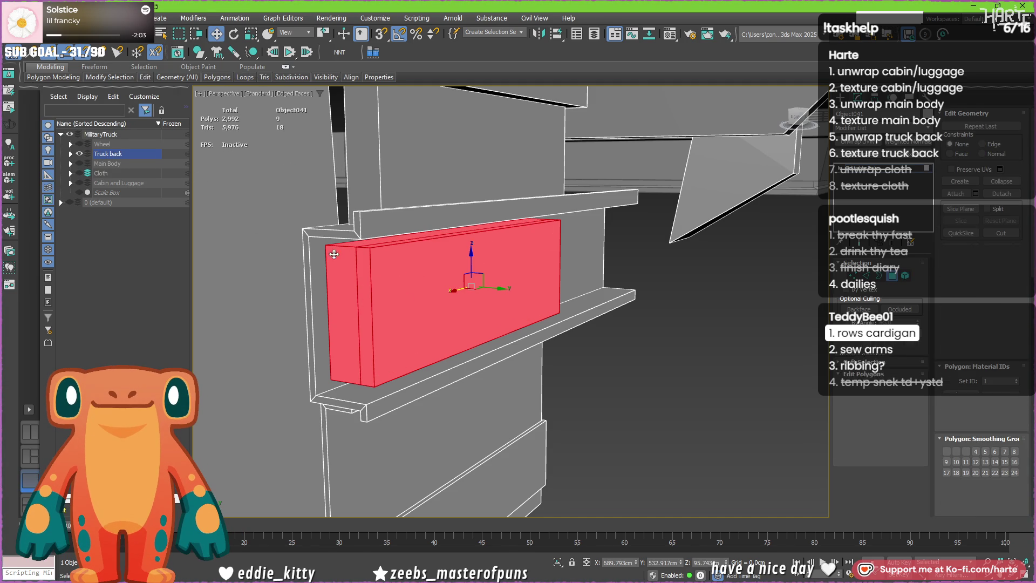
- Bevel the box's top and end faces by polygon to a roughly -1.5cm recess with a slightly smaller outline
click(351, 244)
ctrl+click(347, 258)
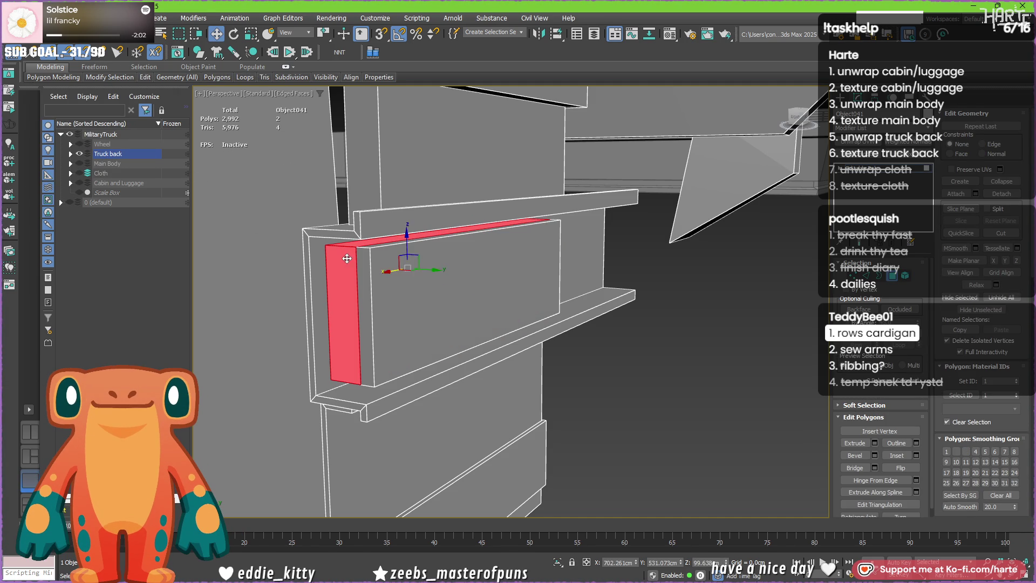
click(874, 455)
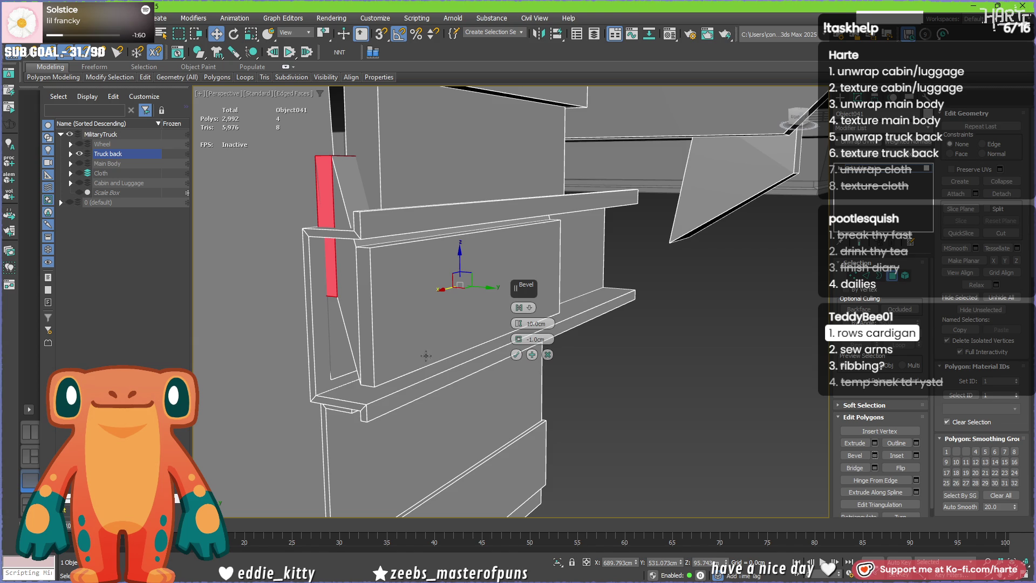
click(520, 309)
right_click(522, 325)
drag(520, 328, 519, 329)
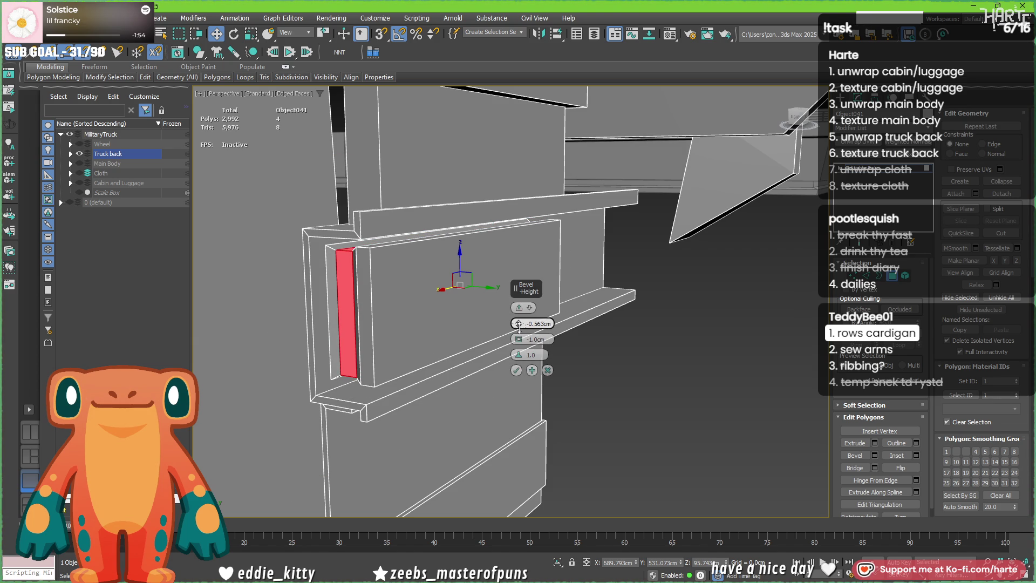
alt+middle_drag(331, 334, 360, 329)
drag(518, 329, 519, 322)
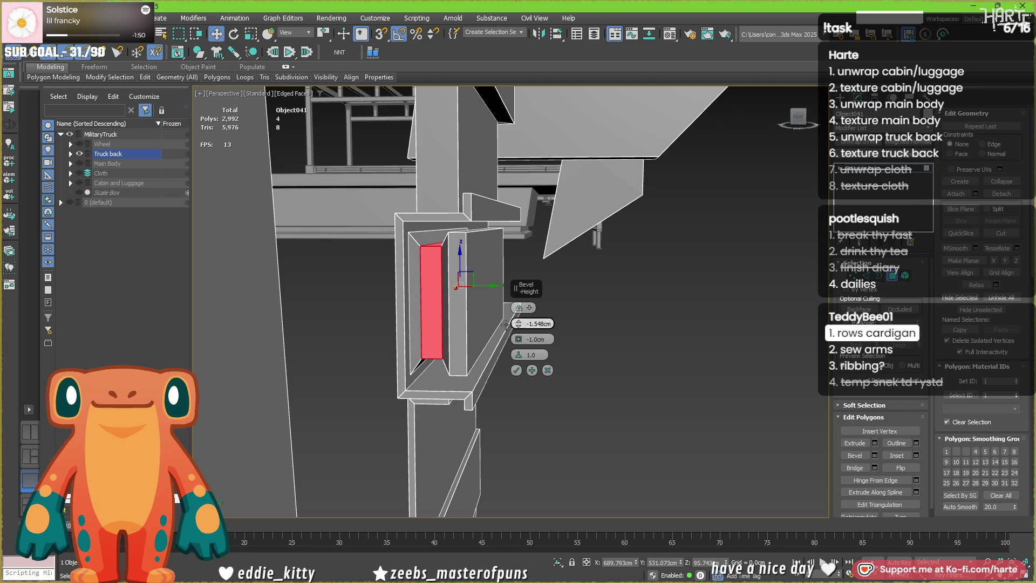
alt+middle_drag(421, 304, 428, 346)
scroll(428, 346, up, 2)
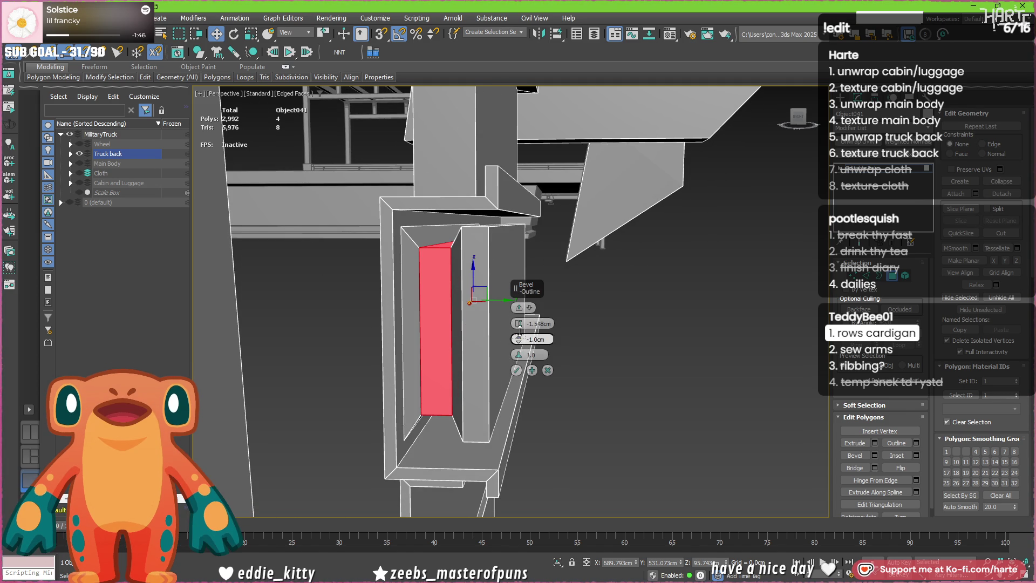
drag(519, 339, 518, 339)
click(517, 370)
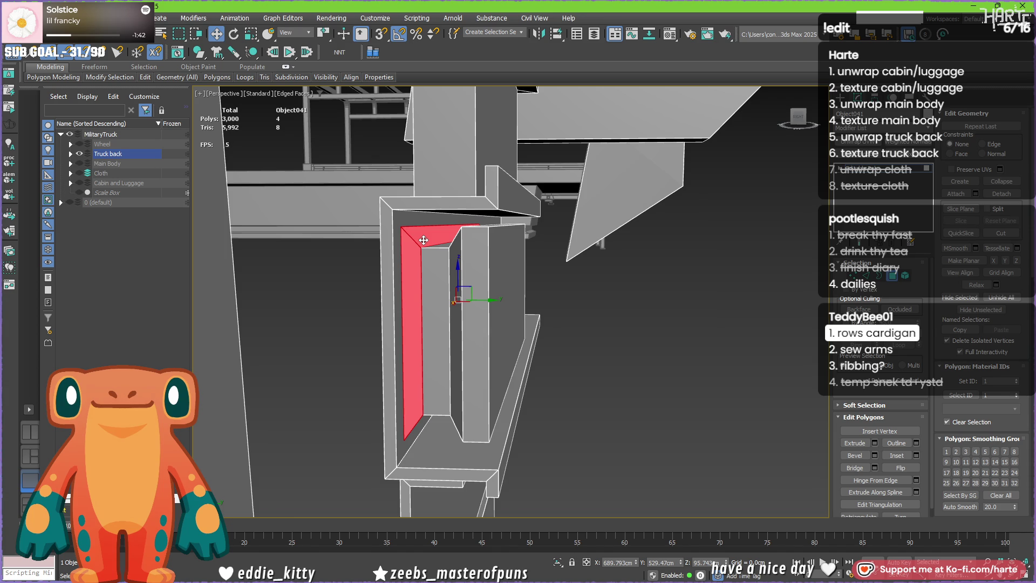
- Delete the recessed faces to open the end and snap the opening's vertical edge to the outer corner
key(Delete)
key(2)
click(422, 277)
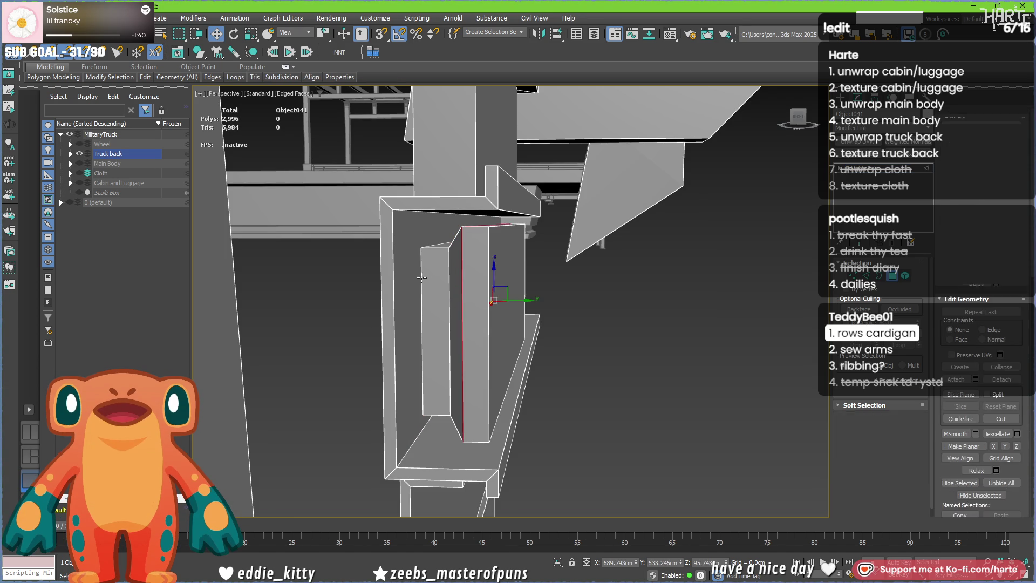
key(s)
drag(481, 301, 394, 211)
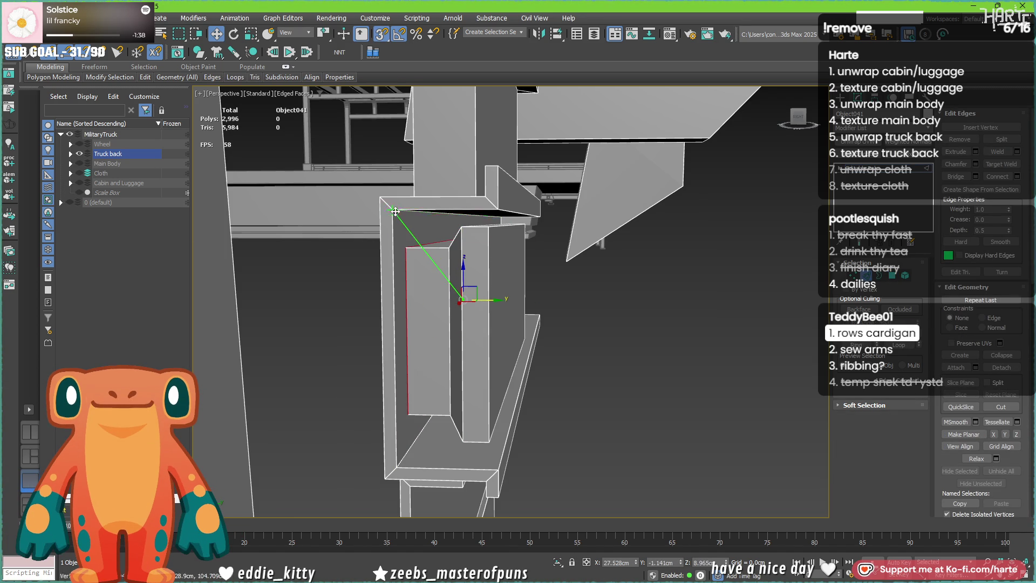
alt+middle_drag(458, 273, 476, 273)
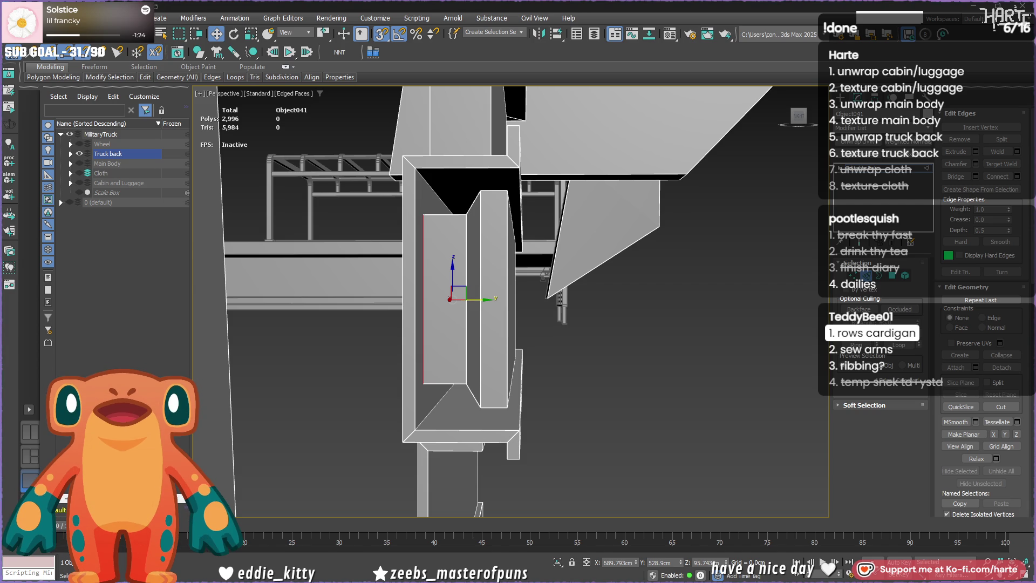
key(alt+Tab)
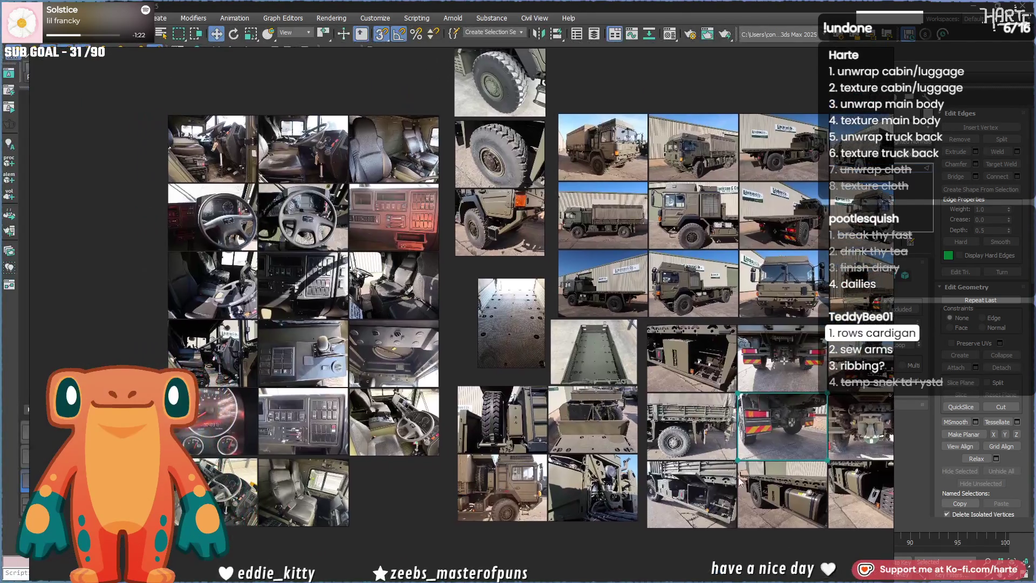
scroll(469, 316, up, 3)
scroll(558, 271, up, 2)
scroll(558, 272, up, 2)
scroll(558, 272, up, 1)
scroll(558, 272, down, 1)
middle_drag(557, 272, 356, 403)
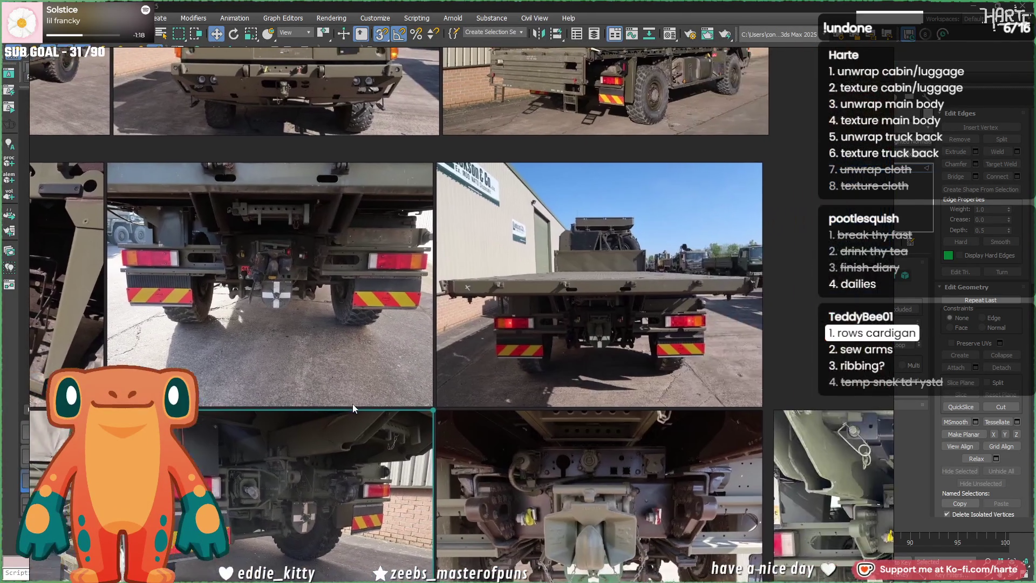
scroll(503, 414, down, 2)
middle_drag(718, 487, 552, 470)
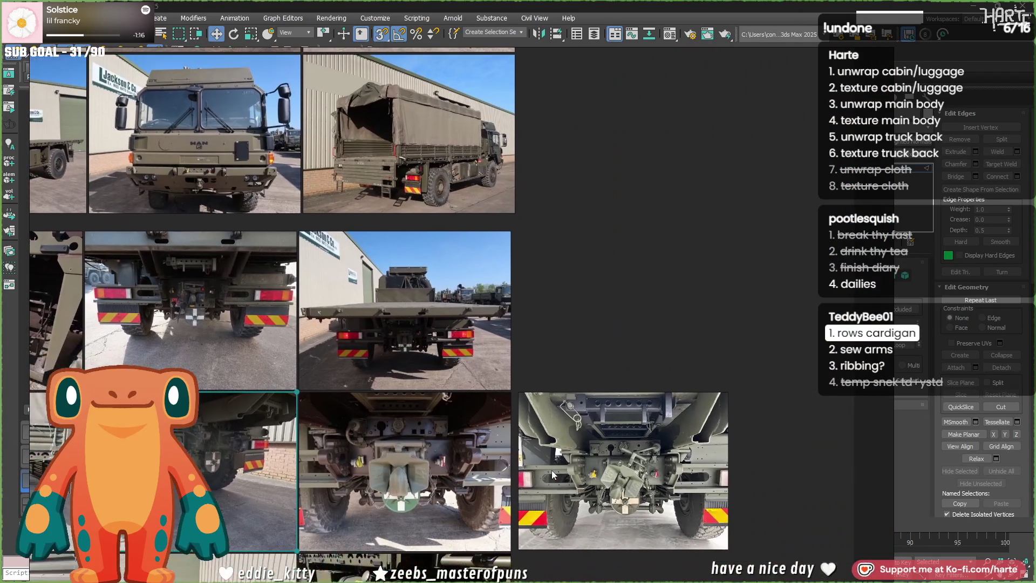
scroll(542, 478, up, 2)
scroll(533, 478, up, 3)
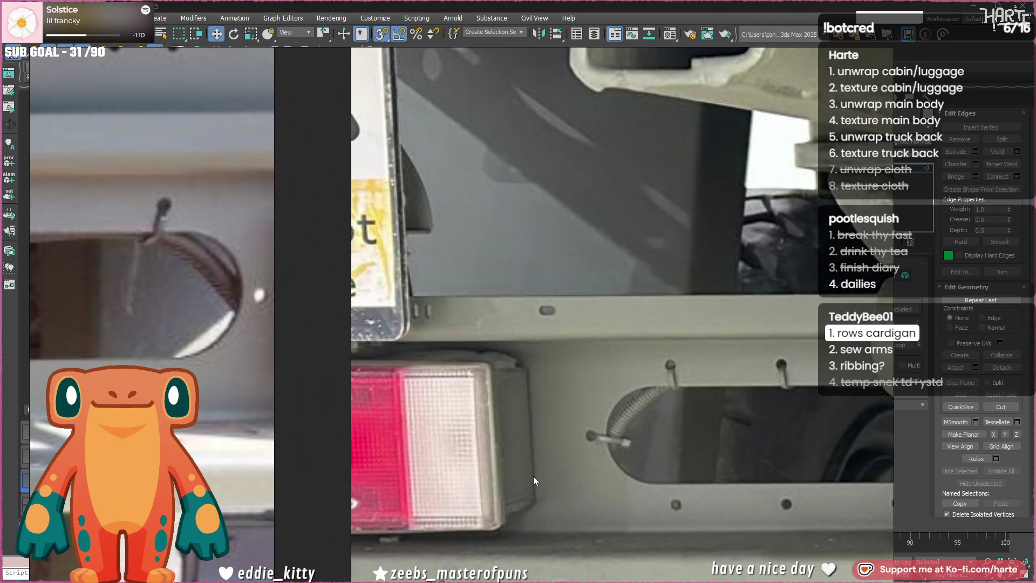
key(alt+Tab)
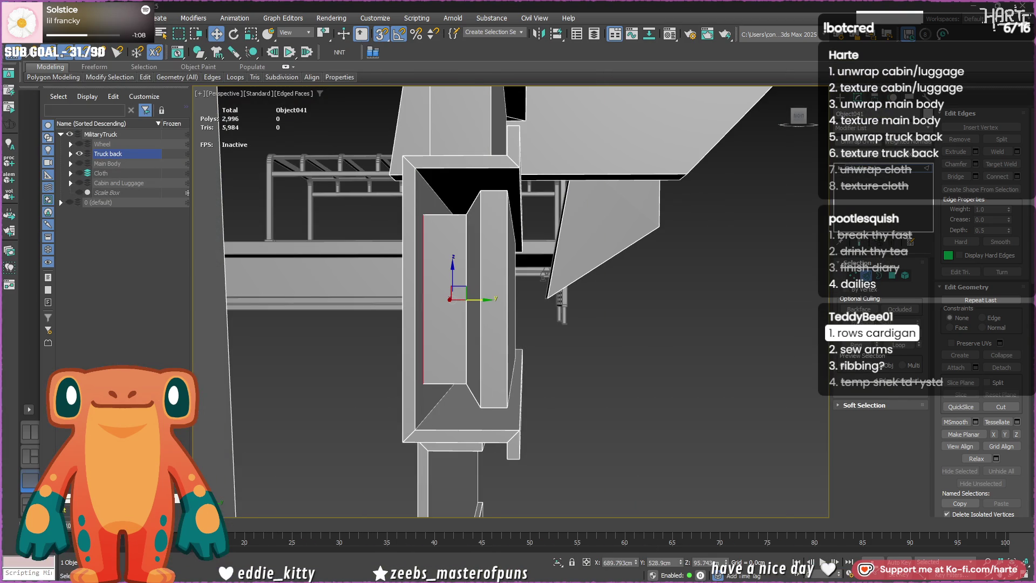
- Move the other vertical edge right and connect new edges across the side faces
click(479, 253)
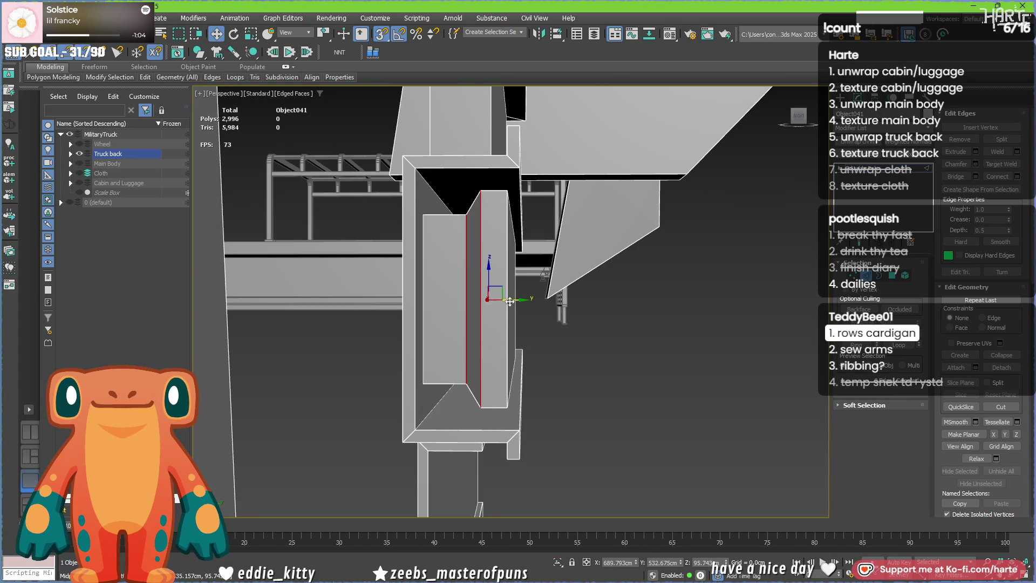
mouse_move(513, 301)
mouse_down()
mouse_move(524, 302)
mouse_move(504, 309)
mouse_up()
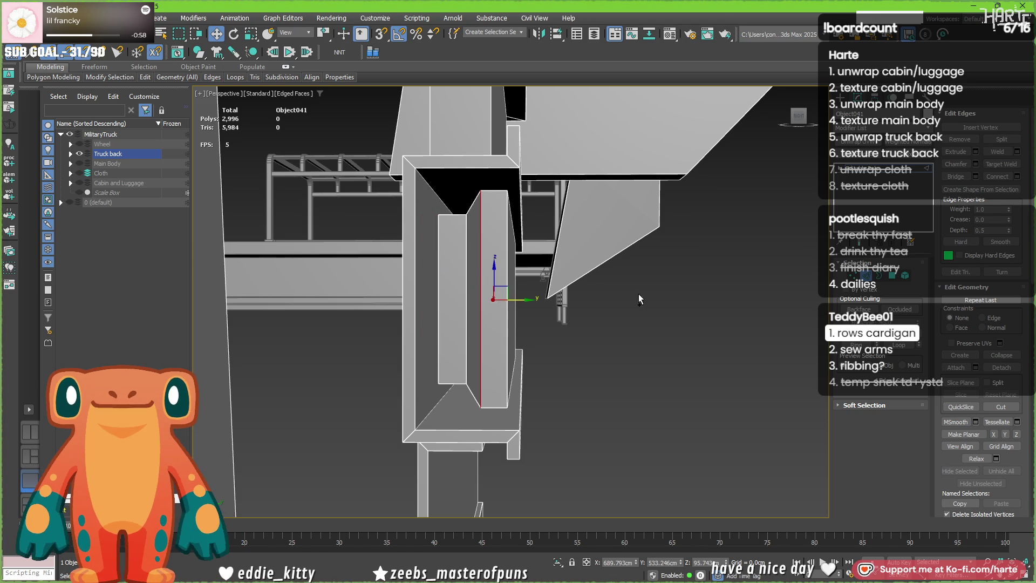
key(ctrl+shift+e)
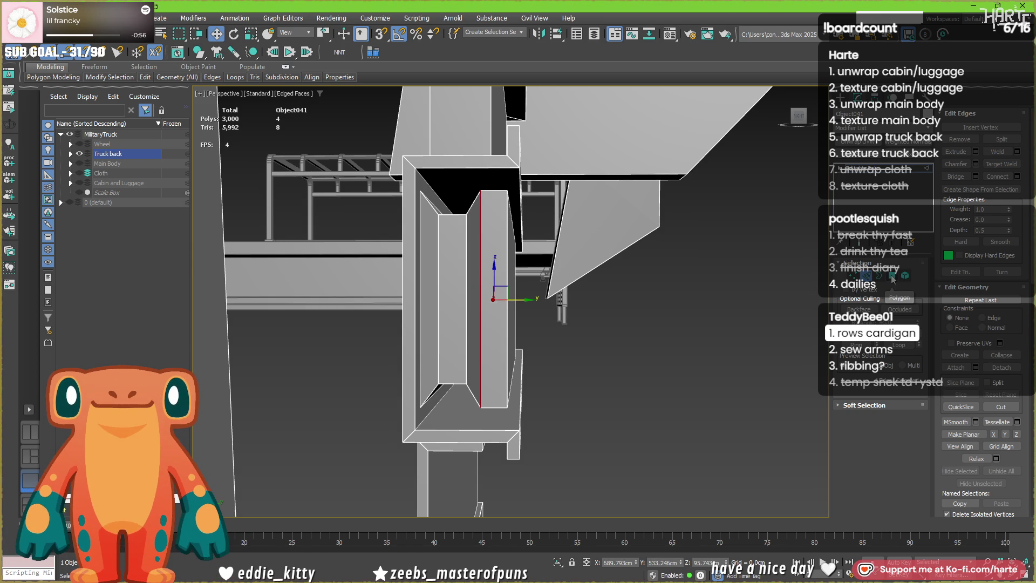
key(ctrl+BackSpace)
key(4)
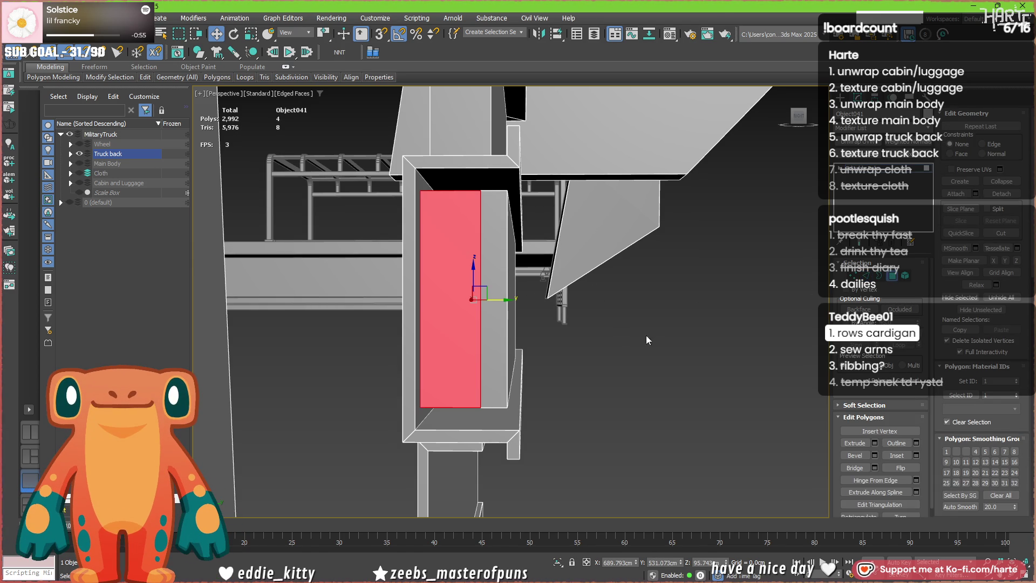
key(2)
click(482, 308)
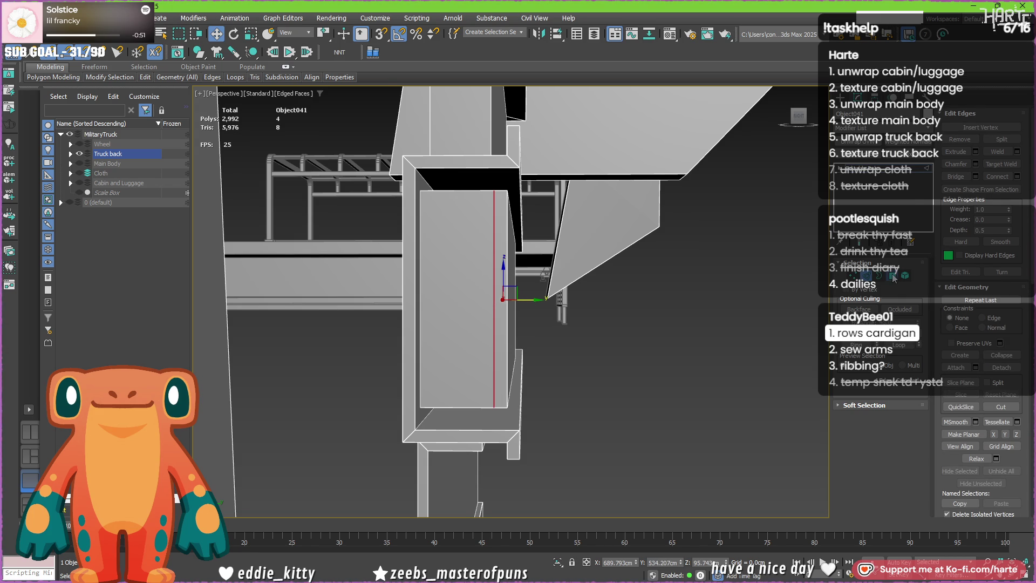
key(4)
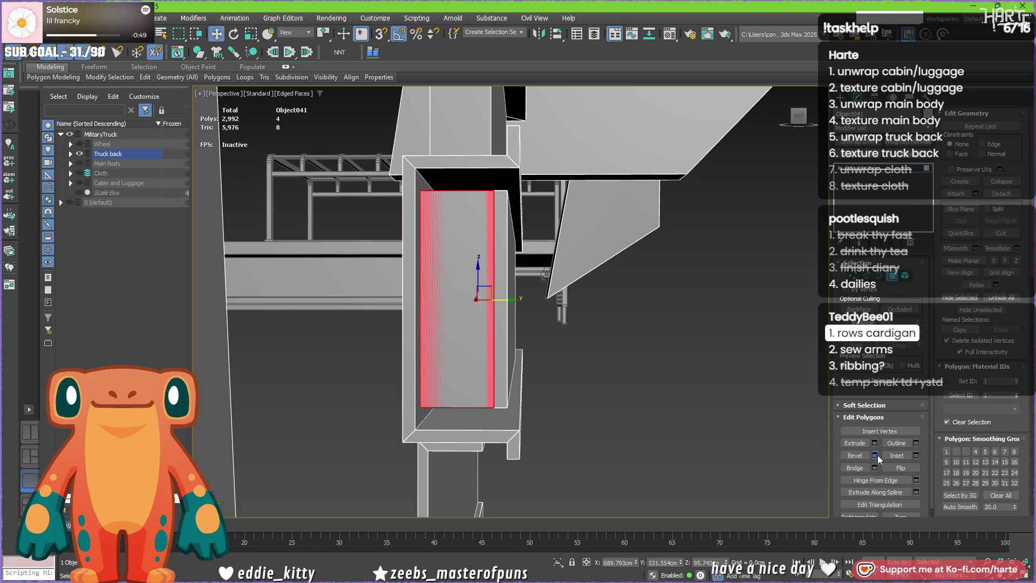
- Bevel the large side face slightly inward with a wider outline
click(874, 455)
right_click(517, 327)
drag(518, 323, 517, 324)
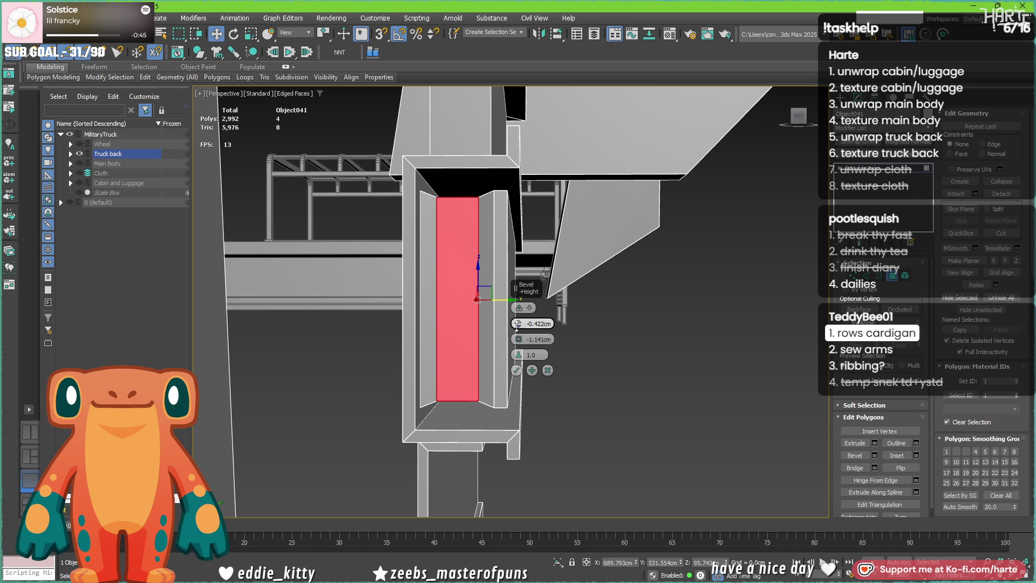
drag(518, 341, 515, 364)
click(516, 370)
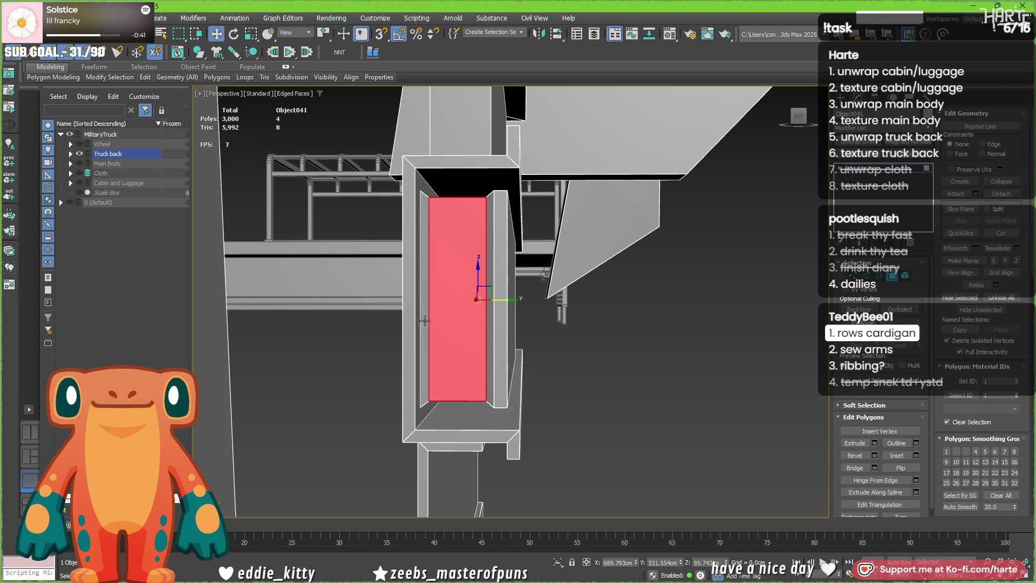
- Delete the thin leftover faces and nudge the main panel face to the right
alt+middle_drag(516, 370, 373, 272)
key(Delete)
click(524, 308)
drag(539, 303, 547, 304)
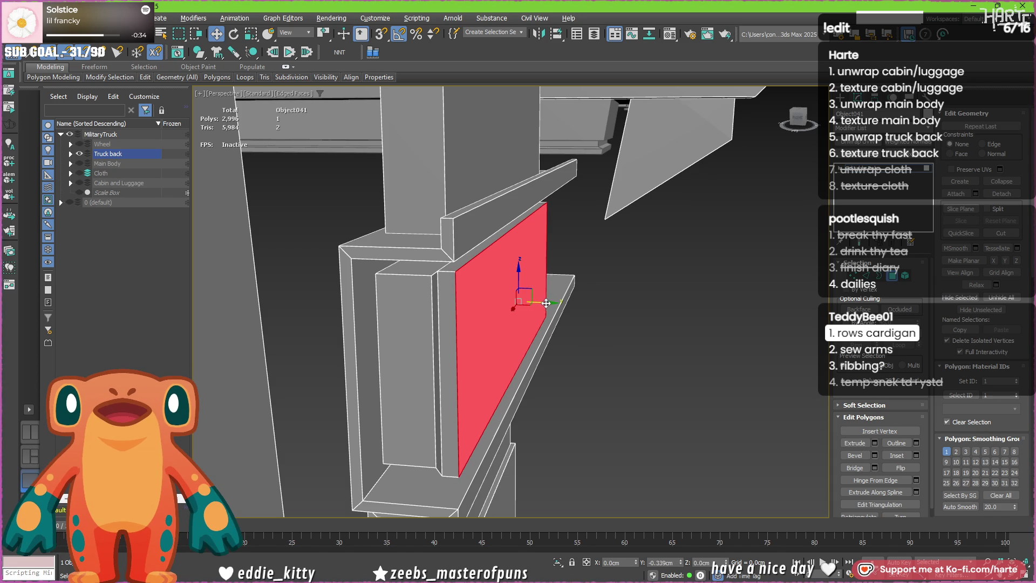
- Bevel the panel face slightly outward
click(875, 455)
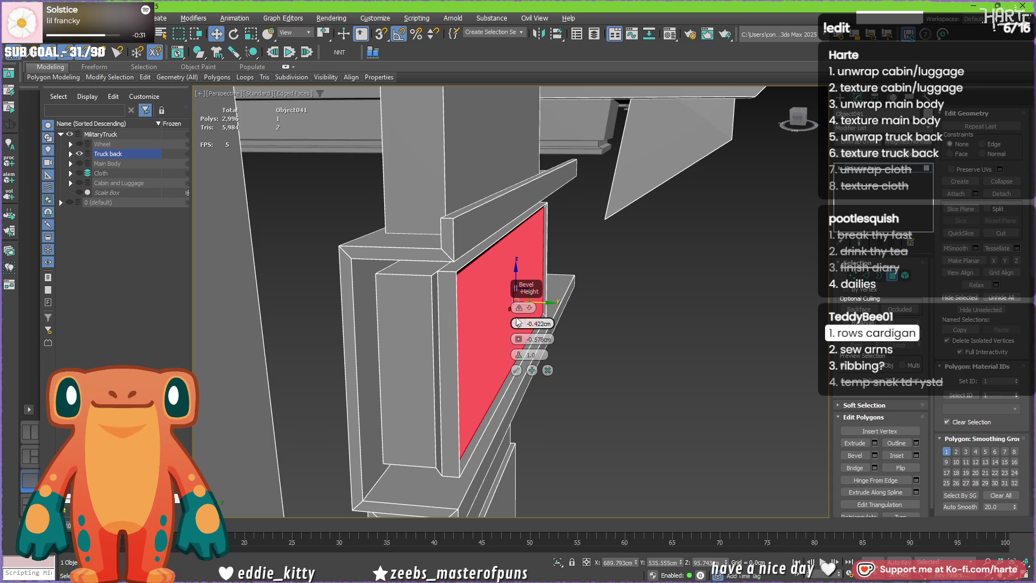
drag(518, 323, 516, 322)
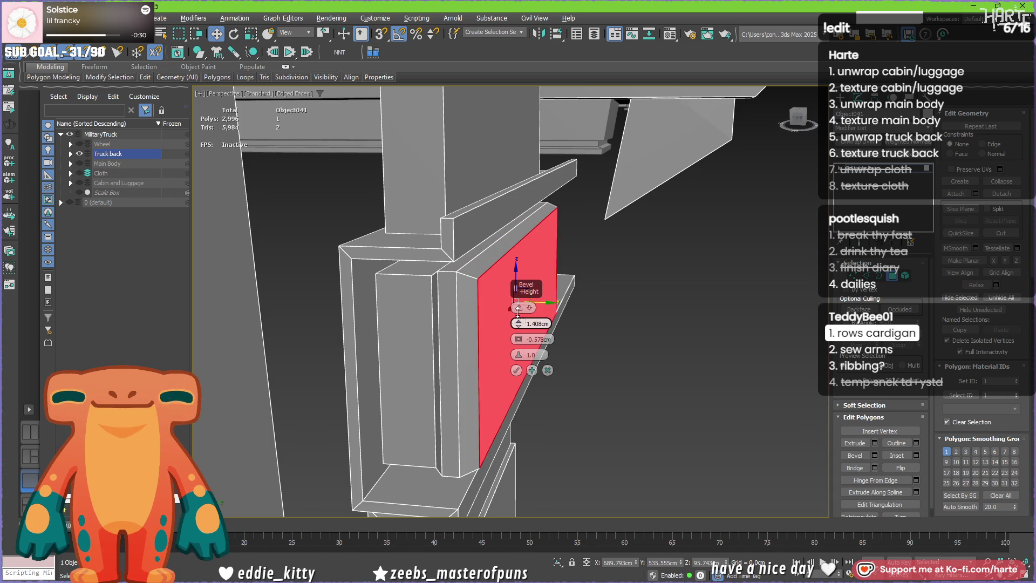
click(517, 369)
- Select the panel's left open border edge and view the truck back from below
key(3)
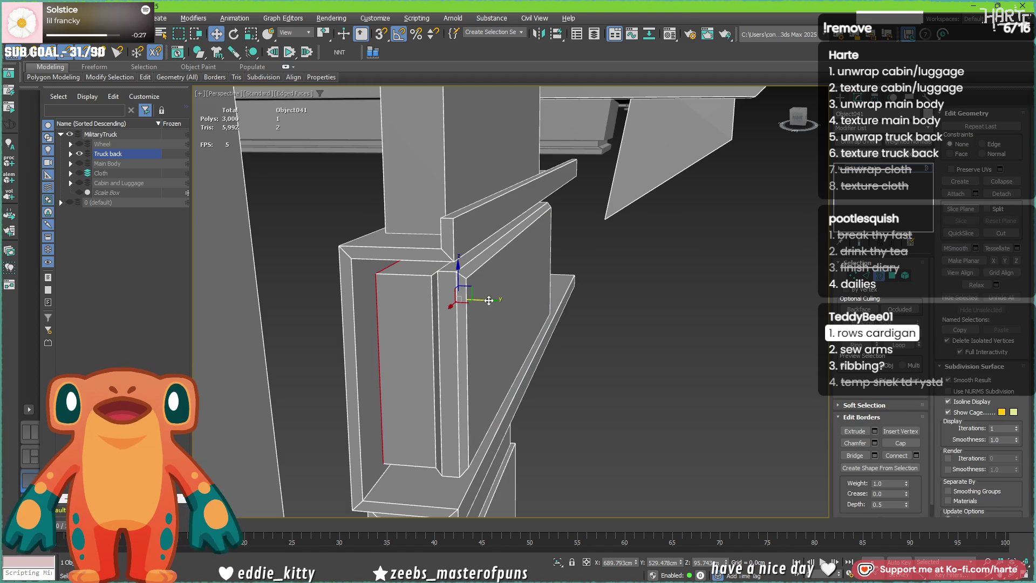
click(371, 324)
mouse_move(356, 261)
alt+middle_down()
mouse_move(342, 296)
mouse_move(481, 309)
mouse_move(452, 304)
mouse_move(621, 283)
alt+middle_up()
scroll(452, 305, up, 3)
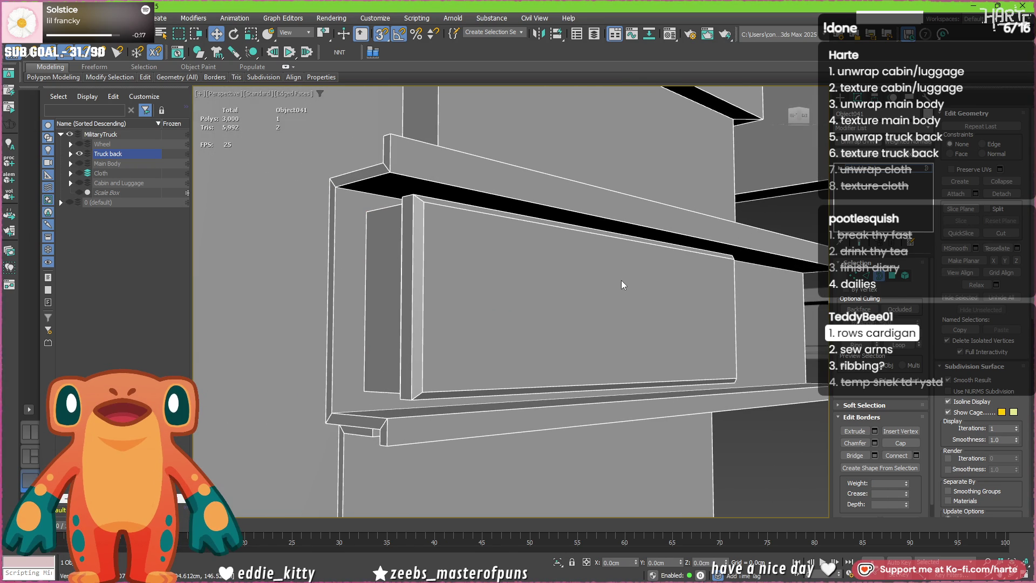
- Select all the recessed panel's polygons and apply Auto Smooth with its angle threshold
key(4)
key(ctrl+a)
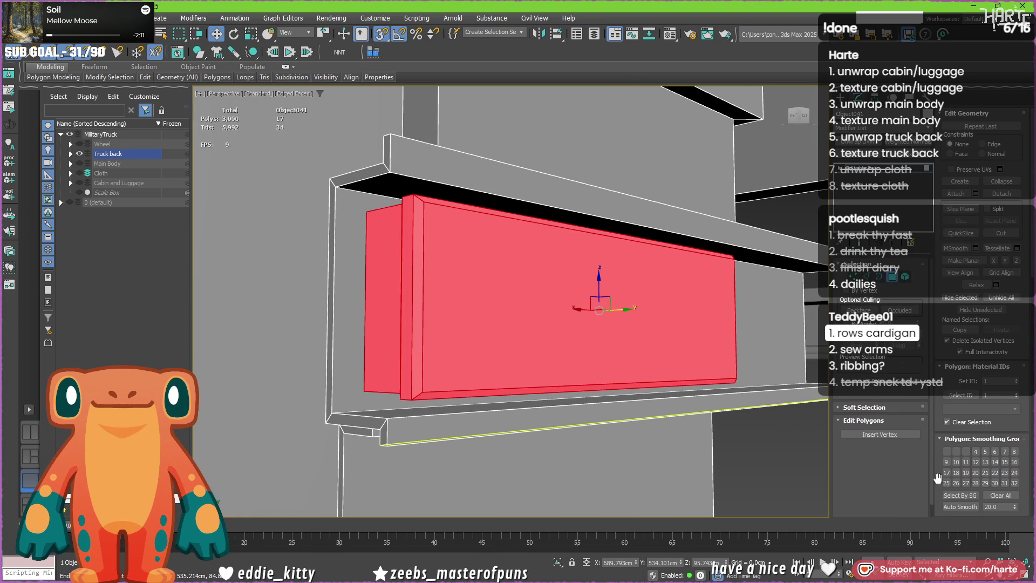
click(1003, 508)
text(45)
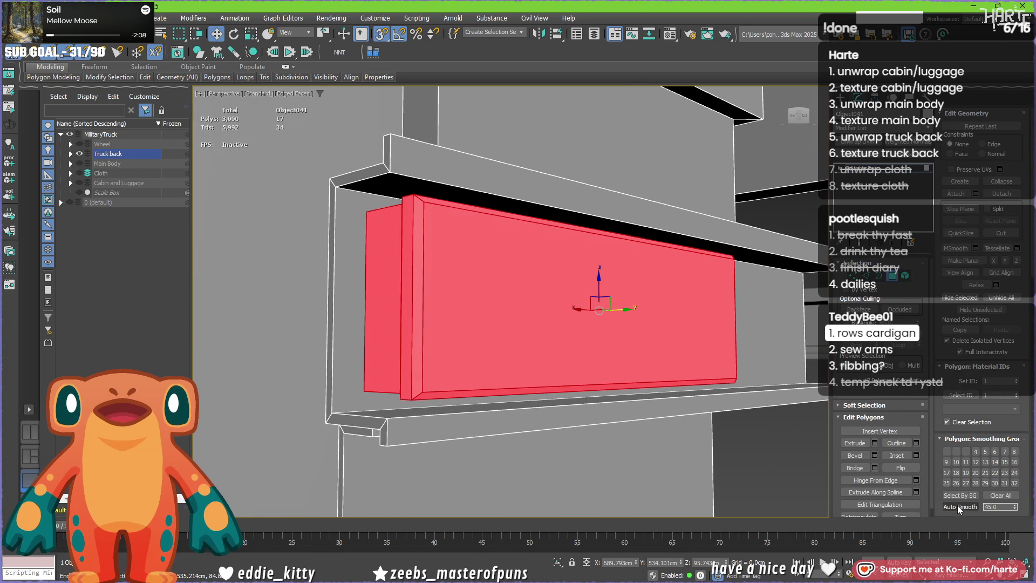
click(959, 508)
- Check the panel's vertical edge, clear the selection and return to object-level editing
alt+middle_drag(647, 425, 689, 424)
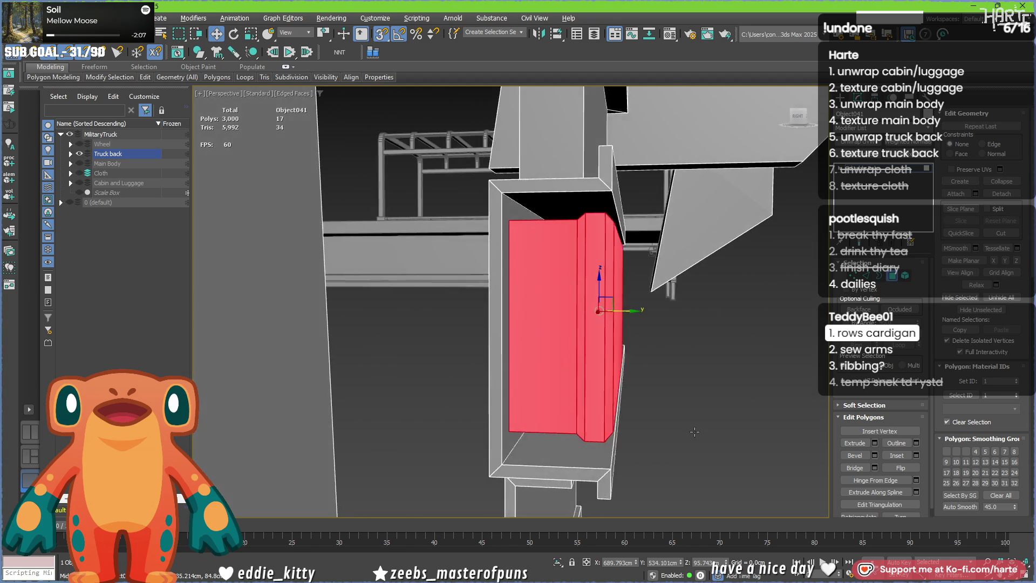
key(2)
click(604, 256)
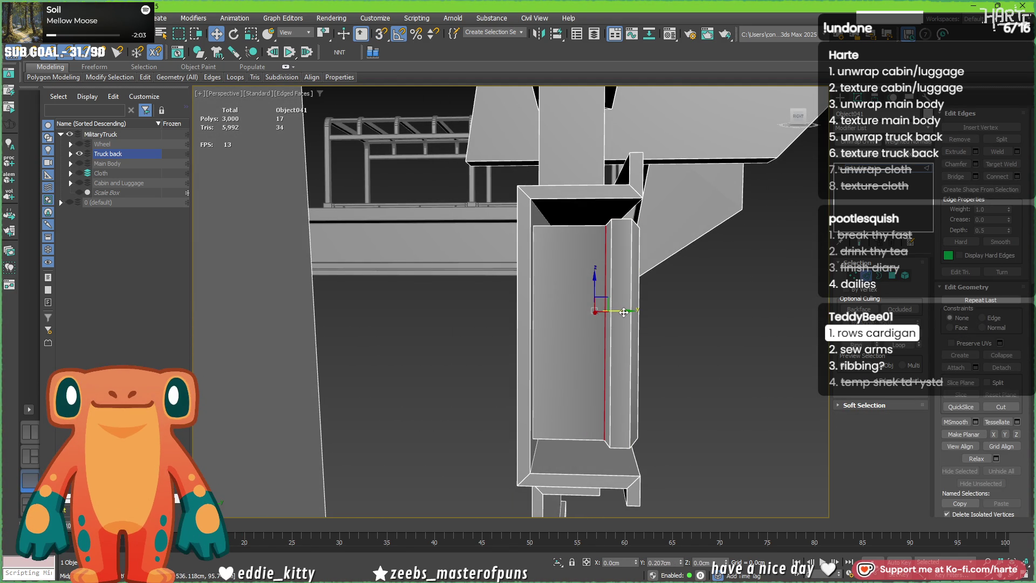
key(5)
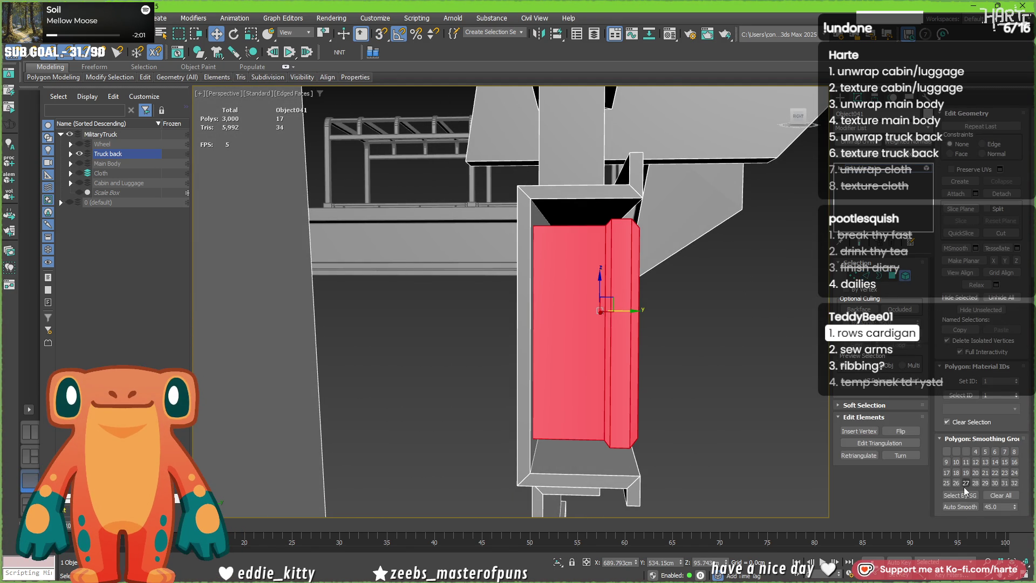
click(788, 409)
alt+middle_drag(789, 409, 642, 380)
scroll(642, 380, down, 5)
scroll(563, 354, up, 4)
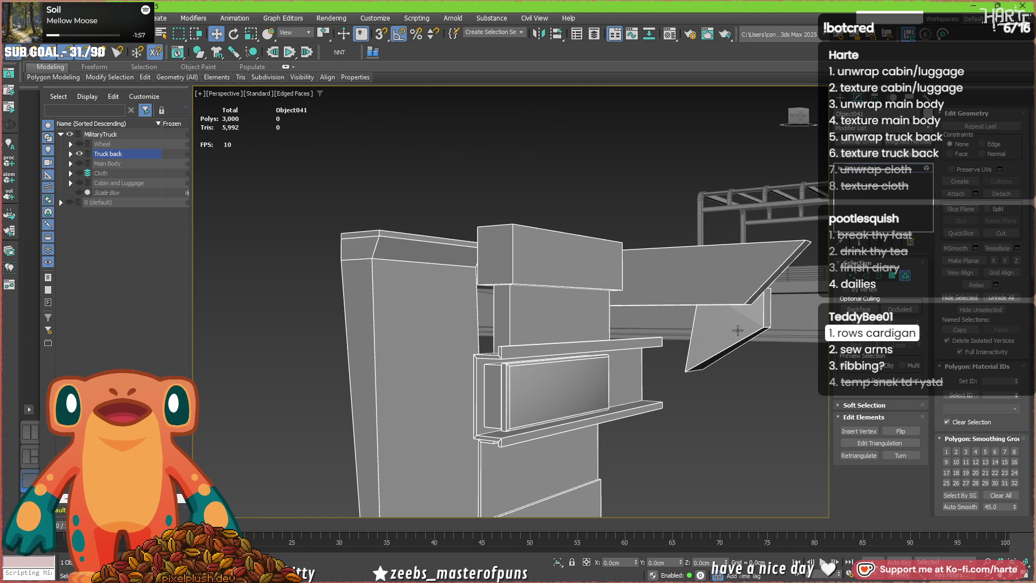
key(5)
scroll(591, 267, down, 4)
scroll(591, 267, up, 3)
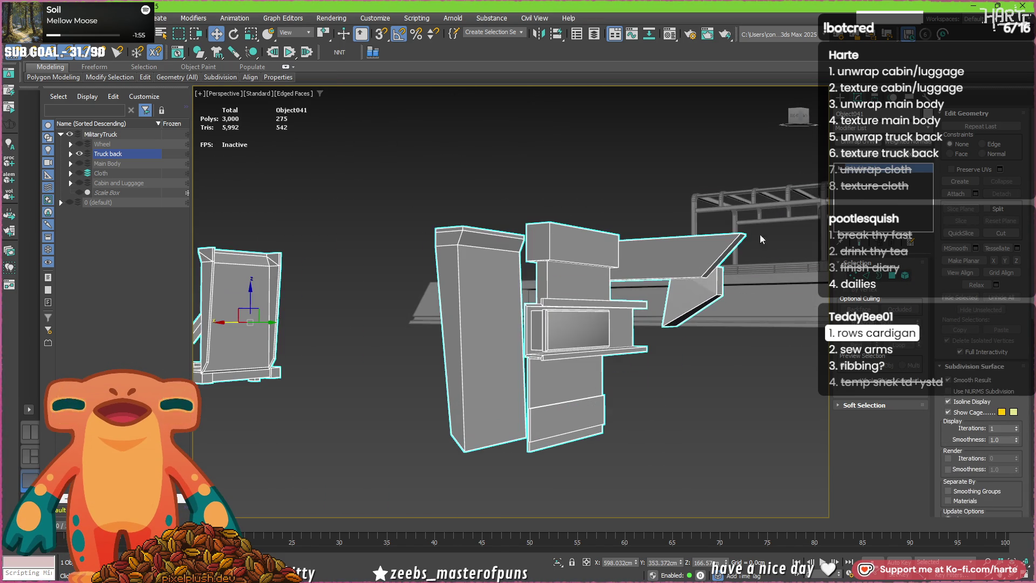
- Review the weighted-normals result without wireframe, then go back to the base mesh
click(903, 146)
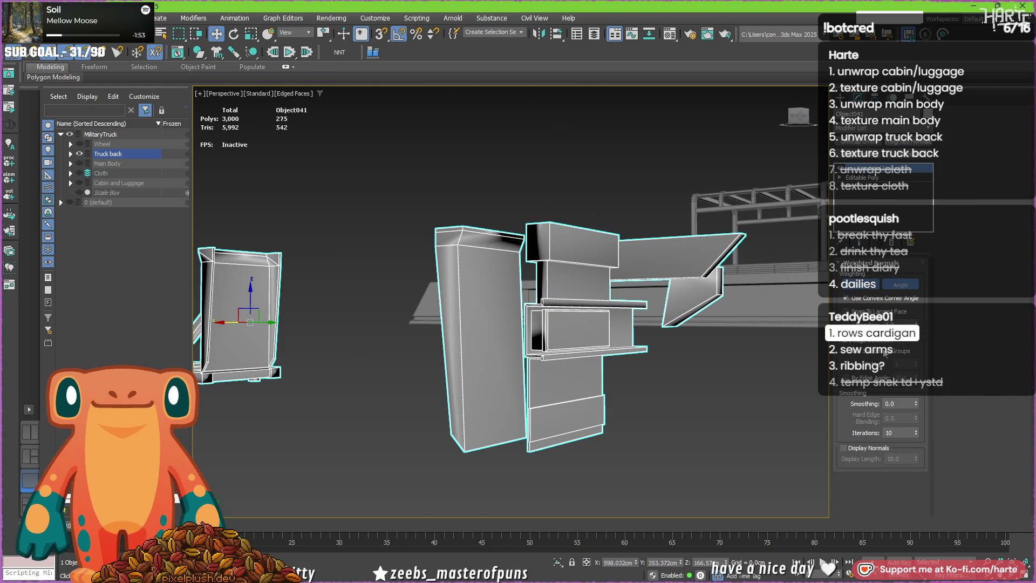
scroll(557, 321, up, 4)
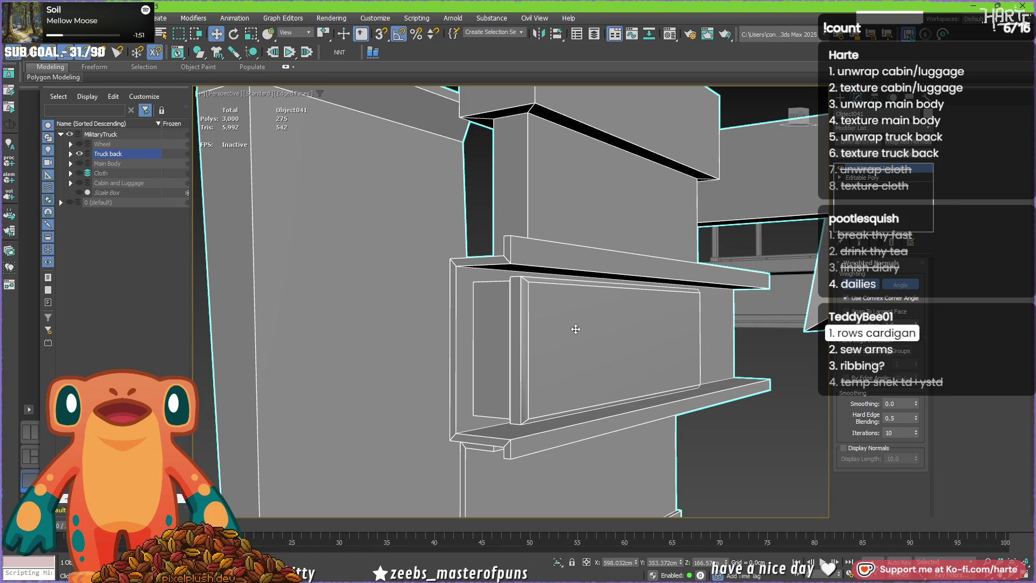
key(F4)
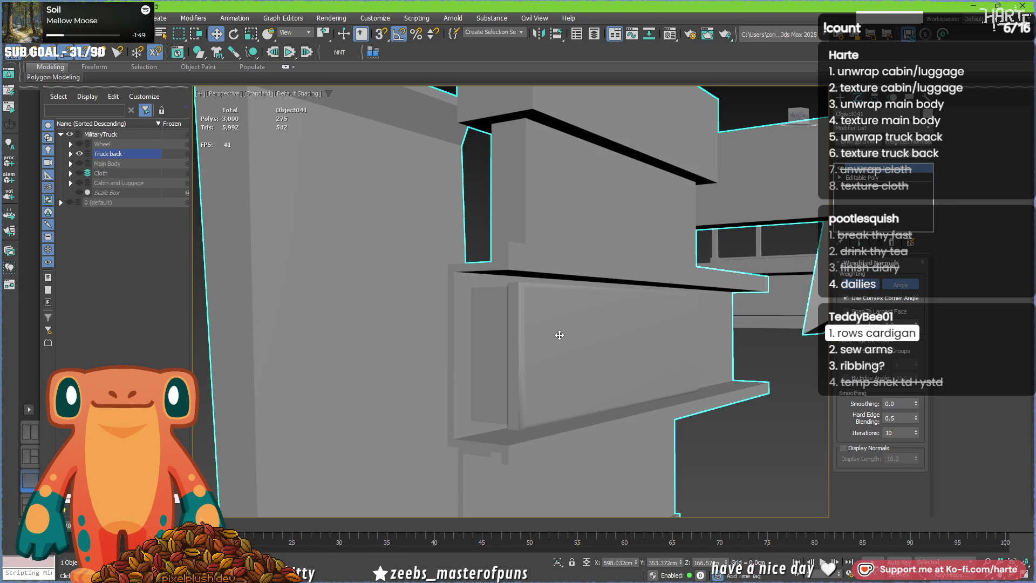
alt+middle_drag(559, 334, 555, 341)
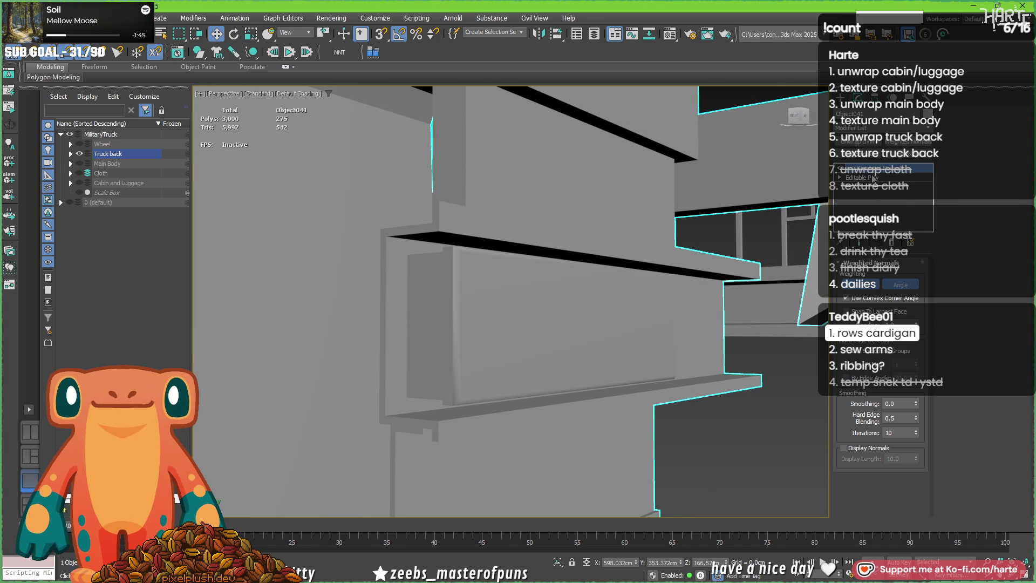
key(F4)
scroll(470, 398, up, 2)
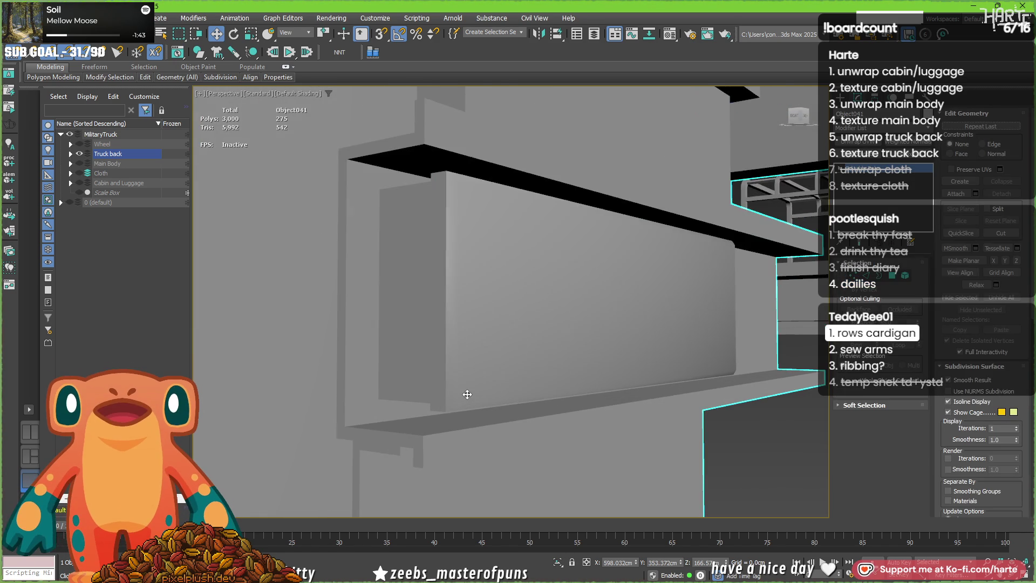
scroll(466, 400, up, 1)
scroll(462, 407, up, 2)
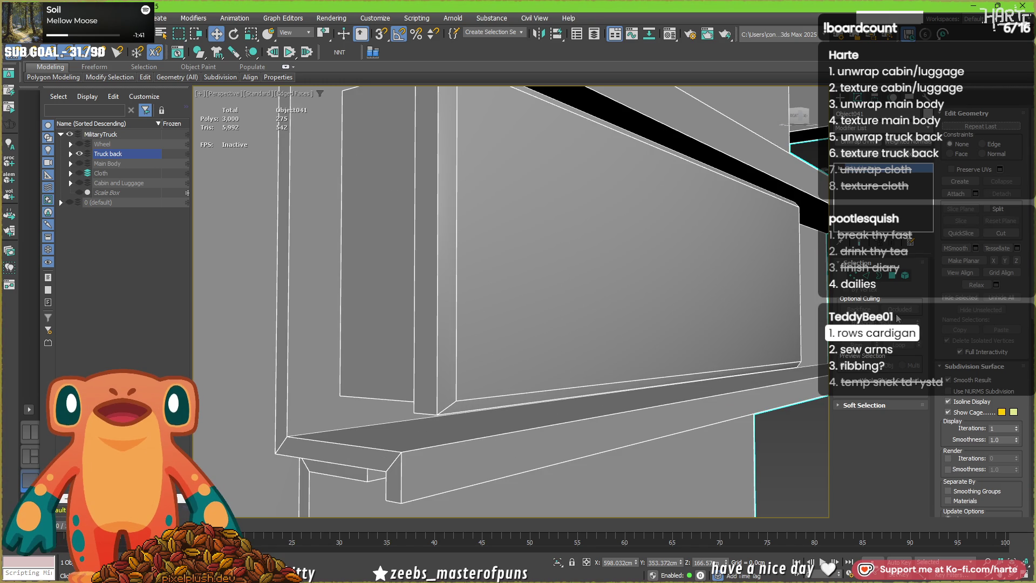
- Clear the panel faces' smoothing groups, auto-smooth them at 20 degrees and preview the result
key(4)
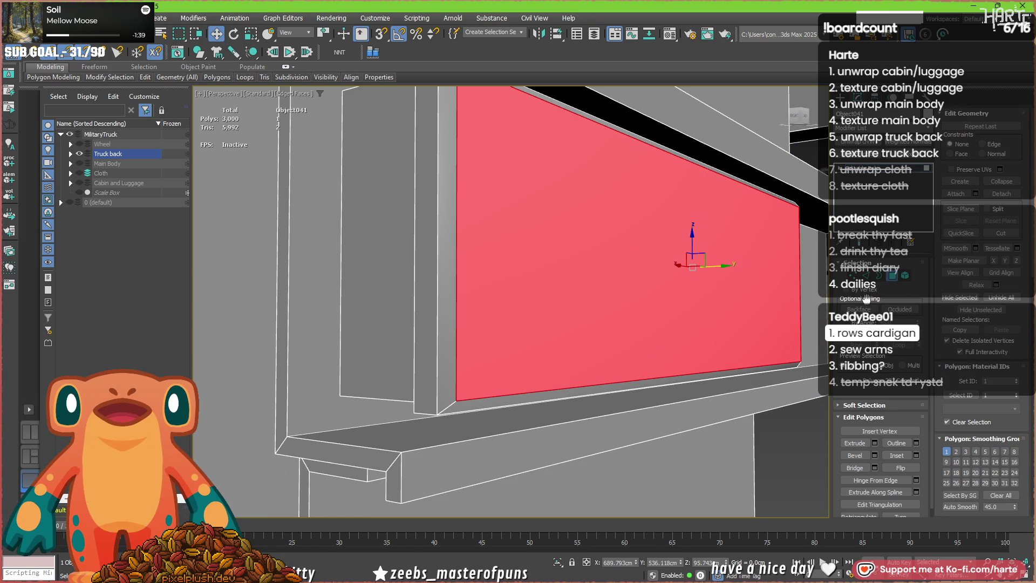
click(907, 345)
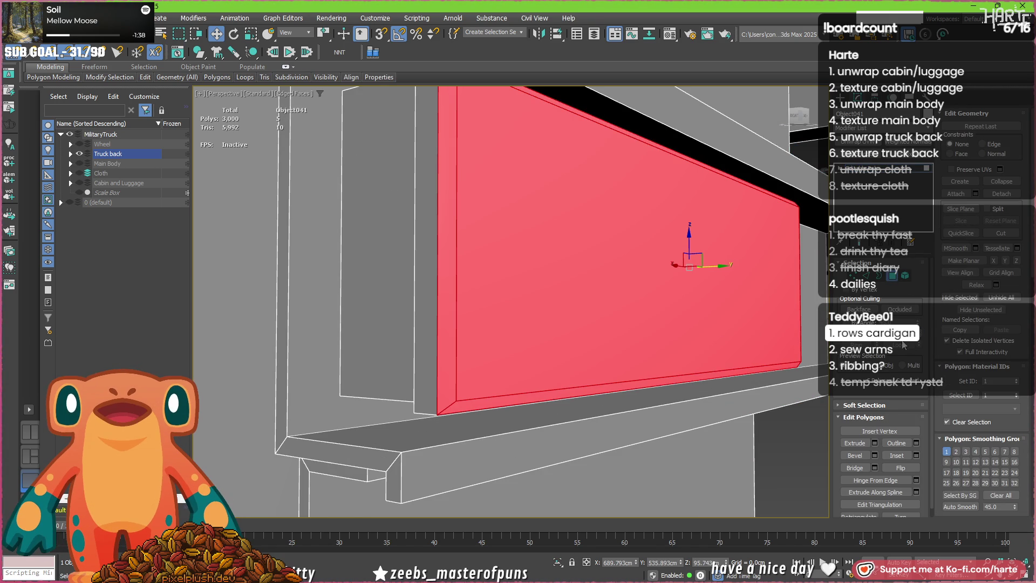
click(989, 496)
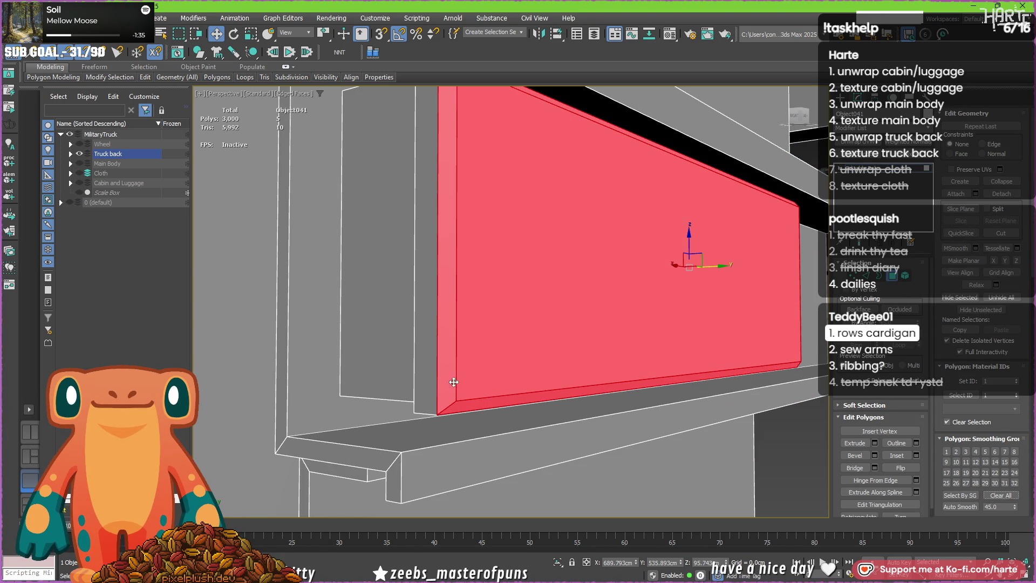
text(20)
click(968, 510)
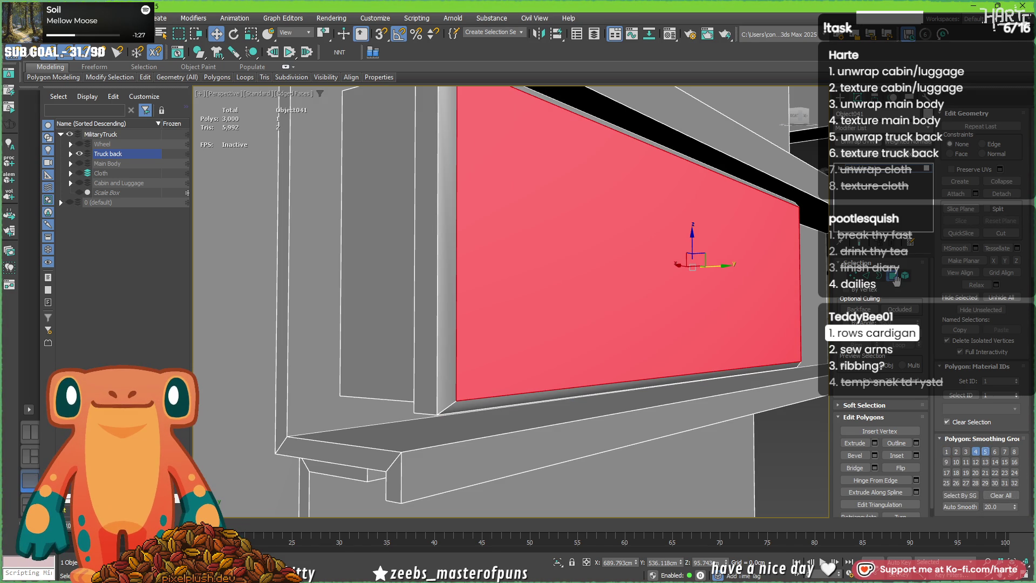
key(4)
key(F4)
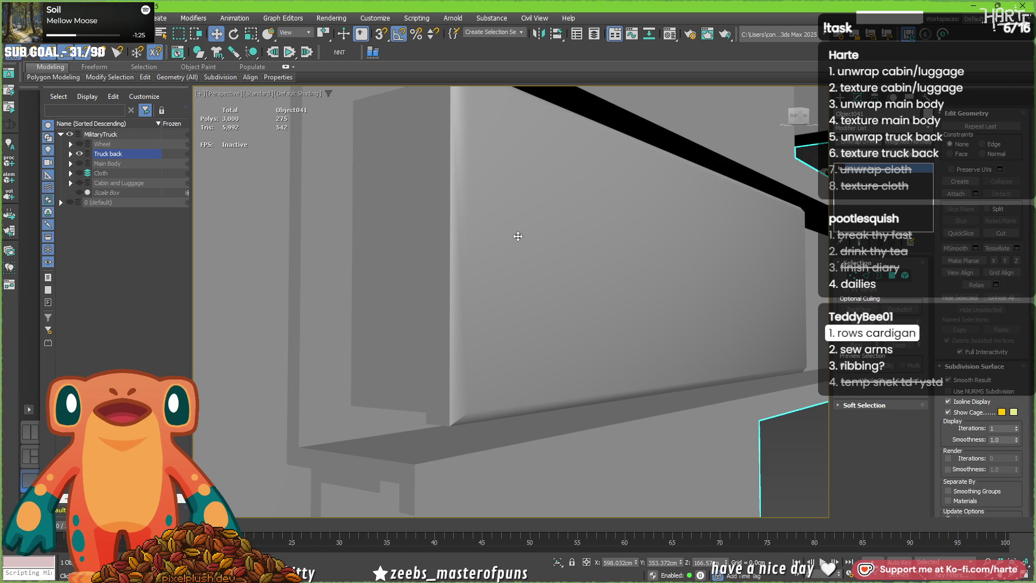
scroll(673, 304, down, 3)
scroll(620, 307, down, 3)
scroll(601, 352, down, 3)
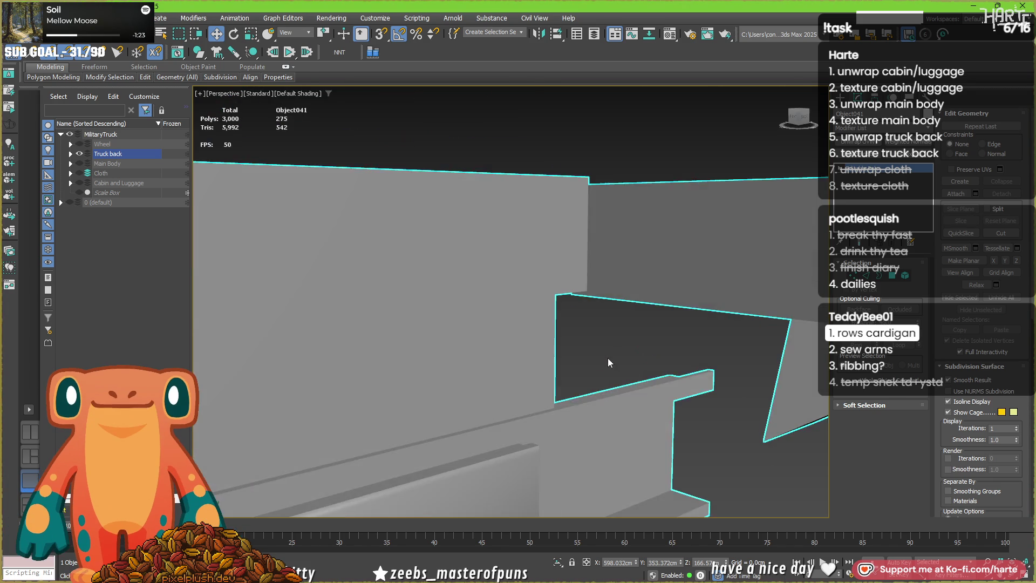
scroll(613, 363, down, 5)
scroll(591, 365, up, 3)
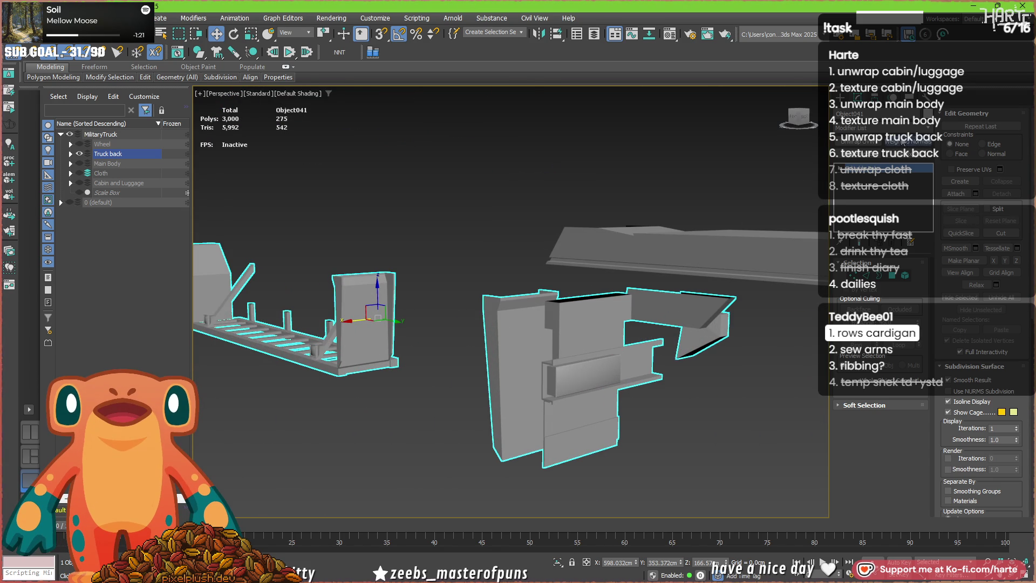
- Select the Weighted Normals modifier and orbit to check the truck back's panel shading
click(887, 206)
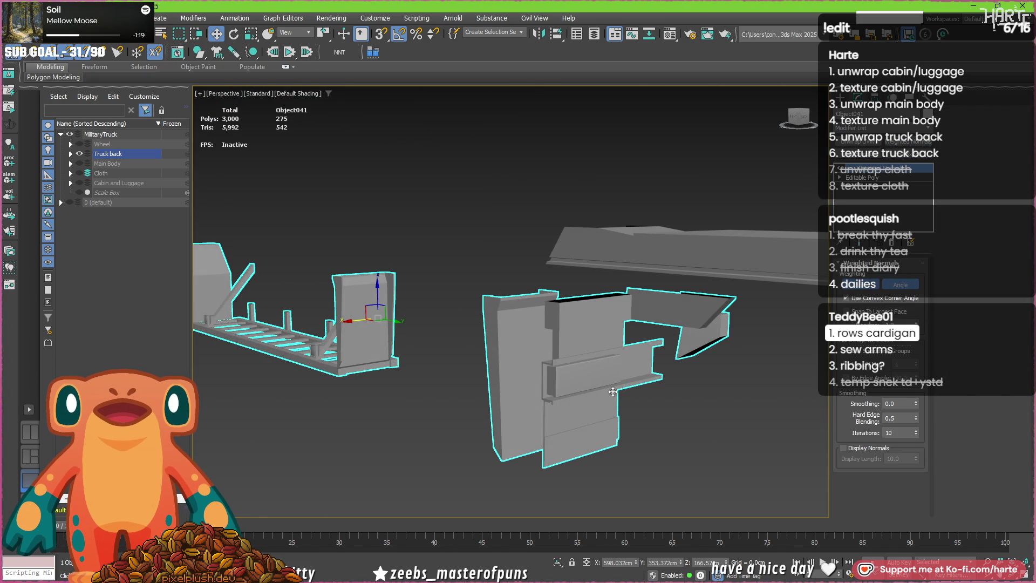
scroll(547, 397, up, 2)
scroll(548, 396, up, 3)
scroll(547, 399, up, 3)
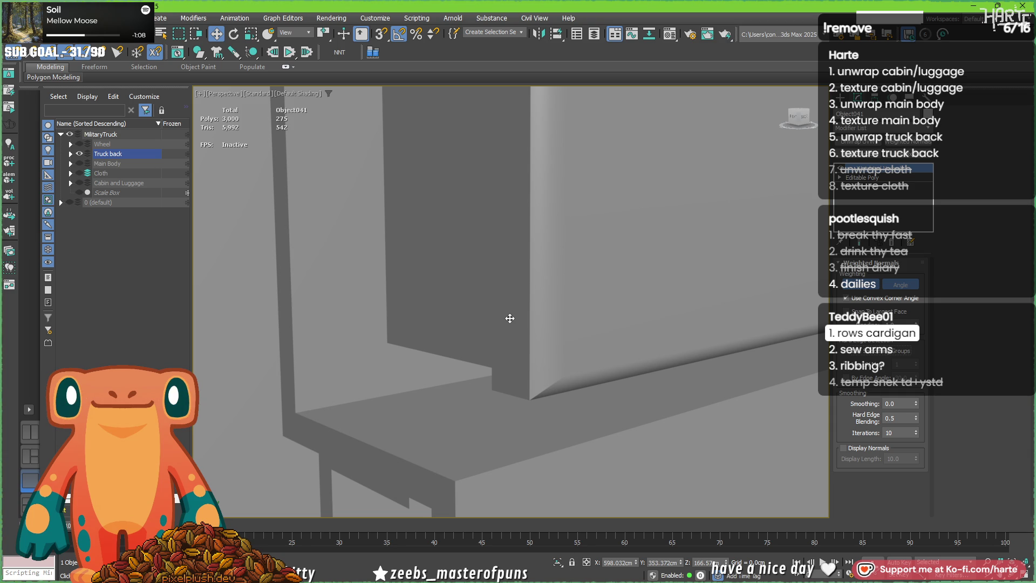
scroll(509, 318, down, 2)
scroll(509, 318, down, 3)
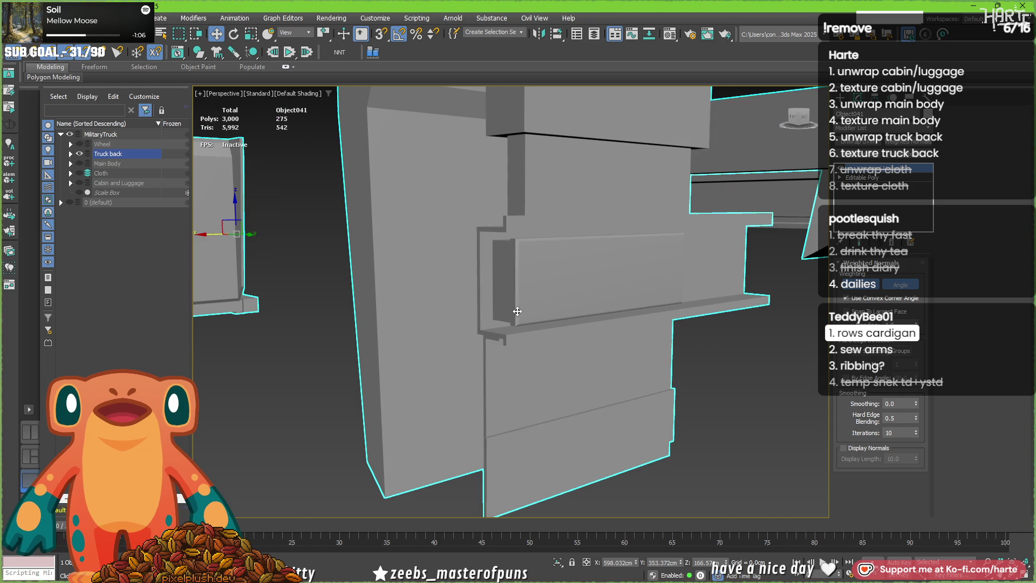
scroll(517, 311, down, 3)
mouse_move(517, 311)
alt+middle_down()
mouse_move(751, 377)
mouse_move(649, 348)
alt+middle_up()
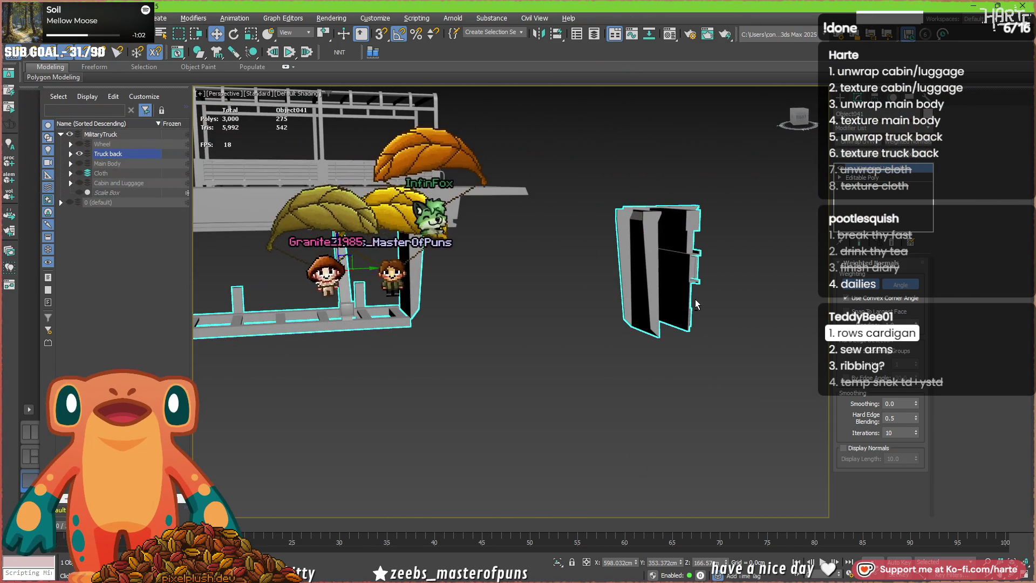
scroll(648, 348, up, 4)
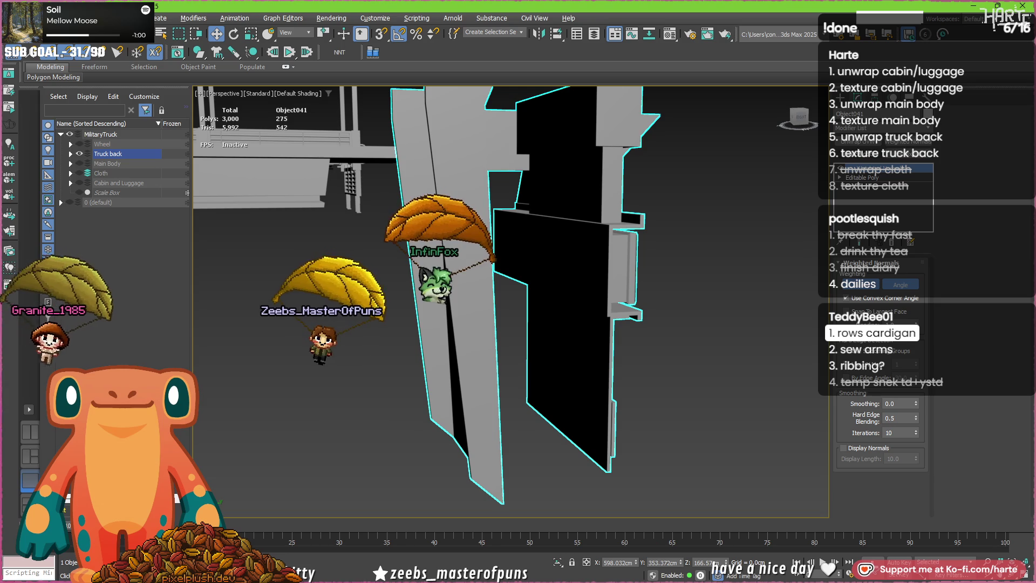
click(865, 393)
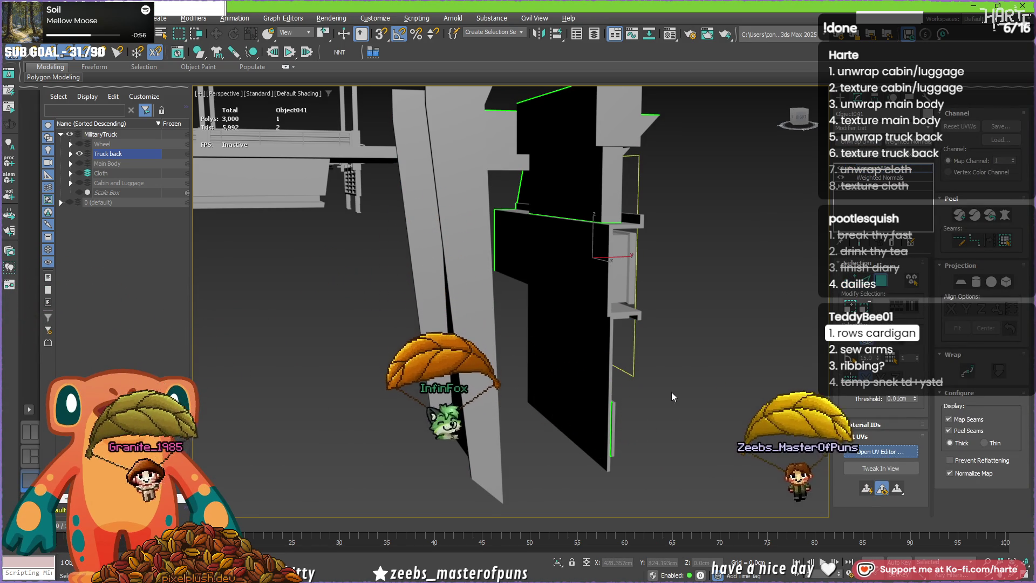
- Planar-map the two tall left bars aligned to Y and shrink their UV island into a small corner piece
click(858, 452)
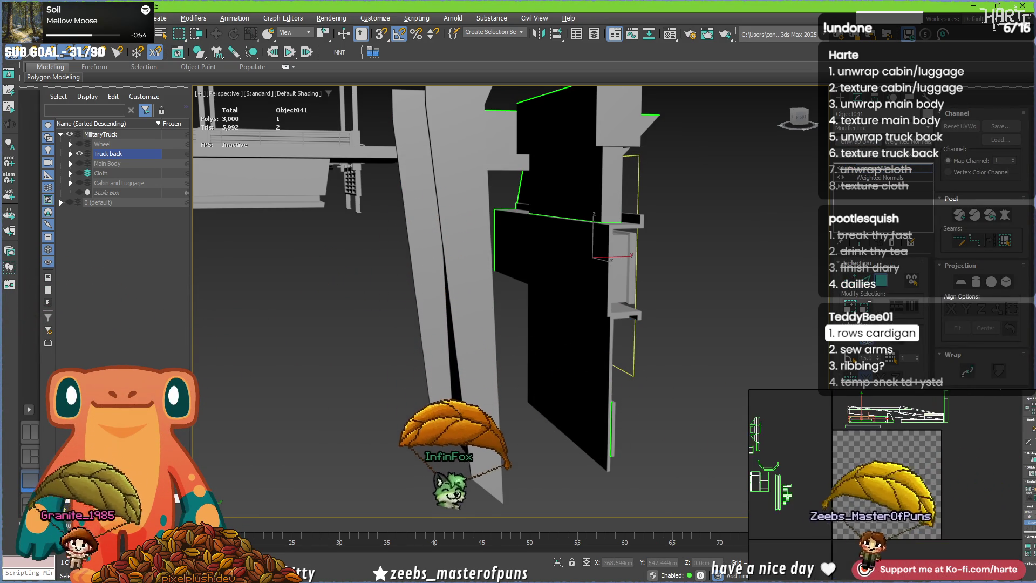
key(ctrl+a)
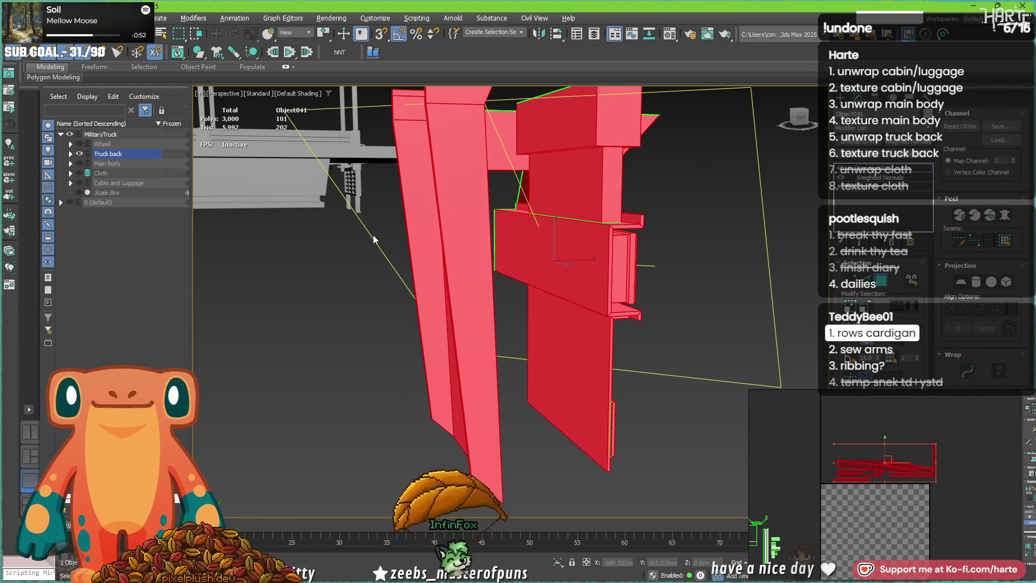
middle_drag(590, 297, 567, 267)
click(486, 284)
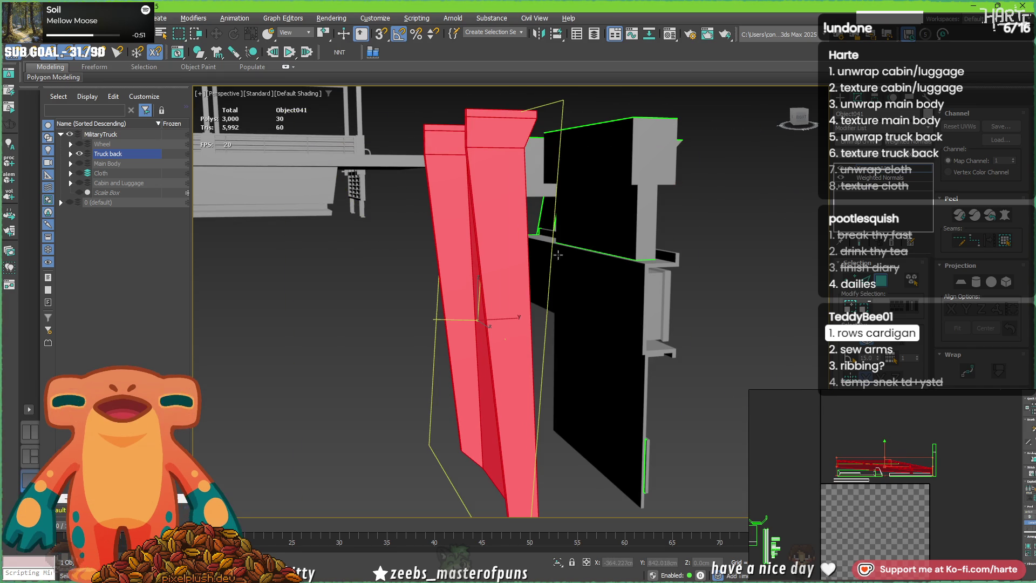
click(960, 282)
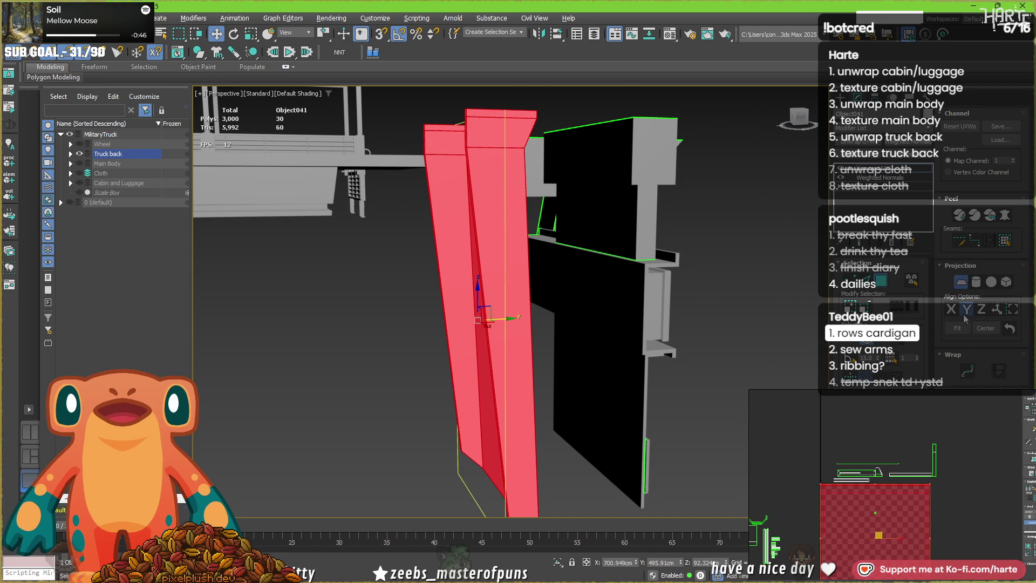
click(960, 283)
drag(931, 484, 858, 559)
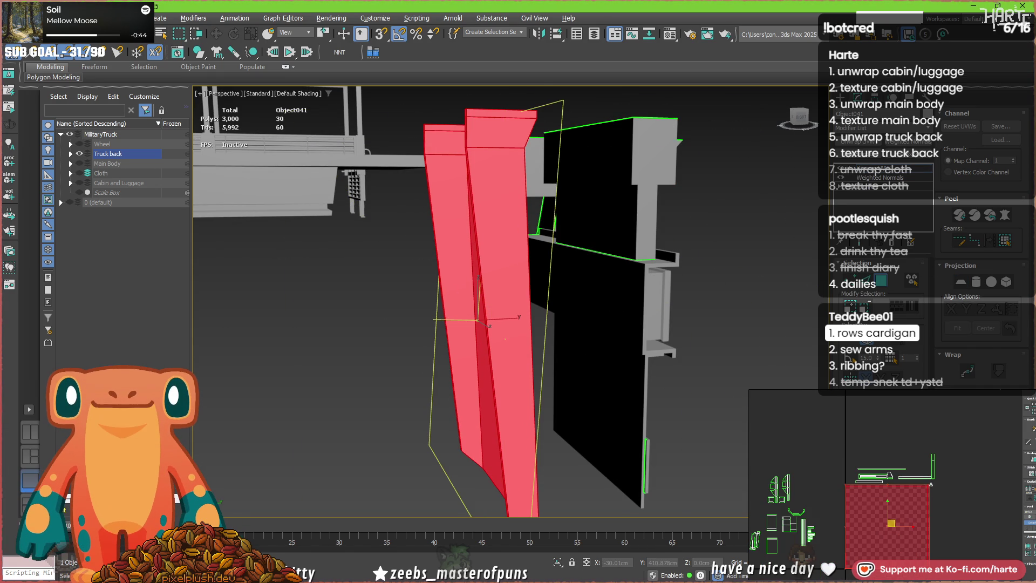
middle_drag(857, 559, 897, 498)
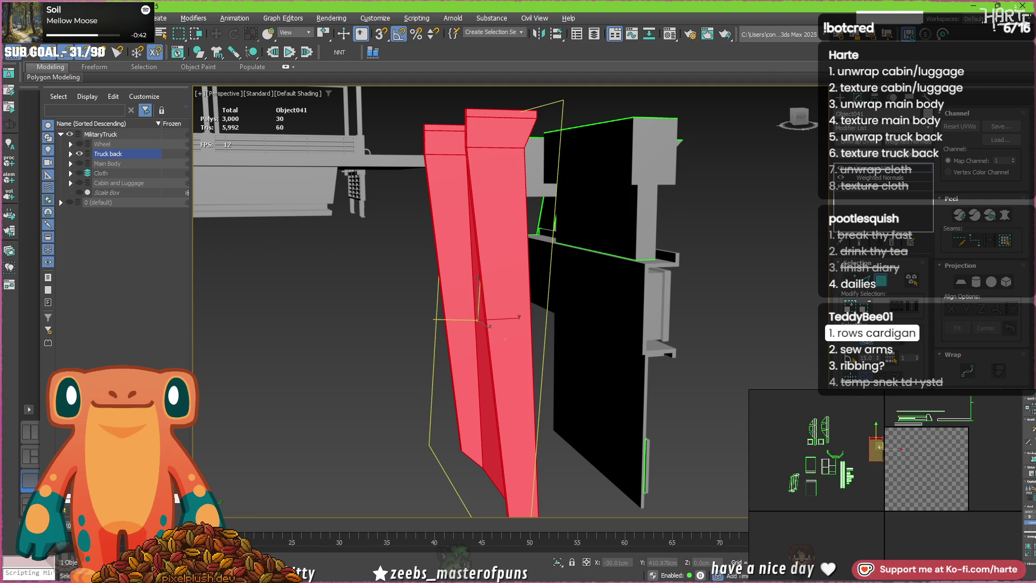
- Select the panel's top strip and front face and inspect them from several angles
alt+middle_drag(505, 340, 492, 225)
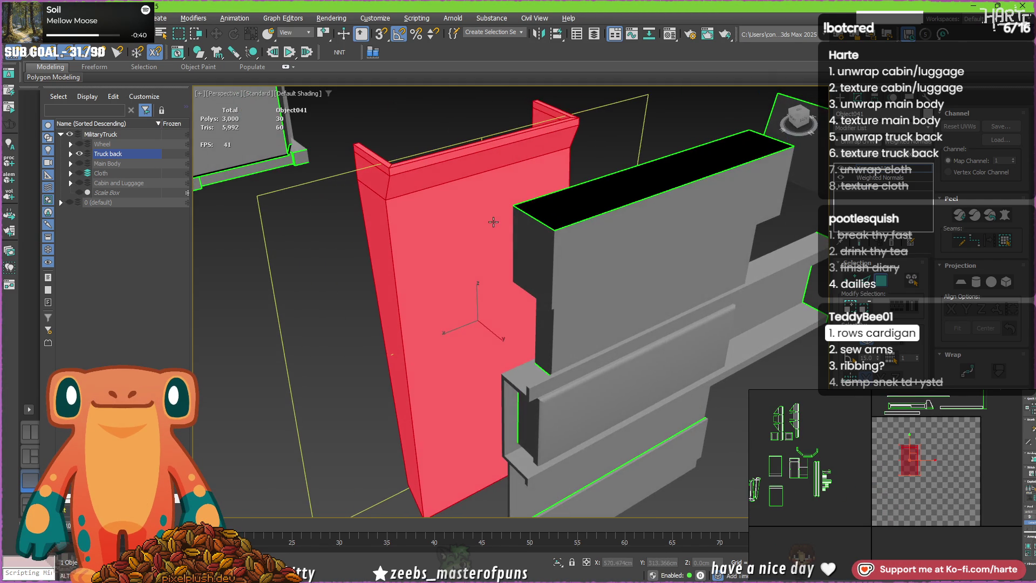
click(462, 157)
ctrl+click(455, 189)
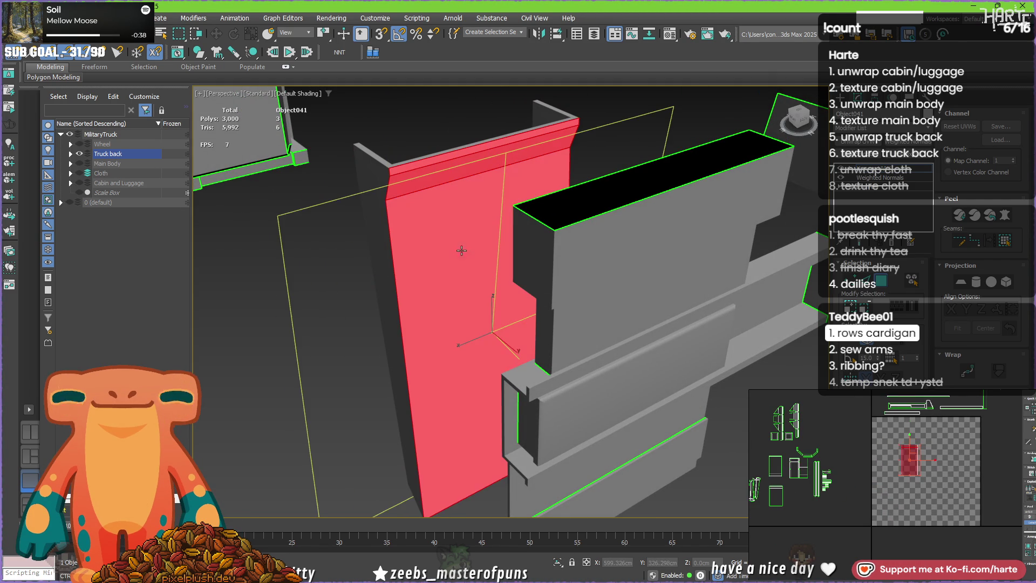
mouse_move(432, 352)
alt+middle_down()
mouse_move(444, 355)
mouse_move(488, 305)
alt+middle_up()
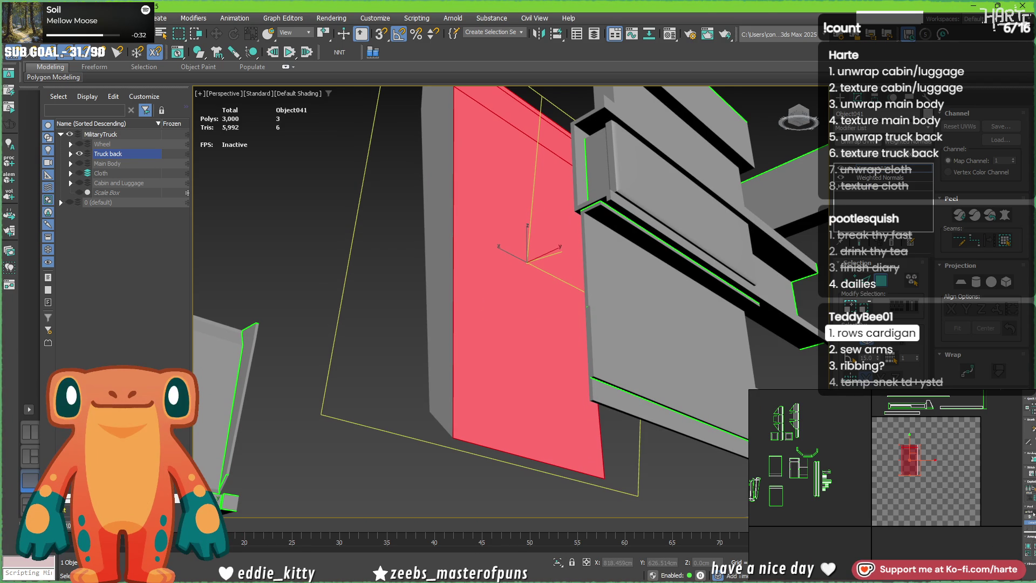
mouse_move(453, 308)
alt+middle_down()
mouse_move(502, 273)
mouse_move(497, 165)
alt+middle_up()
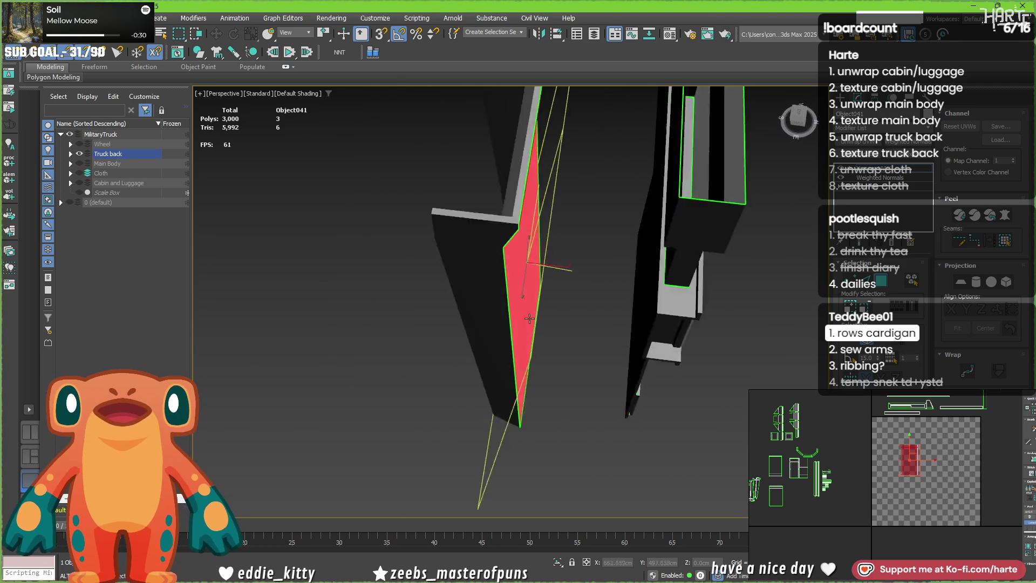
alt+middle_drag(489, 126, 480, 205)
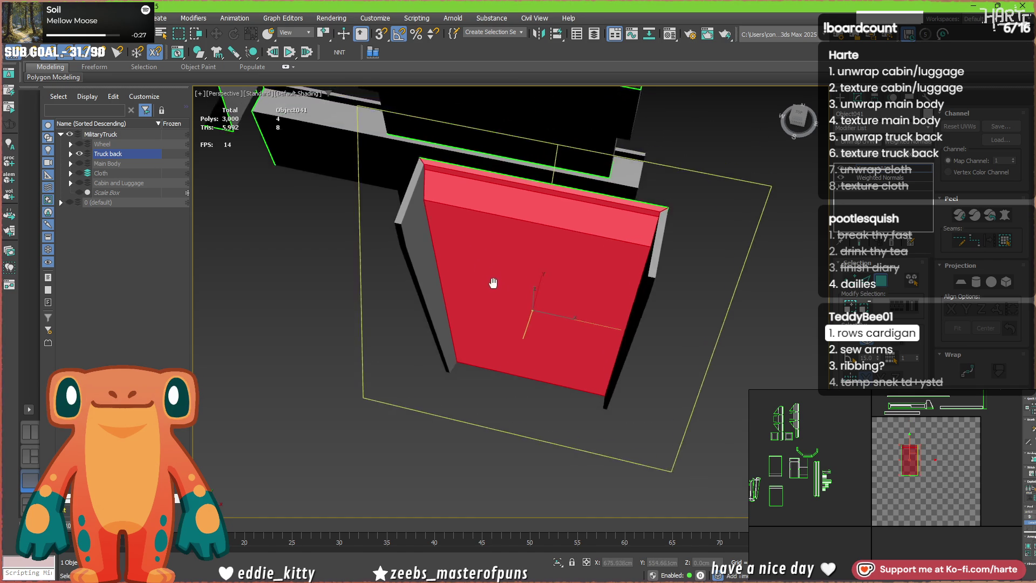
mouse_move(480, 205)
alt+middle_down()
mouse_move(459, 466)
mouse_move(483, 398)
alt+middle_up()
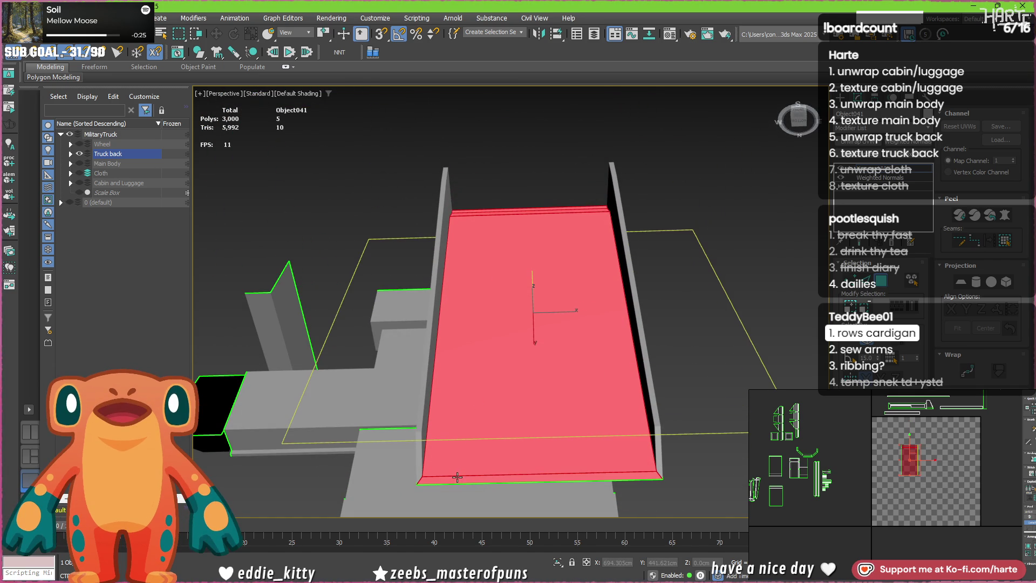
mouse_move(566, 279)
alt+middle_down()
mouse_move(494, 316)
mouse_move(534, 291)
mouse_move(577, 334)
mouse_move(422, 311)
alt+middle_up()
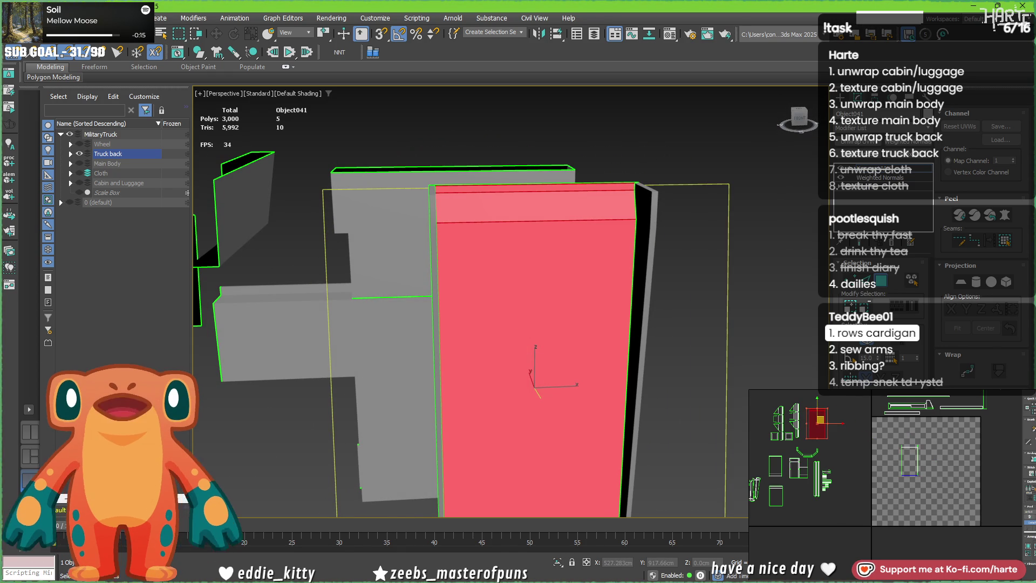
mouse_move(530, 203)
alt+middle_down()
mouse_move(589, 230)
mouse_move(551, 220)
mouse_move(481, 276)
alt+middle_up()
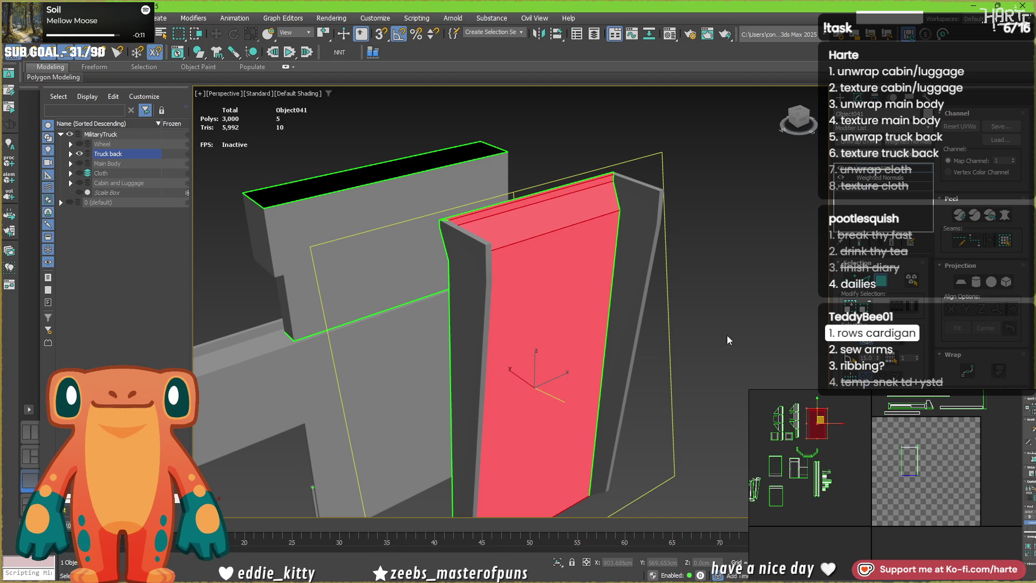
scroll(494, 271, up, 3)
- In edge mode, mark seams along the short corner edges of the front panel
key(3)
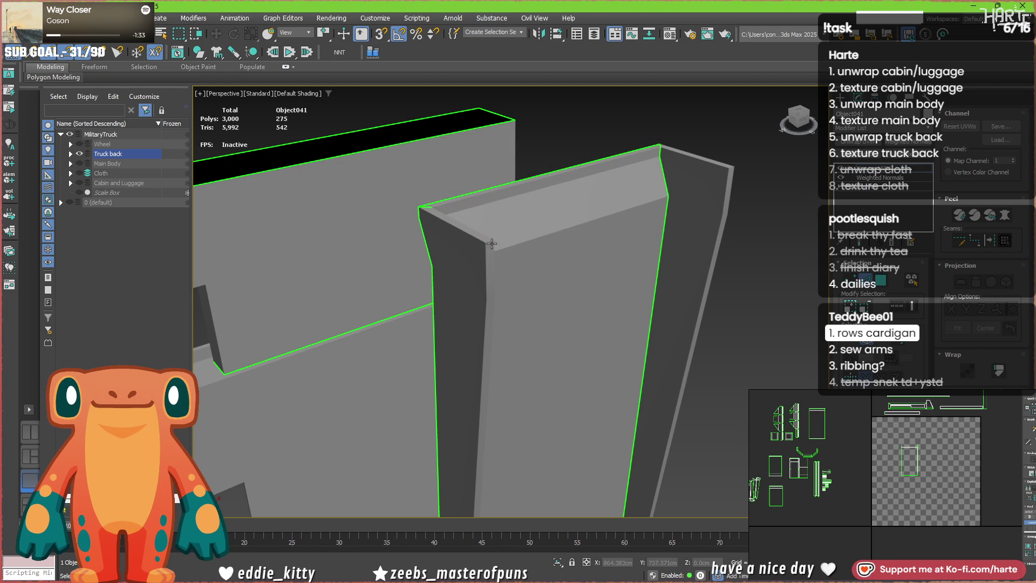
click(490, 243)
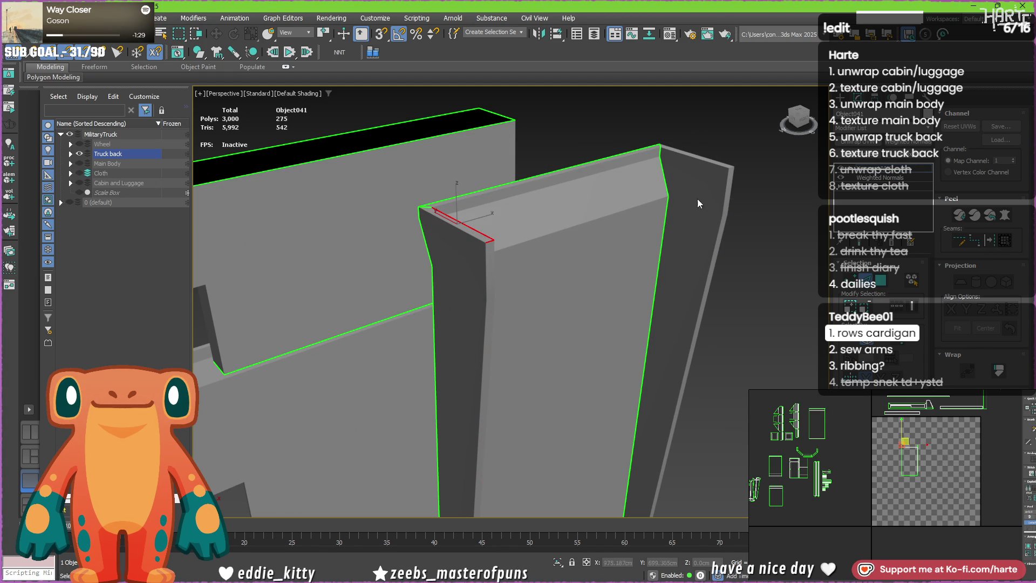
scroll(712, 162, up, 3)
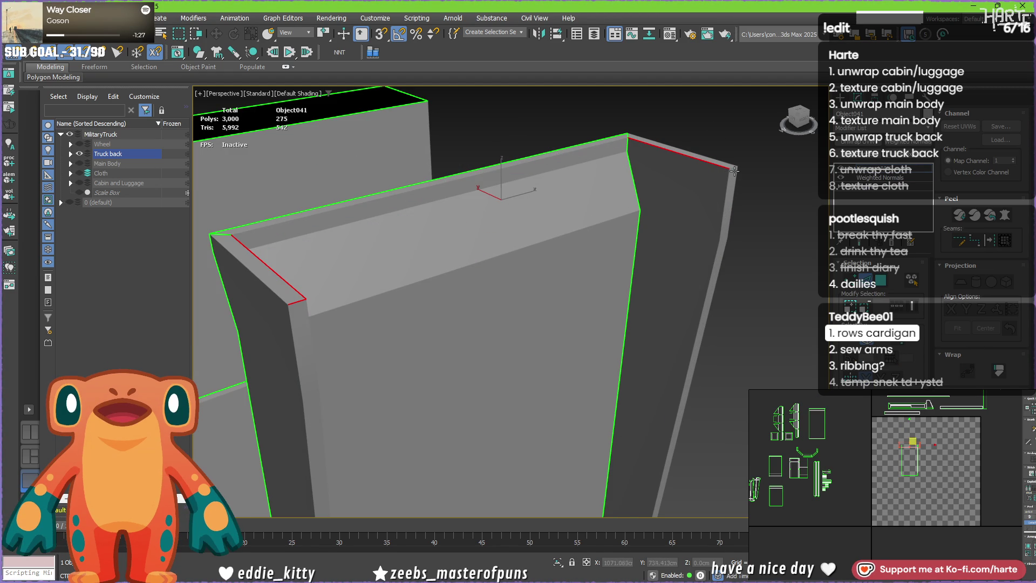
mouse_move(734, 191)
alt+middle_down()
mouse_move(644, 296)
mouse_move(598, 320)
mouse_move(609, 204)
mouse_move(507, 107)
alt+middle_up()
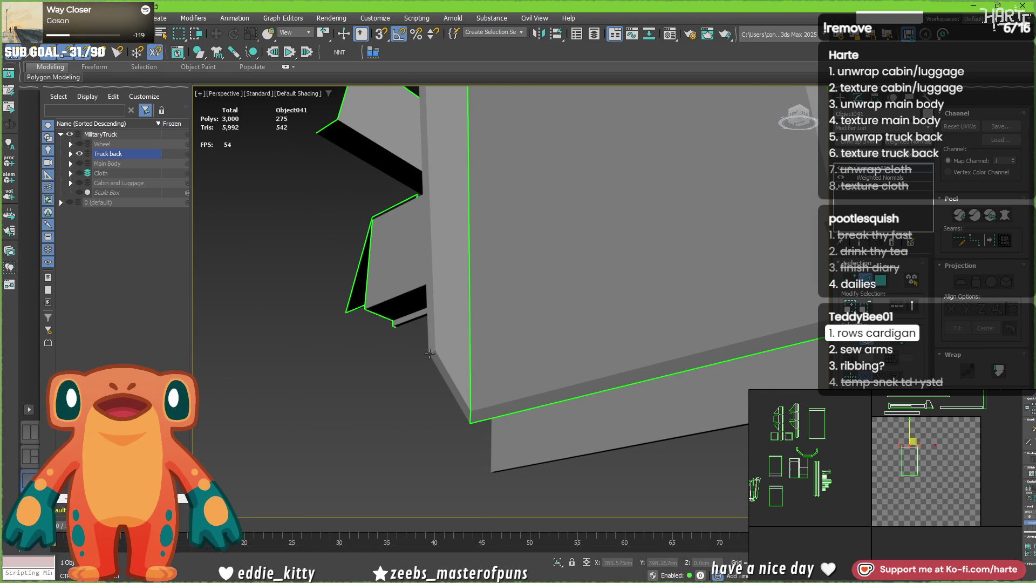
key(alt+c)
- Select the panel's large front polygon, viewing it front-on and from above
alt+middle_drag(705, 382, 539, 393)
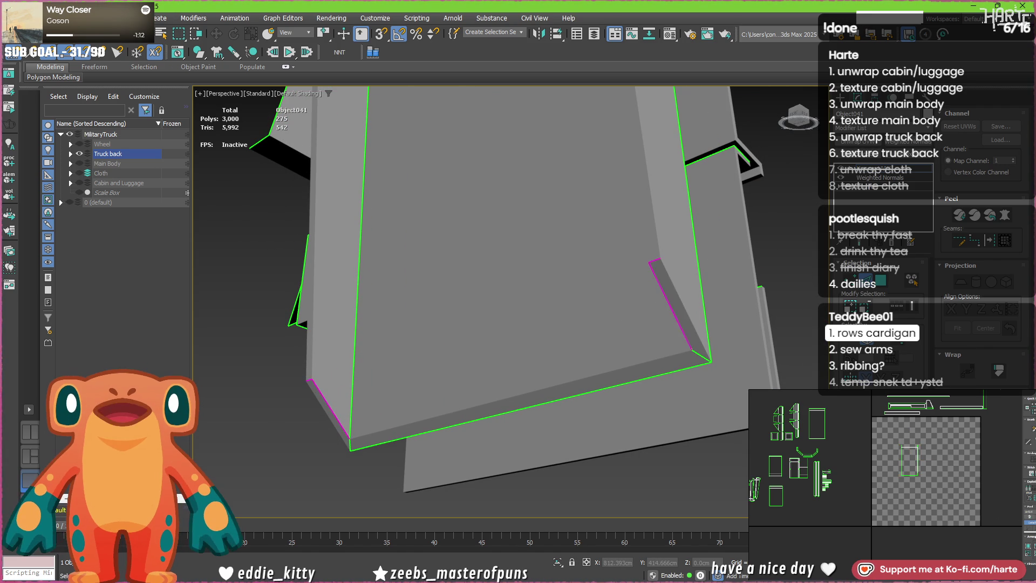
alt+middle_drag(532, 335, 538, 206)
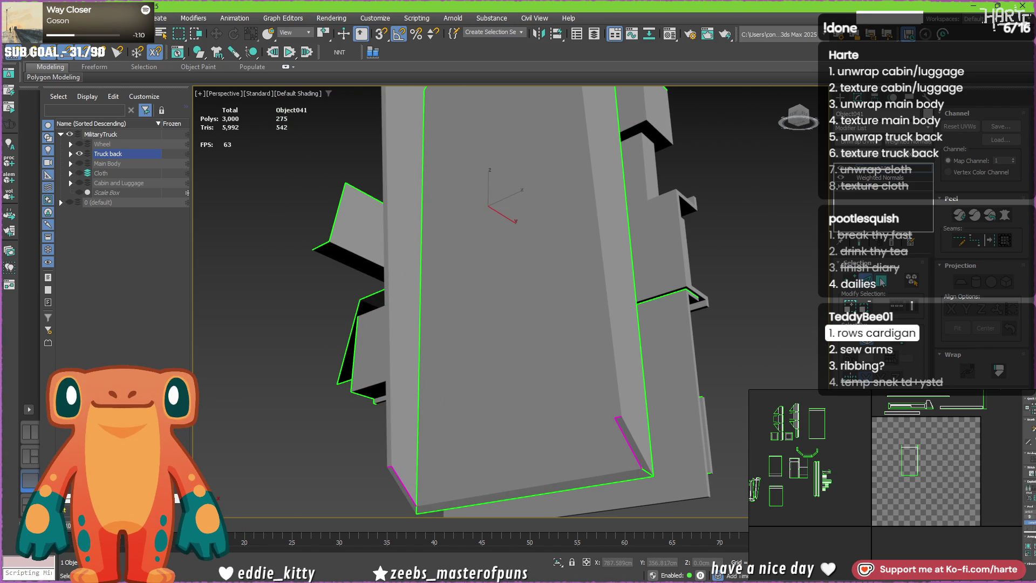
click(518, 271)
alt+middle_drag(517, 271, 694, 343)
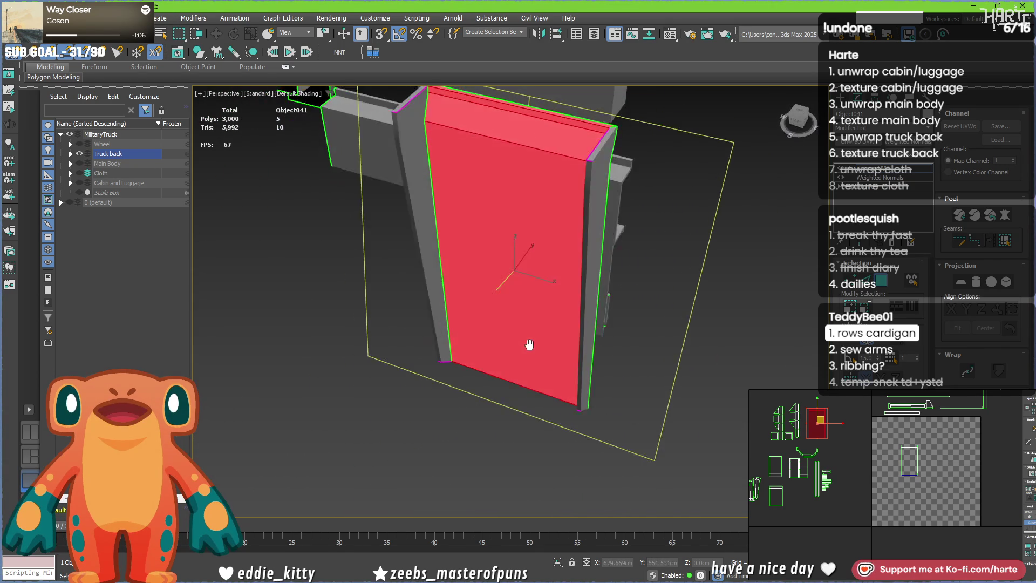
- Grow the selection across the front panel and side strips, drag their UV islands up-left off the checker tile, then pick the left panel's side faces
mouse_move(693, 343)
alt+middle_down()
mouse_move(407, 319)
mouse_move(417, 368)
alt+middle_up()
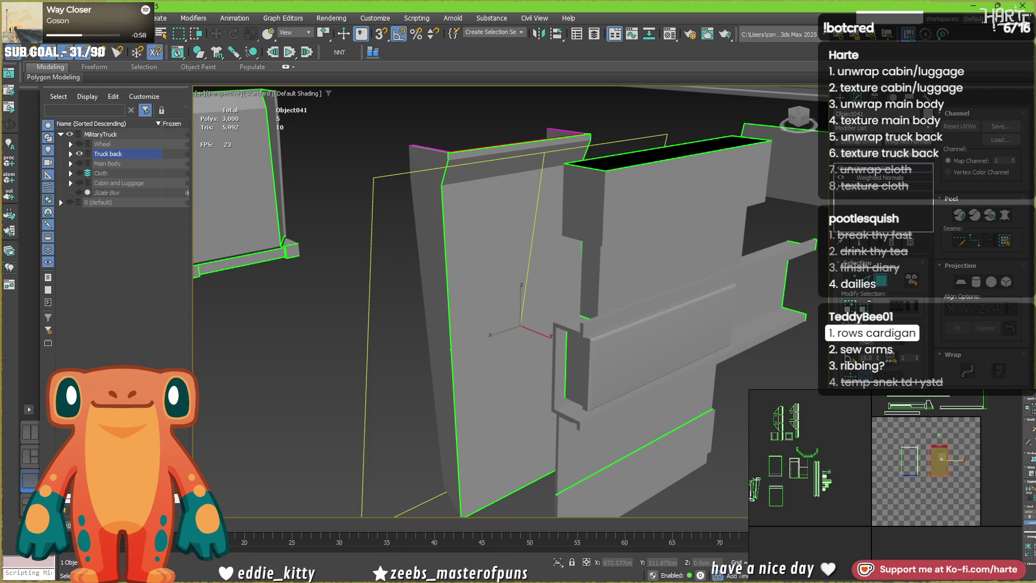
click(477, 210)
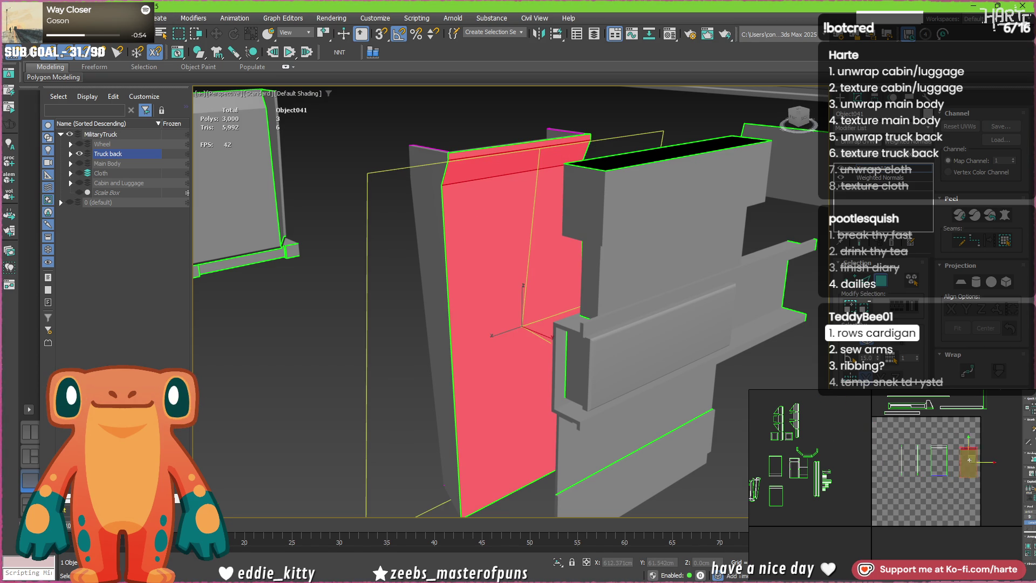
mouse_move(395, 278)
alt+middle_down()
mouse_move(484, 269)
mouse_move(395, 273)
alt+middle_up()
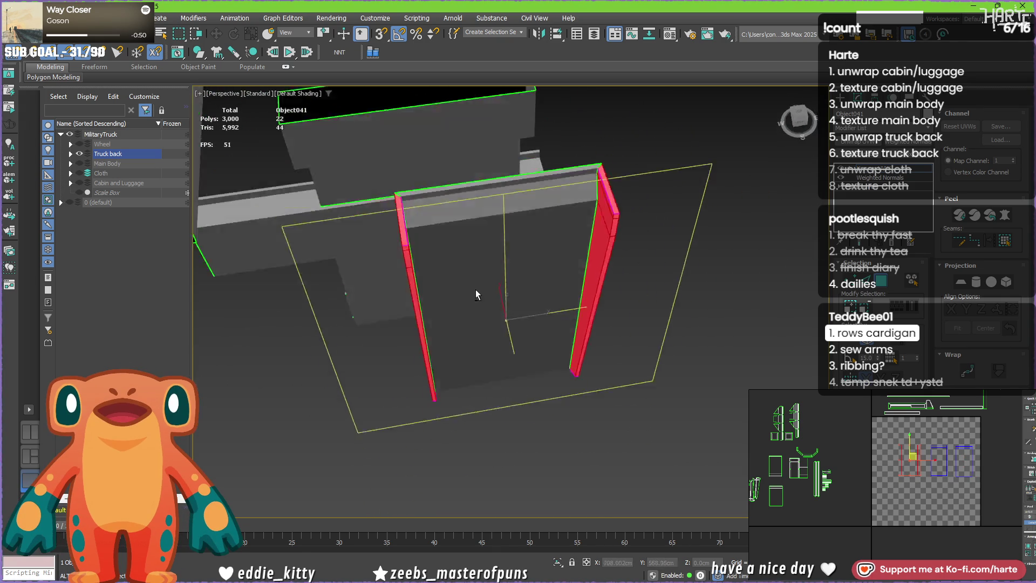
drag(897, 490, 966, 433)
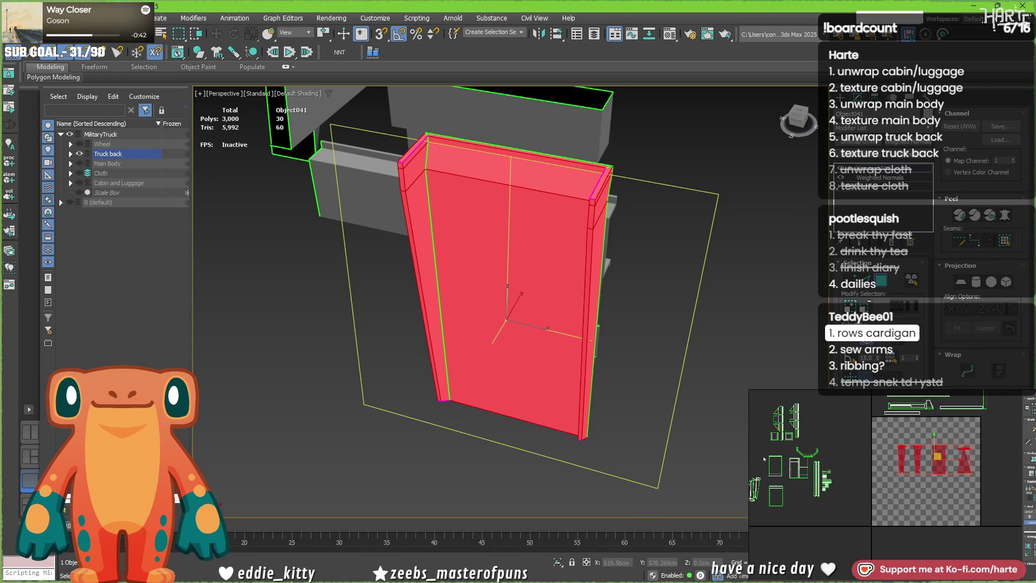
click(966, 459)
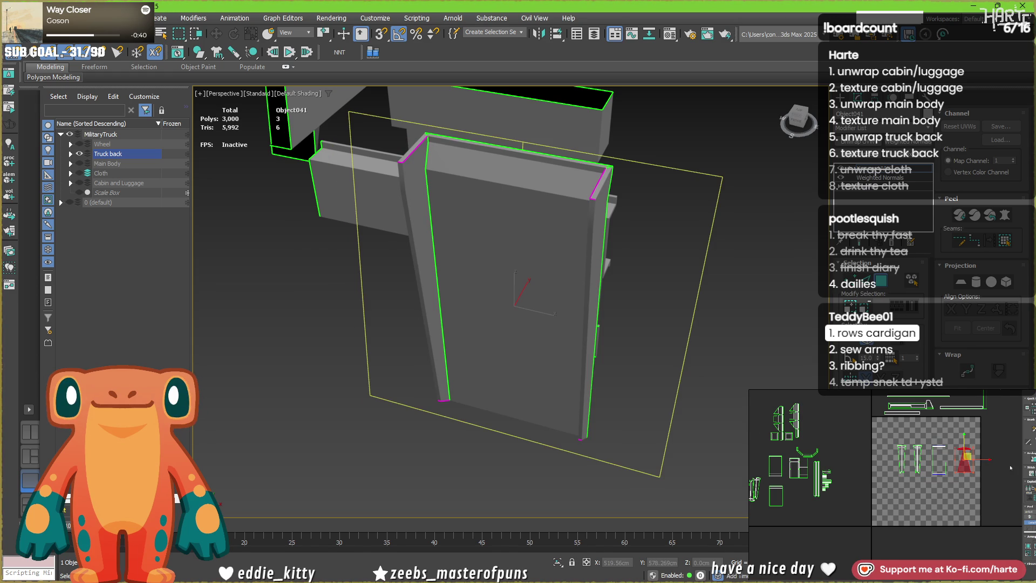
alt+middle_drag(487, 308, 534, 308)
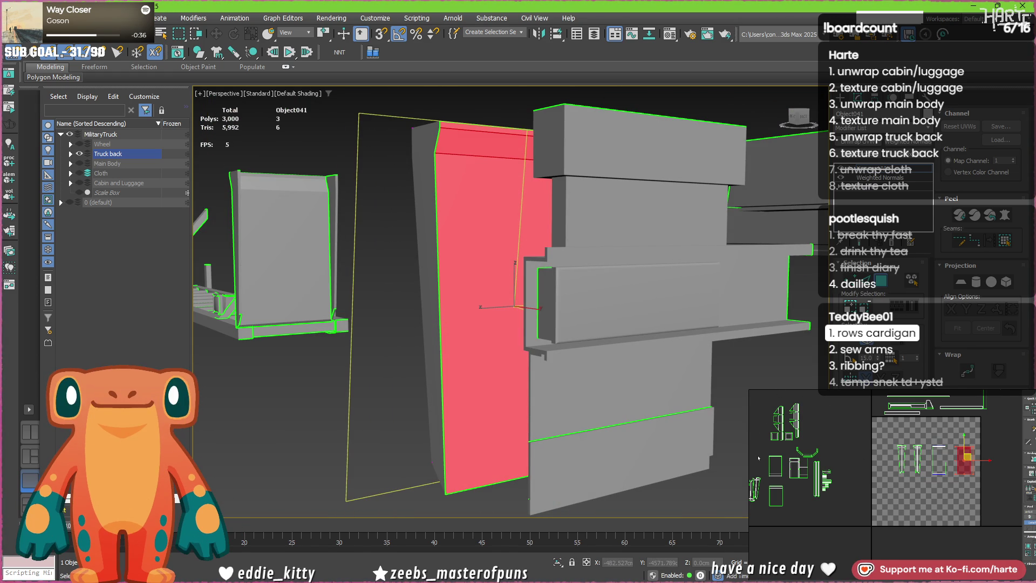
key(ctrl+Page_Up)
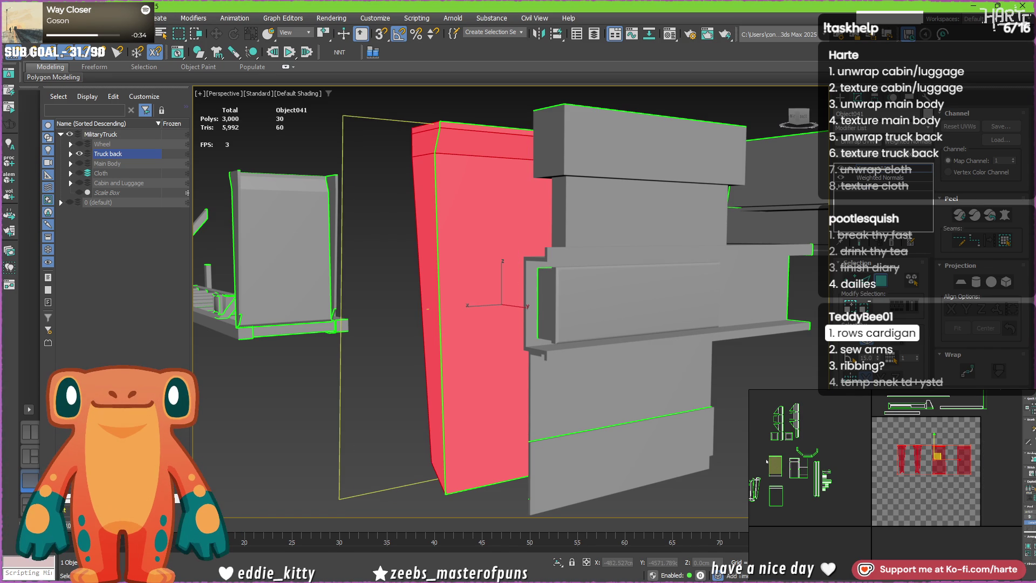
scroll(956, 469, down, 3)
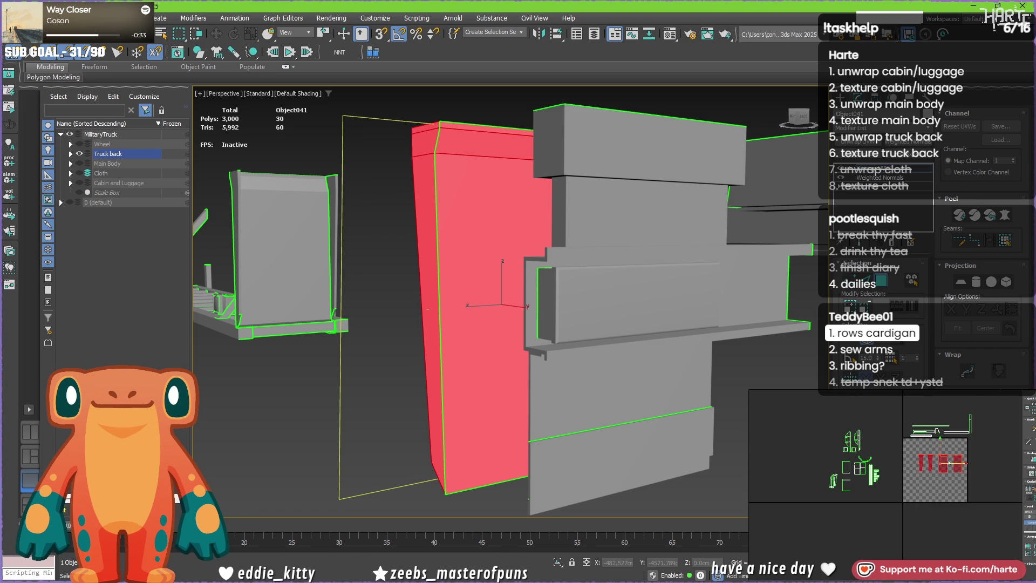
drag(943, 463, 884, 440)
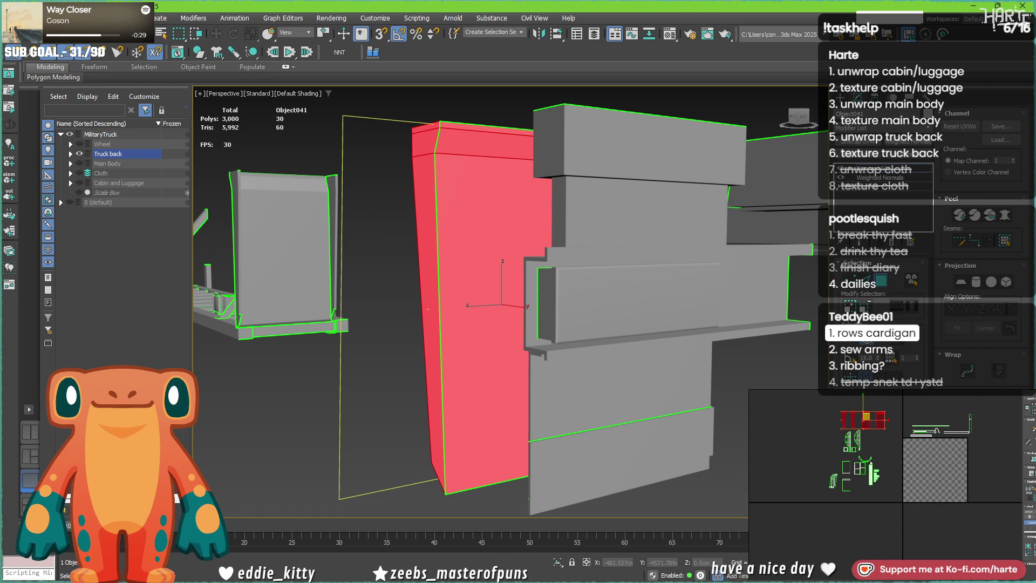
click(834, 479)
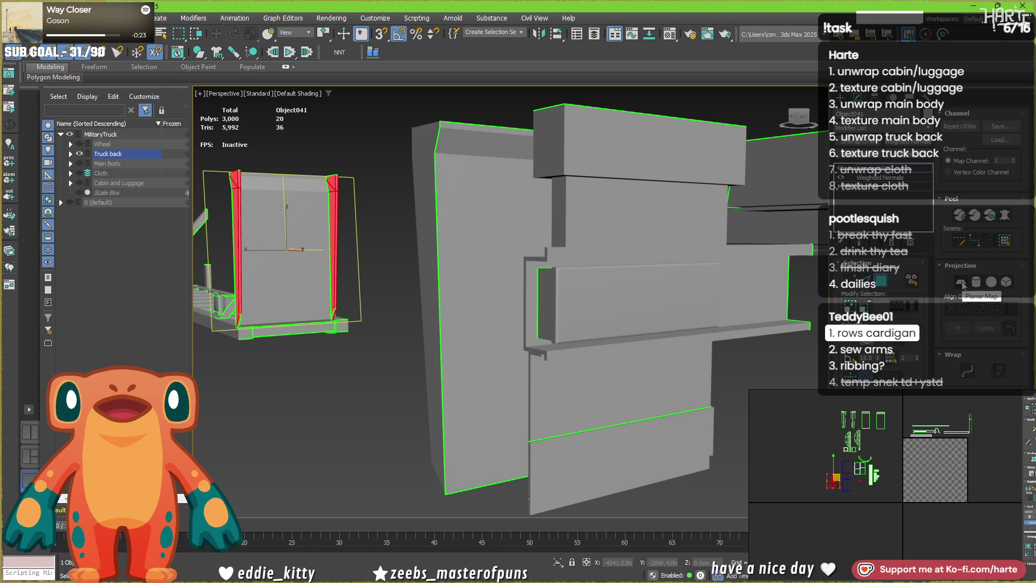
- Select the panel's thin front edge strip and rotate its UV island upright
alt+middle_drag(300, 232, 312, 299)
scroll(311, 299, up, 5)
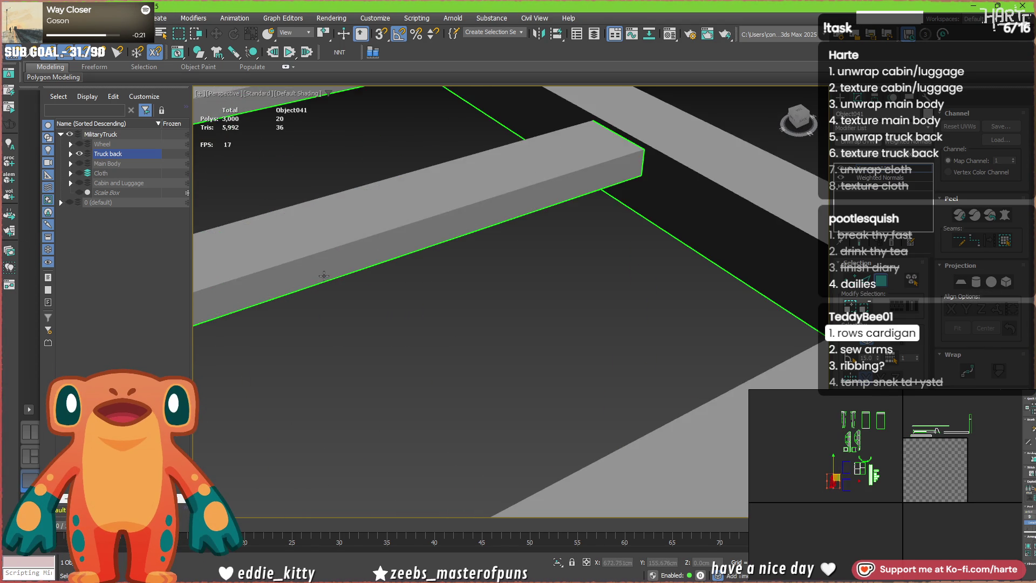
scroll(388, 252, down, 2)
scroll(388, 252, down, 1)
scroll(388, 252, down, 1)
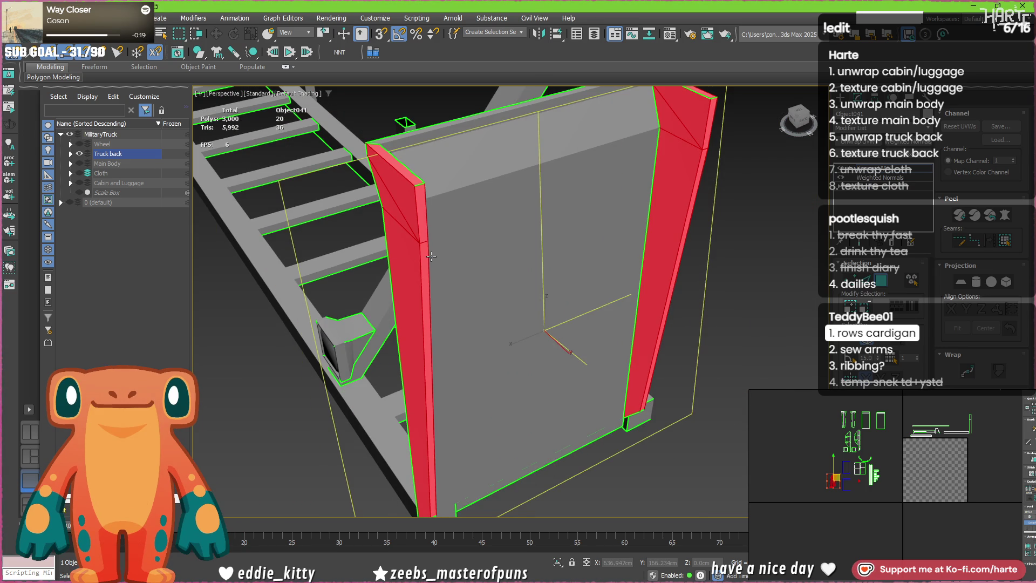
scroll(890, 469, up, 3)
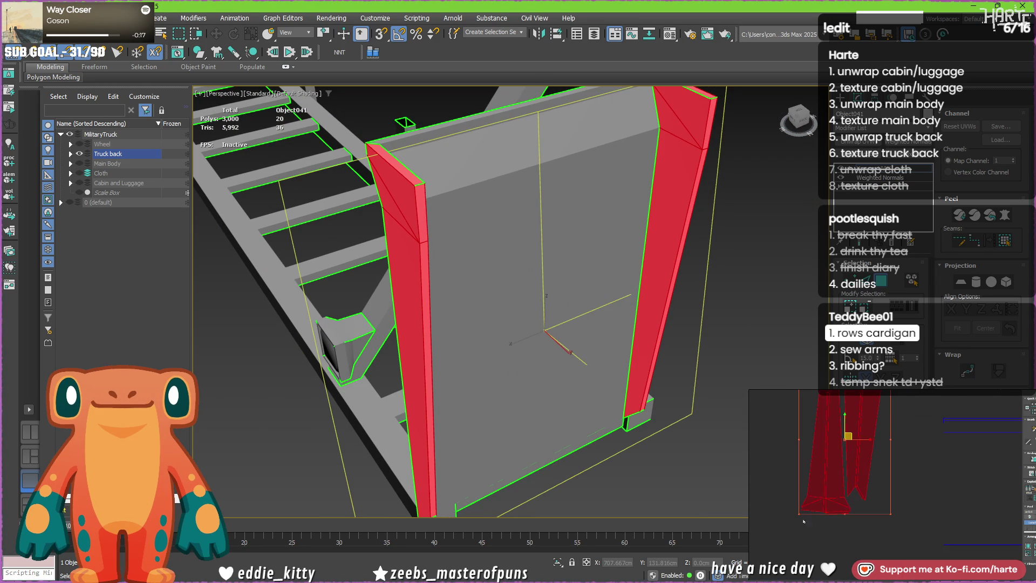
click(890, 469)
click(834, 454)
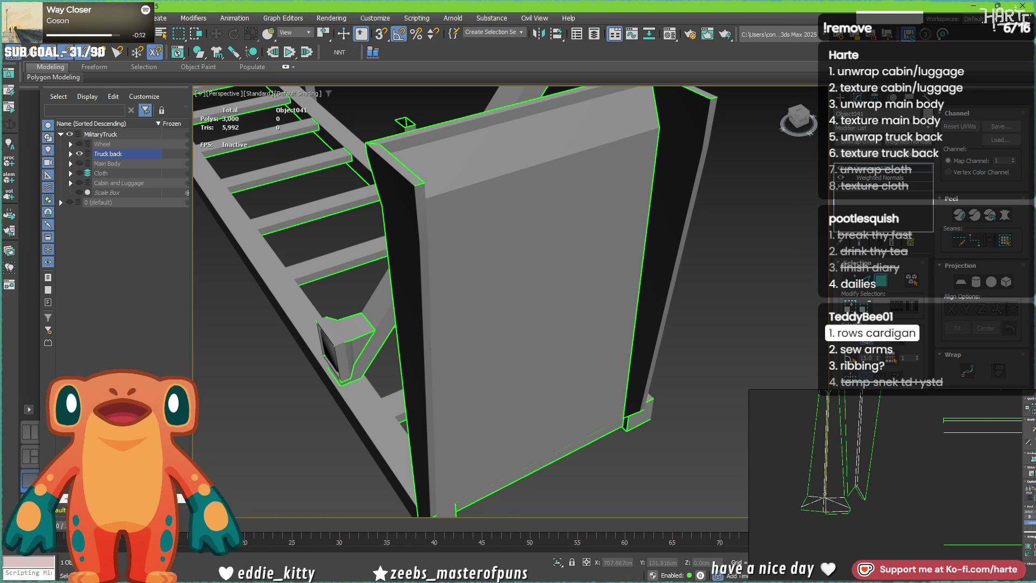
click(826, 453)
scroll(822, 497, up, 2)
scroll(819, 498, up, 2)
click(853, 516)
click(824, 453)
scroll(840, 459, down, 1)
scroll(842, 463, down, 1)
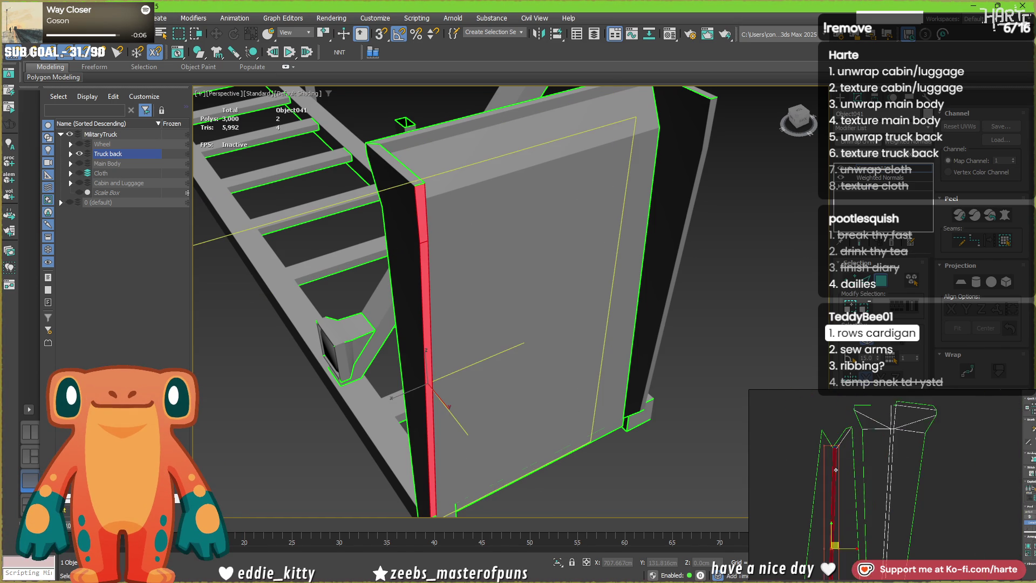
scroll(845, 469, down, 2)
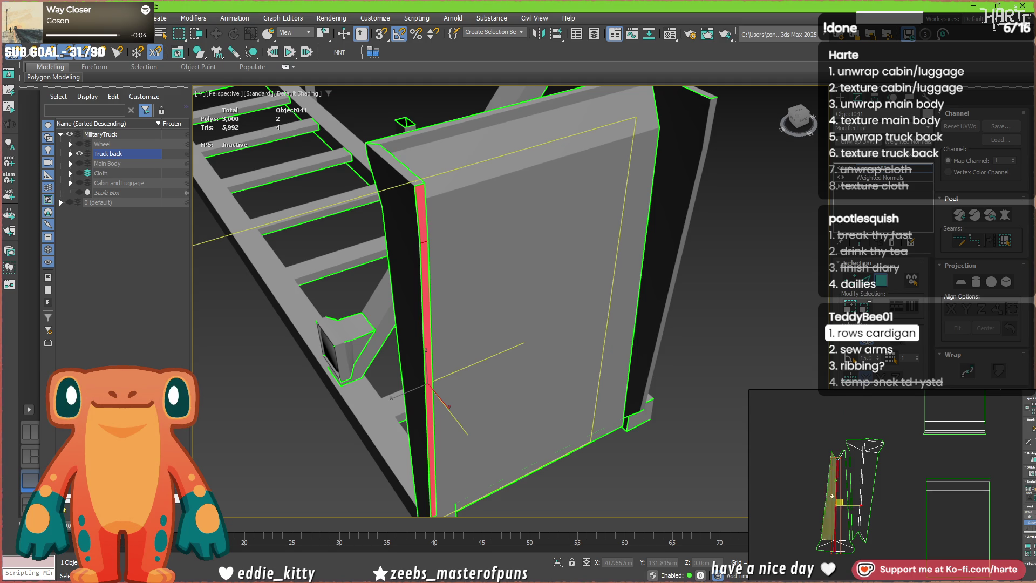
drag(837, 498, 787, 493)
- Select the adjoining thin edge faces and both side edges of the panel
click(869, 478)
scroll(871, 473, up, 2)
ctrl+click(879, 441)
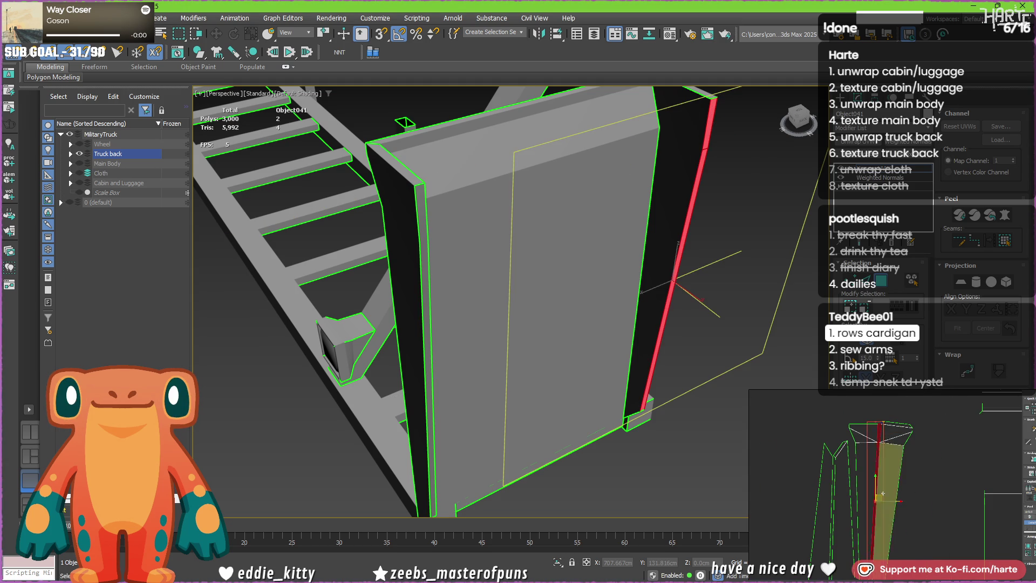
middle_drag(878, 441, 884, 423)
scroll(884, 429, down, 1)
scroll(887, 433, down, 1)
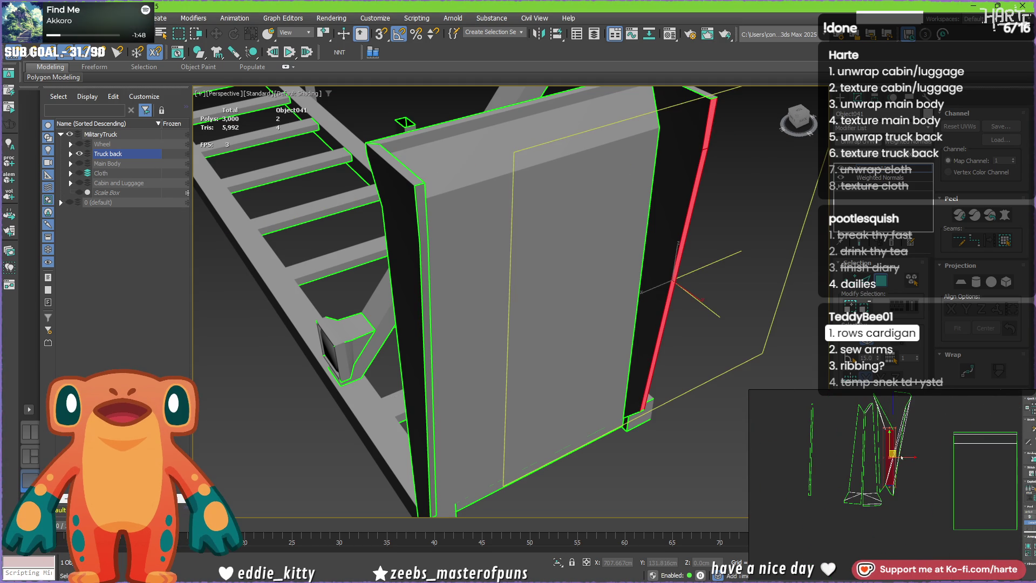
scroll(890, 438, down, 1)
click(952, 463)
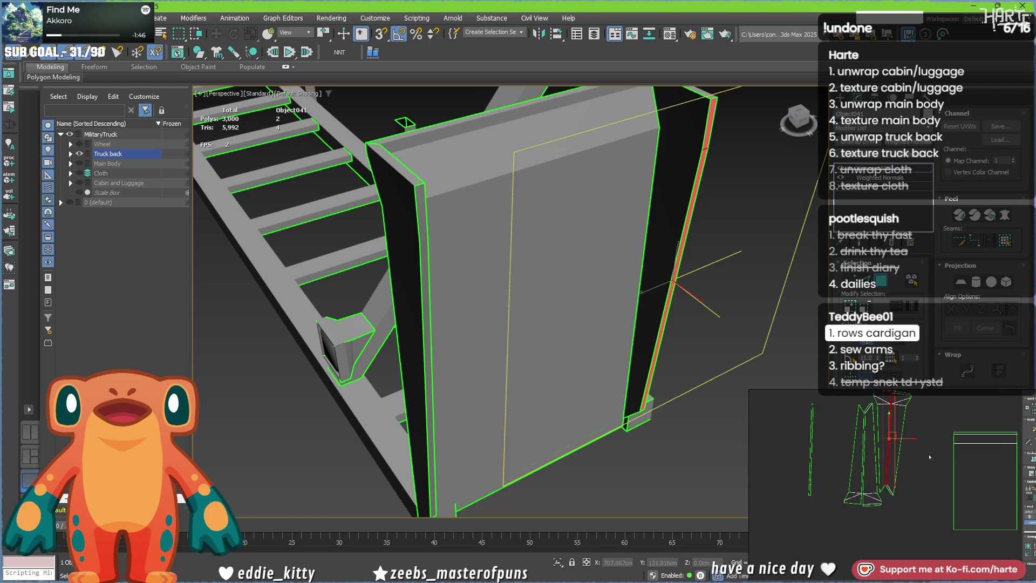
middle_drag(891, 437, 943, 442)
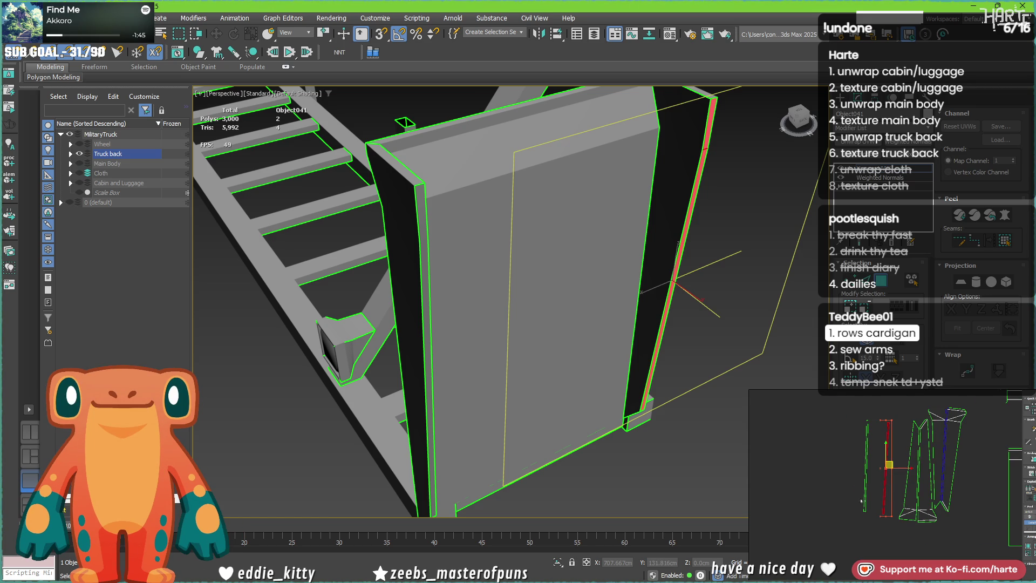
ctrl+click(867, 479)
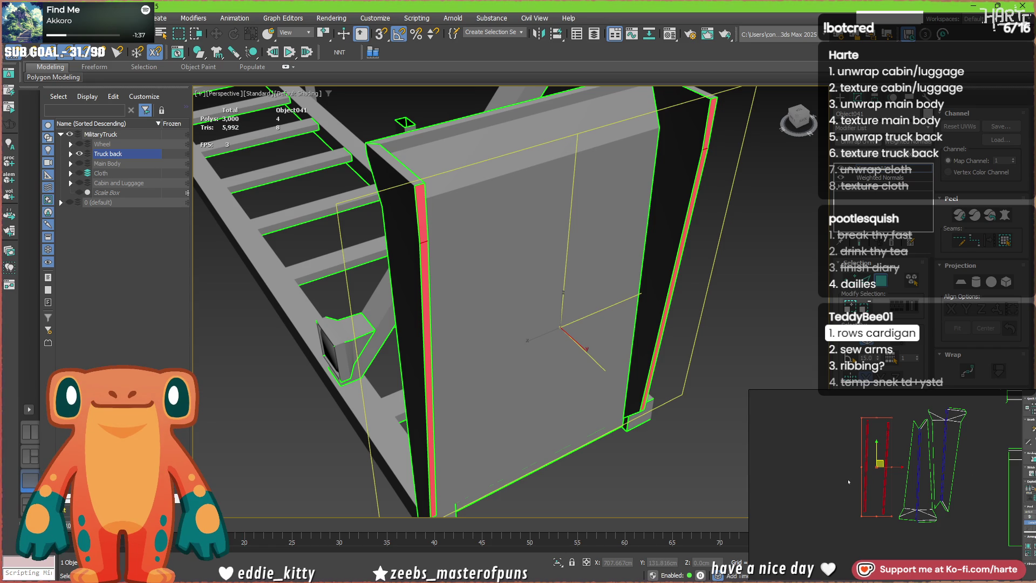
scroll(402, 296, down, 3)
scroll(403, 295, down, 2)
scroll(402, 296, up, 4)
scroll(402, 295, up, 5)
scroll(403, 297, down, 2)
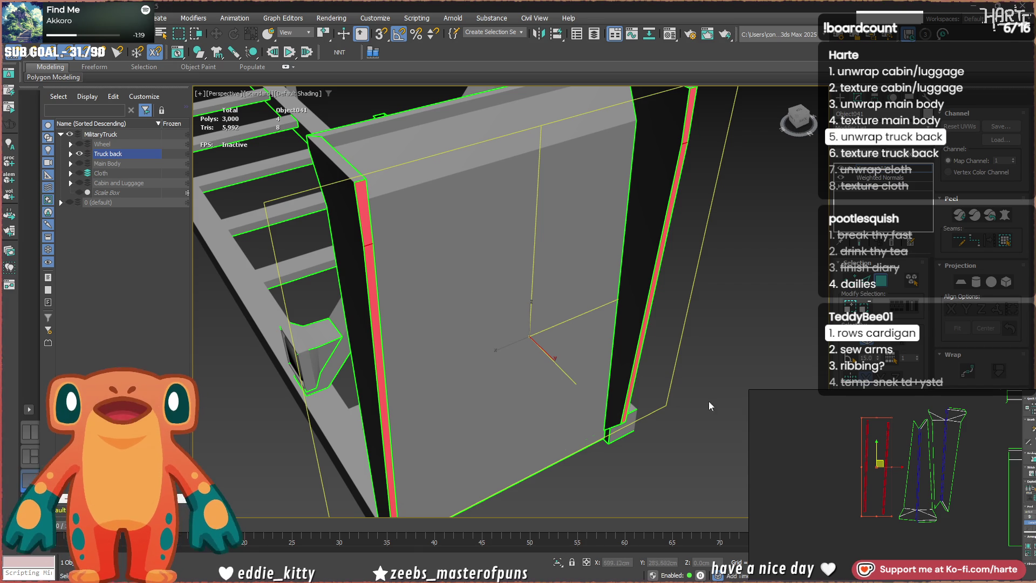
- Clear the old selection, isolate the left thin UV strip and rotate it
click(732, 377)
scroll(915, 469, up, 2)
click(847, 497)
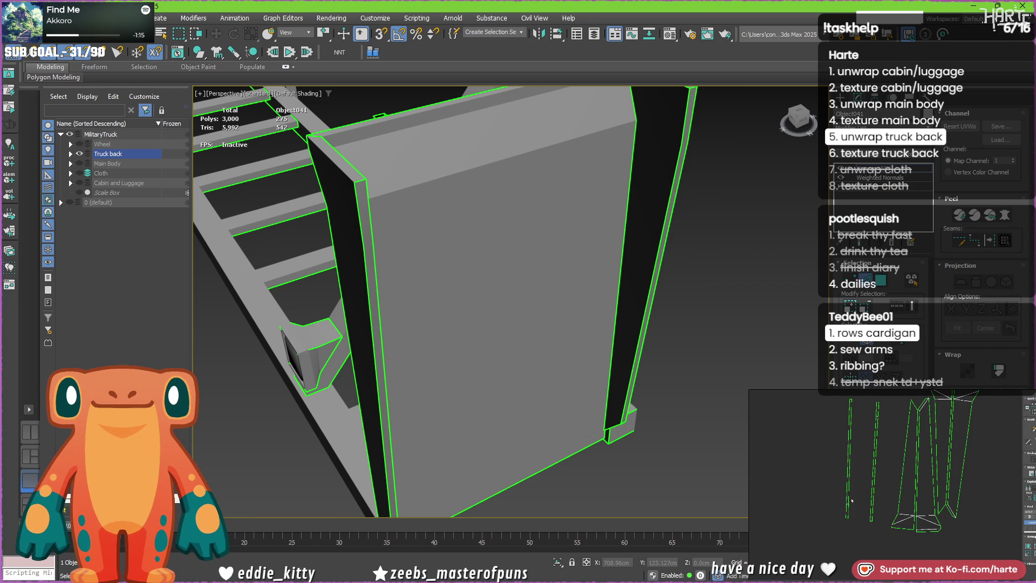
click(848, 477)
ctrl+click(881, 425)
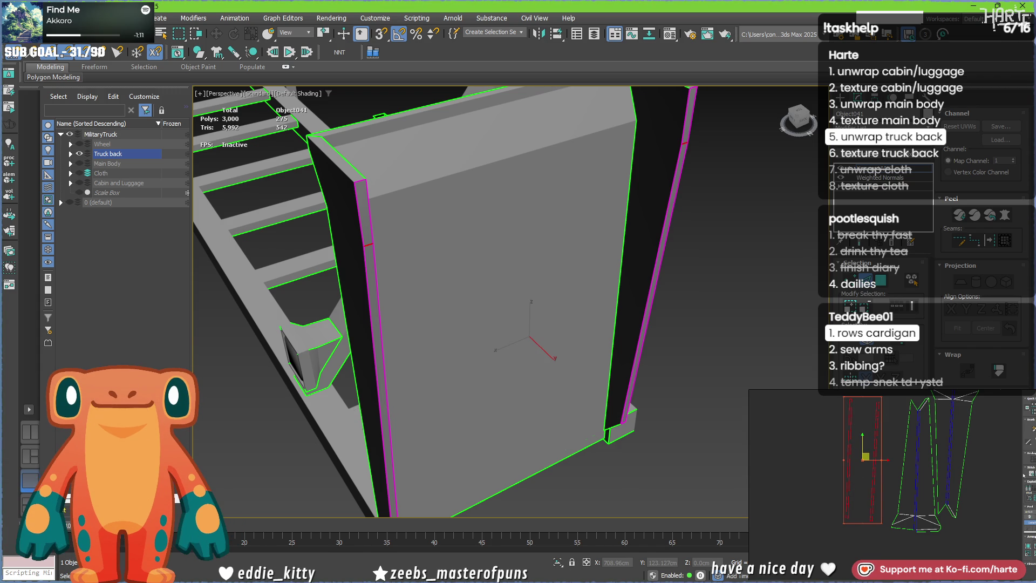
click(819, 517)
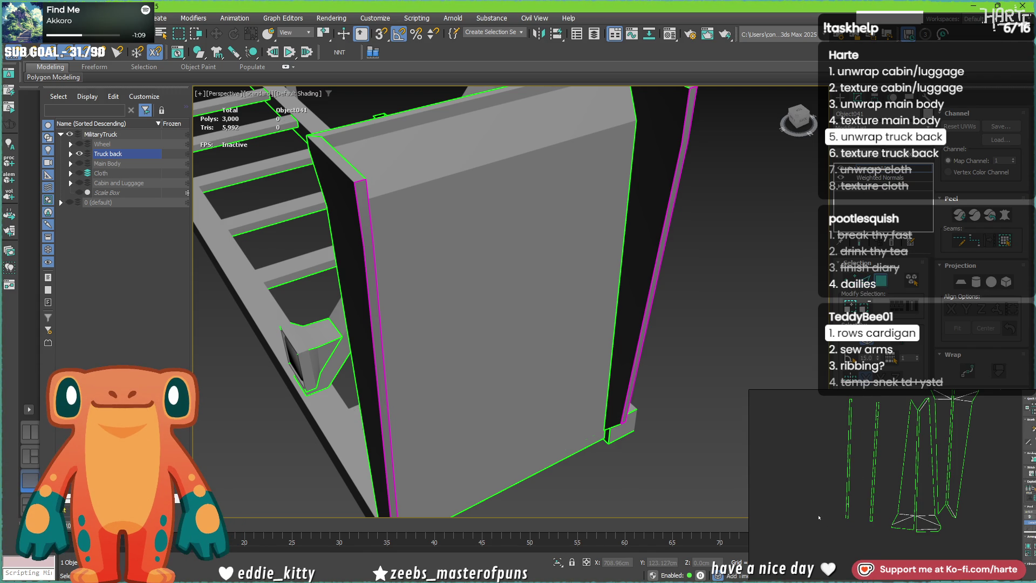
drag(875, 490, 881, 486)
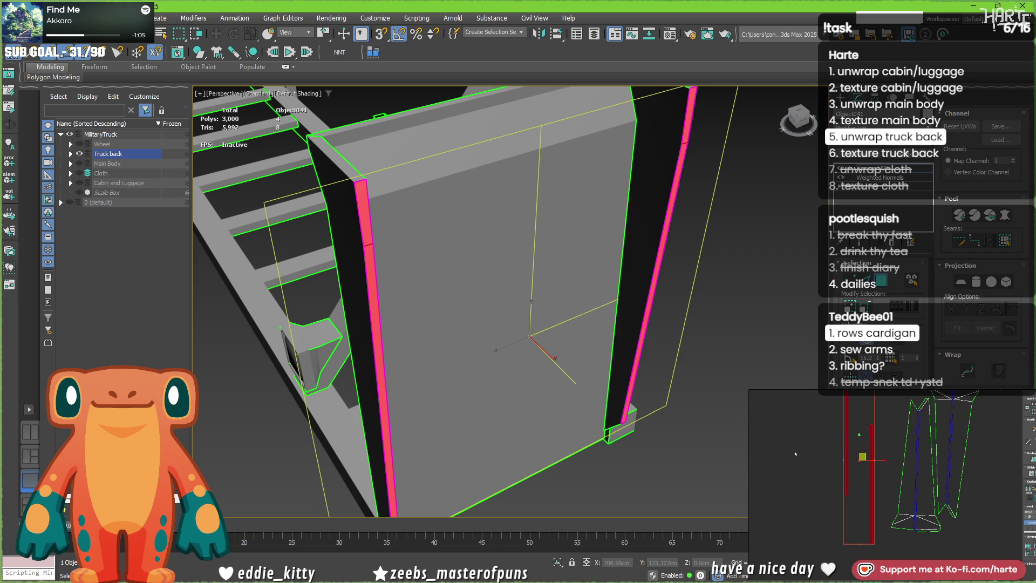
scroll(864, 470, down, 1)
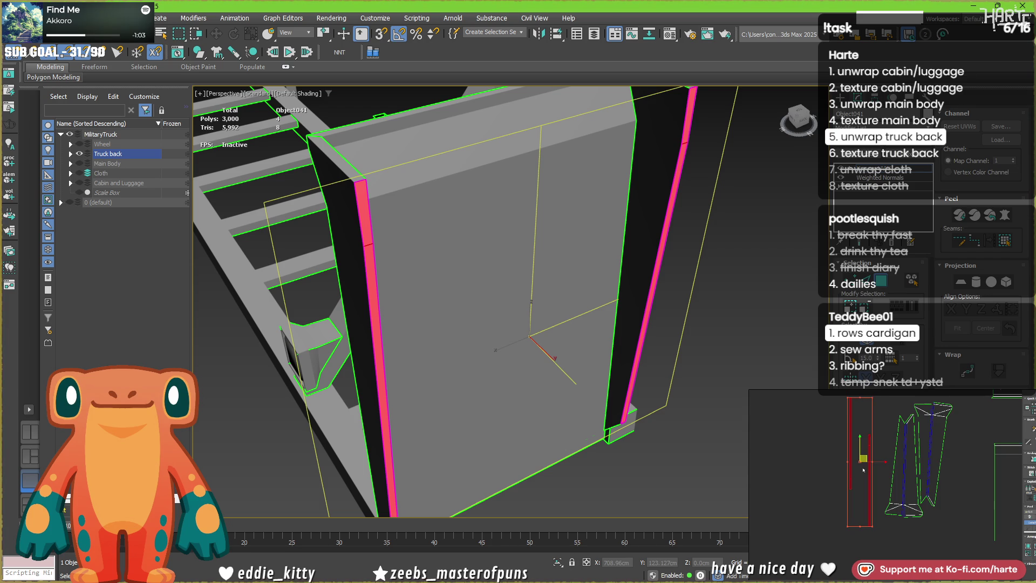
click(862, 485)
click(850, 487)
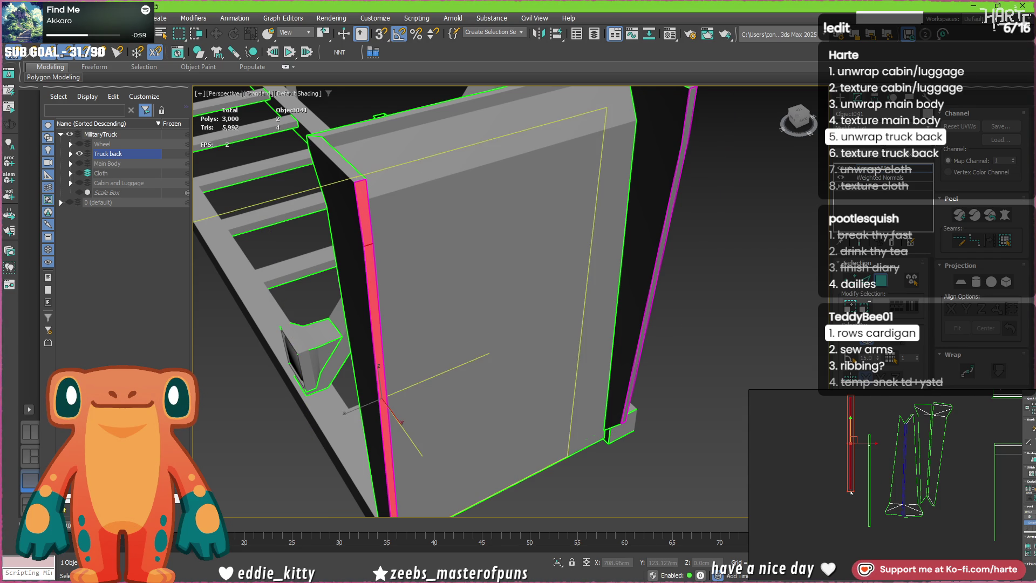
drag(851, 441, 842, 414)
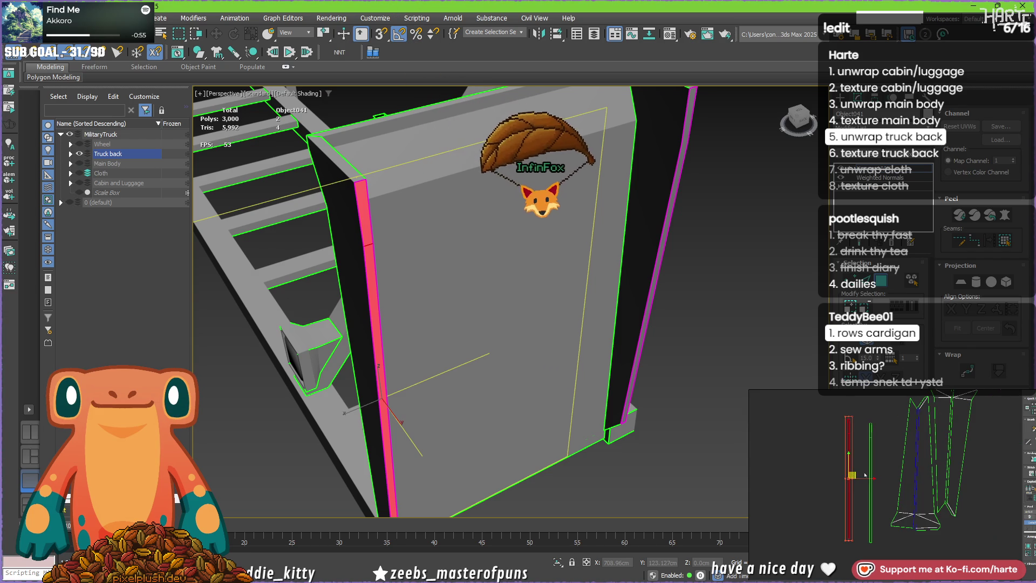
- Reselect the UV strip with its edge and straighten it upright
click(850, 448)
click(846, 433)
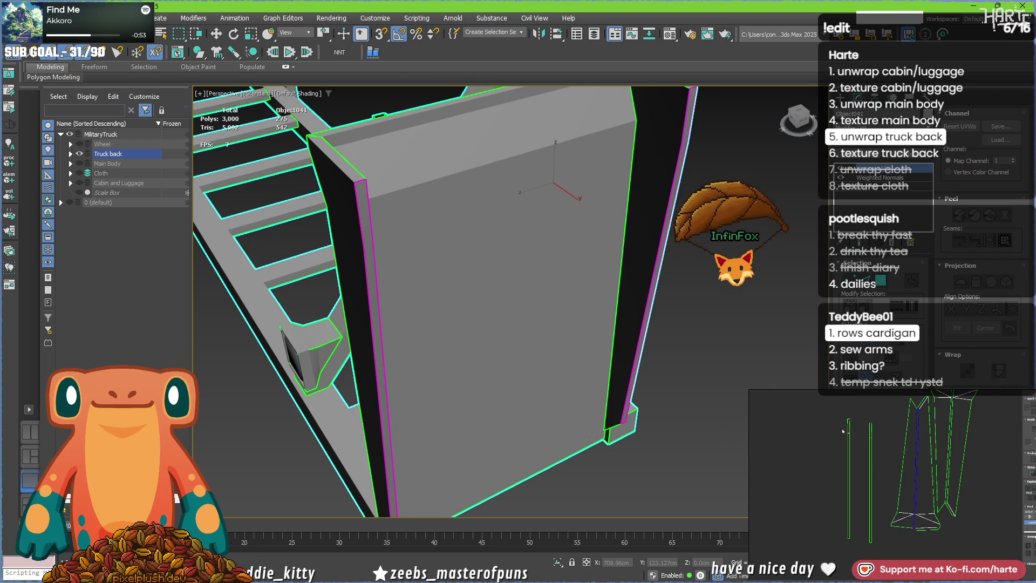
click(843, 430)
scroll(890, 437, up, 3)
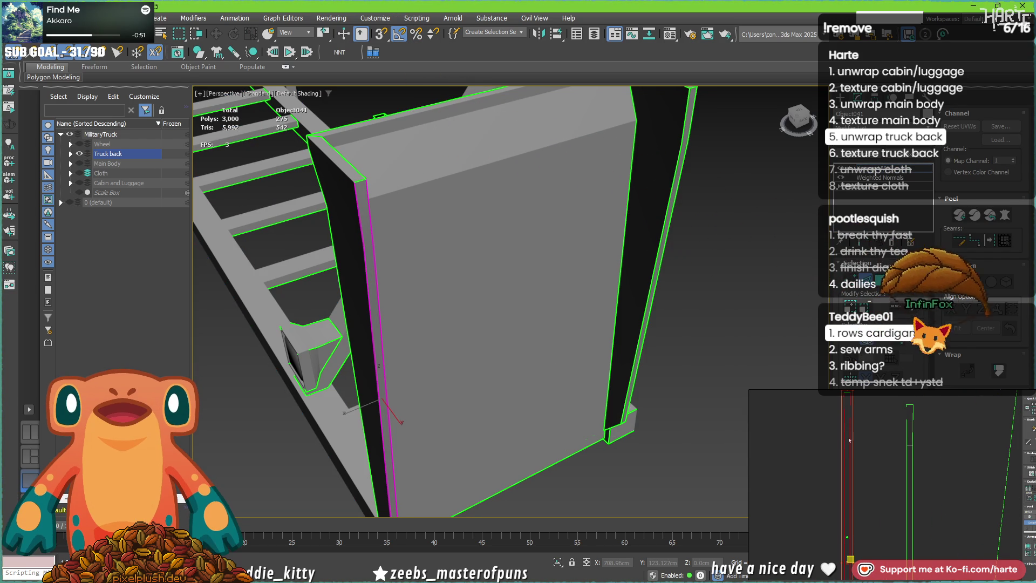
scroll(991, 440, down, 3)
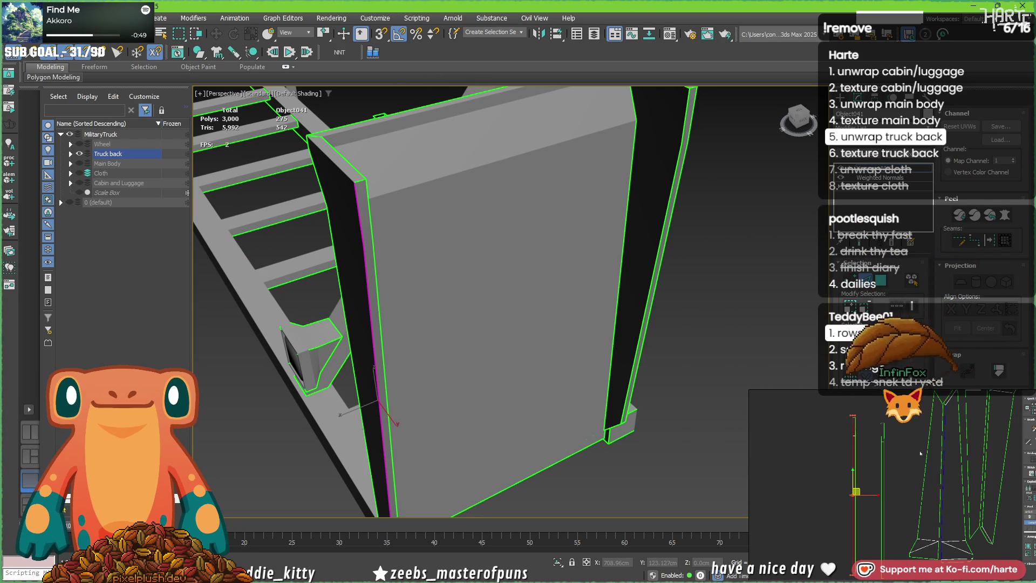
click(854, 435)
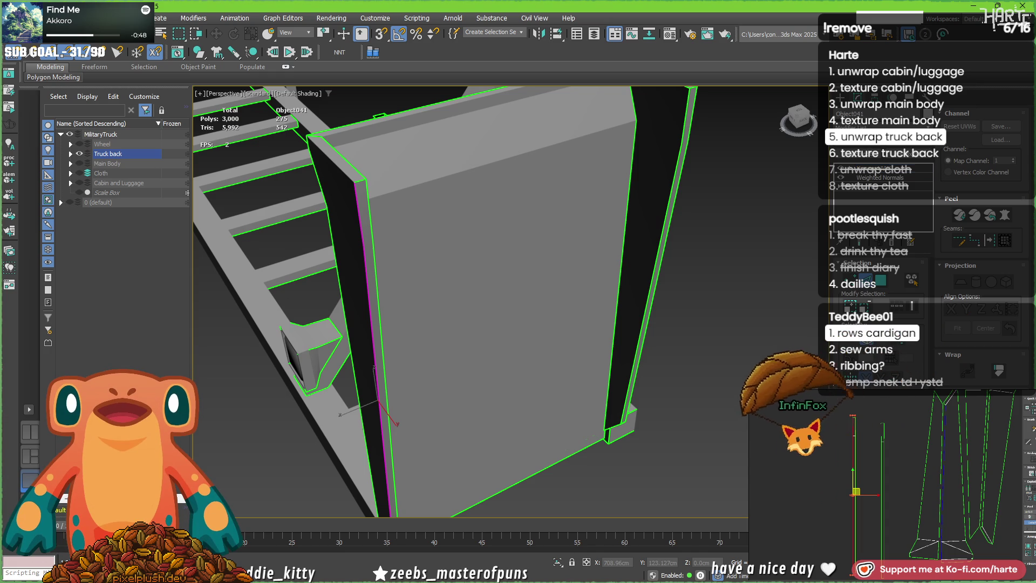
click(852, 435)
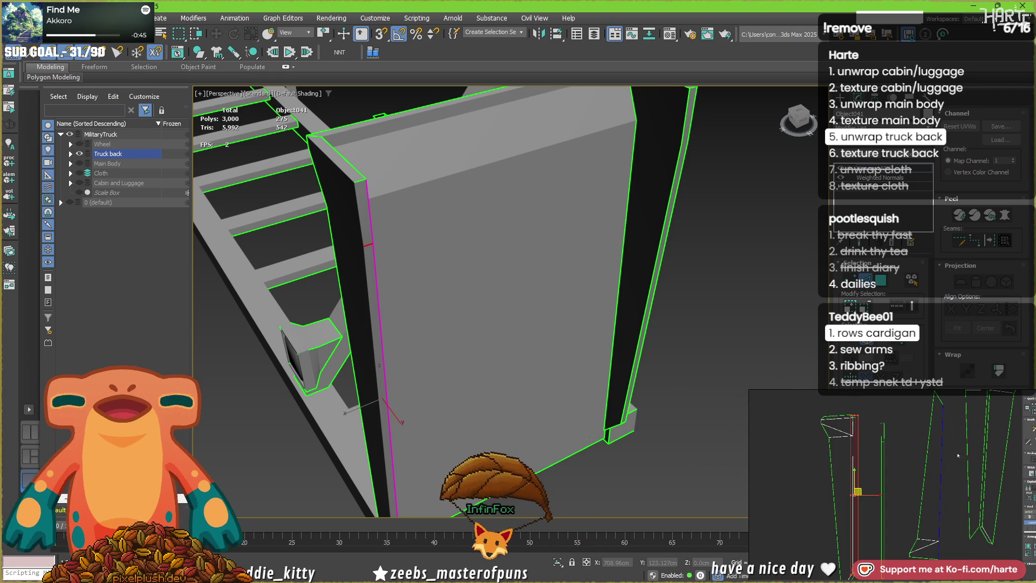
drag(852, 434, 855, 436)
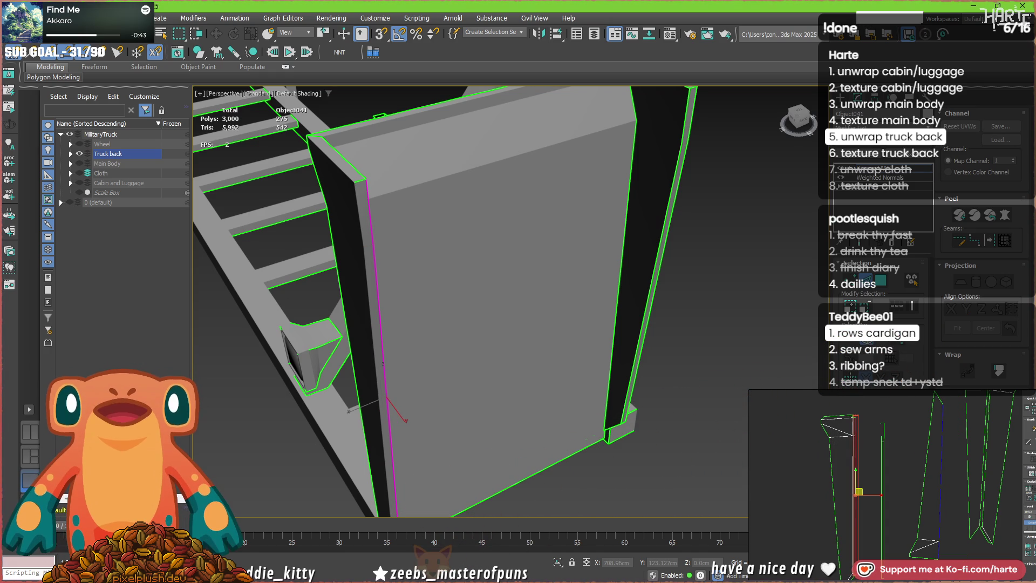
click(907, 486)
scroll(906, 485, down, 2)
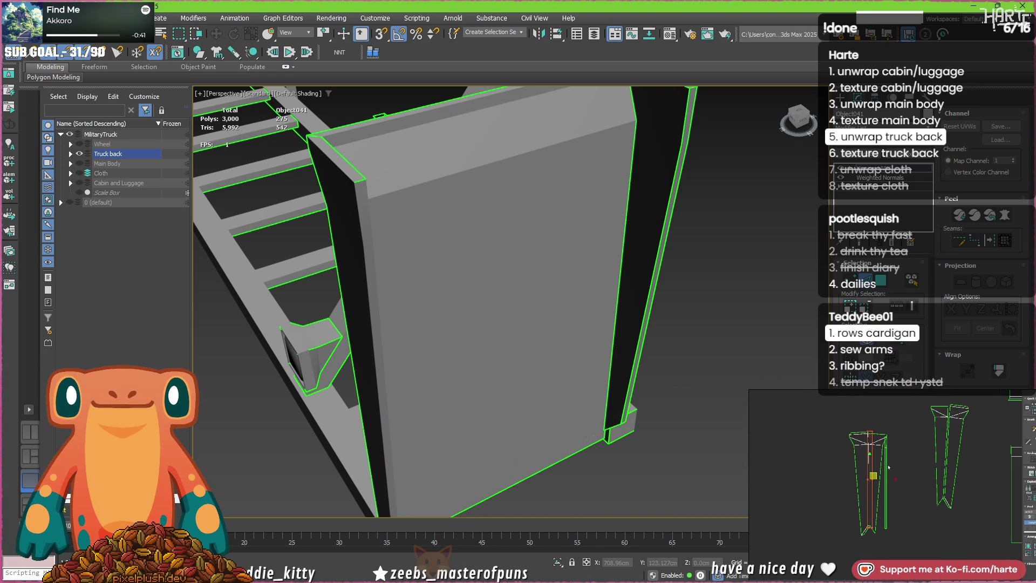
- Select the thin strip on the right pillar's inner edge in the UV layout
click(895, 473)
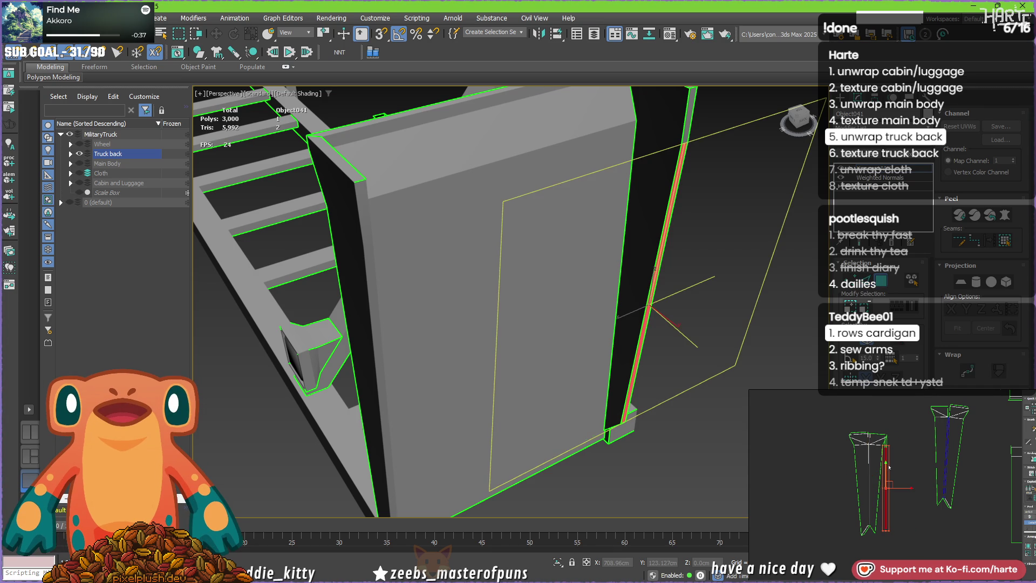
click(888, 466)
scroll(908, 445, up, 1)
click(909, 445)
scroll(909, 446, up, 3)
click(910, 450)
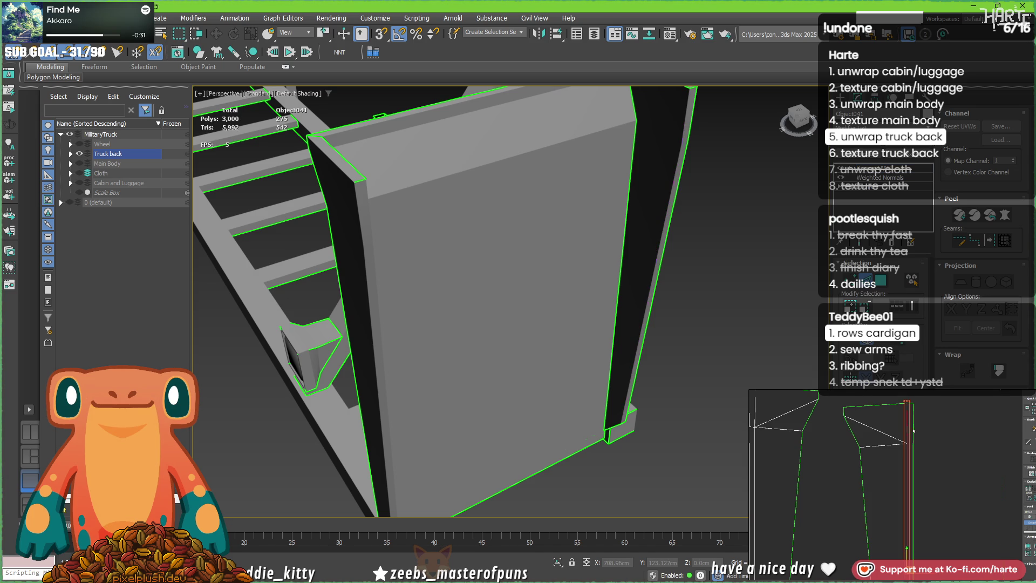
click(911, 440)
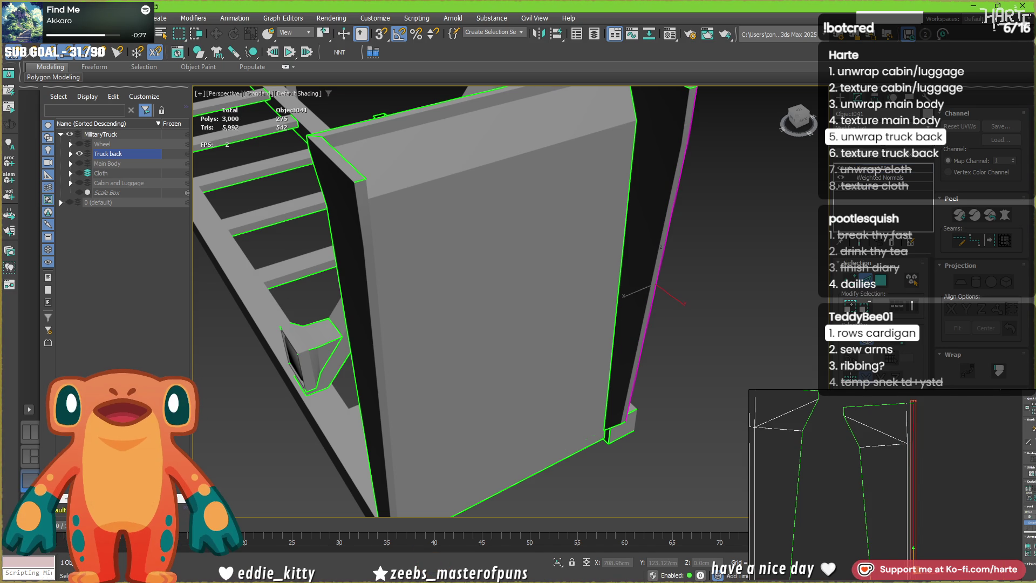
scroll(893, 473, down, 6)
- Clear the edge selection and toggle the two pillars off in the UV editor
click(894, 472)
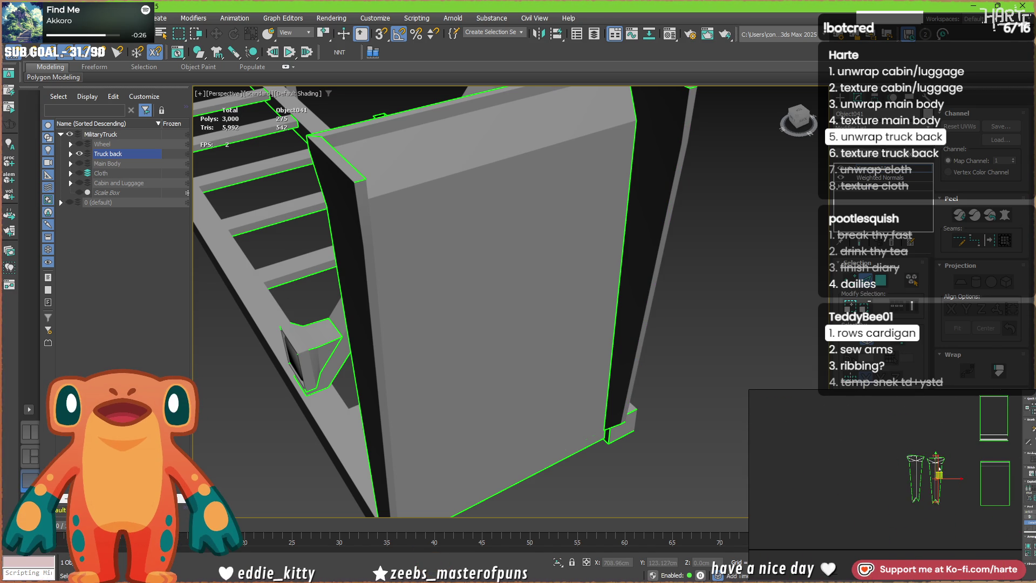
click(873, 480)
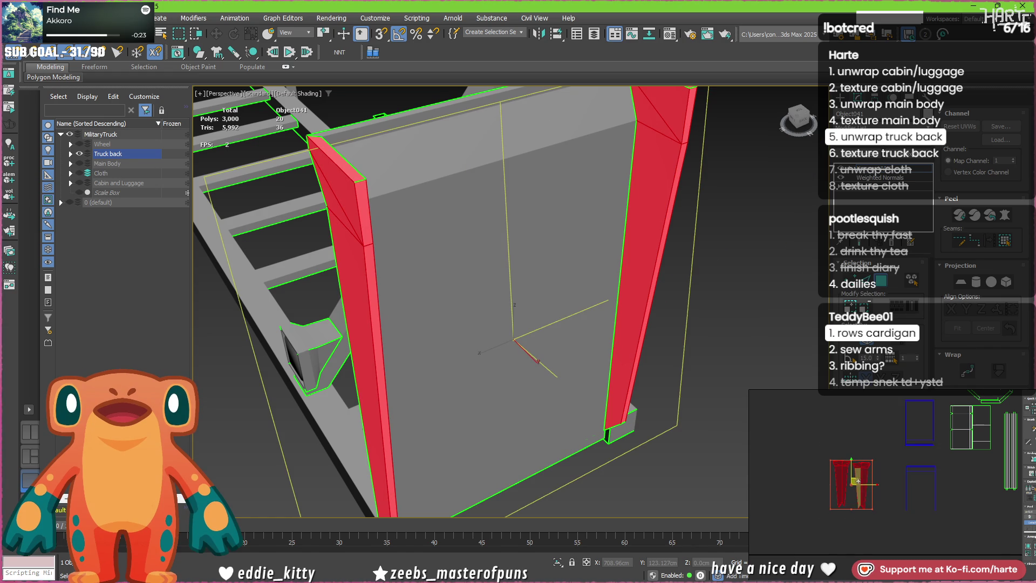
click(880, 473)
middle_drag(879, 472, 837, 482)
scroll(433, 206, down, 4)
scroll(433, 206, down, 2)
scroll(433, 206, down, 2)
scroll(433, 206, down, 2)
scroll(558, 316, up, 4)
- Region-select truck-back faces, then narrow down to just the small front panel face
click(559, 315)
mouse_move(557, 320)
alt+middle_down()
mouse_move(603, 292)
mouse_move(648, 388)
alt+middle_up()
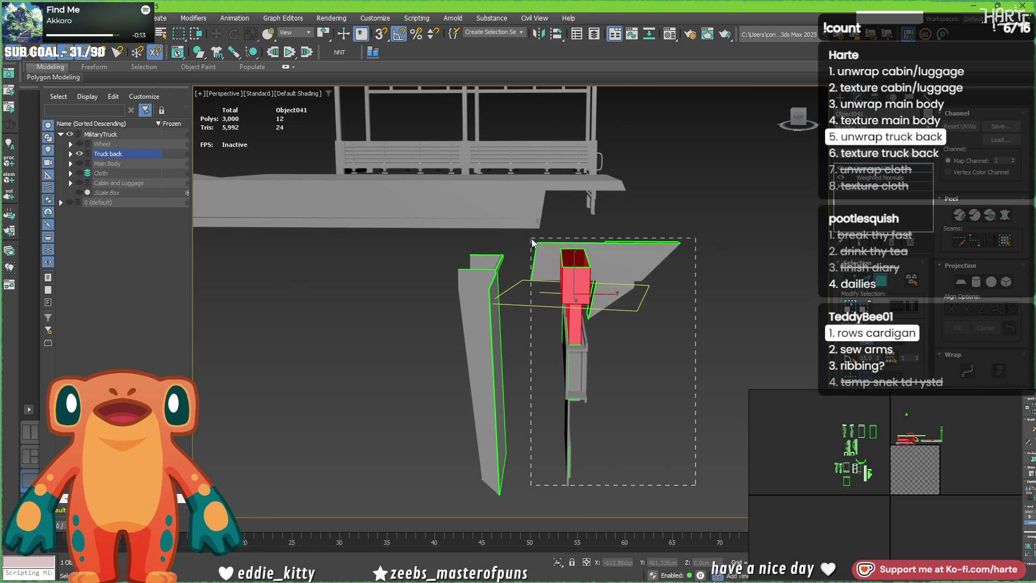
drag(532, 241, 532, 241)
alt+middle_drag(531, 242, 664, 324)
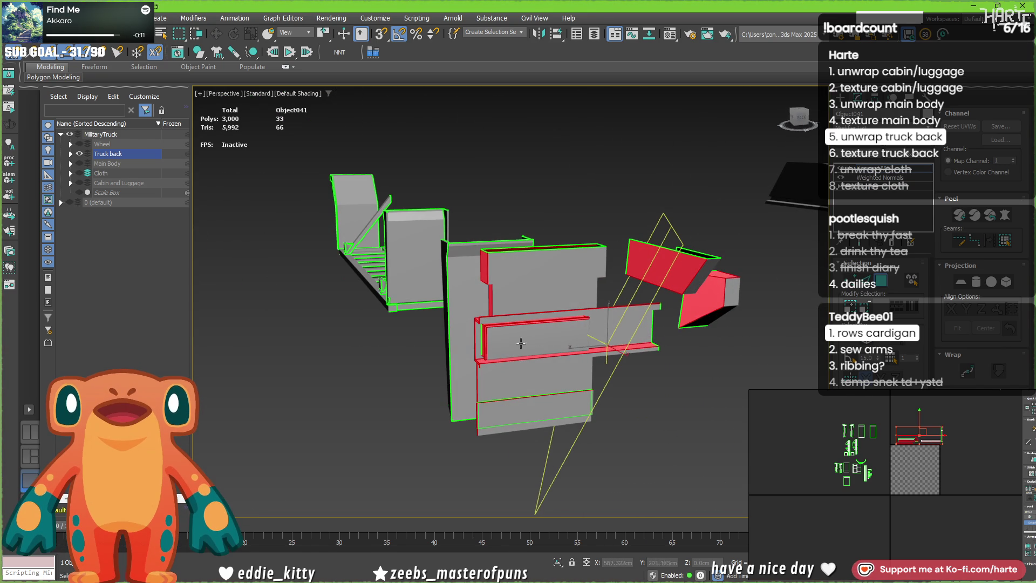
alt+middle_drag(539, 338, 618, 383)
click(617, 378)
click(539, 347)
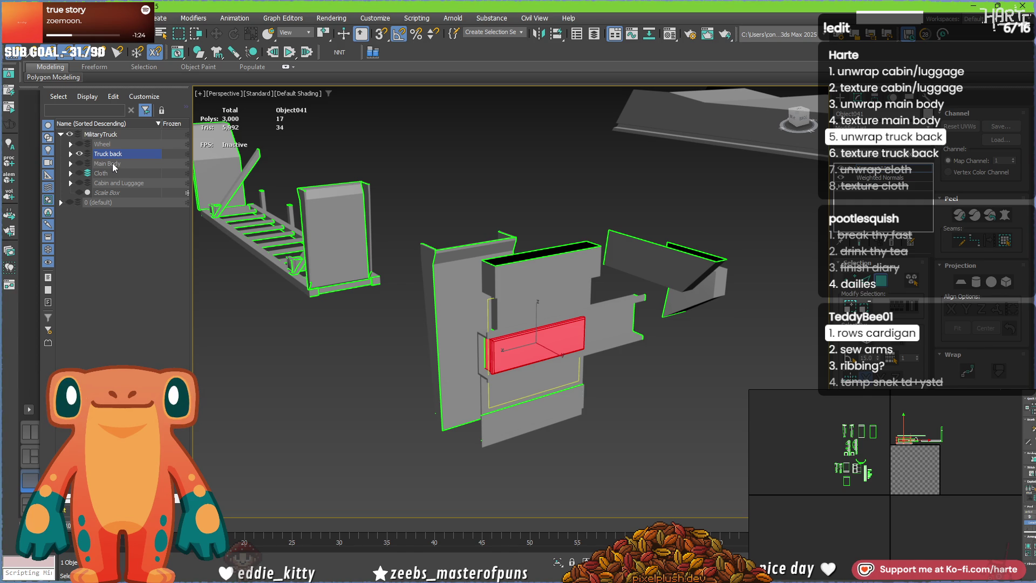
scroll(372, 324, down, 5)
middle_drag(348, 268, 373, 330)
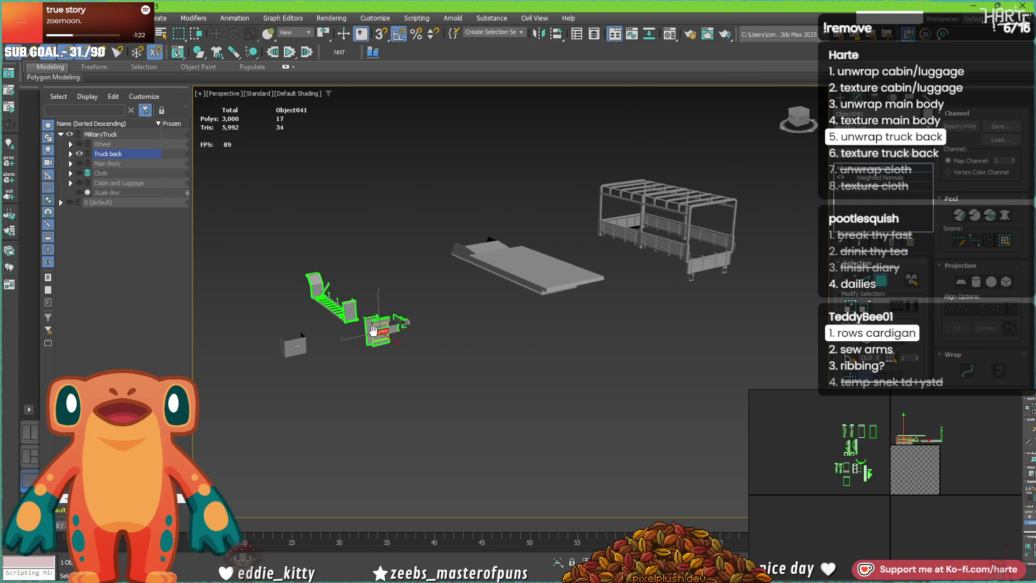
scroll(374, 330, down, 2)
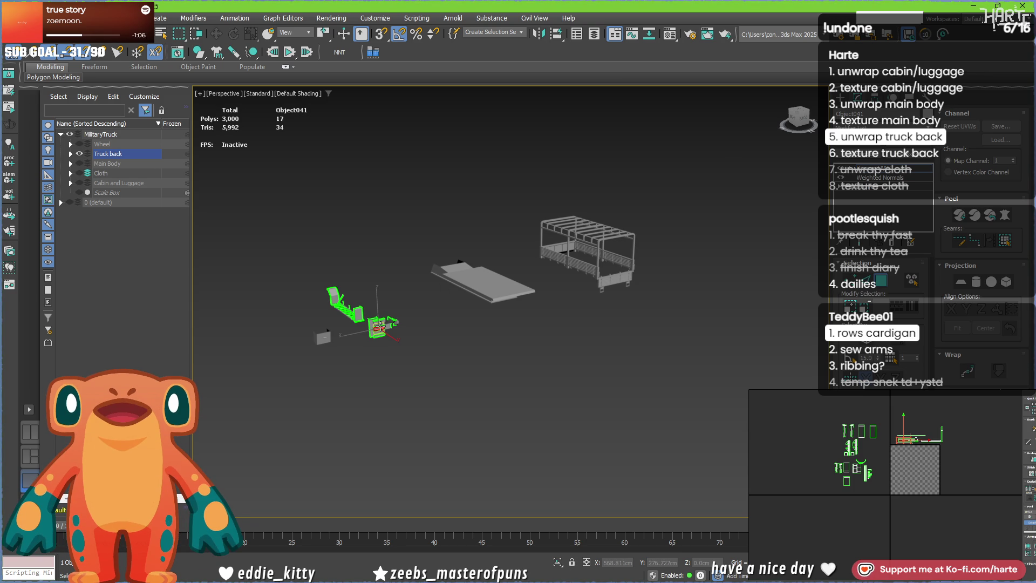
scroll(381, 326, up, 3)
scroll(381, 326, up, 3)
scroll(380, 325, up, 3)
scroll(380, 325, down, 4)
scroll(381, 325, down, 2)
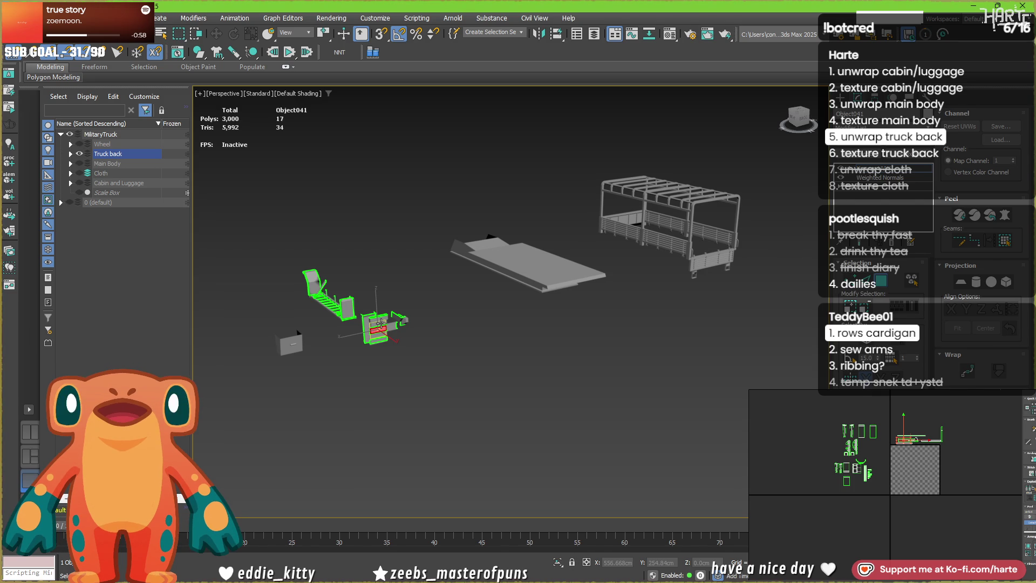
scroll(381, 324, up, 8)
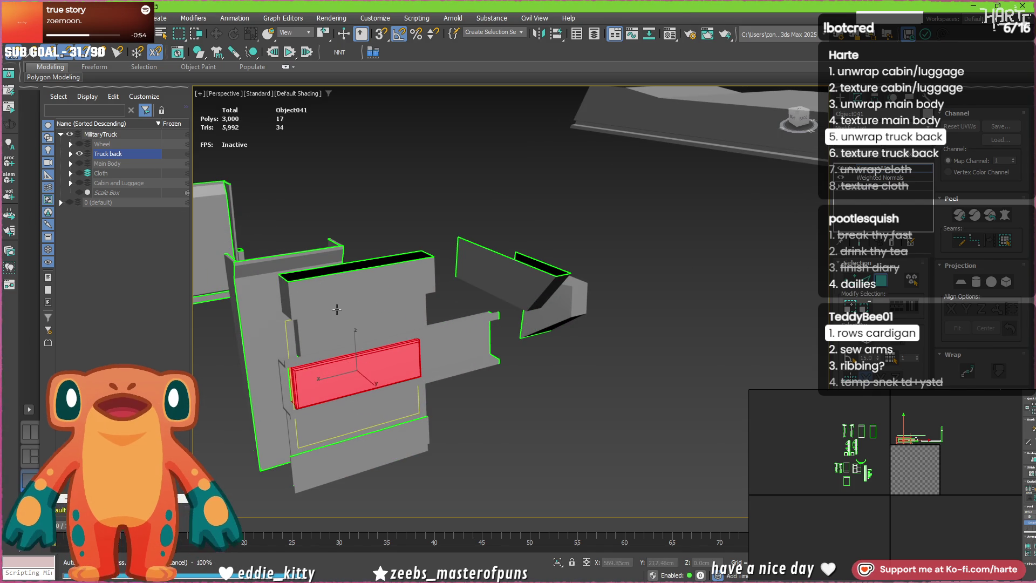
scroll(336, 395, up, 3)
mouse_move(336, 394)
alt+middle_down()
mouse_move(412, 298)
mouse_move(394, 276)
alt+middle_up()
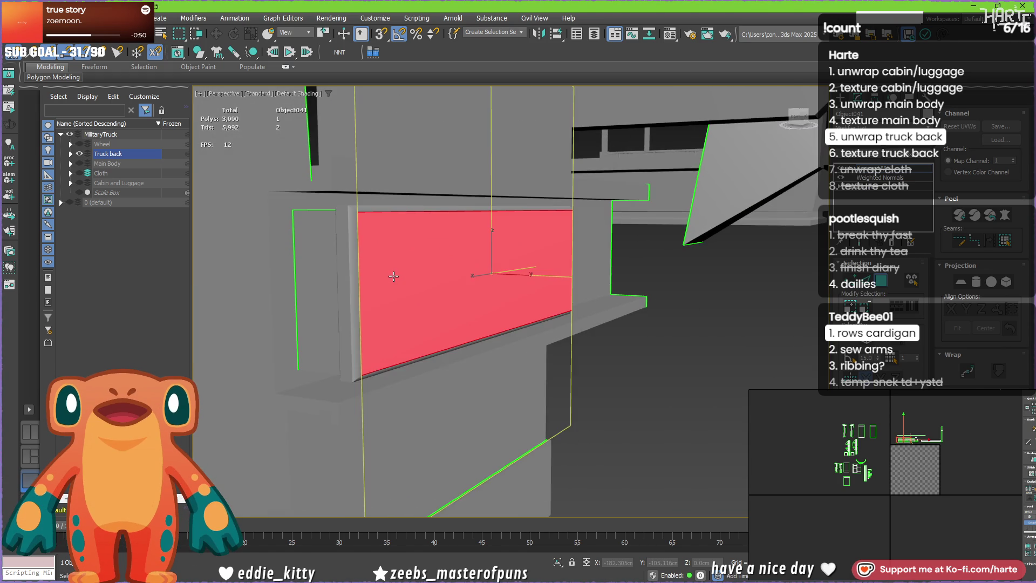
scroll(407, 287, up, 2)
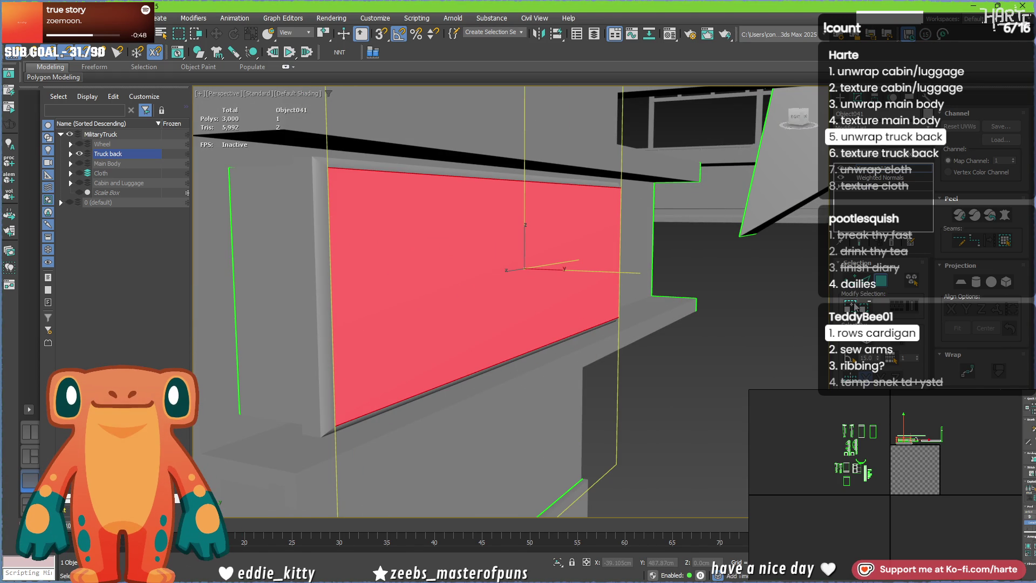
- Grow to the whole small panel and planar-map its UVs into their own island
key(5)
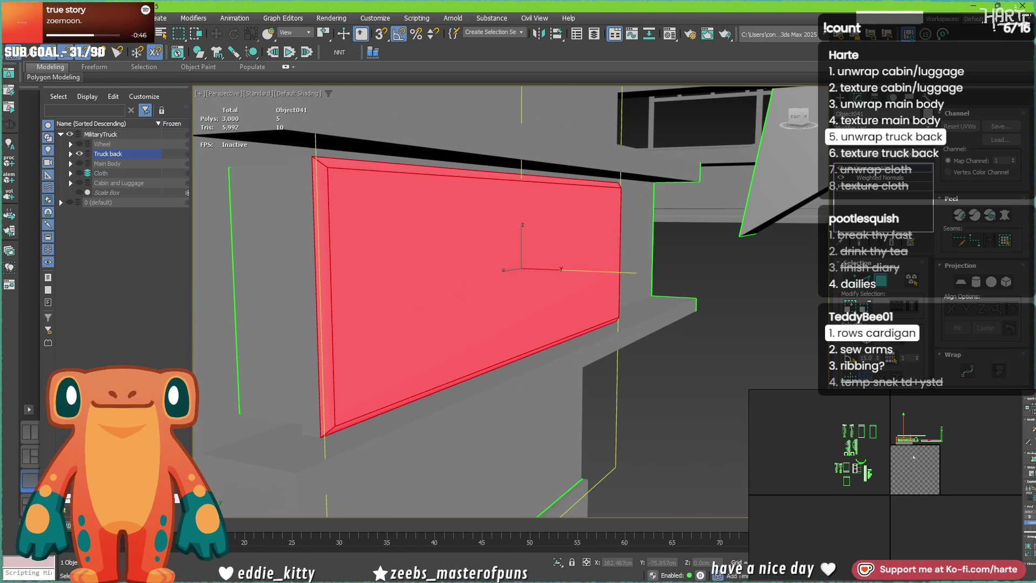
scroll(968, 464, up, 3)
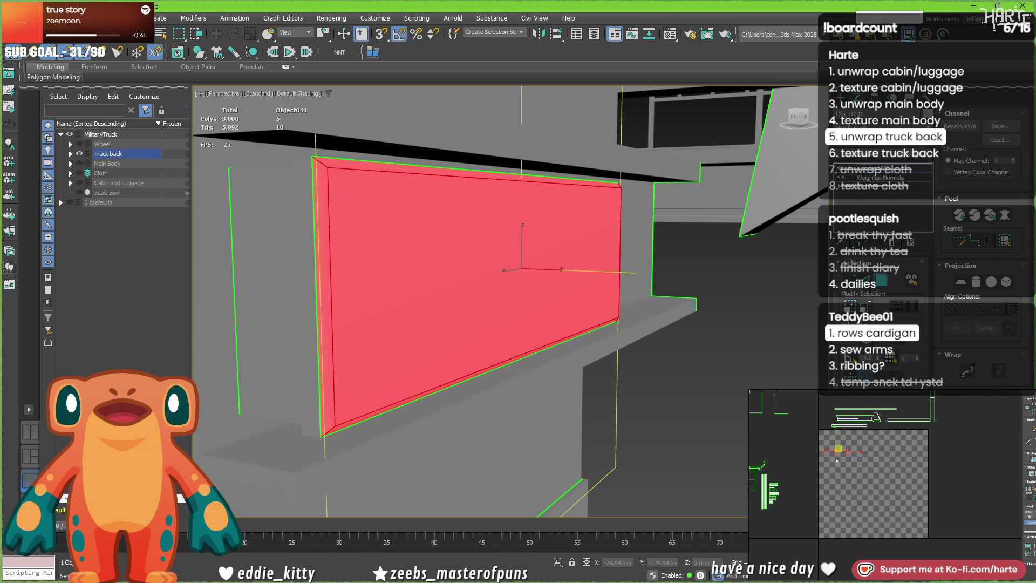
scroll(855, 468, up, 3)
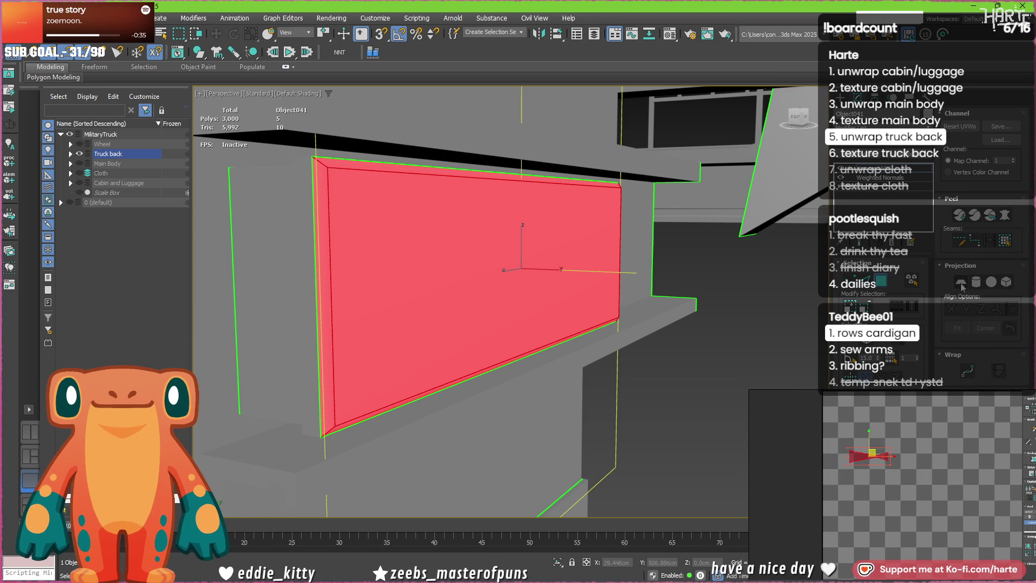
click(962, 283)
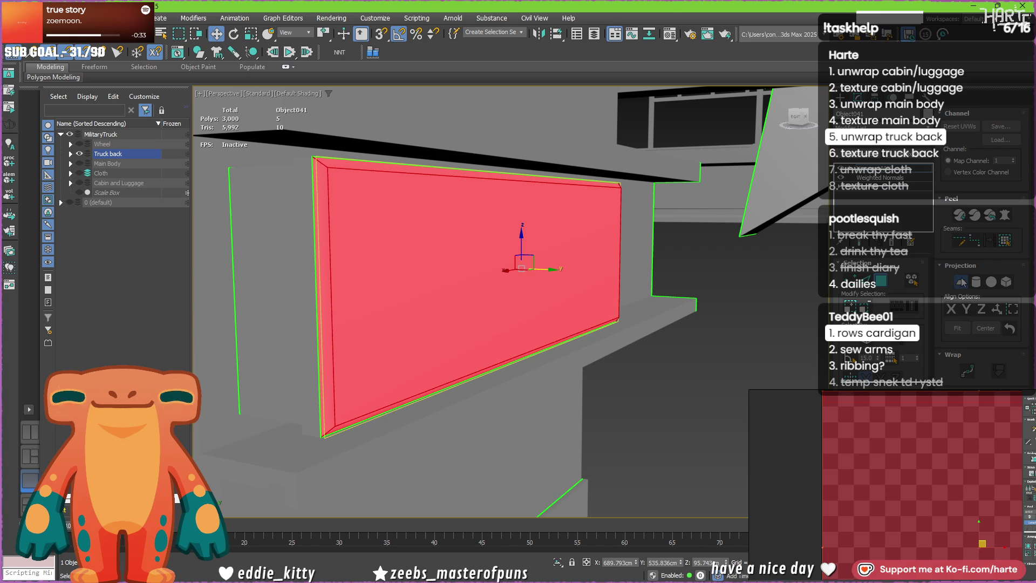
click(960, 282)
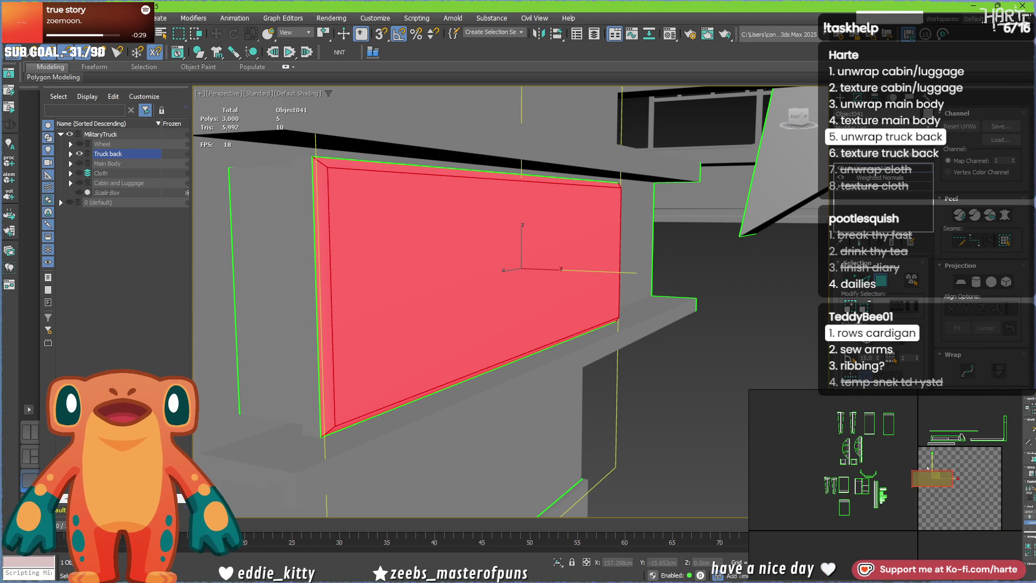
scroll(876, 466, up, 3)
scroll(842, 437, up, 3)
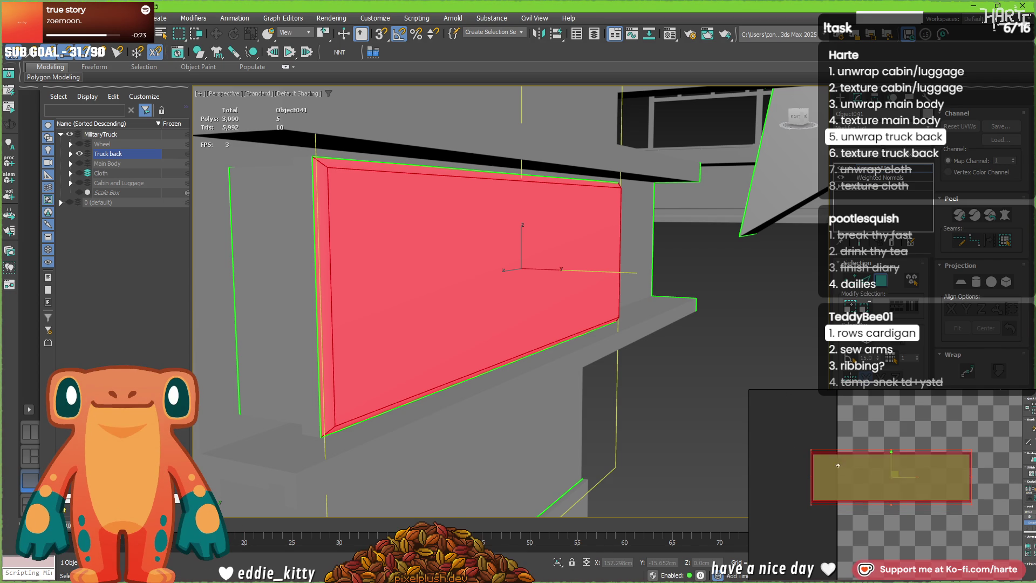
scroll(791, 454, down, 4)
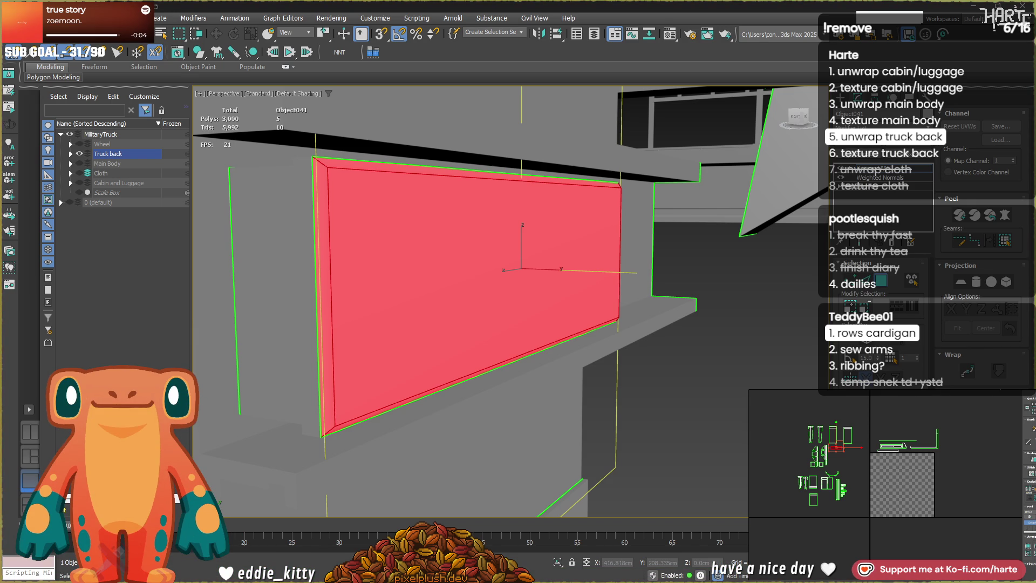
scroll(361, 329, down, 2)
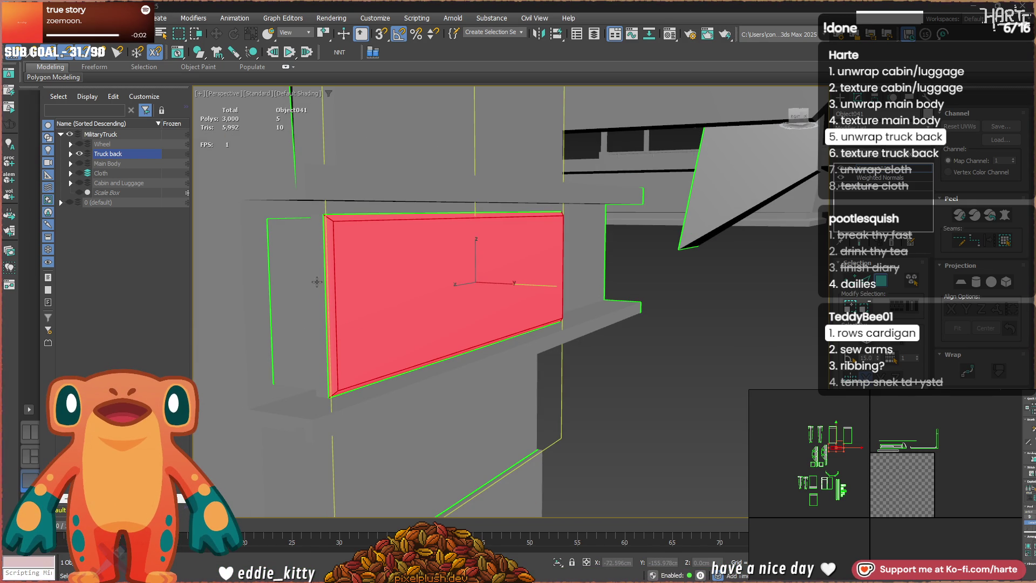
- Select the whole panel element, switch to edge mode and pick a corner edge
alt+middle_drag(317, 281, 350, 284)
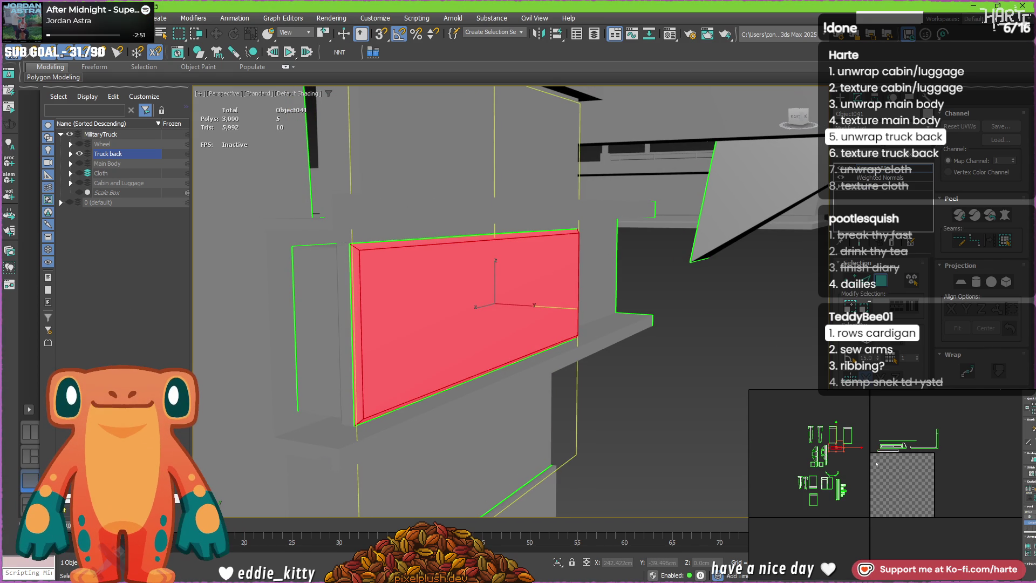
double_click(426, 320)
key(2)
click(354, 250)
scroll(374, 332, up, 2)
scroll(374, 332, up, 2)
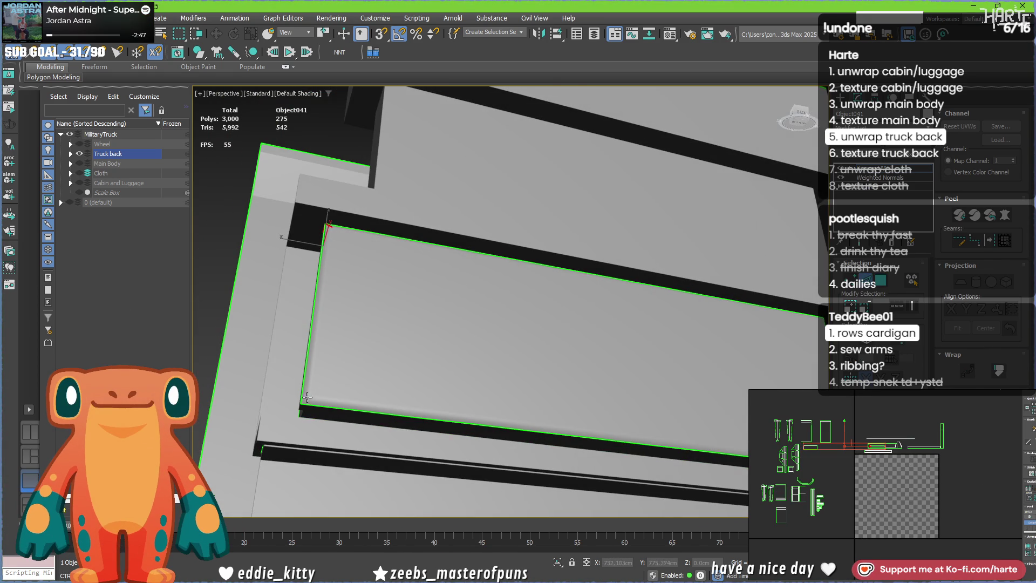
- Move over to the long box under the beam and select its front face
middle_drag(307, 397, 391, 388)
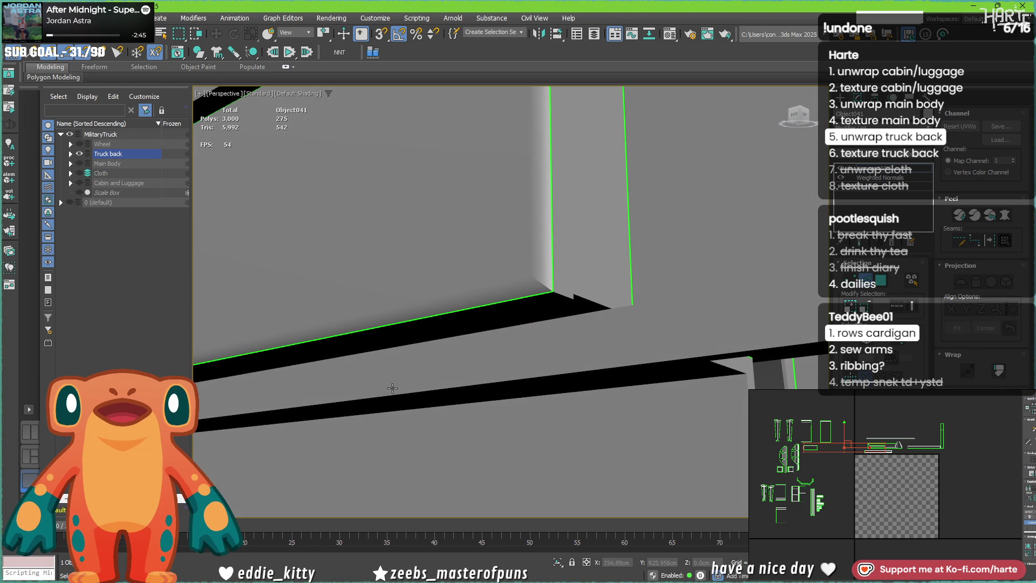
alt+middle_drag(515, 290, 544, 176)
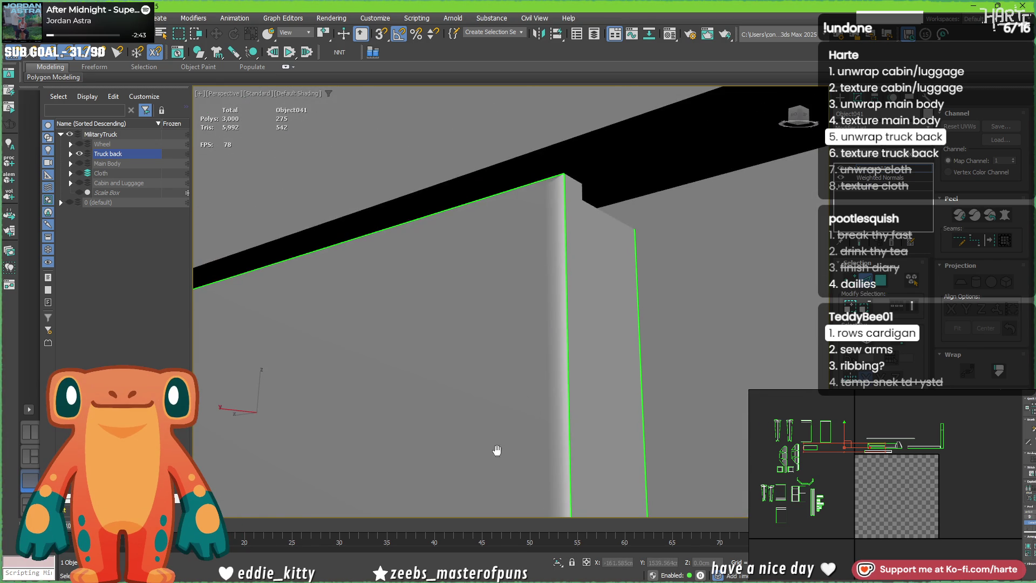
scroll(556, 180, down, 3)
scroll(555, 181, down, 3)
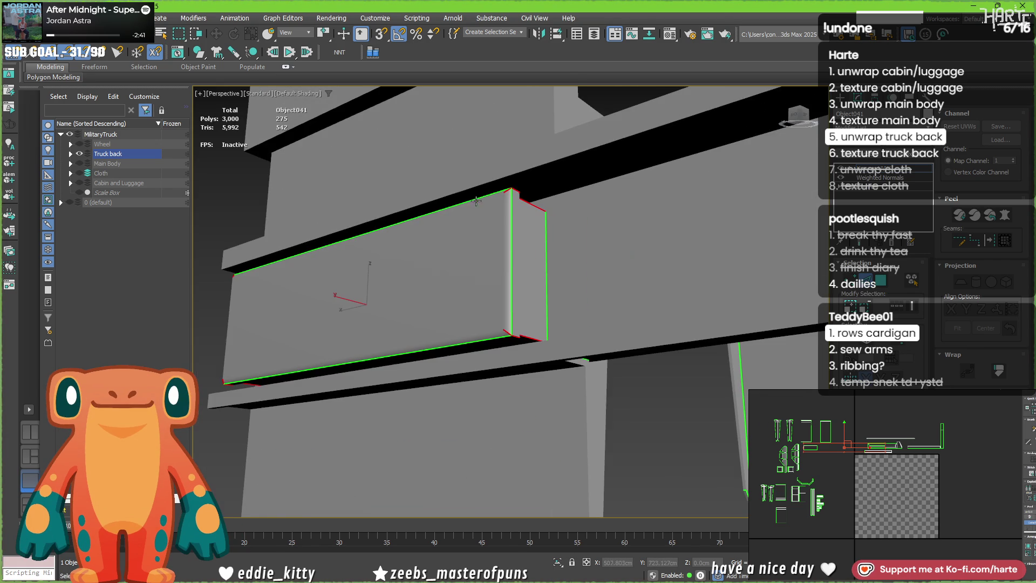
scroll(860, 476, up, 1)
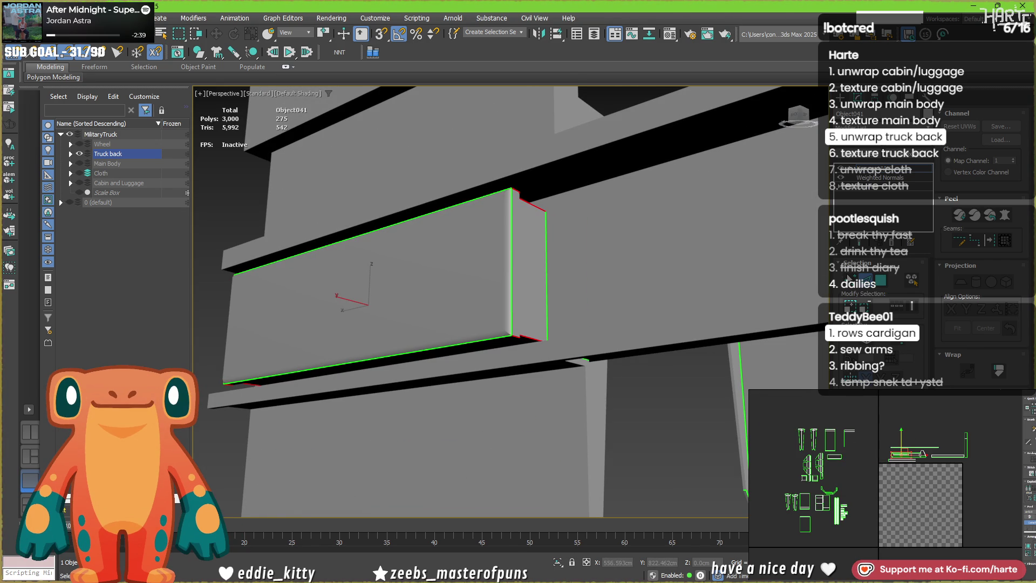
click(503, 256)
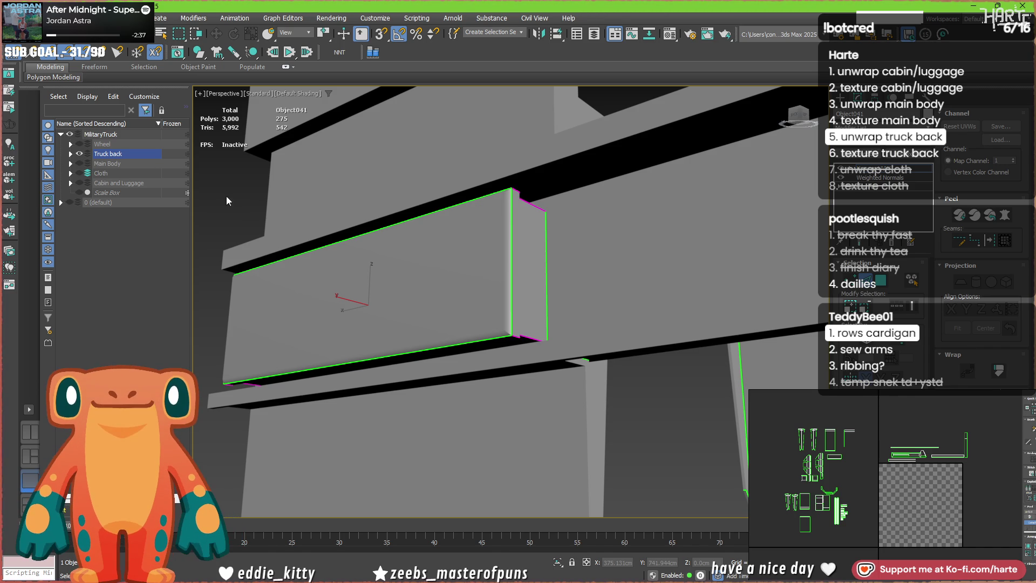
mouse_move(524, 279)
alt+middle_down()
mouse_move(502, 291)
mouse_move(649, 341)
mouse_move(476, 274)
alt+middle_up()
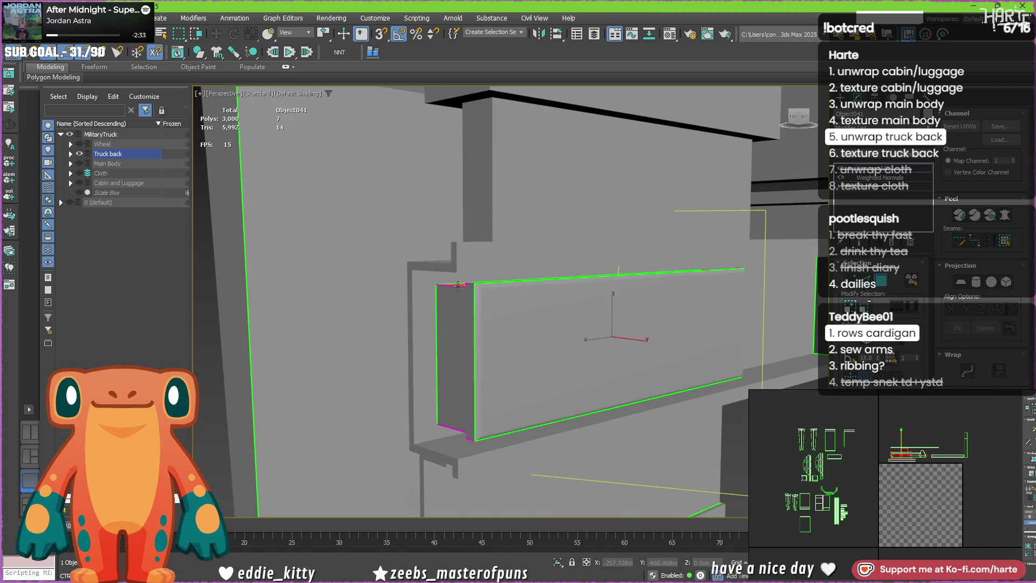